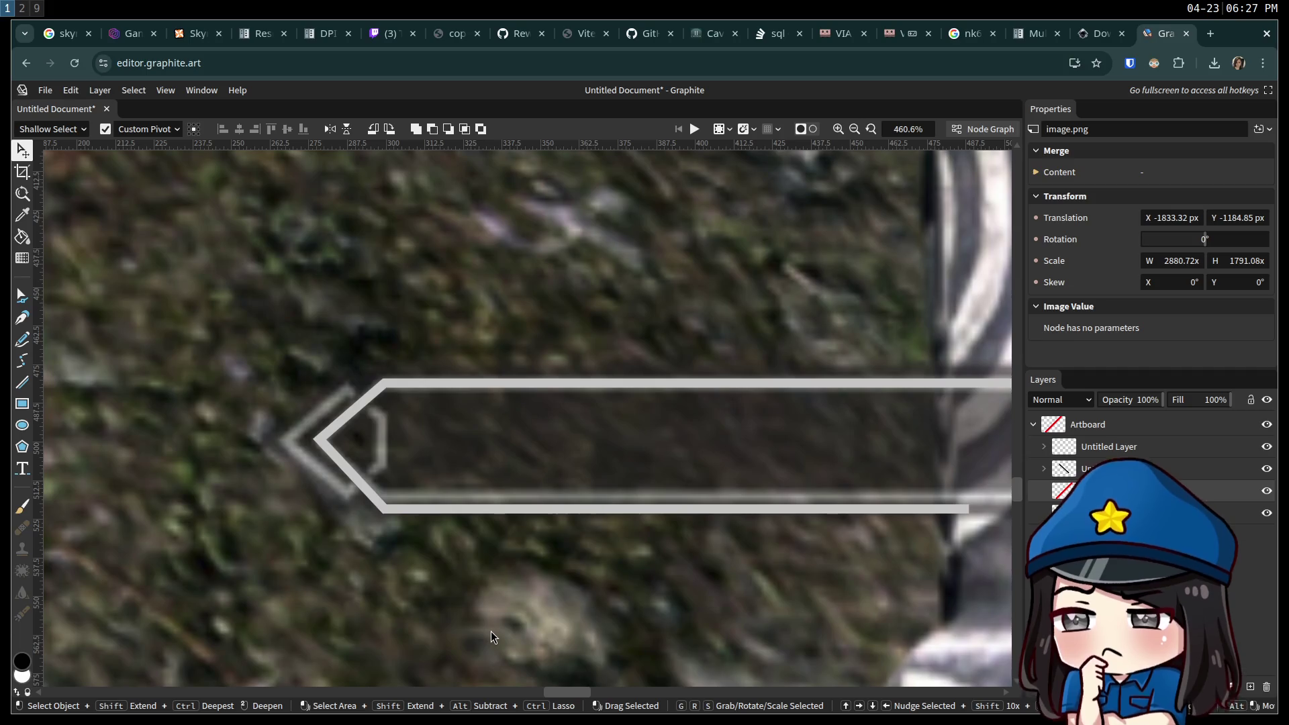
Try moving the chevron's left tip point of the banner frame, then undo the change.
{"action": "left_click", "coordinate": [321, 442]}
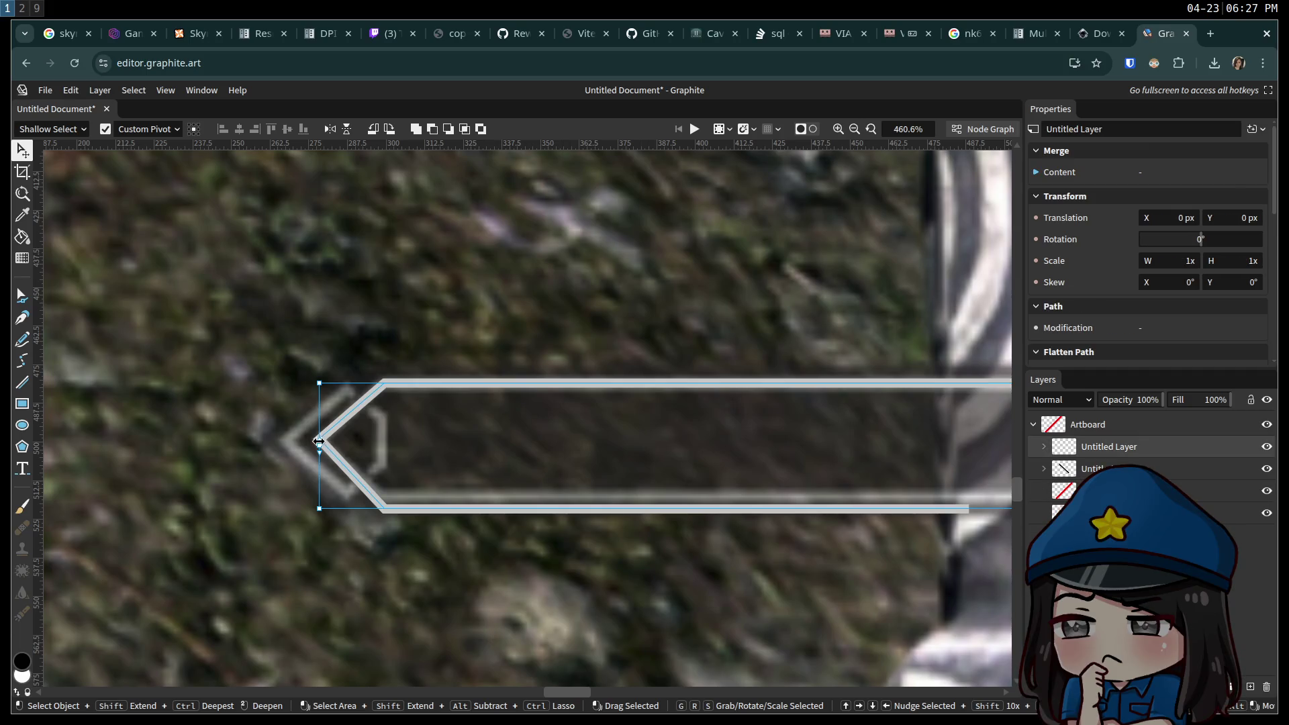
{"action": "left_click", "coordinate": [22, 295]}
{"action": "left_click", "coordinate": [320, 443]}
{"action": "mouse_move", "coordinate": [319, 441]}
{"action": "left_mouse_down"}
{"action": "mouse_move", "coordinate": [330, 440]}
{"action": "mouse_move", "coordinate": [310, 472]}
{"action": "mouse_move", "coordinate": [101, 433]}
{"action": "mouse_move", "coordinate": [402, 461]}
{"action": "mouse_move", "coordinate": [382, 455]}
{"action": "left_mouse_up"}
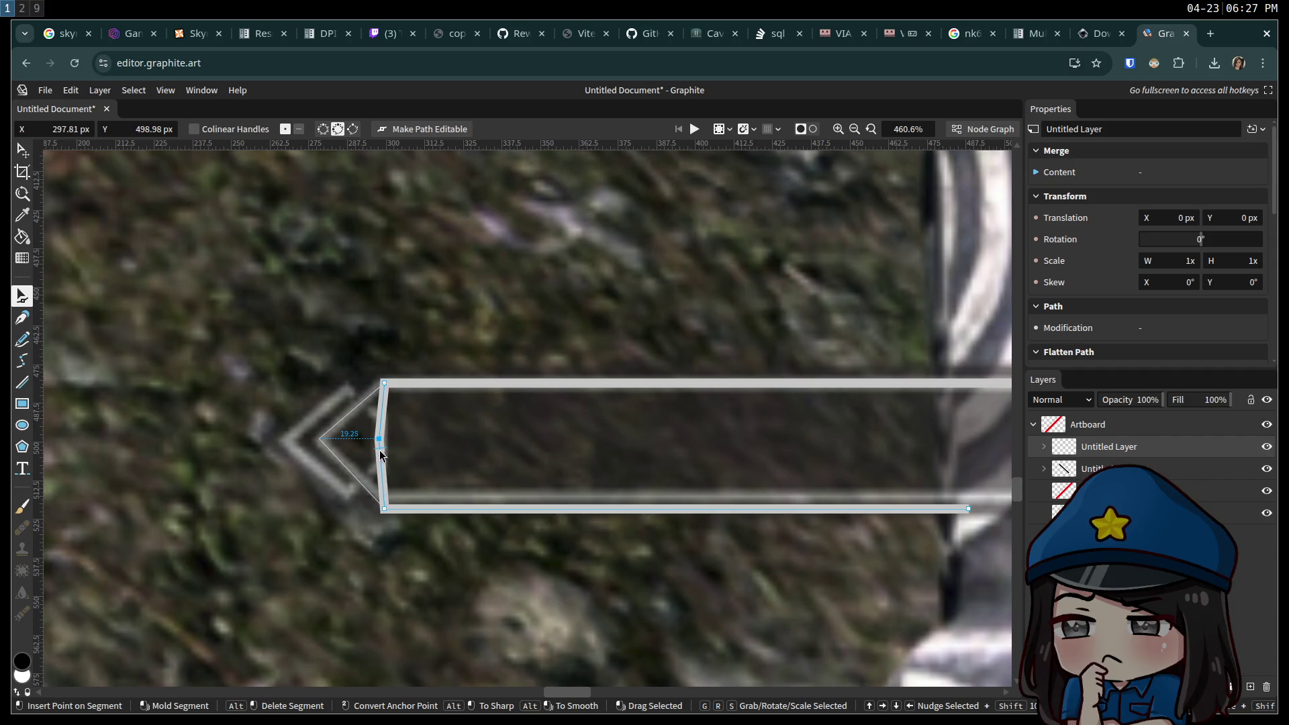
{"action": "key", "text": "Escape"}
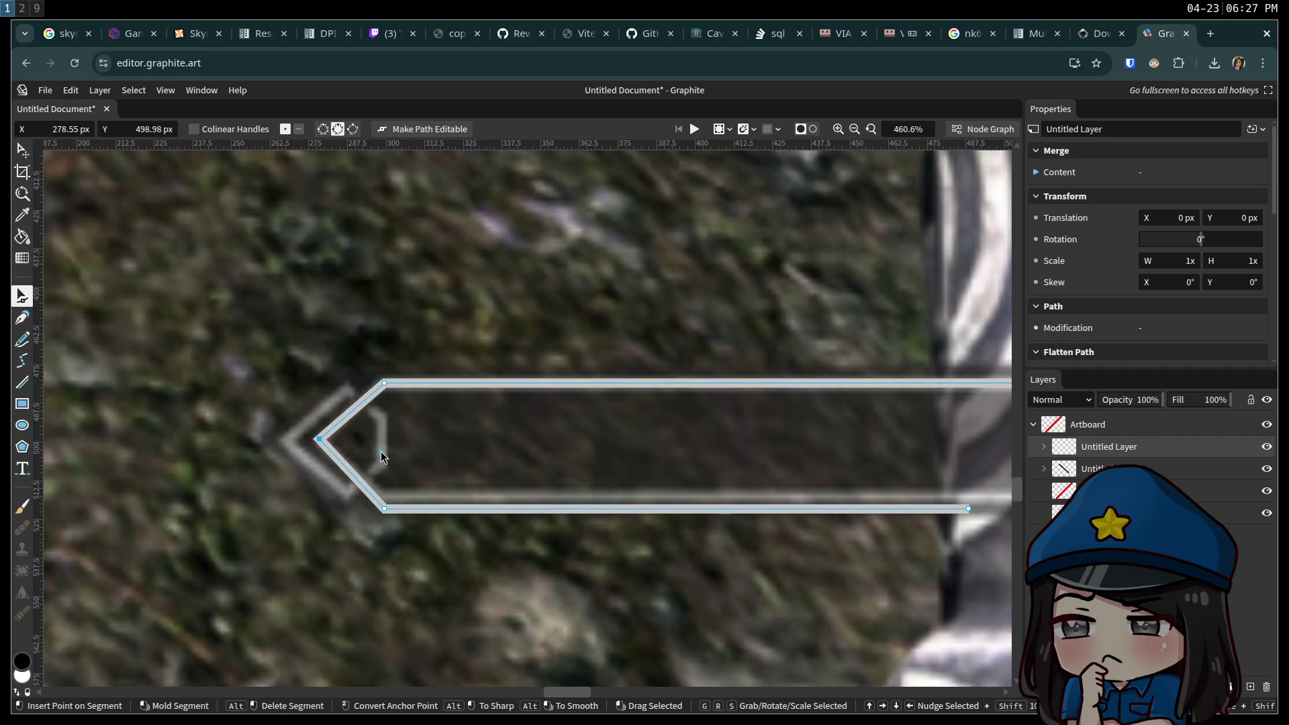
{"action": "left_click_drag", "start_coordinate": [320, 439], "coordinate": [320, 415]}
{"action": "key", "text": "ctrl+z"}
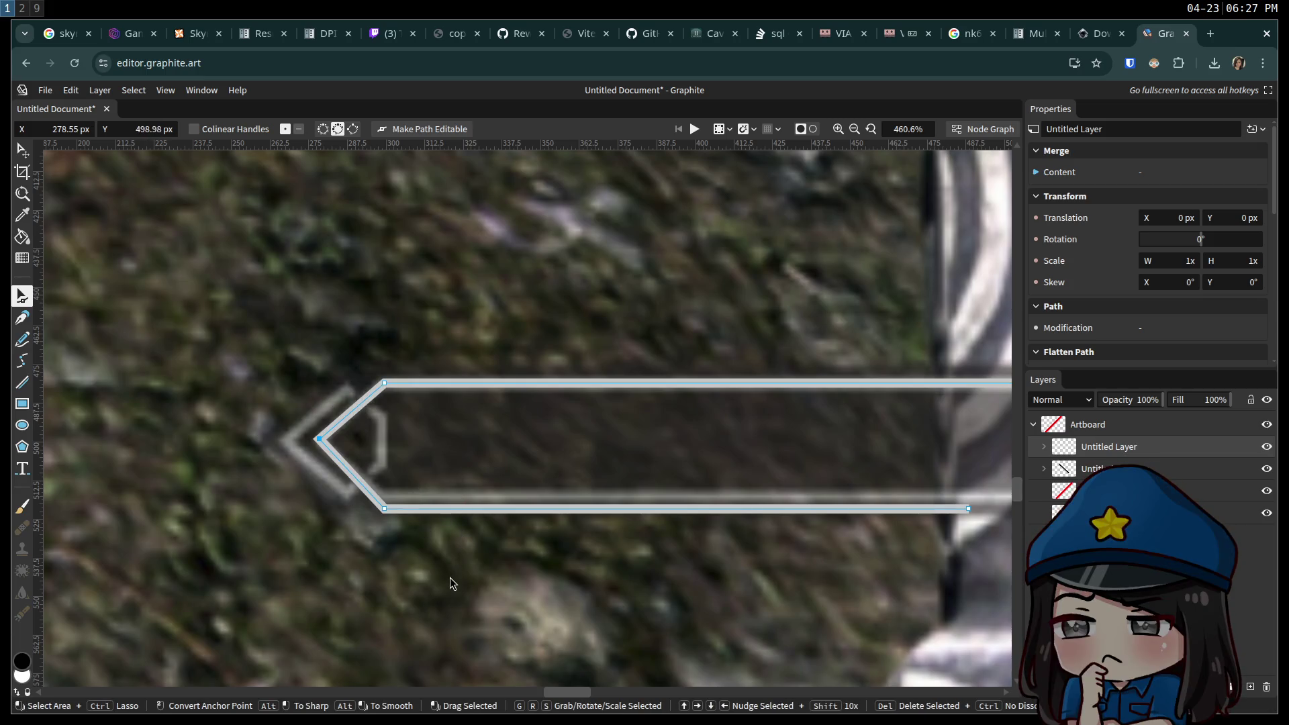
{"action": "left_click", "coordinate": [451, 583]}
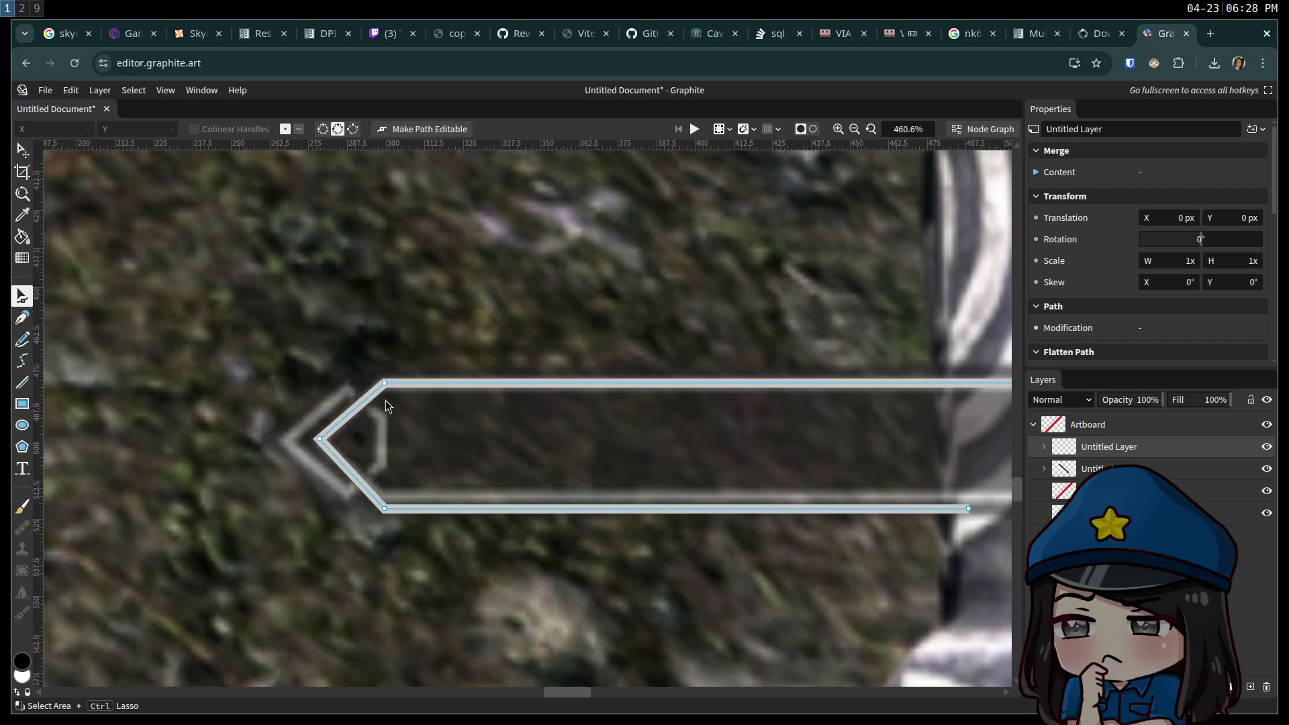
Apply Make Path Editable to the banner shape and show its Stroke-Merge-Path node chain.
{"action": "key", "text": "v"}
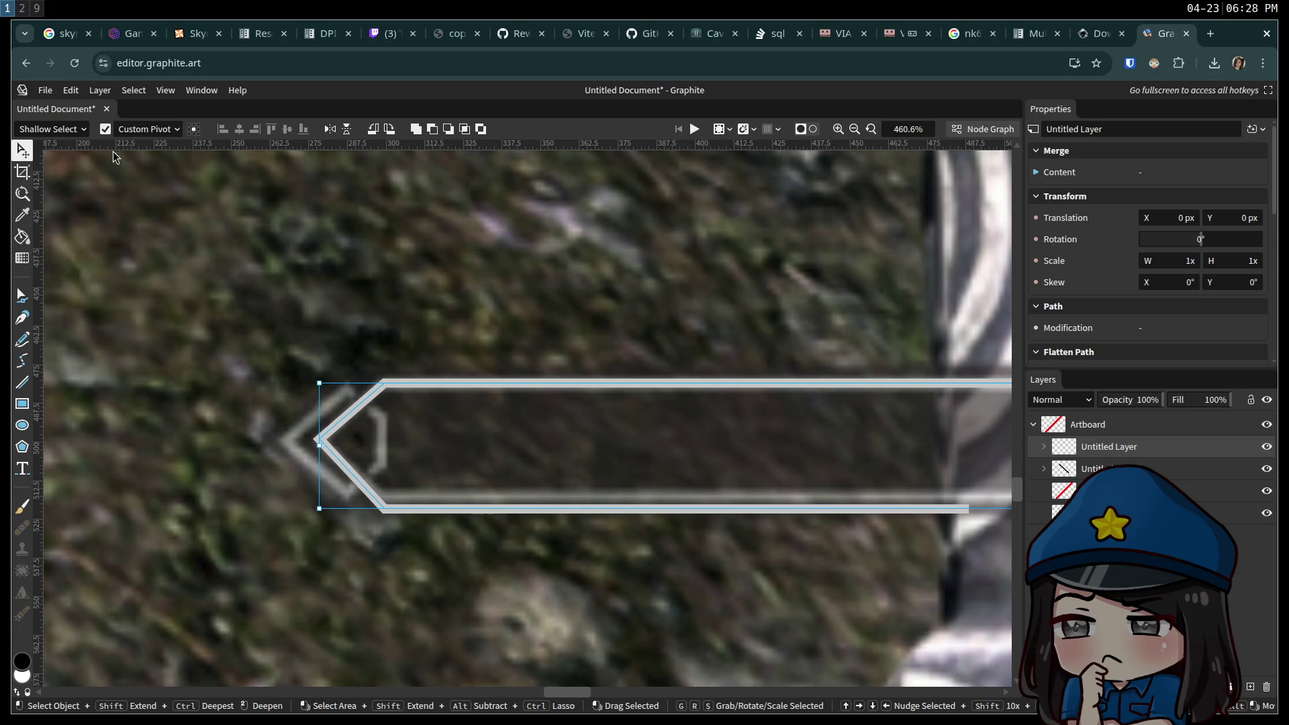
{"action": "left_click", "coordinate": [165, 92]}
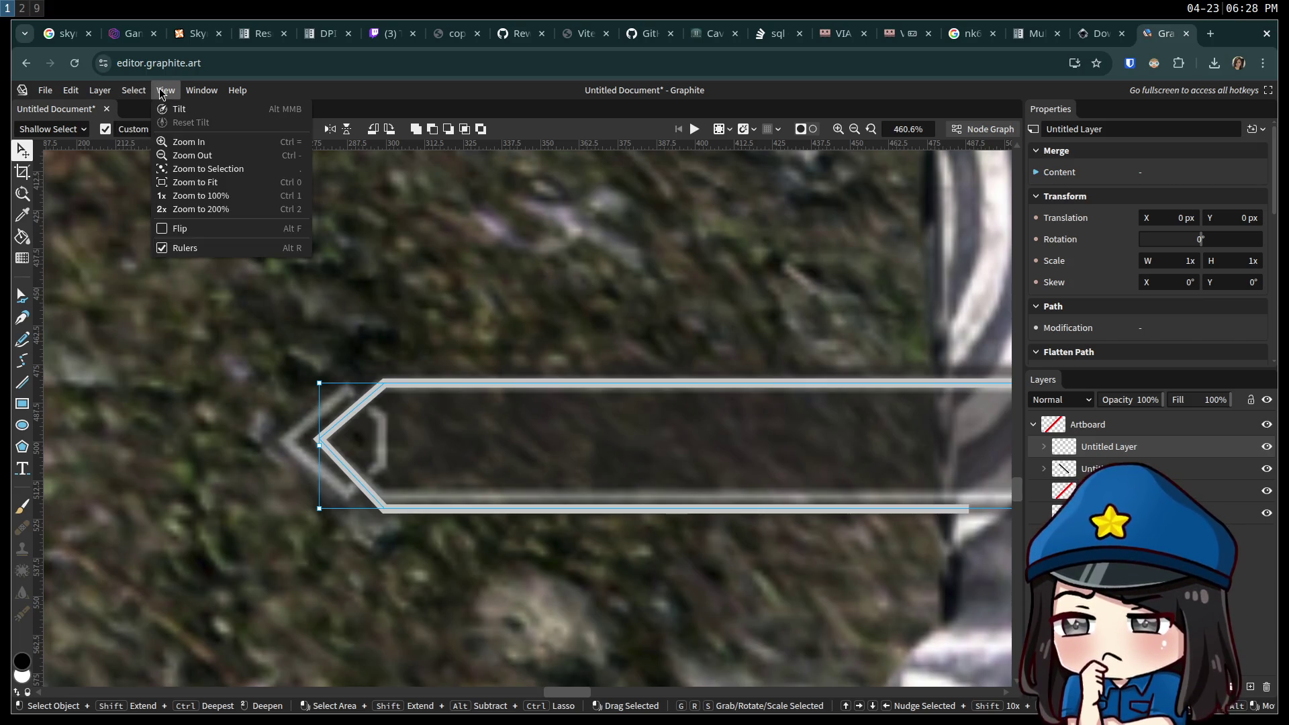
{"action": "mouse_move", "coordinate": [92, 93]}
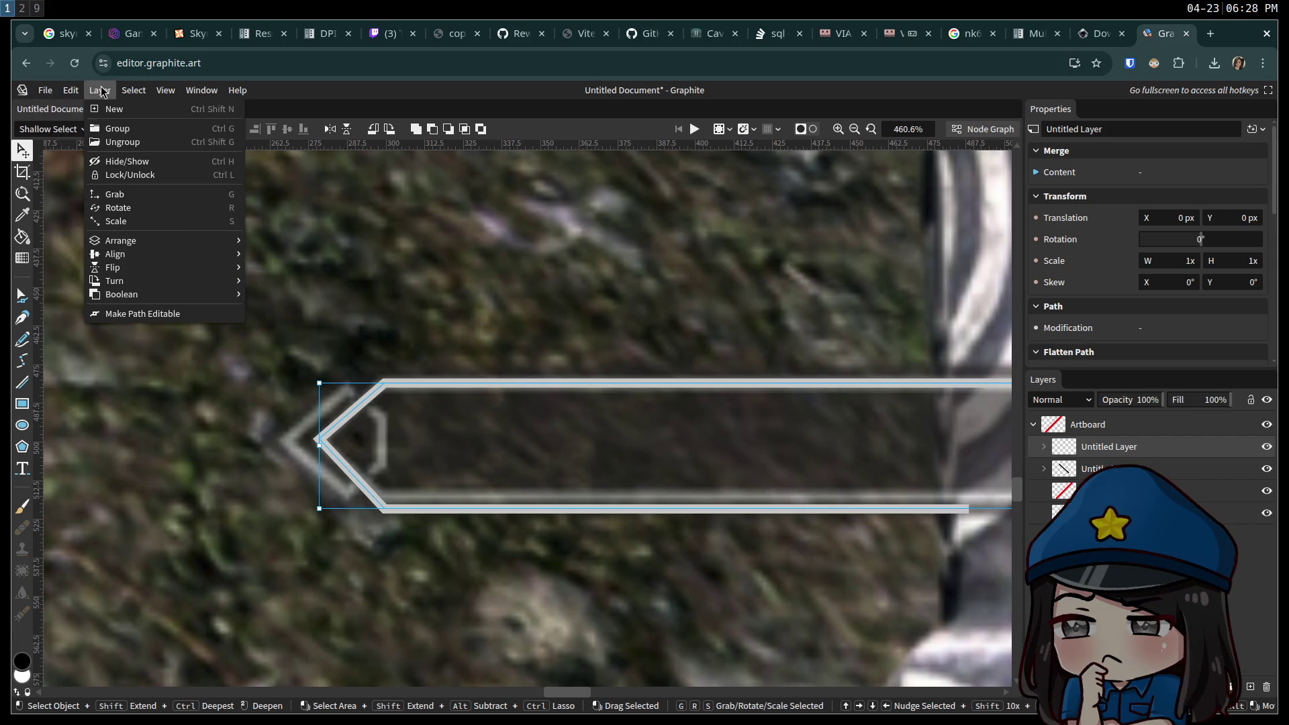
{"action": "left_click", "coordinate": [117, 319]}
{"action": "left_click", "coordinate": [982, 129]}
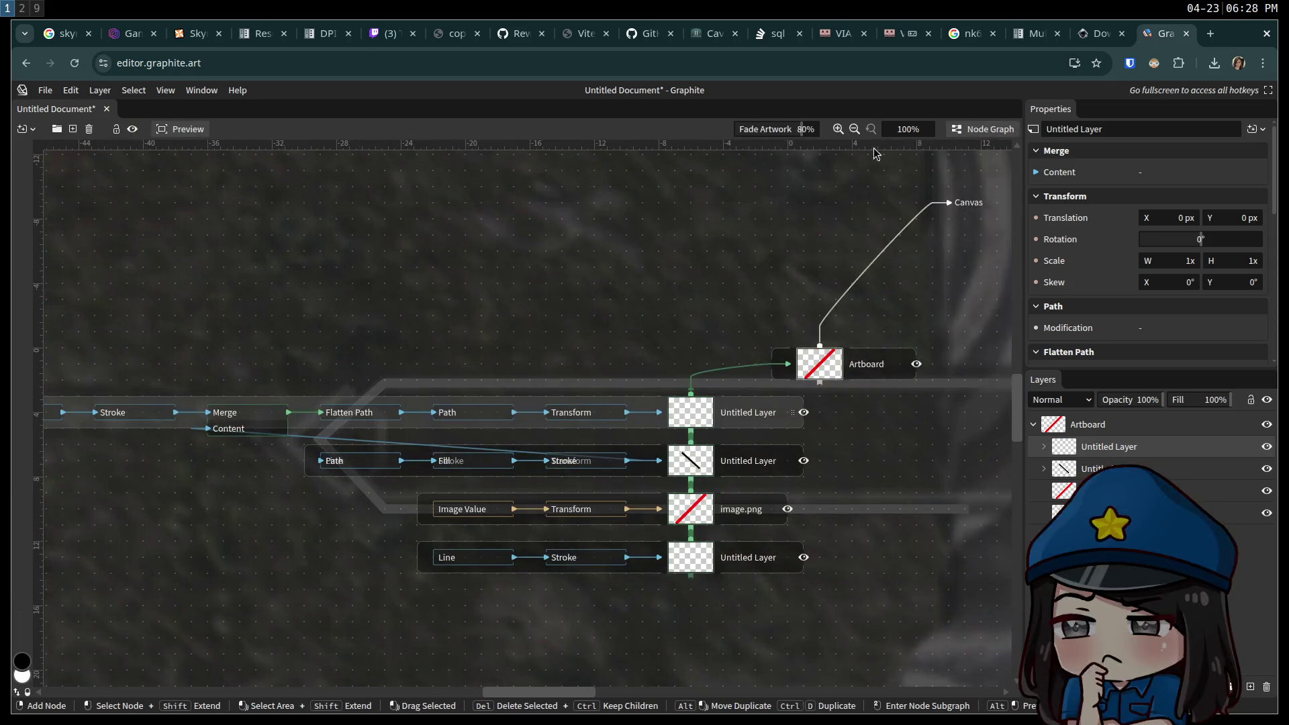
{"action": "mouse_move", "coordinate": [410, 299]}
{"action": "left_mouse_down"}
{"action": "mouse_move", "coordinate": [627, 290]}
{"action": "mouse_move", "coordinate": [753, 308]}
{"action": "mouse_move", "coordinate": [470, 252]}
{"action": "left_mouse_up"}
{"action": "scroll", "coordinate": [463, 262], "scroll_direction": "down", "scroll_amount": 3}
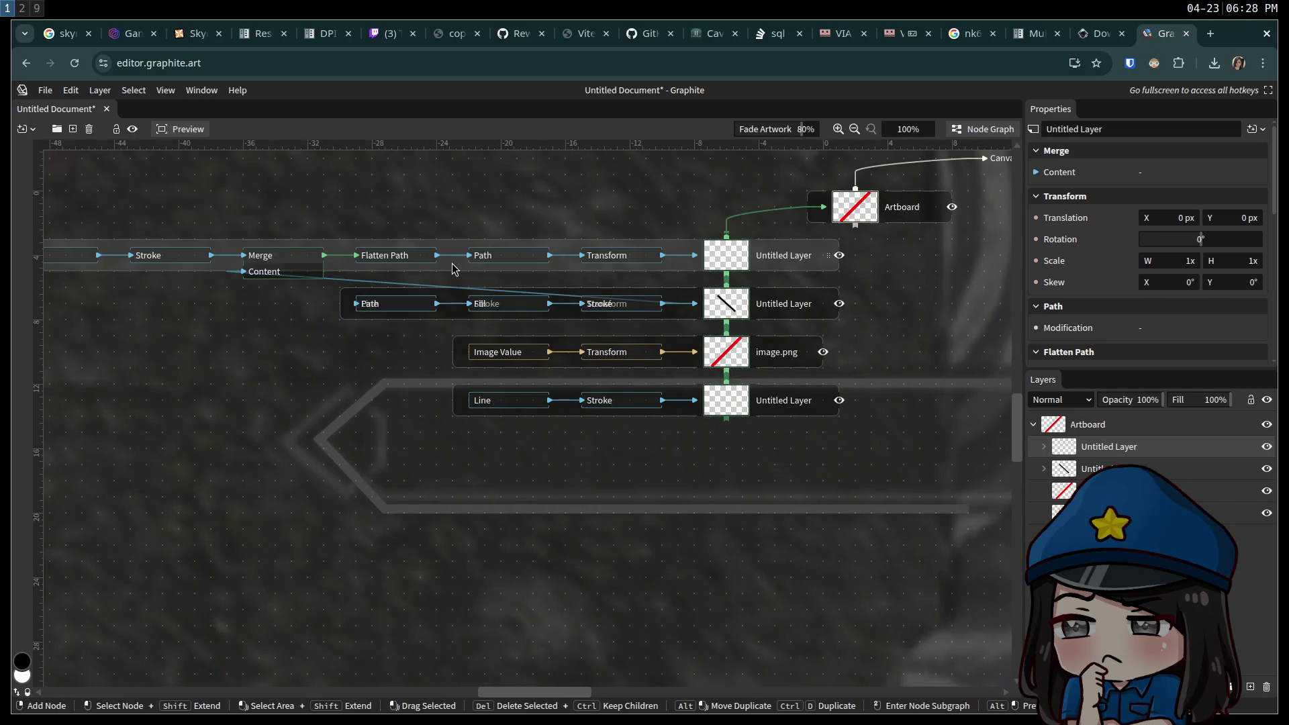
{"action": "scroll", "coordinate": [437, 276], "scroll_direction": "up", "scroll_amount": 2}
{"action": "scroll", "coordinate": [436, 306], "scroll_direction": "up", "scroll_amount": 3}
{"action": "scroll", "coordinate": [437, 307], "scroll_direction": "down", "scroll_amount": 1}
{"action": "scroll", "coordinate": [436, 308], "scroll_direction": "down", "scroll_amount": 3}
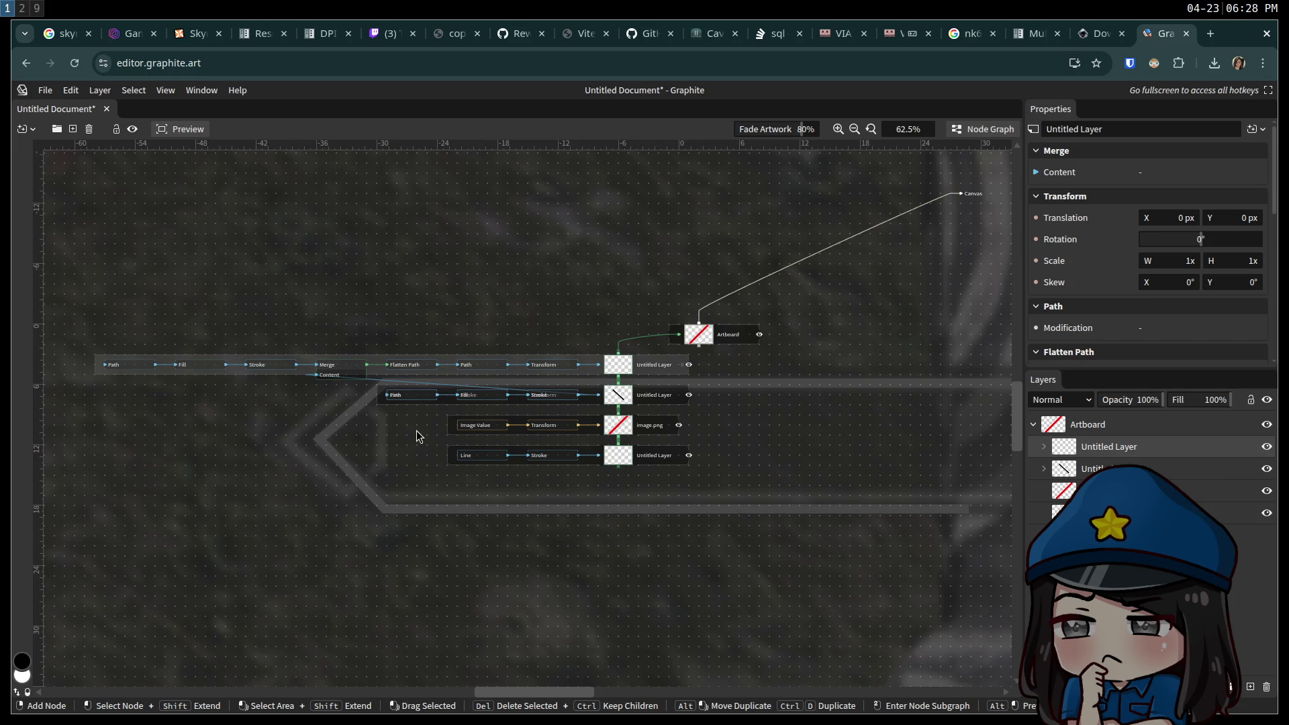
{"action": "scroll", "coordinate": [401, 457], "scroll_direction": "left", "scroll_amount": 3}
{"action": "scroll", "coordinate": [410, 457], "scroll_direction": "up", "scroll_amount": 4}
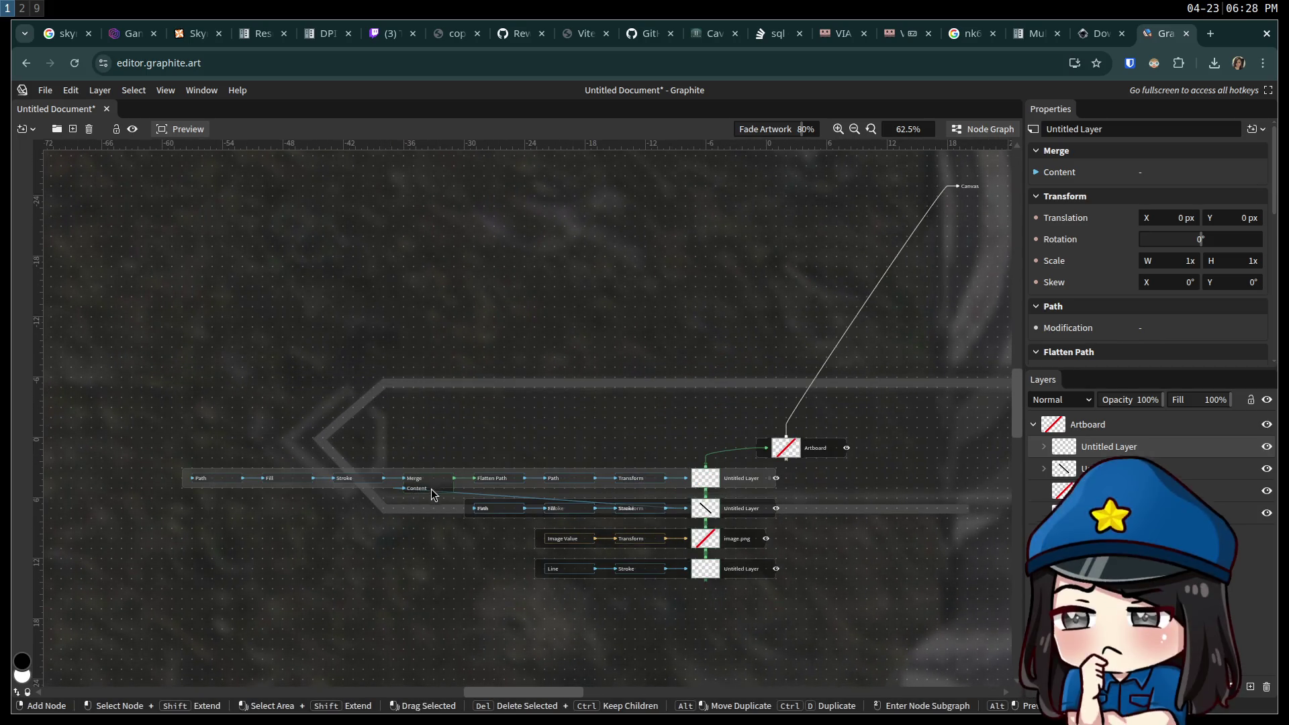
{"action": "scroll", "coordinate": [417, 486], "scroll_direction": "up", "scroll_amount": 6}
{"action": "scroll", "coordinate": [416, 488], "scroll_direction": "down", "scroll_amount": 2}
{"action": "left_click", "coordinate": [411, 493]}
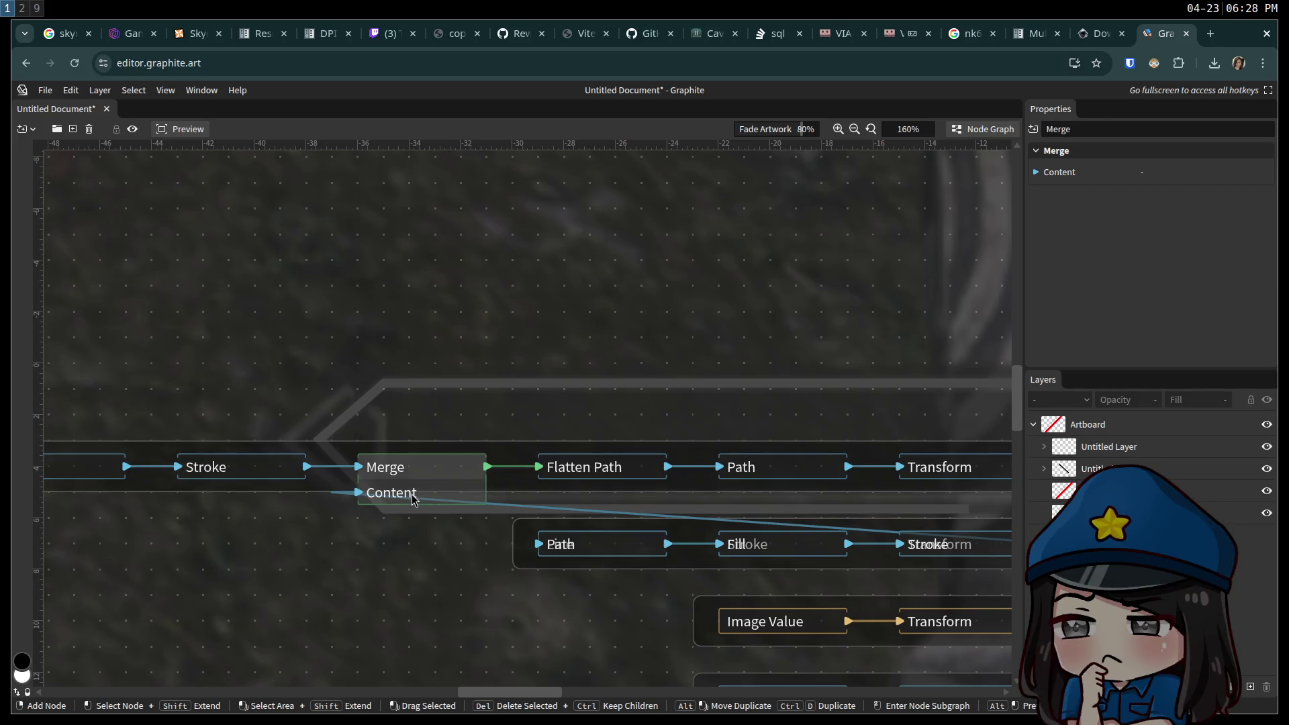
{"action": "mouse_move", "coordinate": [372, 530]}
{"action": "left_mouse_down"}
{"action": "mouse_move", "coordinate": [606, 480]}
{"action": "mouse_move", "coordinate": [578, 492]}
{"action": "left_mouse_up"}
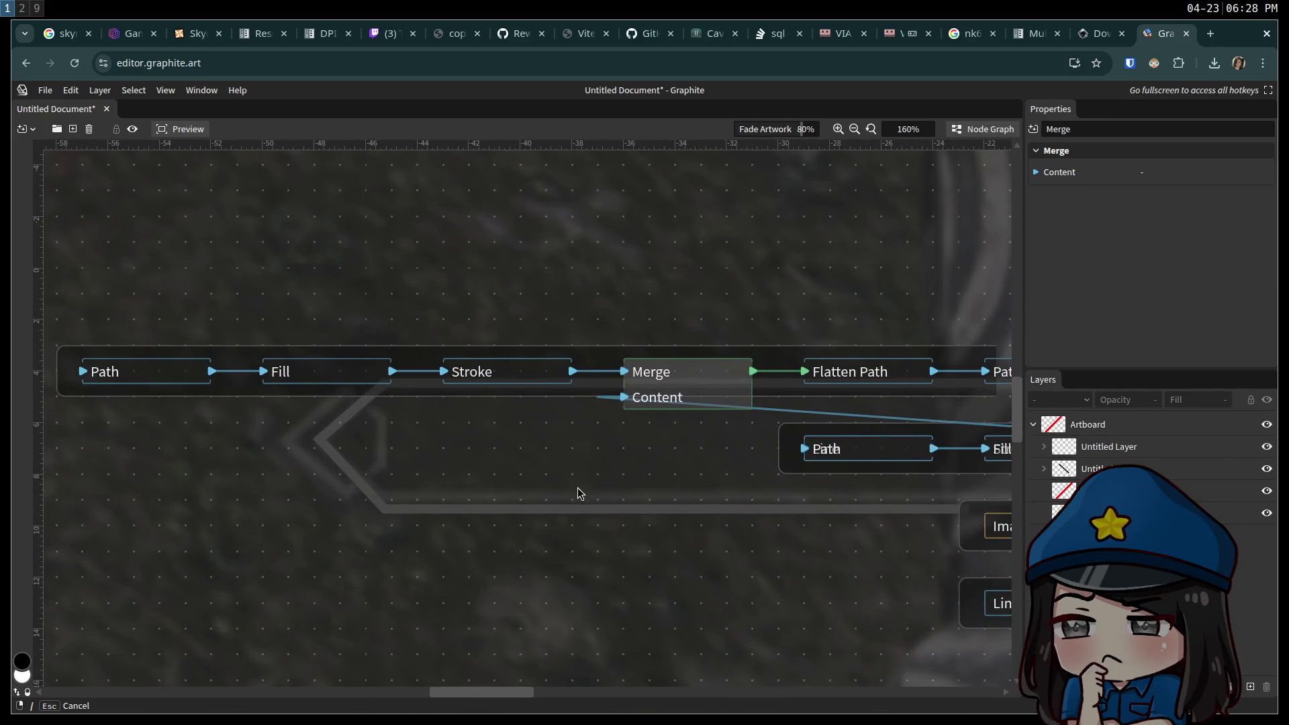
{"action": "left_click", "coordinate": [172, 376]}
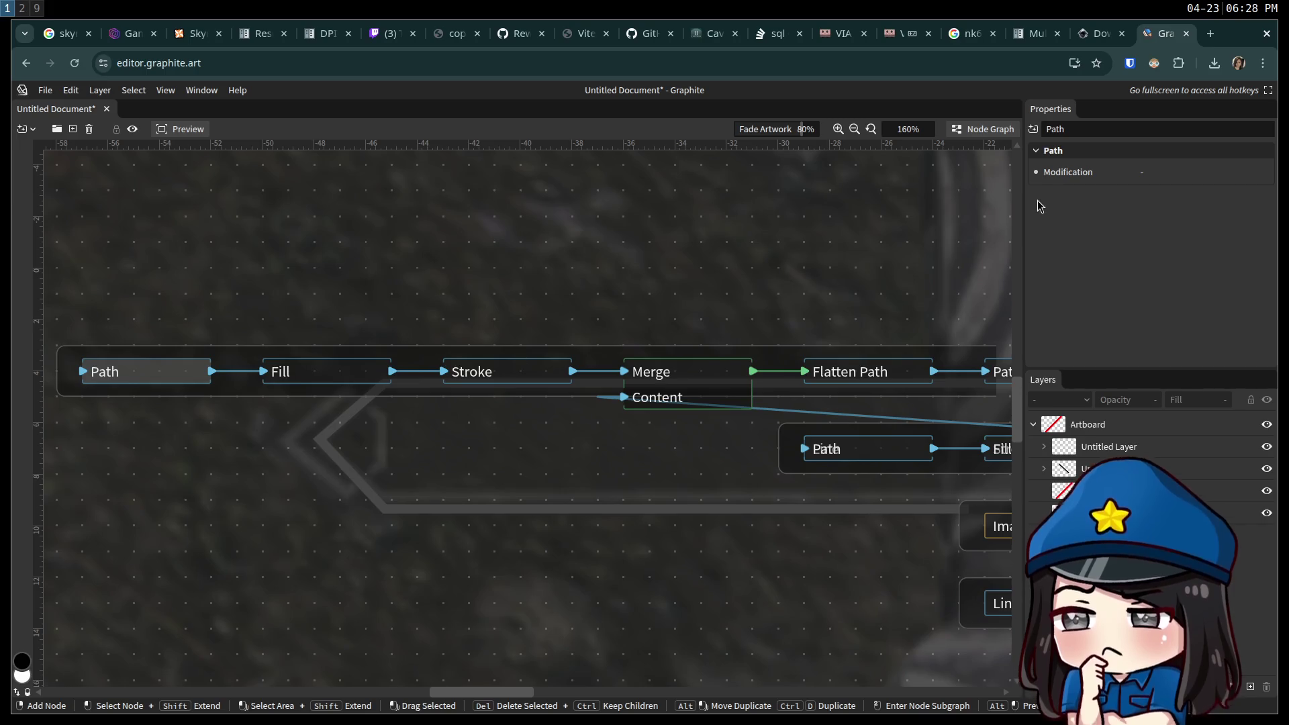
{"action": "left_click", "coordinate": [315, 380]}
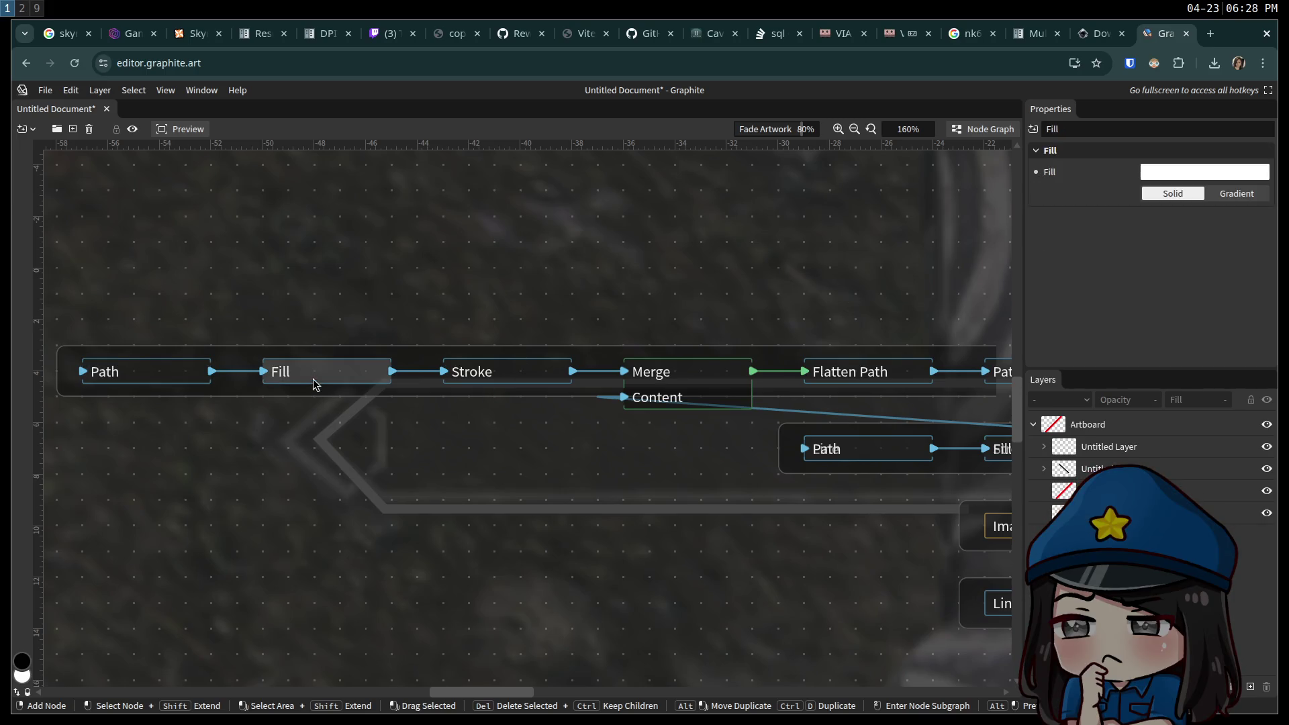
{"action": "left_click", "coordinate": [527, 378]}
{"action": "left_click", "coordinate": [695, 378]}
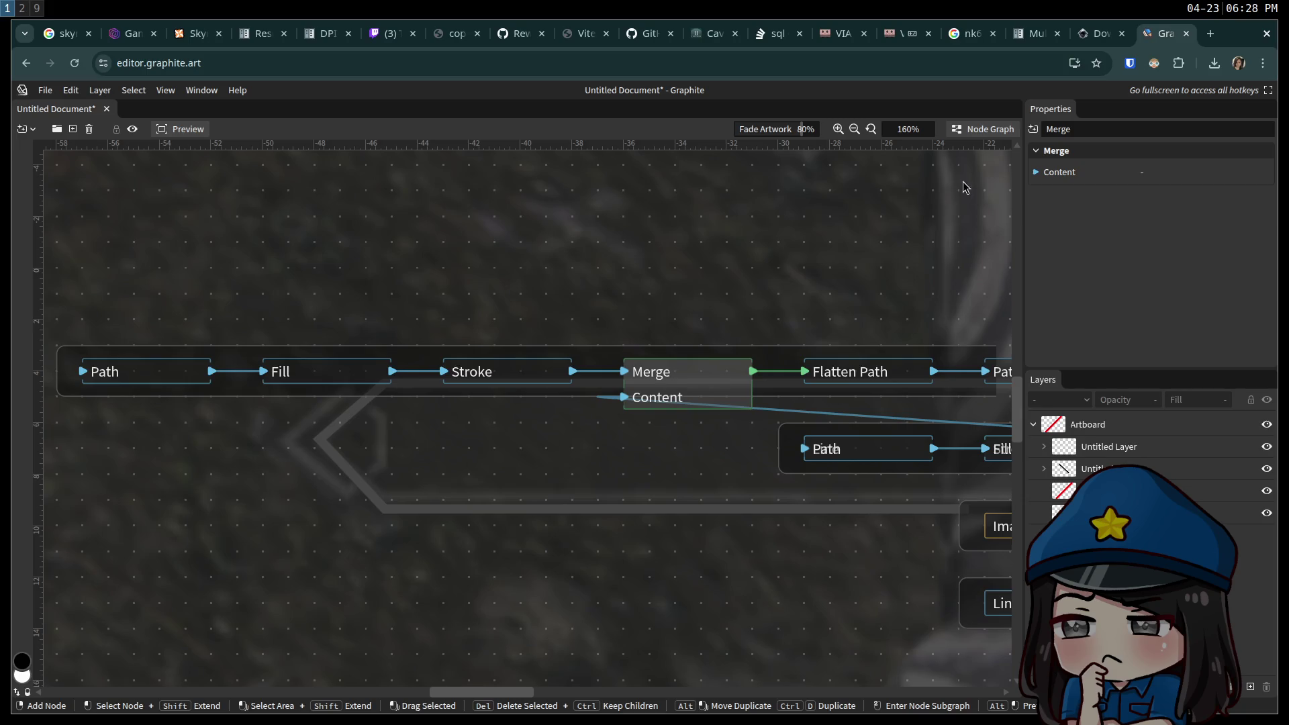
{"action": "left_click", "coordinate": [1036, 173]}
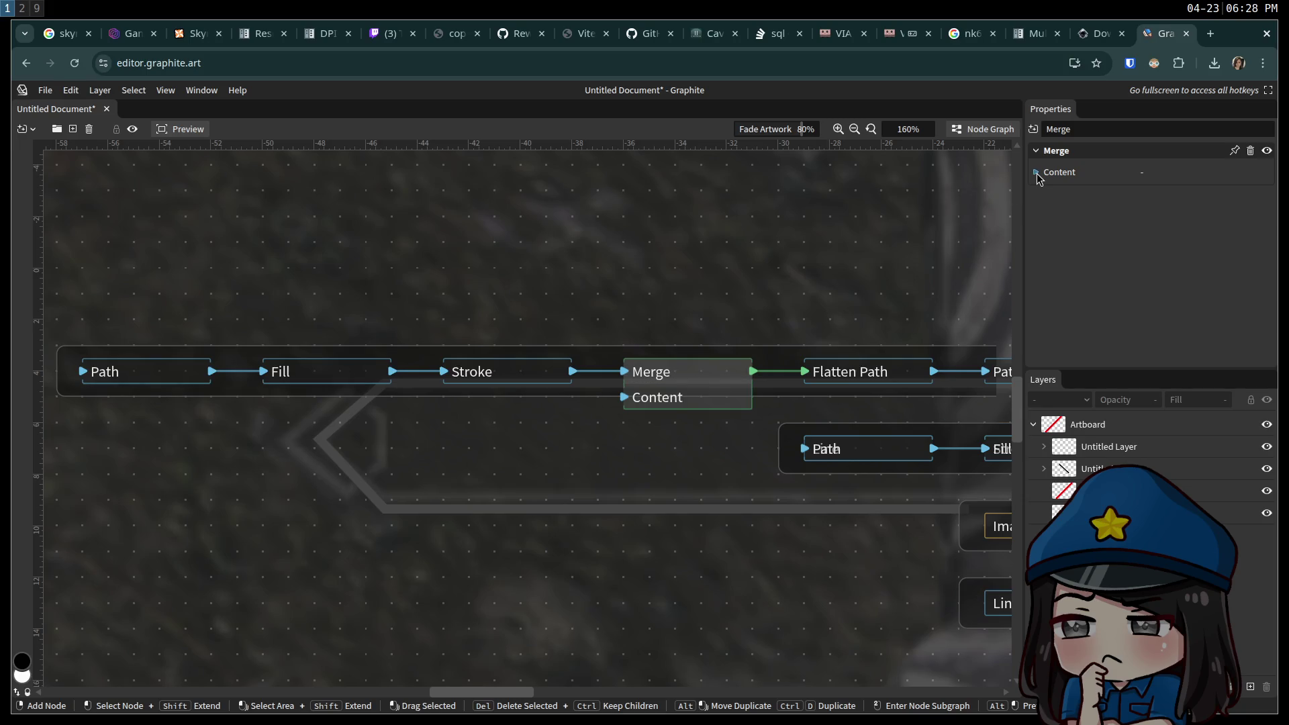
{"action": "left_click", "coordinate": [576, 510]}
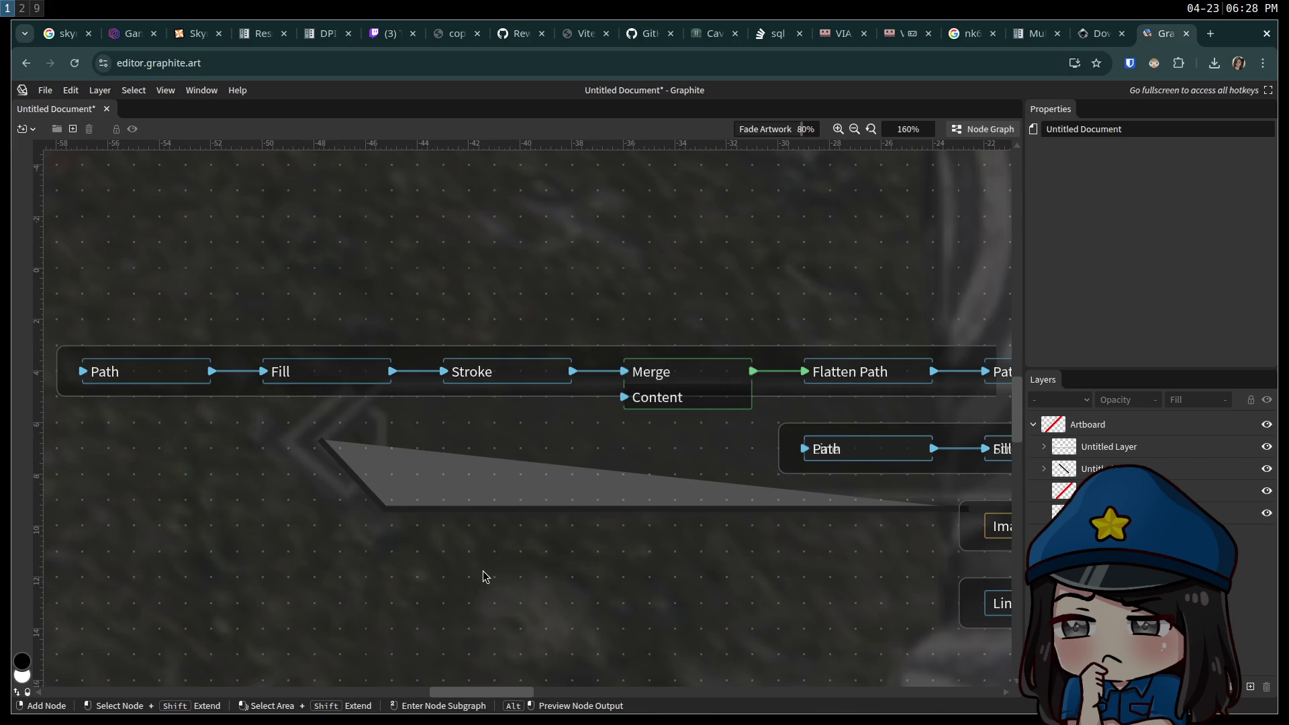
{"action": "scroll", "coordinate": [583, 517], "scroll_direction": "down", "scroll_amount": 2}
{"action": "left_click", "coordinate": [580, 511]}
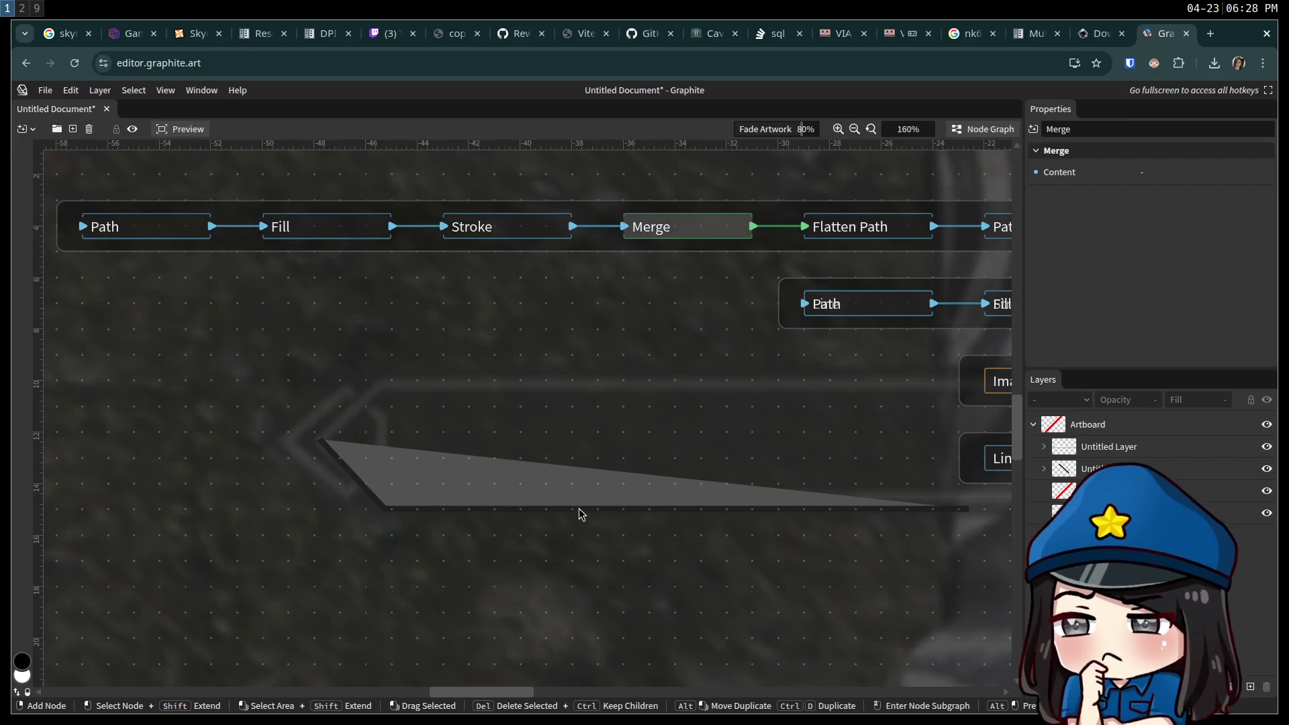
{"action": "left_click", "coordinate": [531, 545]}
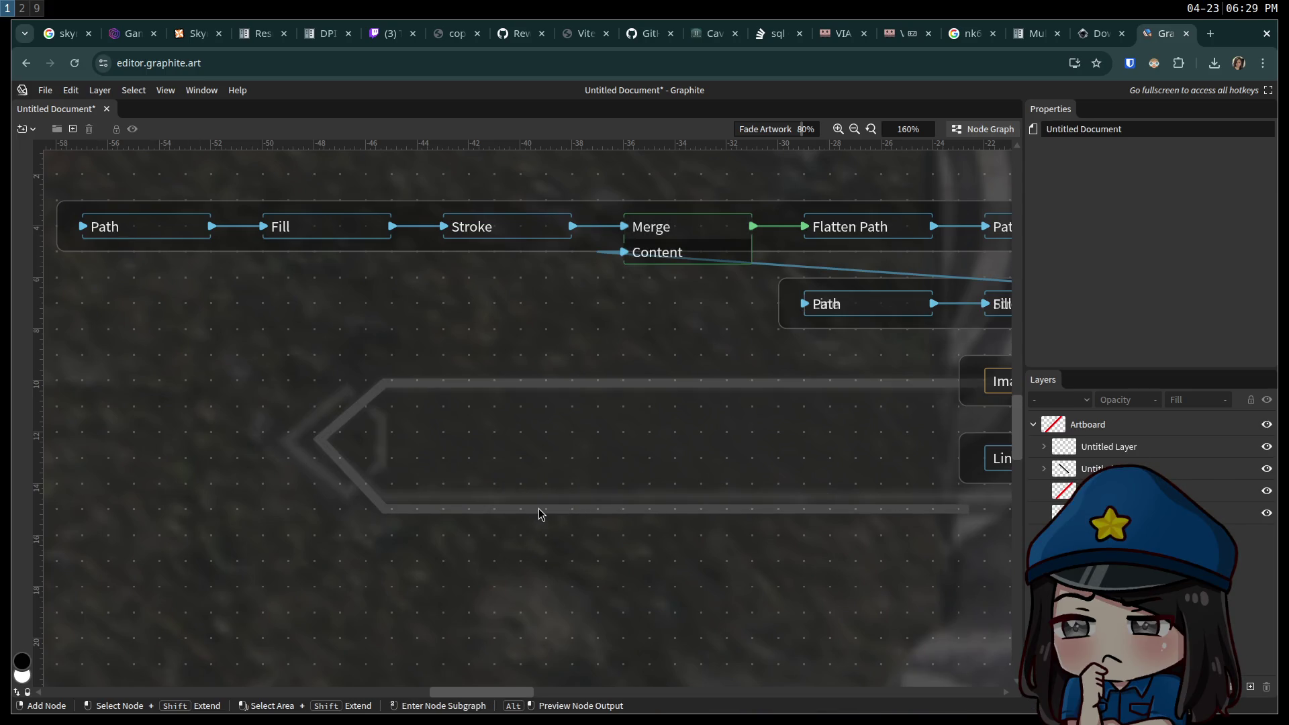
Check the second Untitled Layer's visibility, then delete that layer node.
{"action": "mouse_move", "coordinate": [634, 413]}
{"action": "left_mouse_down"}
{"action": "mouse_move", "coordinate": [530, 495]}
{"action": "mouse_move", "coordinate": [473, 499]}
{"action": "left_mouse_up"}
{"action": "mouse_move", "coordinate": [760, 421]}
{"action": "left_mouse_down"}
{"action": "mouse_move", "coordinate": [425, 502]}
{"action": "mouse_move", "coordinate": [167, 520]}
{"action": "mouse_move", "coordinate": [564, 413]}
{"action": "mouse_move", "coordinate": [332, 425]}
{"action": "mouse_move", "coordinate": [203, 468]}
{"action": "left_mouse_up"}
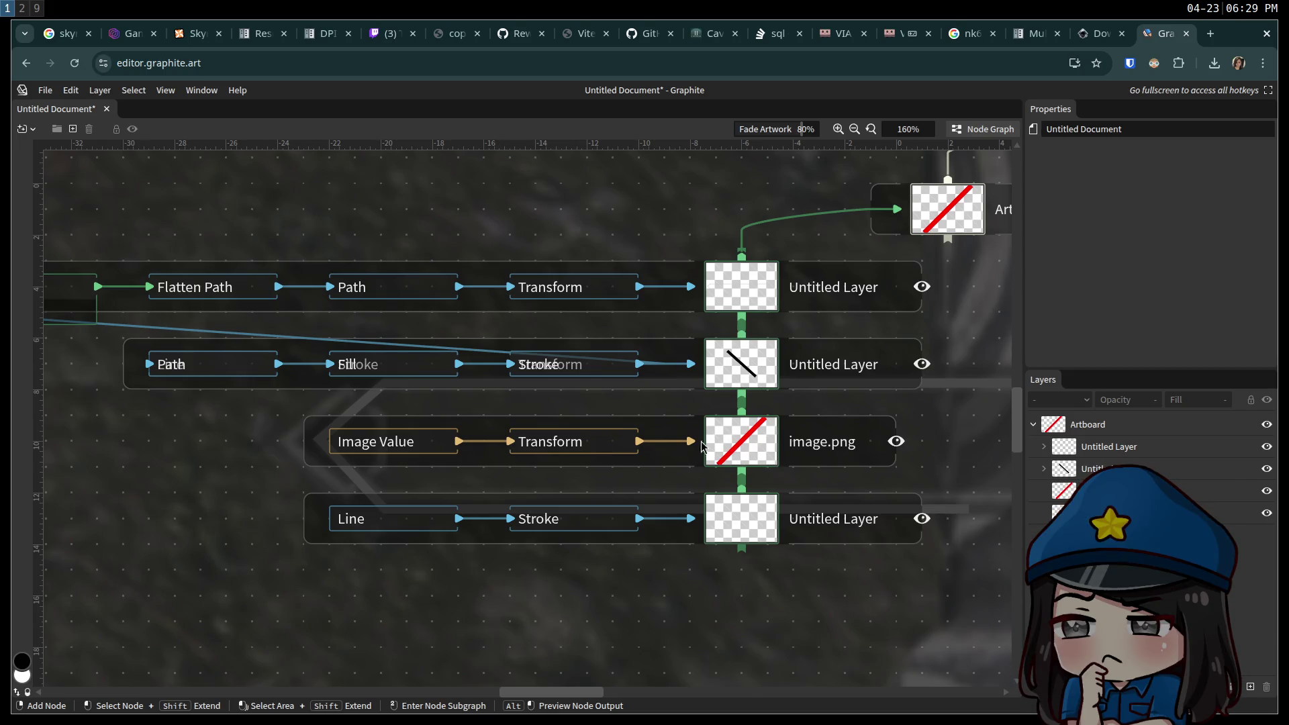
{"action": "left_click", "coordinate": [922, 364]}
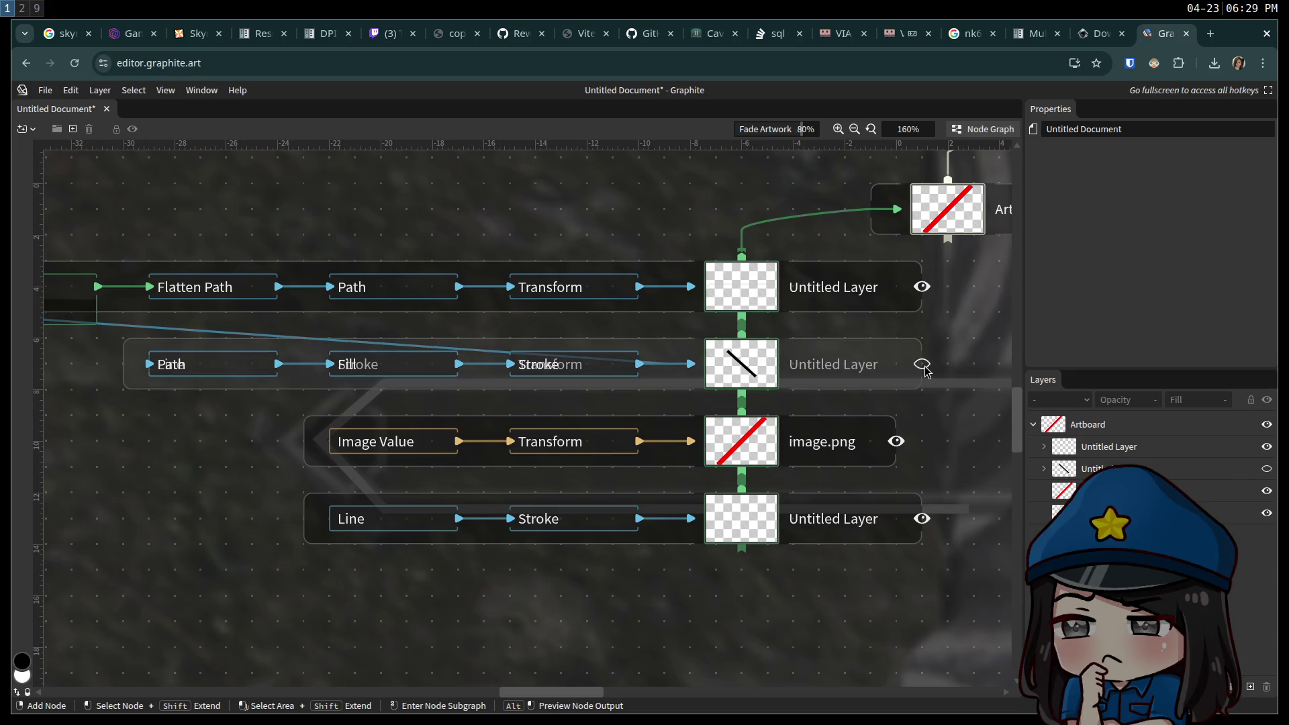
{"action": "left_click", "coordinate": [922, 364]}
{"action": "left_click", "coordinate": [895, 358]}
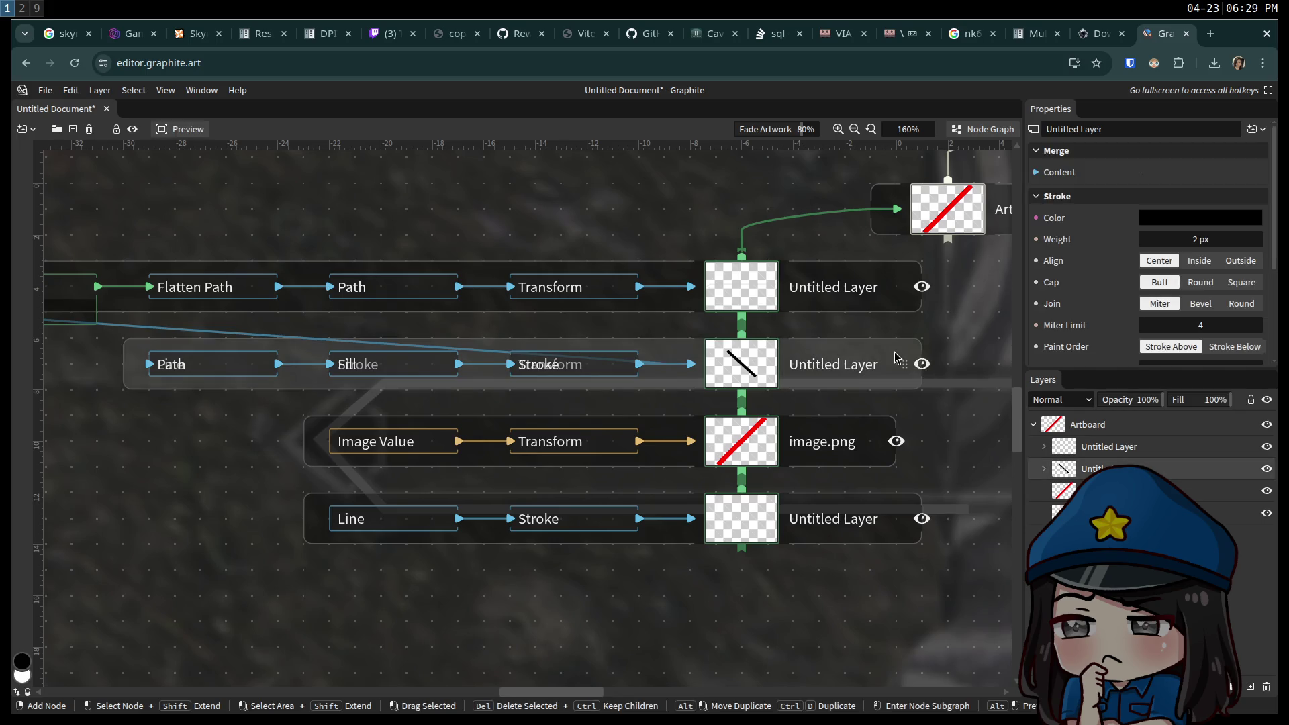
{"action": "key", "text": "Delete"}
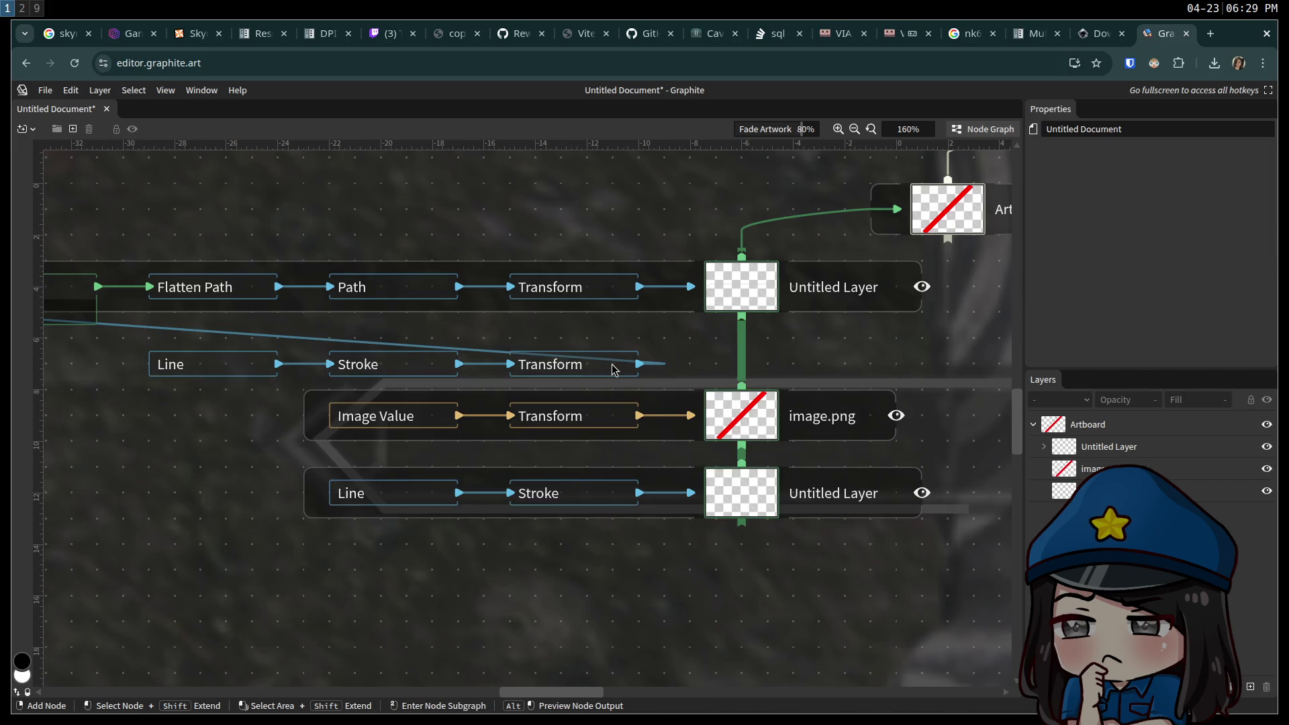
Move the Line, Stroke and Transform node row beneath the Merge node.
{"action": "left_click_drag", "start_coordinate": [698, 373], "coordinate": [150, 366]}
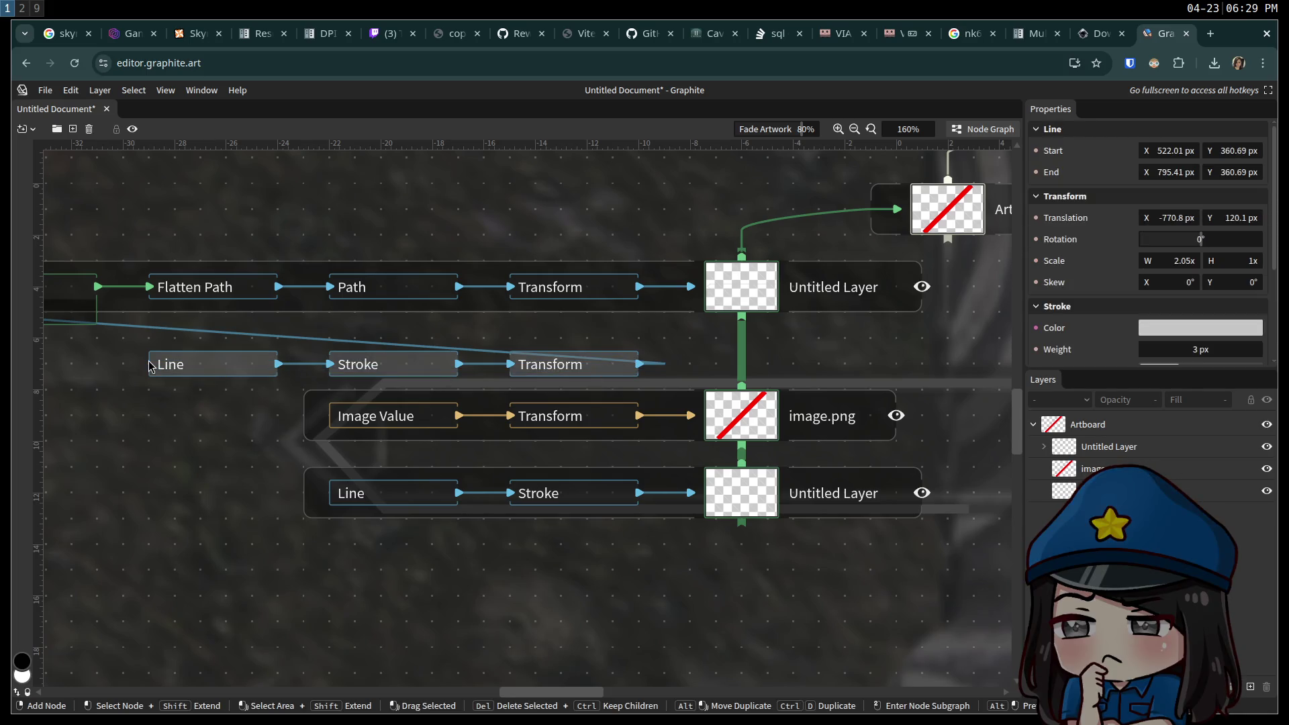
{"action": "key", "text": "Delete"}
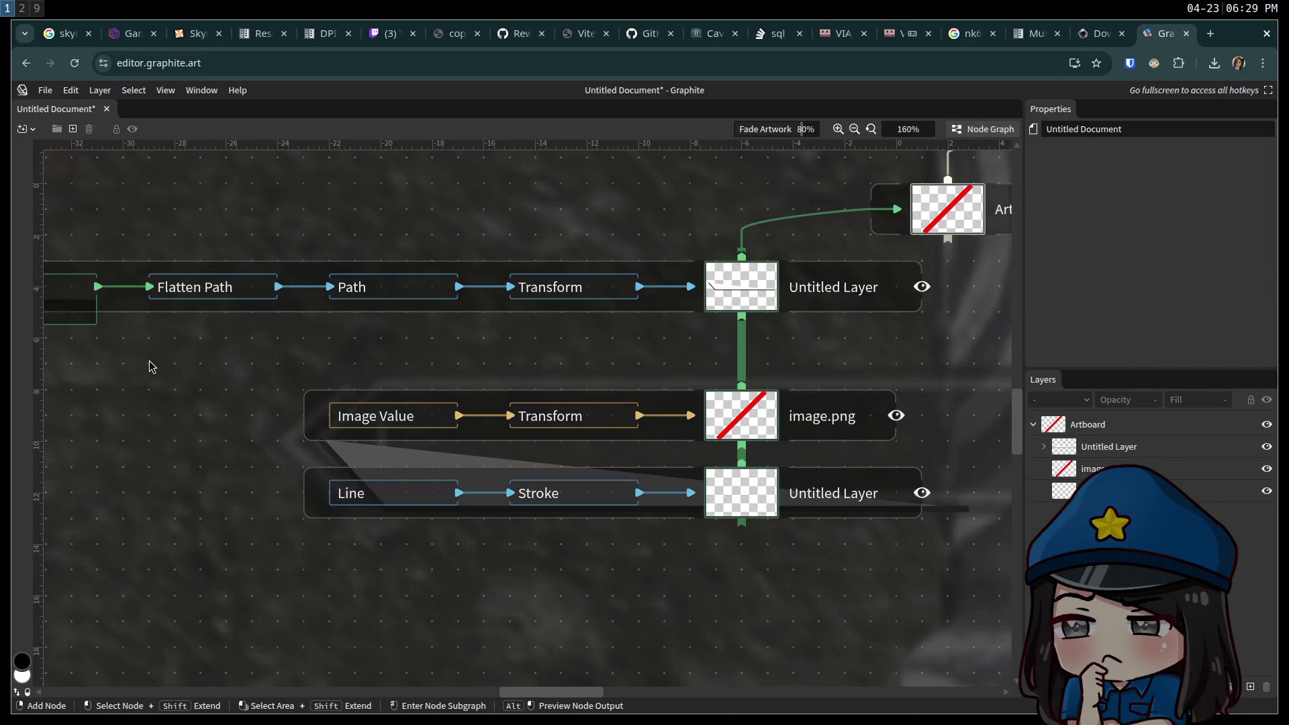
{"action": "key", "text": "ctrl+z"}
{"action": "left_click_drag", "start_coordinate": [167, 451], "coordinate": [394, 489]}
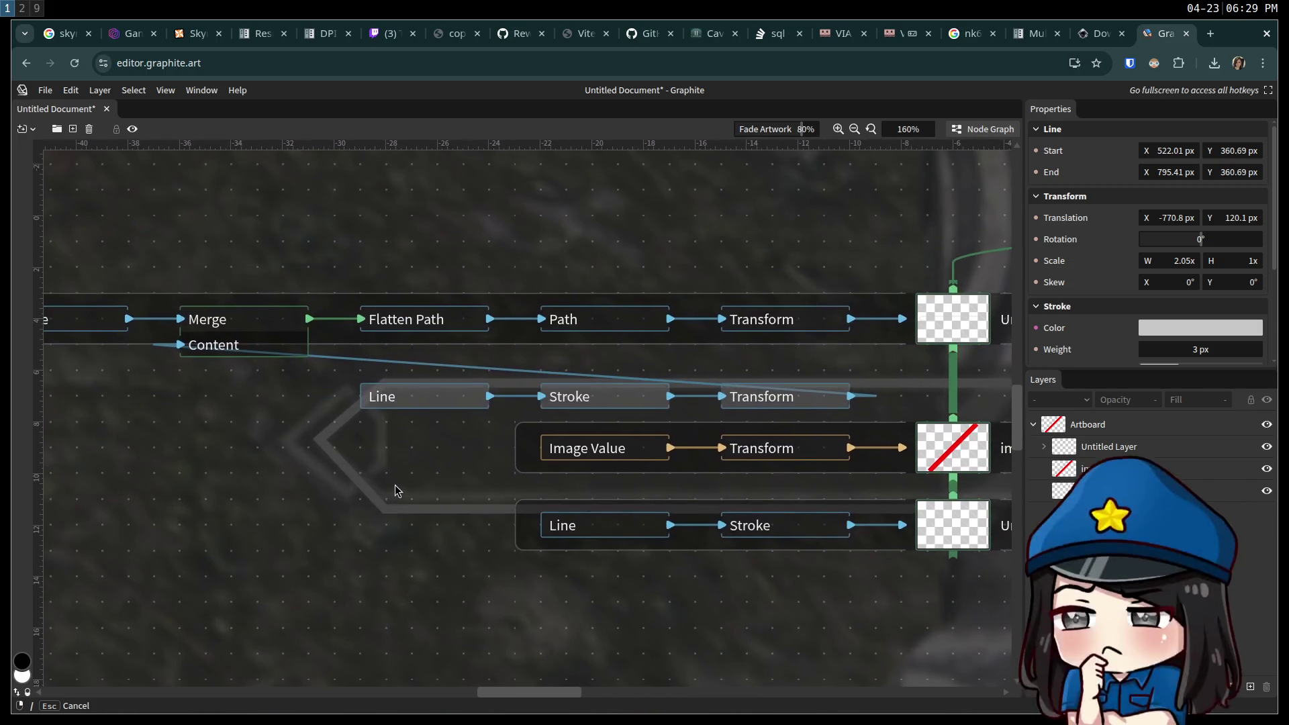
{"action": "left_click_drag", "start_coordinate": [423, 403], "coordinate": [19, 479]}
{"action": "left_click_drag", "start_coordinate": [380, 641], "coordinate": [638, 527]}
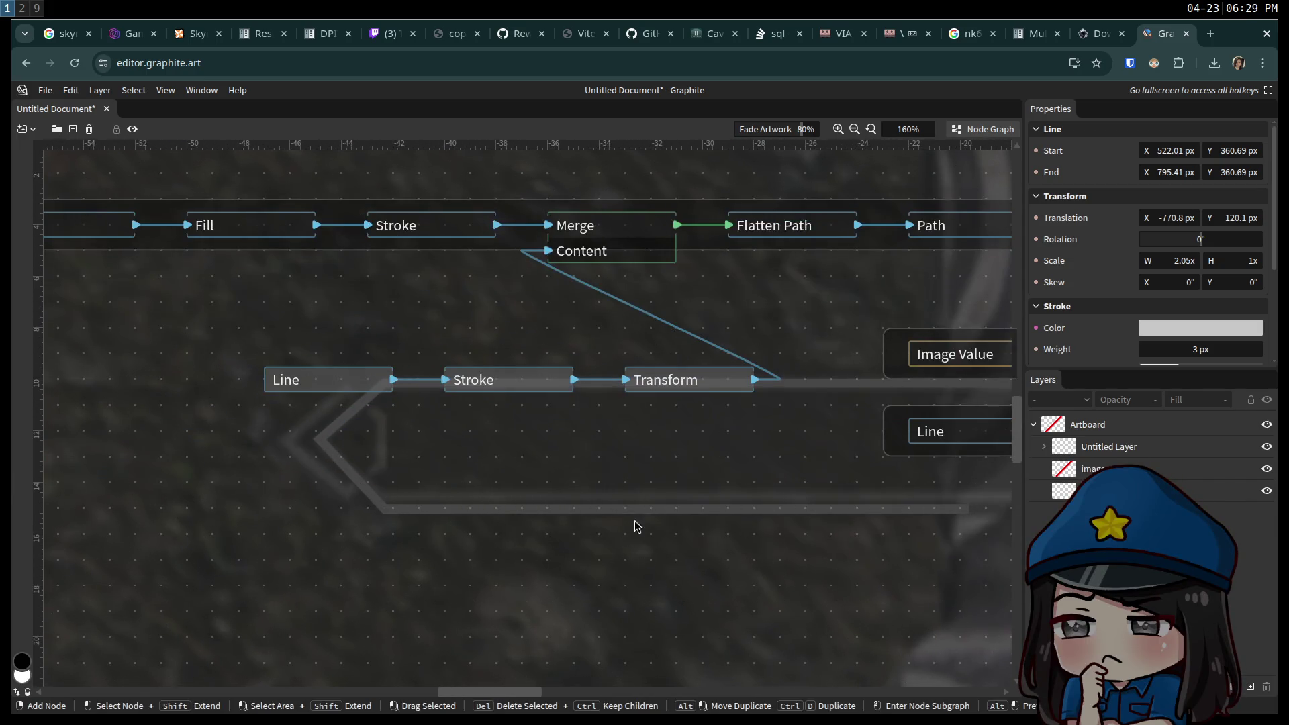
{"action": "mouse_move", "coordinate": [323, 380]}
{"action": "left_mouse_down"}
{"action": "mouse_move", "coordinate": [78, 376]}
{"action": "mouse_move", "coordinate": [107, 377]}
{"action": "left_mouse_up"}
{"action": "mouse_move", "coordinate": [305, 517]}
{"action": "left_mouse_down"}
{"action": "mouse_move", "coordinate": [489, 550]}
{"action": "mouse_move", "coordinate": [461, 564]}
{"action": "left_mouse_up"}
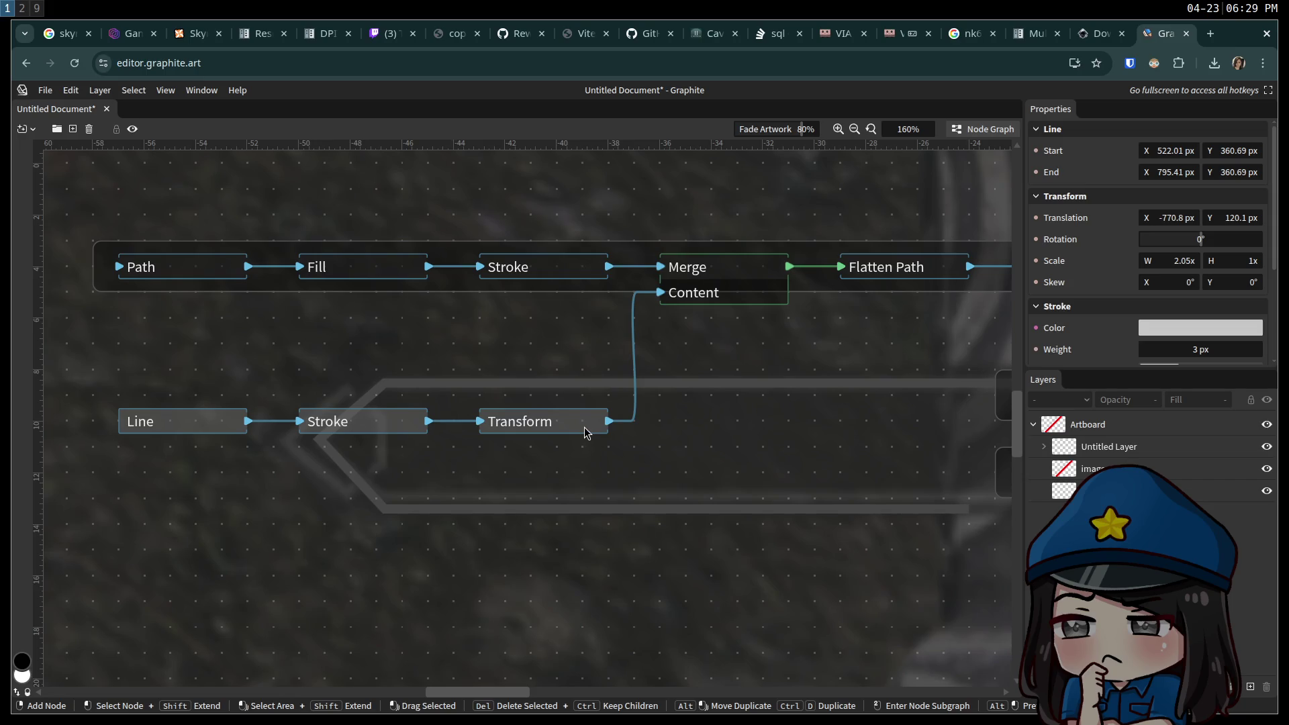
{"action": "left_click", "coordinate": [192, 432]}
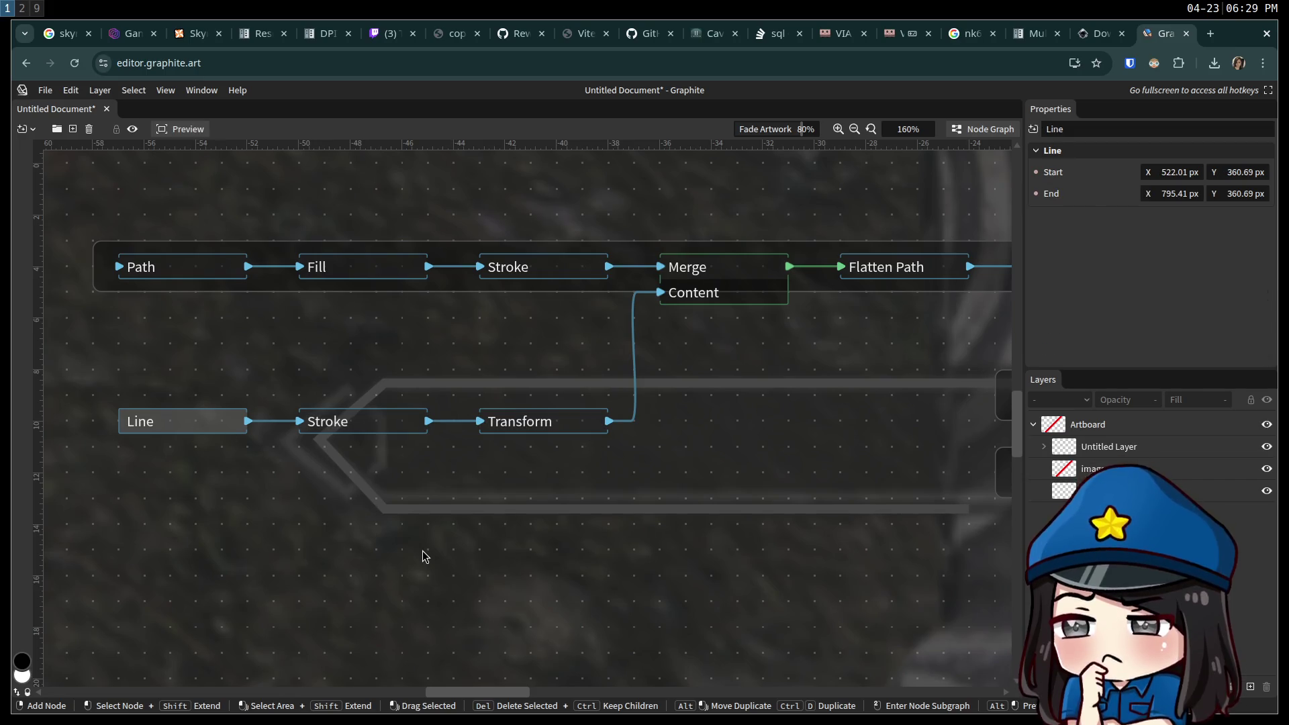
{"action": "left_click", "coordinate": [525, 535]}
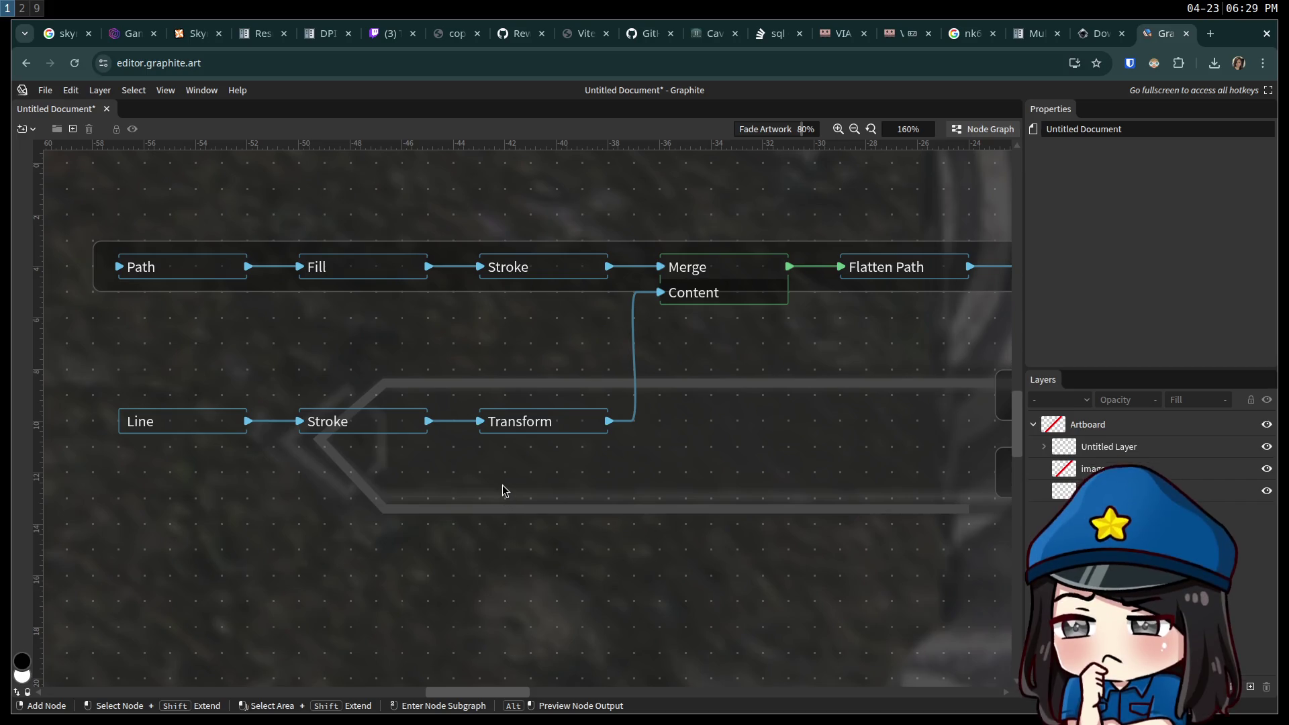
{"action": "scroll", "coordinate": [558, 477], "scroll_direction": "down", "scroll_amount": 2}
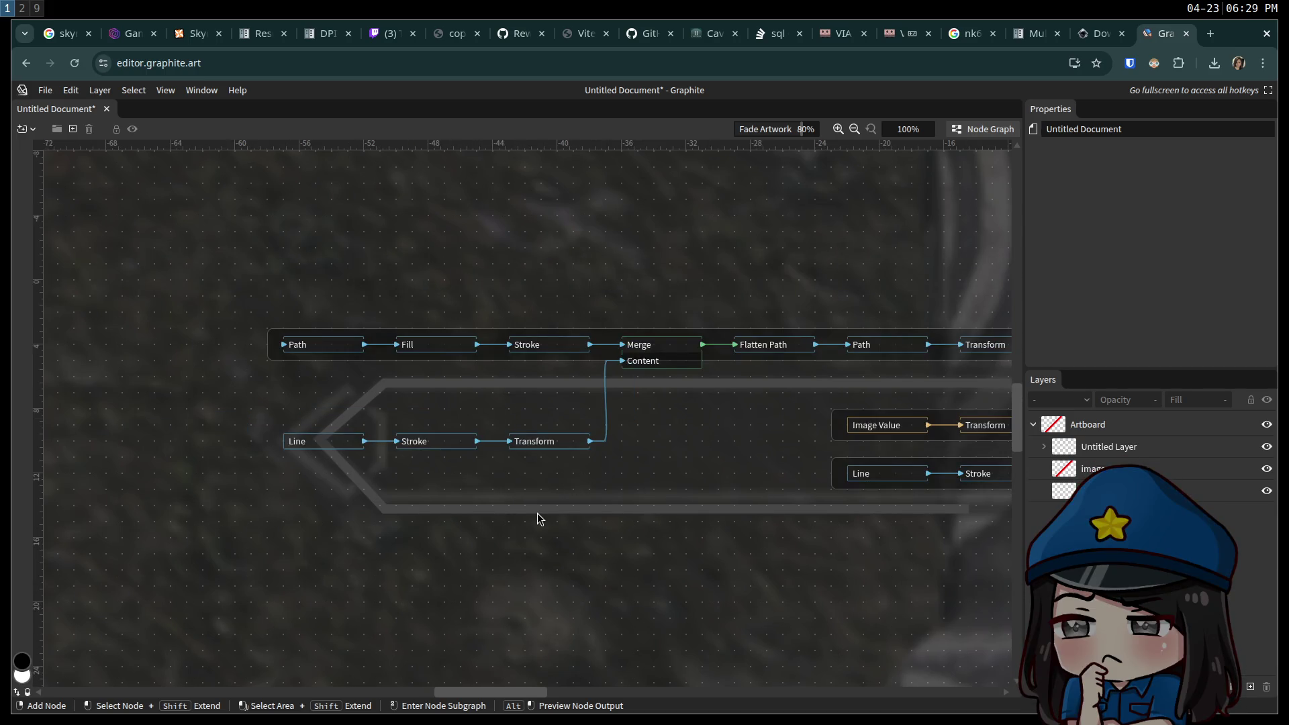
{"action": "left_click", "coordinate": [312, 443]}
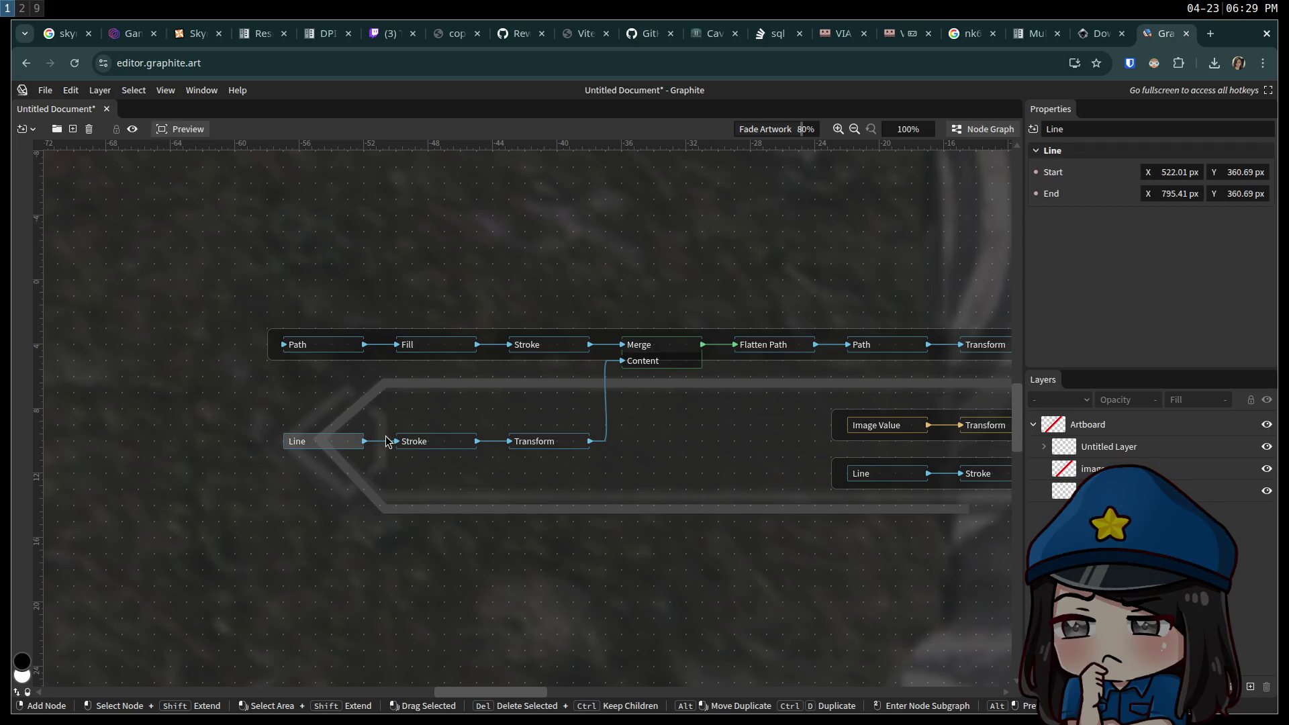
{"action": "left_click", "coordinate": [435, 449]}
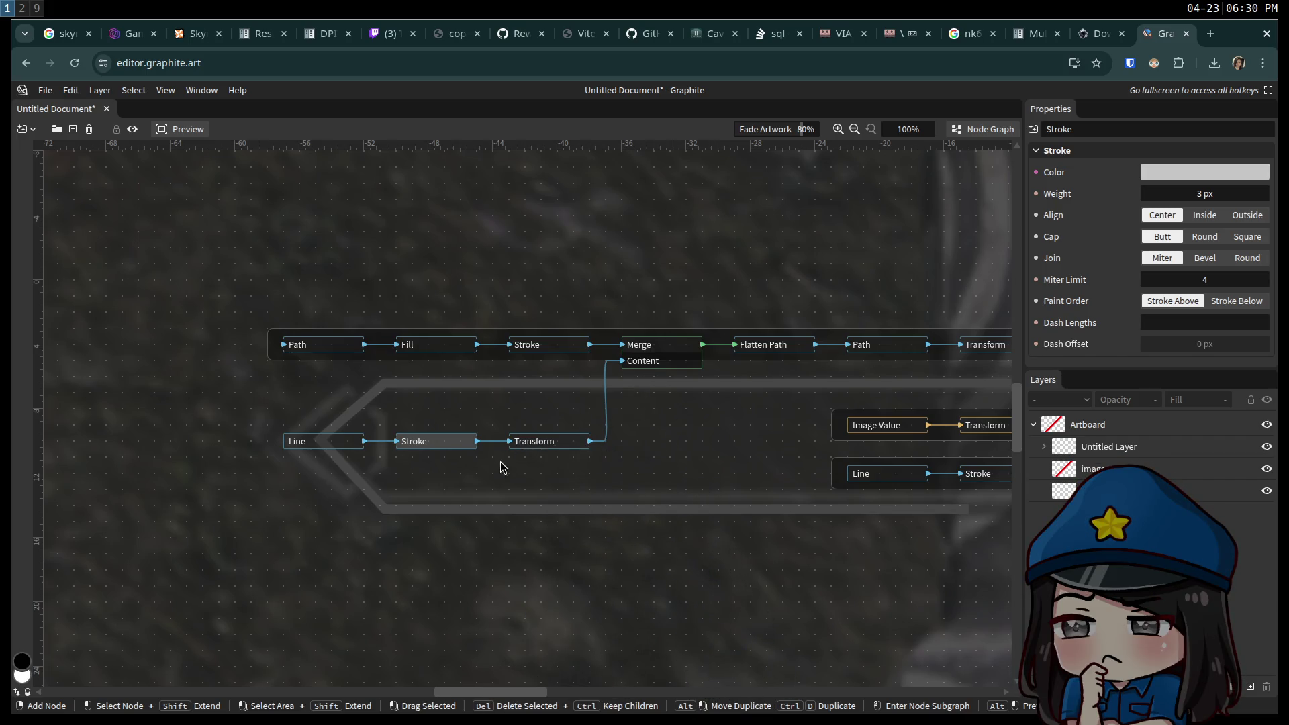
{"action": "left_click", "coordinate": [555, 441]}
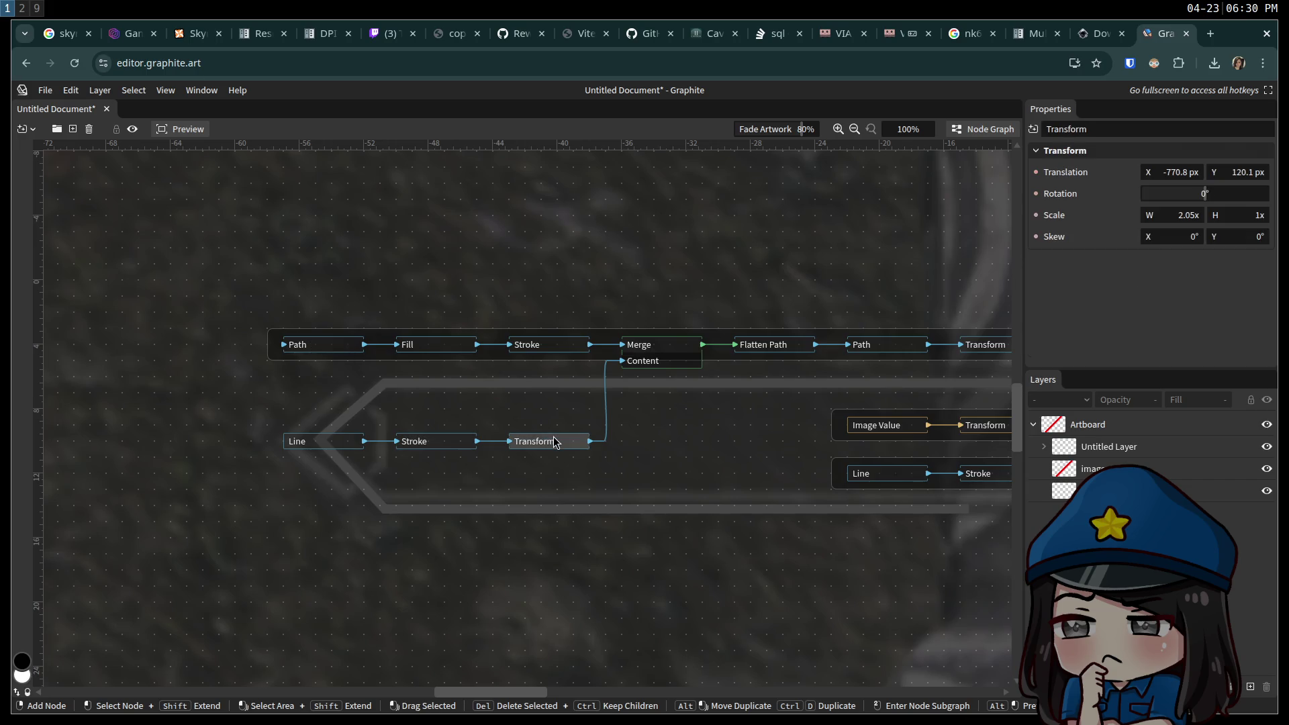
Reconnect the Transform output wire to Merge's Content input and close the node graph.
{"action": "left_click_drag", "start_coordinate": [590, 441], "coordinate": [608, 456]}
{"action": "left_click", "coordinate": [581, 505]}
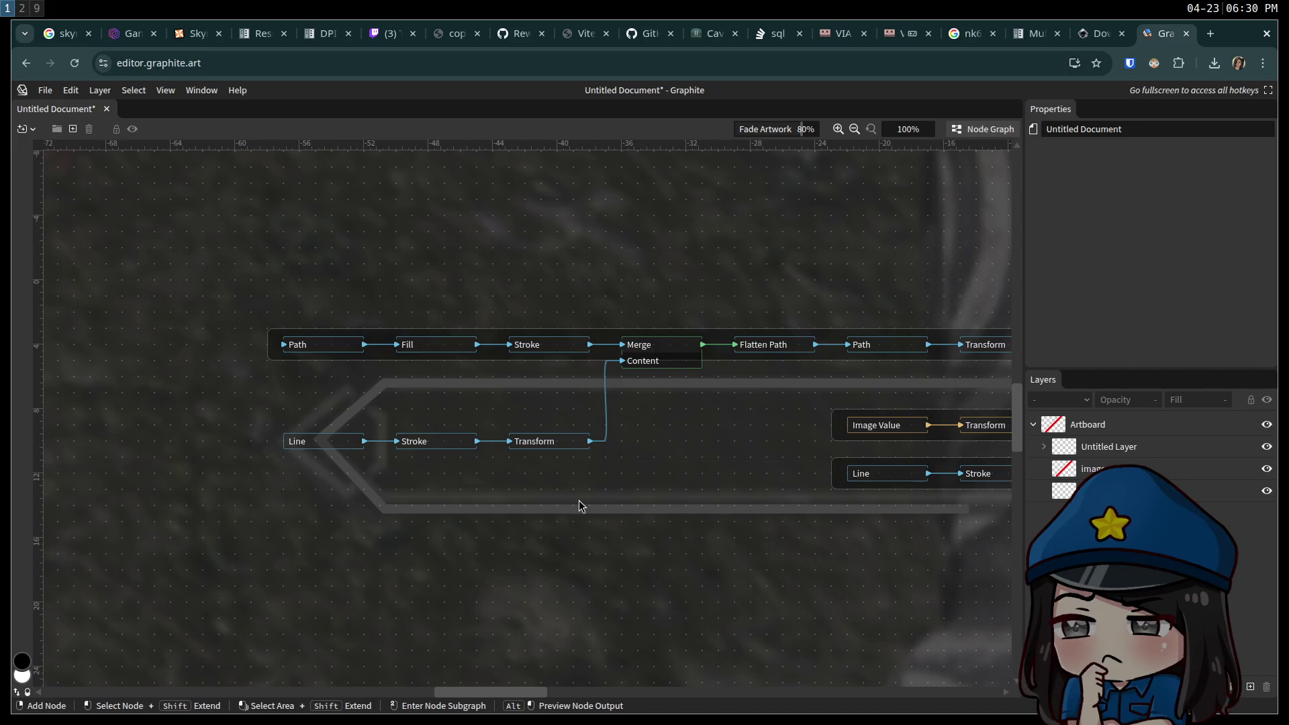
{"action": "right_click", "coordinate": [622, 362]}
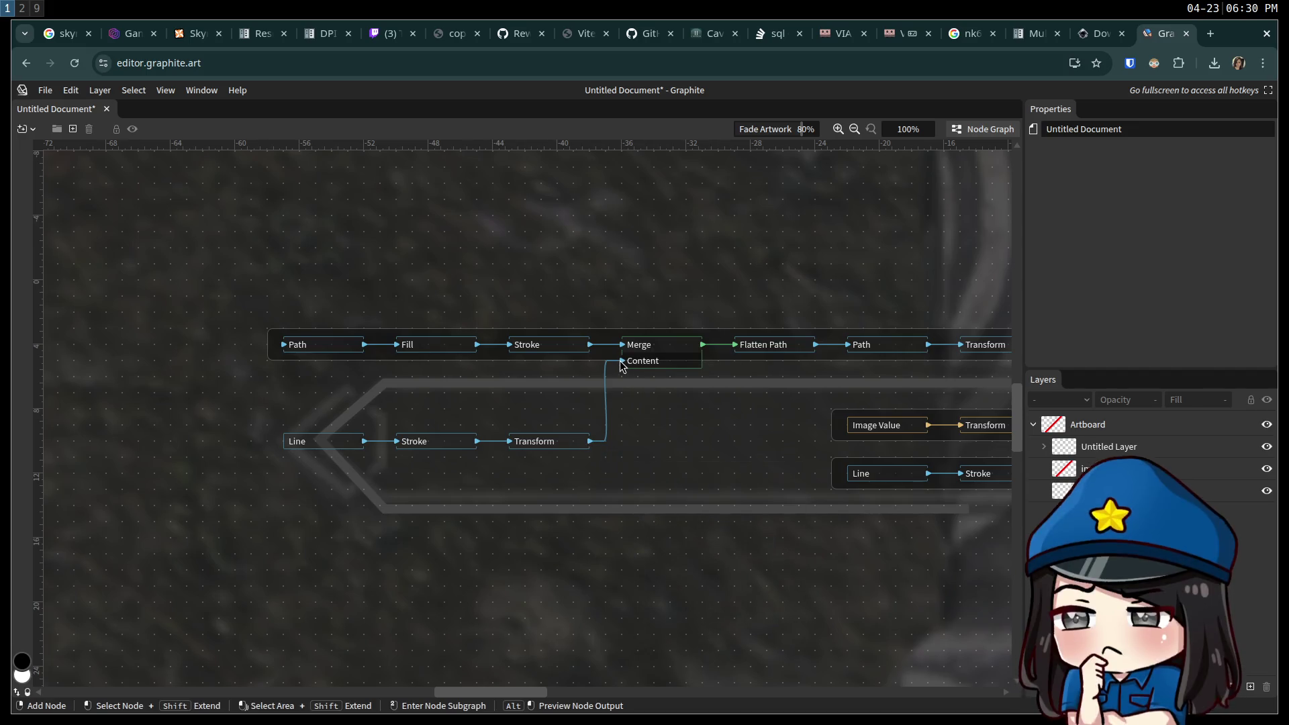
{"action": "mouse_move", "coordinate": [622, 362]}
{"action": "left_mouse_down"}
{"action": "mouse_move", "coordinate": [580, 387]}
{"action": "mouse_move", "coordinate": [756, 332]}
{"action": "mouse_move", "coordinate": [714, 329]}
{"action": "mouse_move", "coordinate": [688, 345]}
{"action": "mouse_move", "coordinate": [537, 311]}
{"action": "mouse_move", "coordinate": [489, 329]}
{"action": "mouse_move", "coordinate": [524, 345]}
{"action": "mouse_move", "coordinate": [534, 335]}
{"action": "mouse_move", "coordinate": [526, 353]}
{"action": "mouse_move", "coordinate": [579, 340]}
{"action": "left_mouse_up"}
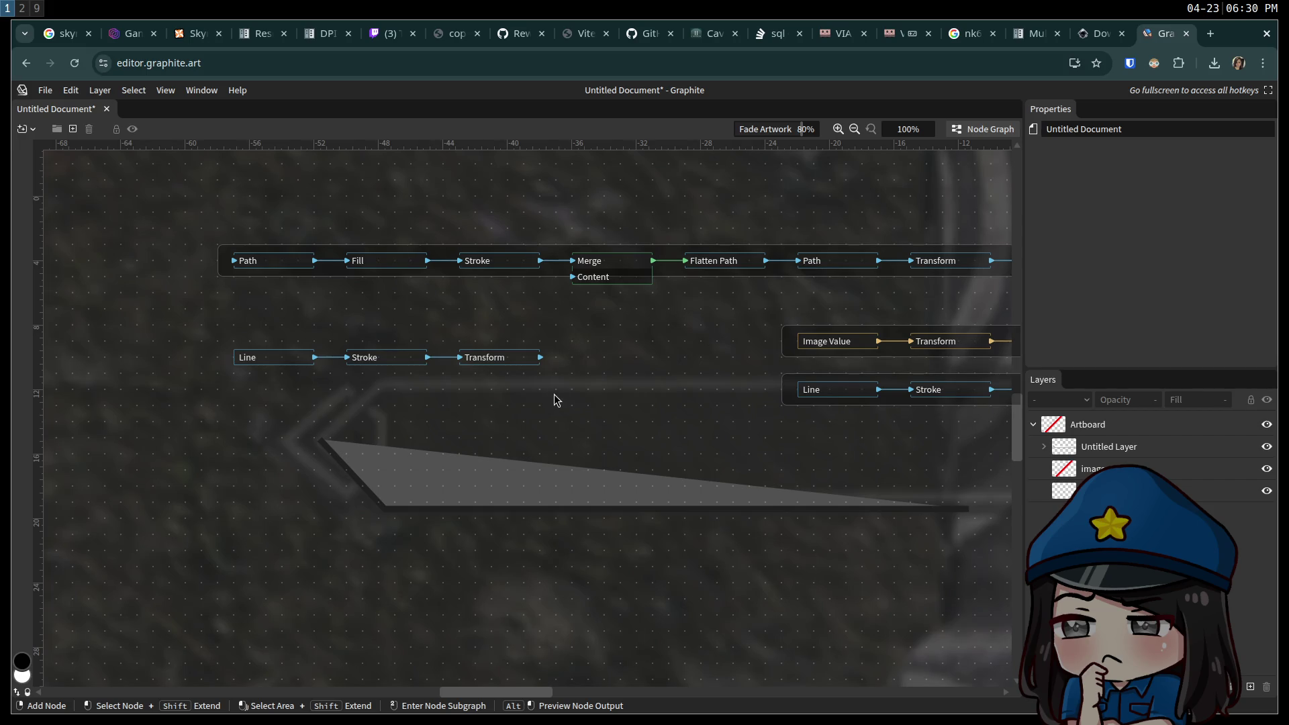
{"action": "left_click_drag", "start_coordinate": [570, 422], "coordinate": [589, 463]}
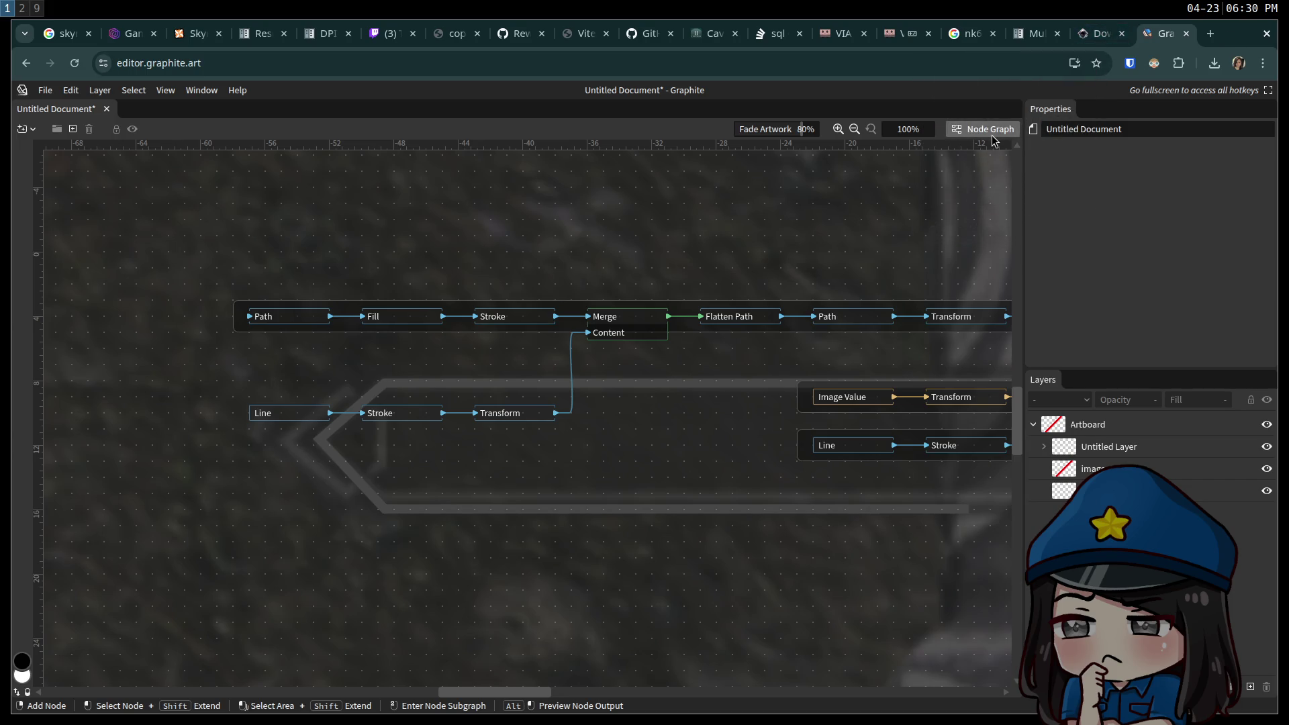
{"action": "left_click", "coordinate": [982, 130]}
Zoom the canvas and select the chevron-tipped banner frame layer, then pick the Gradient tool.
{"action": "scroll", "coordinate": [504, 355], "scroll_direction": "right", "scroll_amount": 4}
{"action": "scroll", "coordinate": [442, 363], "scroll_direction": "down", "scroll_amount": 4}
{"action": "scroll", "coordinate": [471, 374], "scroll_direction": "up", "scroll_amount": 4}
{"action": "left_click", "coordinate": [471, 374]}
{"action": "scroll", "coordinate": [471, 373], "scroll_direction": "down", "scroll_amount": 6}
{"action": "scroll", "coordinate": [441, 383], "scroll_direction": "up", "scroll_amount": 3}
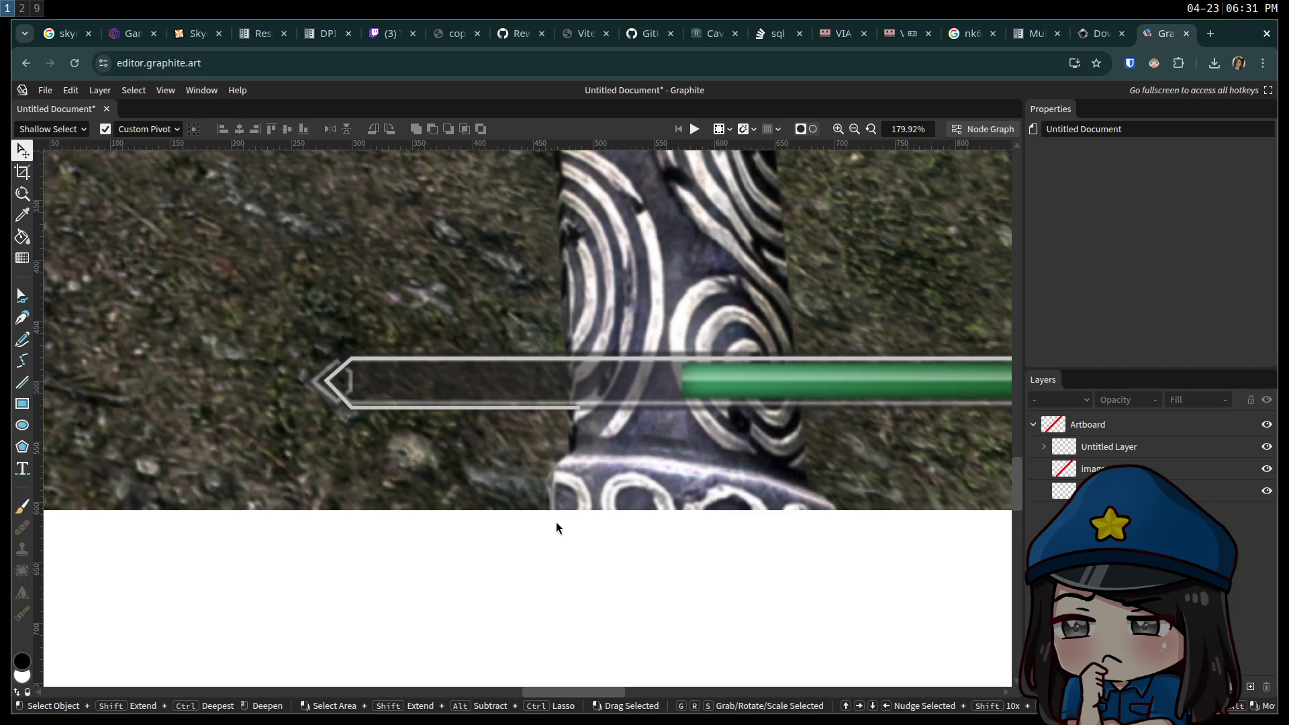
{"action": "left_click", "coordinate": [337, 399]}
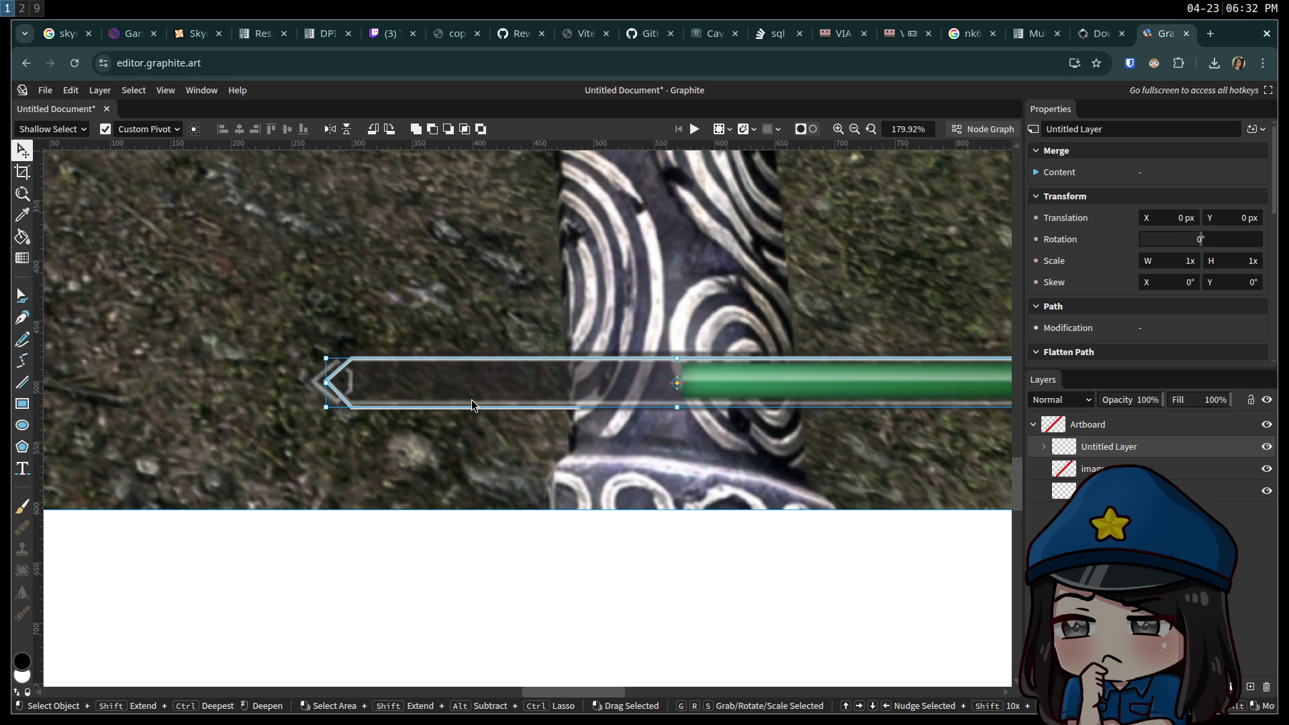
{"action": "left_click", "coordinate": [20, 262]}
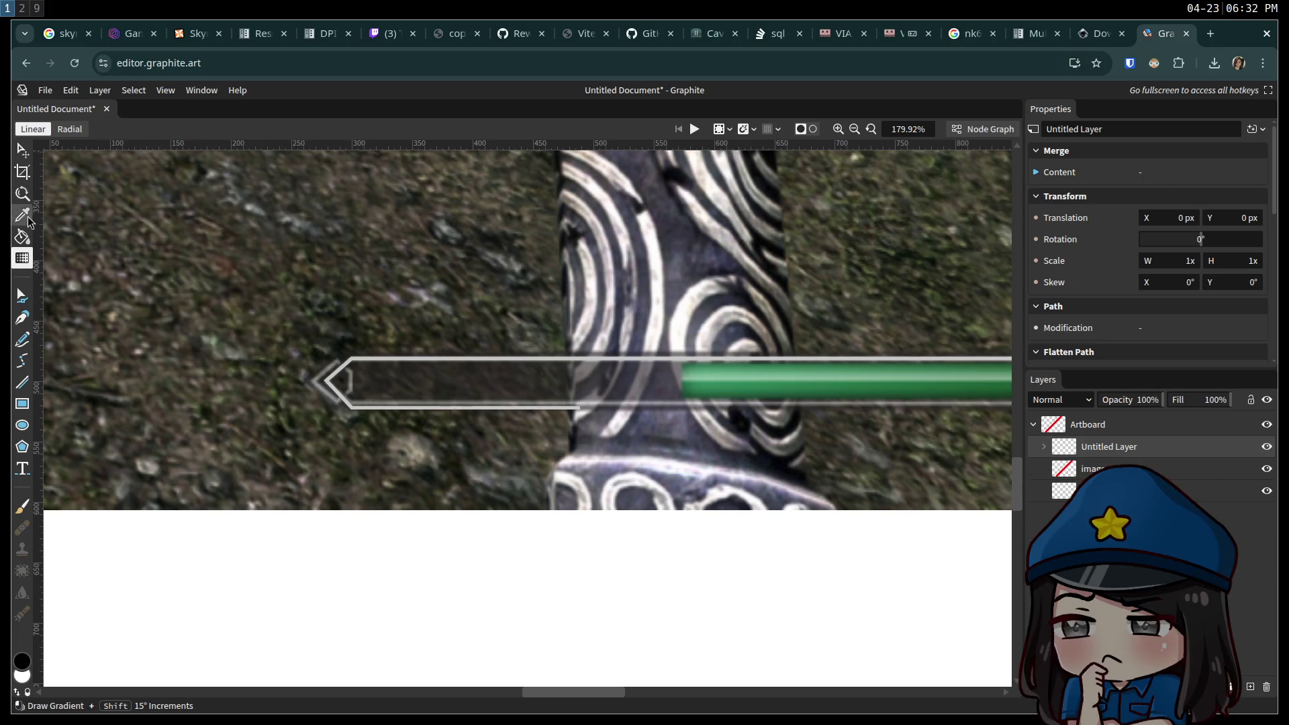
Return to the Select tool, zoom on the frame tip, and switch to the Skyrim UI Elements page.
{"action": "left_click", "coordinate": [30, 157]}
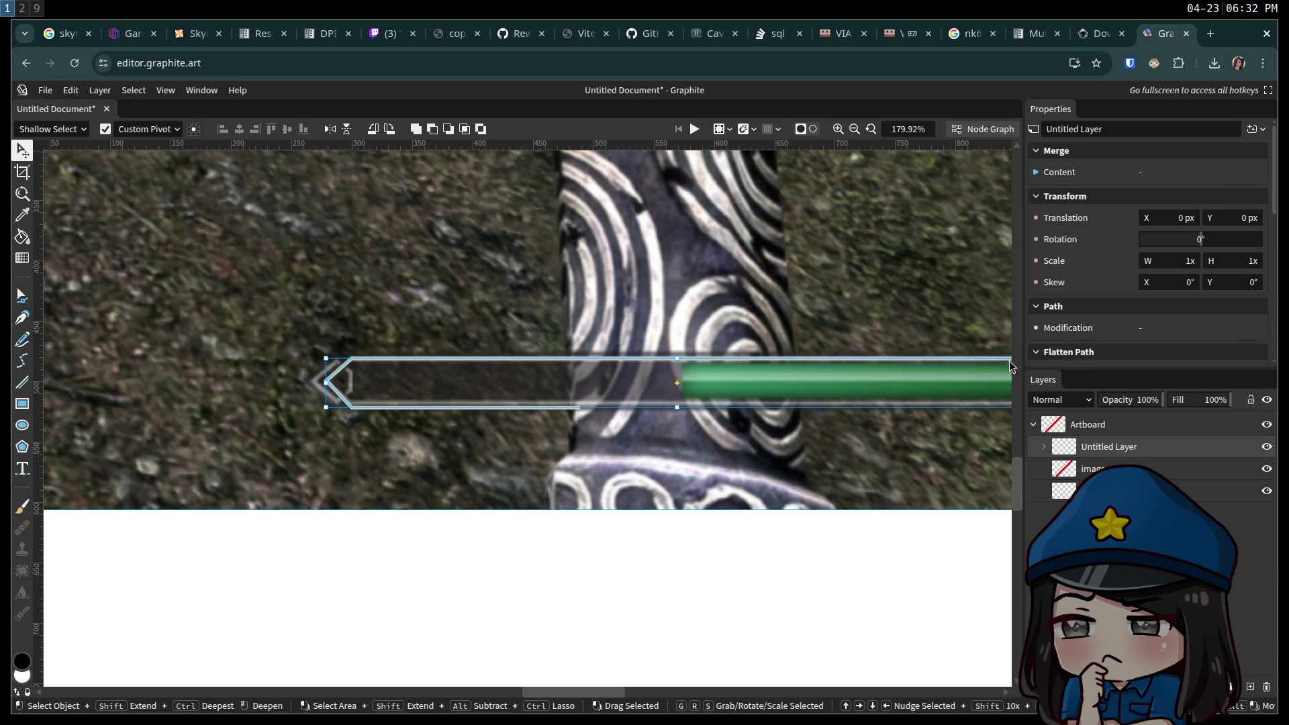
{"action": "scroll", "coordinate": [341, 379], "scroll_direction": "up", "scroll_amount": 3}
{"action": "scroll", "coordinate": [341, 378], "scroll_direction": "down", "scroll_amount": 2}
{"action": "scroll", "coordinate": [340, 393], "scroll_direction": "up", "scroll_amount": 5}
{"action": "scroll", "coordinate": [341, 393], "scroll_direction": "down", "scroll_amount": 3}
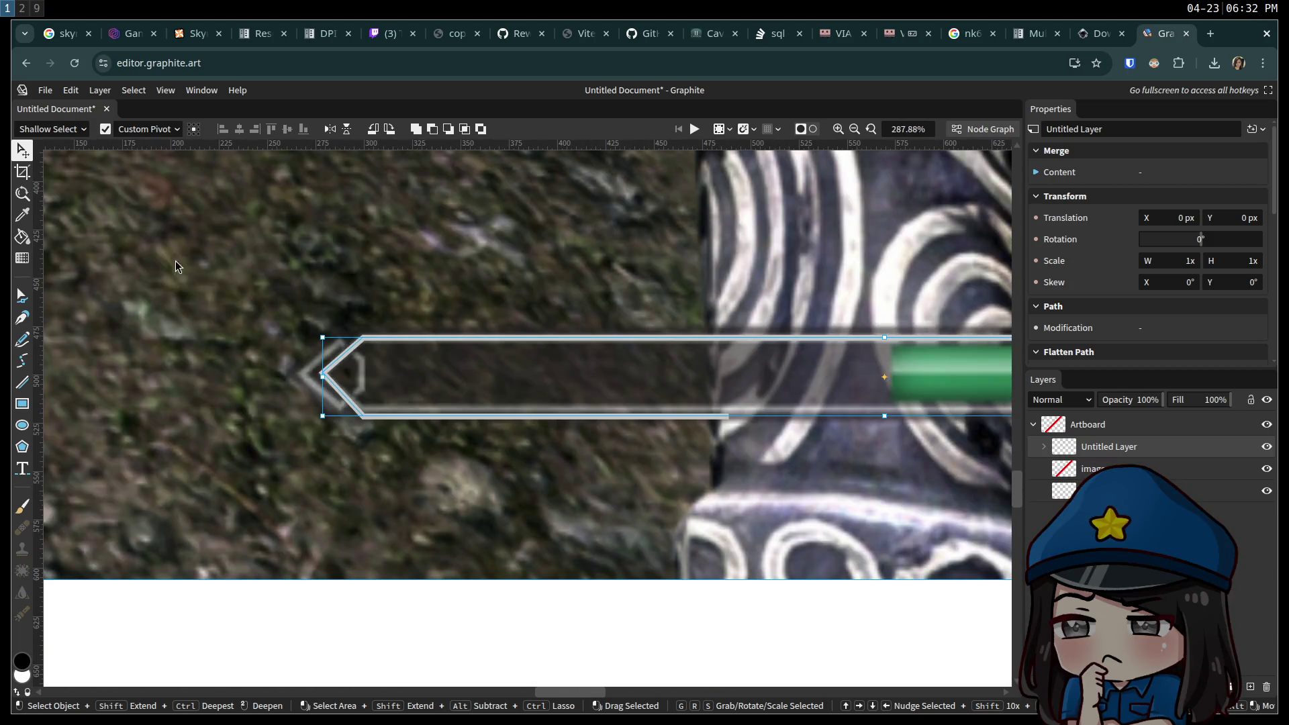
{"action": "left_click", "coordinate": [136, 39]}
{"action": "left_click", "coordinate": [192, 42]}
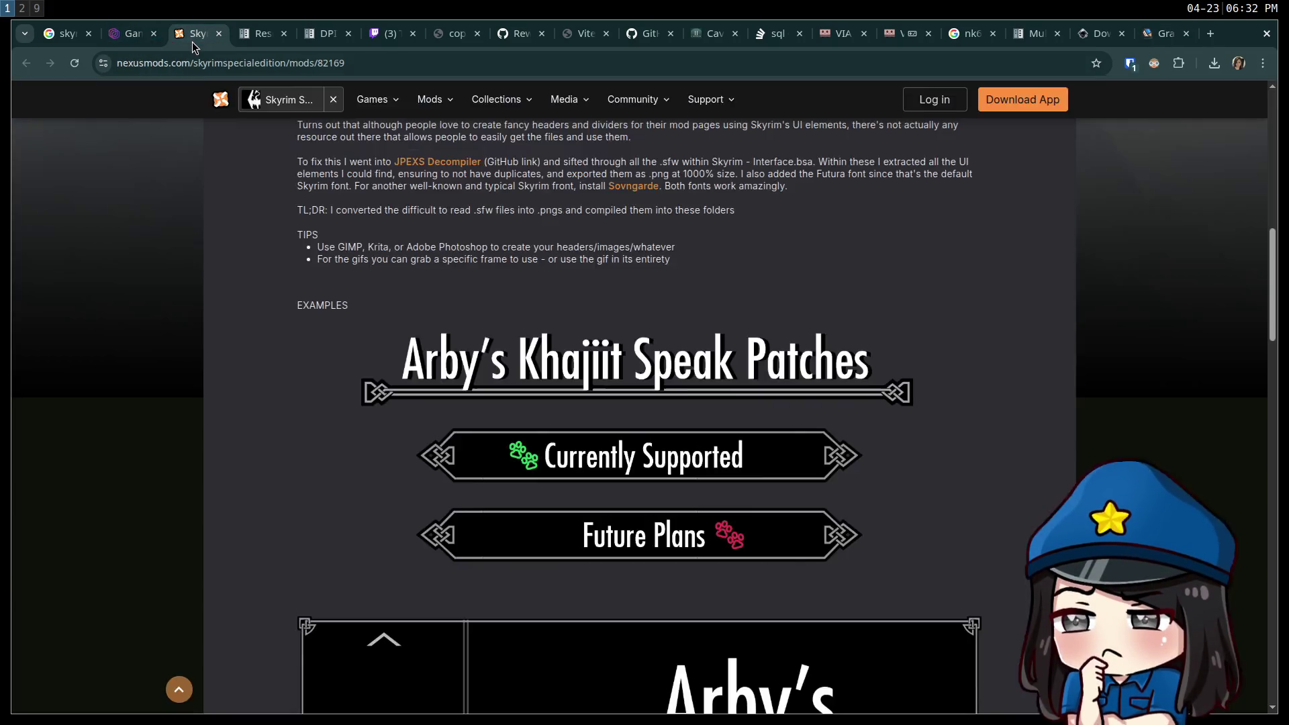
Start the manual download of Skyrim UI Elements and sign in with saved password-manager credentials.
{"action": "scroll", "coordinate": [292, 413], "scroll_direction": "up", "scroll_amount": 10}
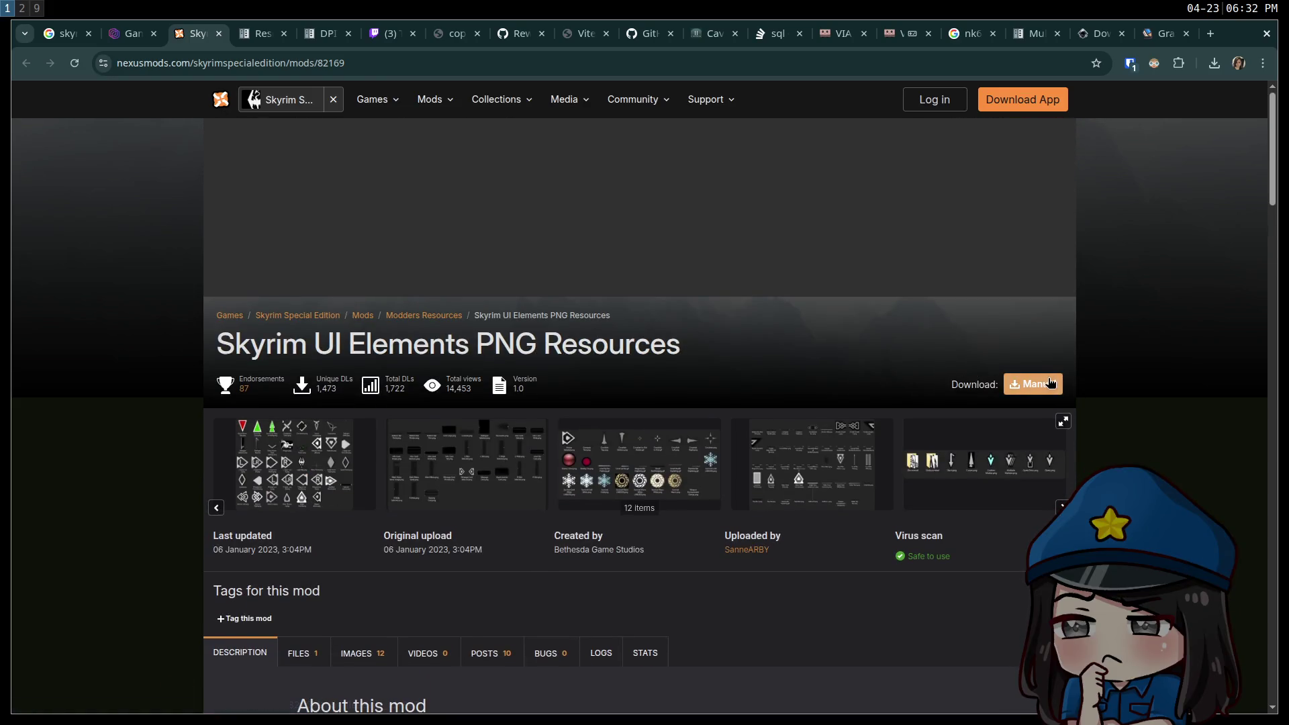
{"action": "left_click", "coordinate": [1045, 388]}
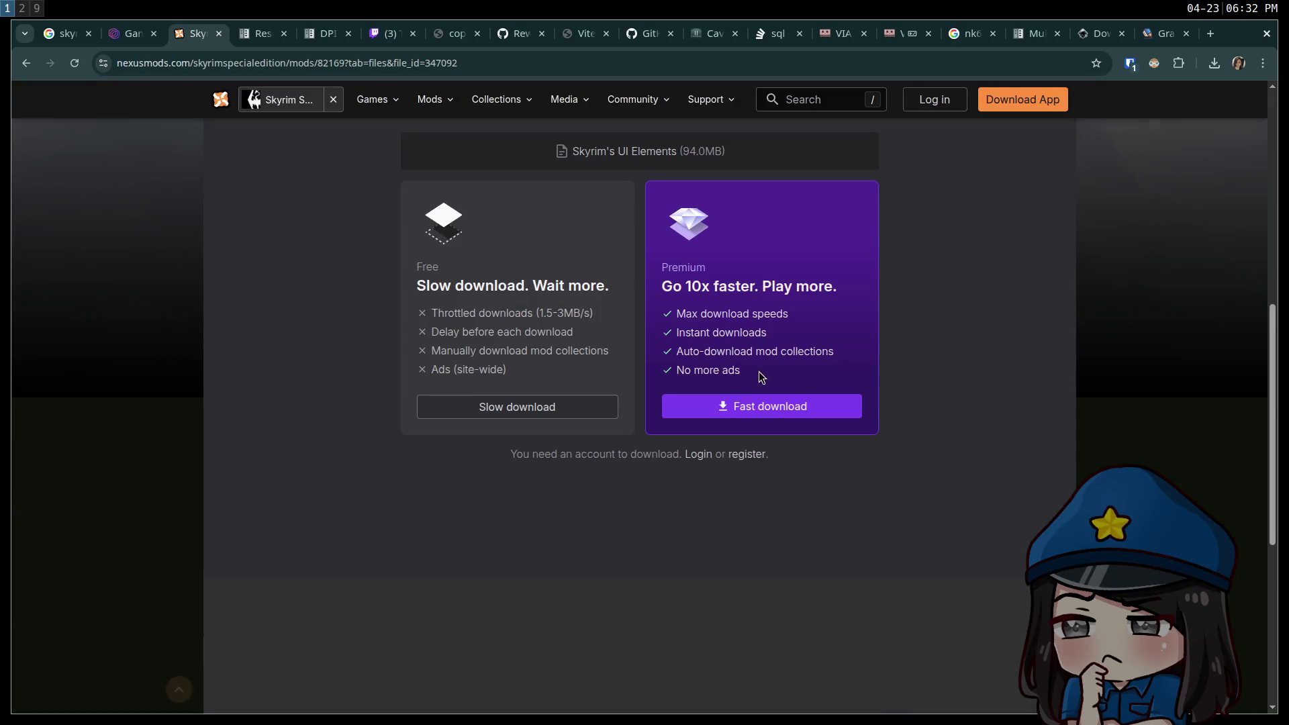
{"action": "left_click", "coordinate": [551, 400]}
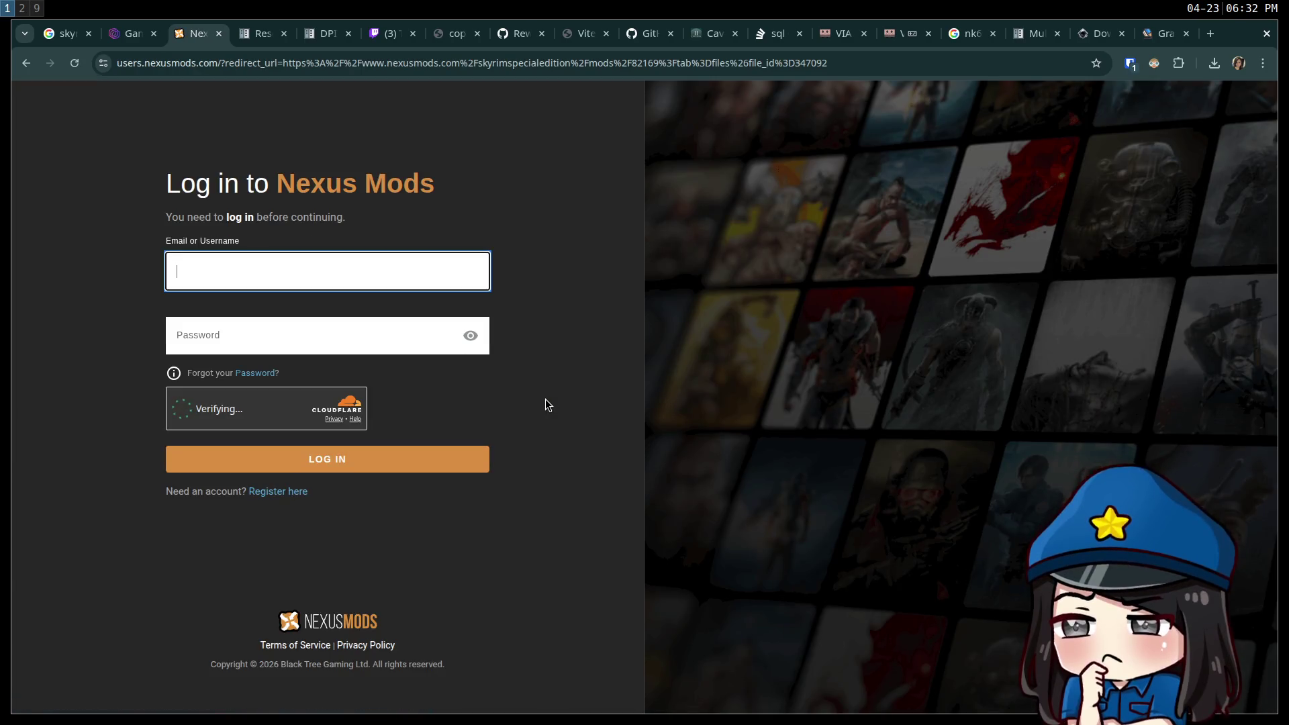
{"action": "left_click", "coordinate": [1130, 63]}
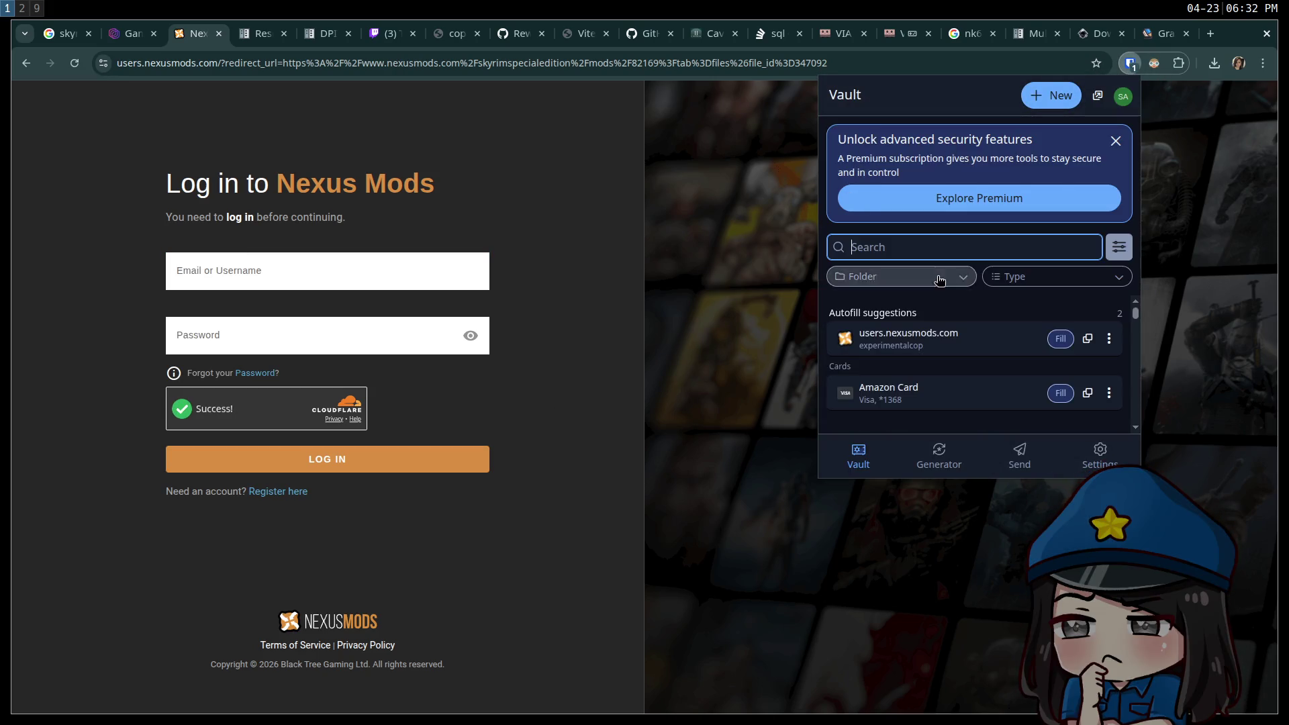
{"action": "left_click", "coordinate": [1054, 341]}
{"action": "left_click", "coordinate": [416, 454]}
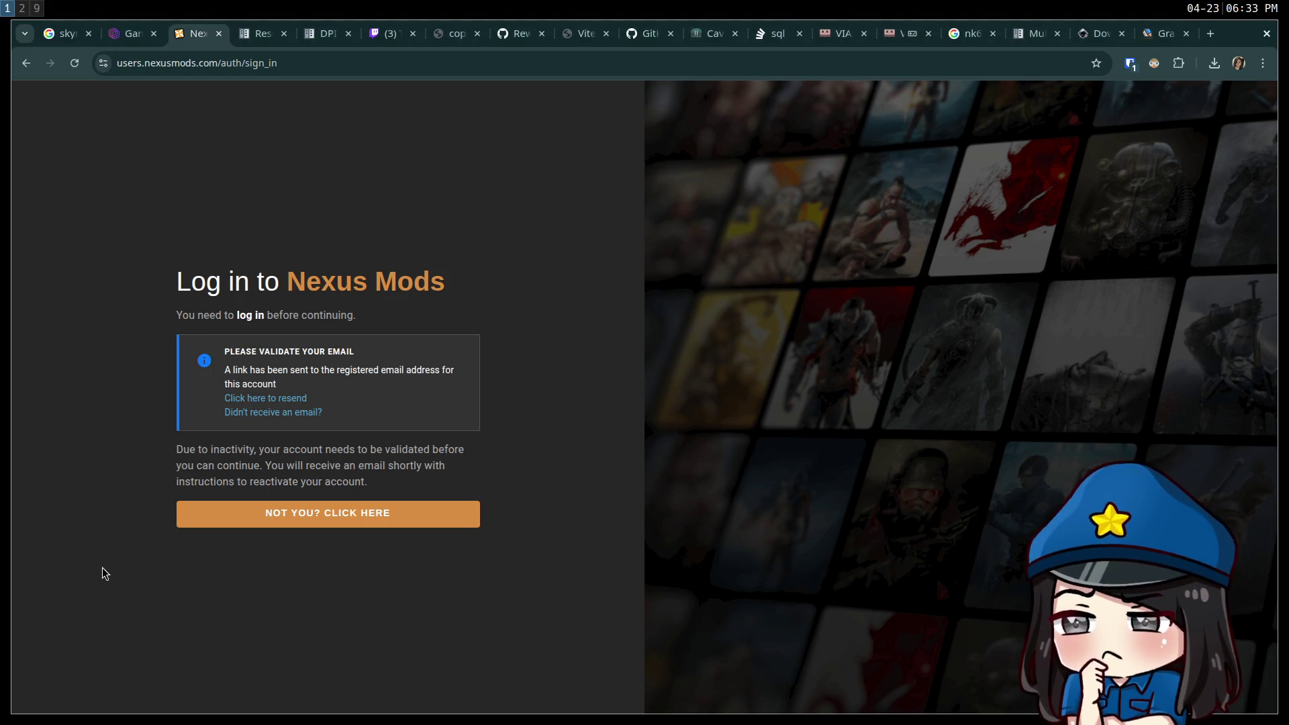
{"action": "key", "text": "F5"}
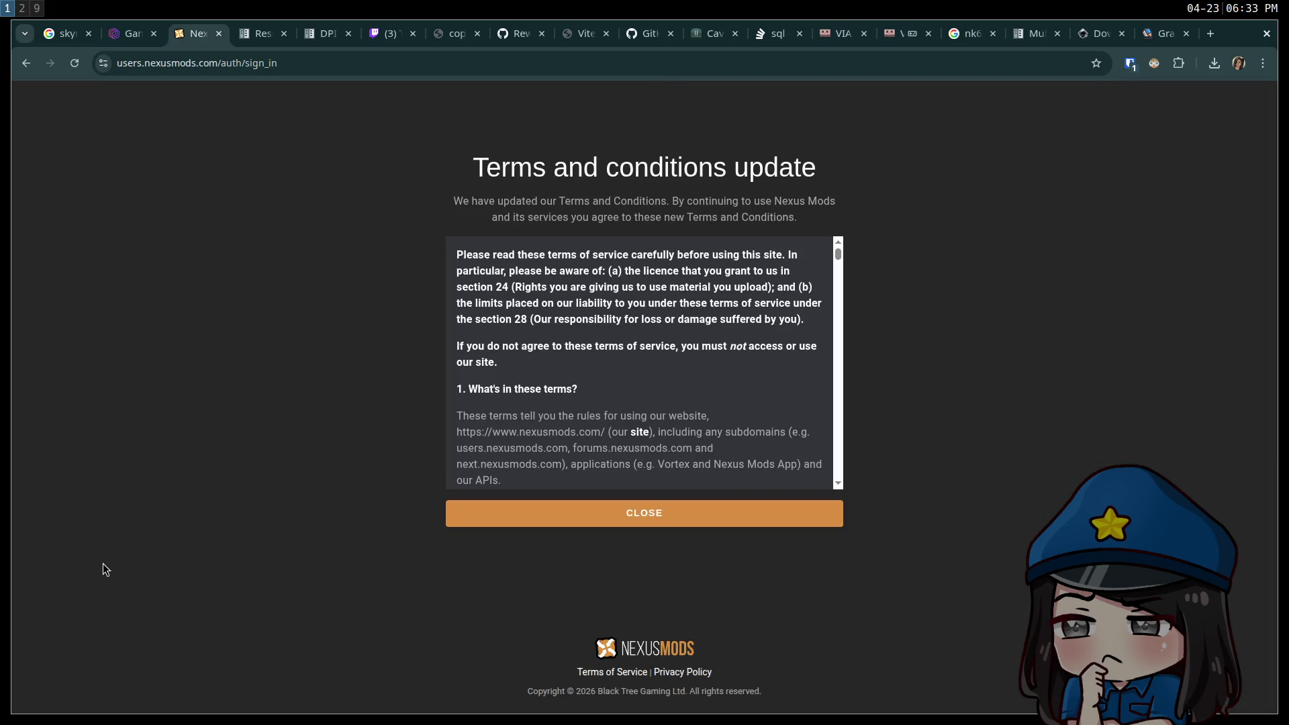
Dismiss the terms notice, start the slow download, and check its progress.
{"action": "left_click", "coordinate": [473, 514]}
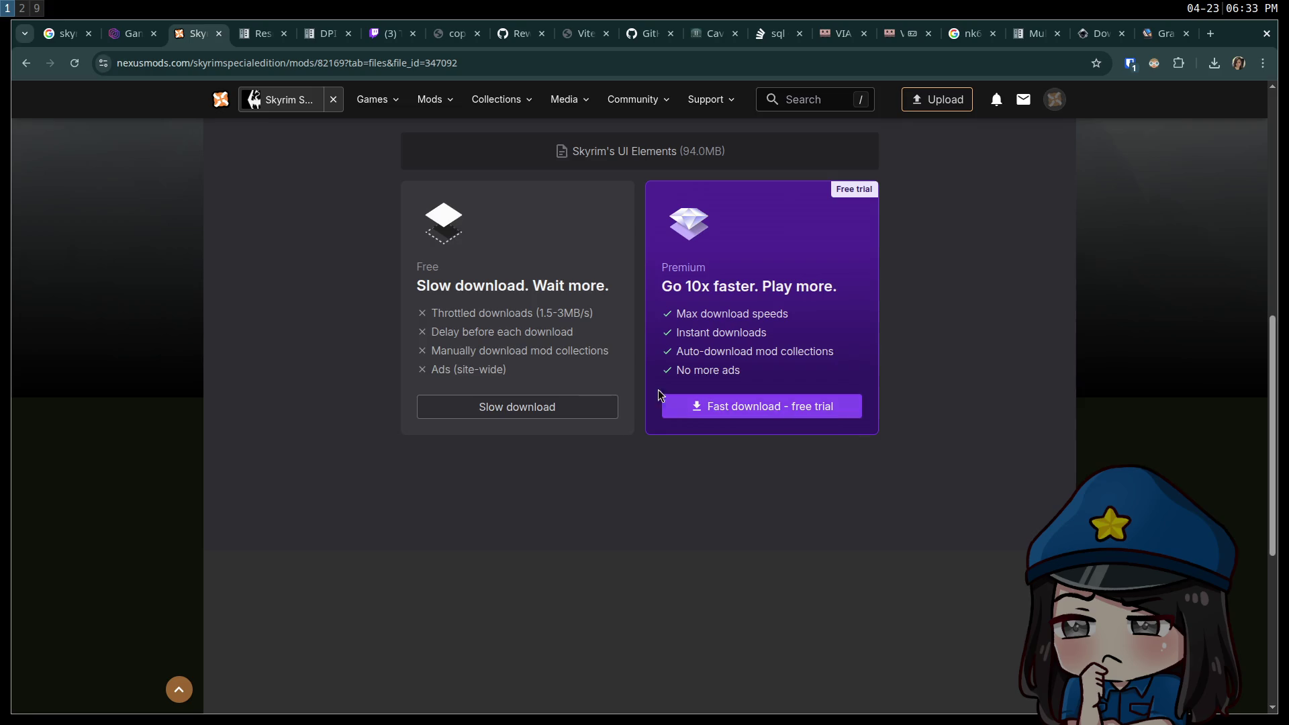
{"action": "left_click", "coordinate": [509, 408]}
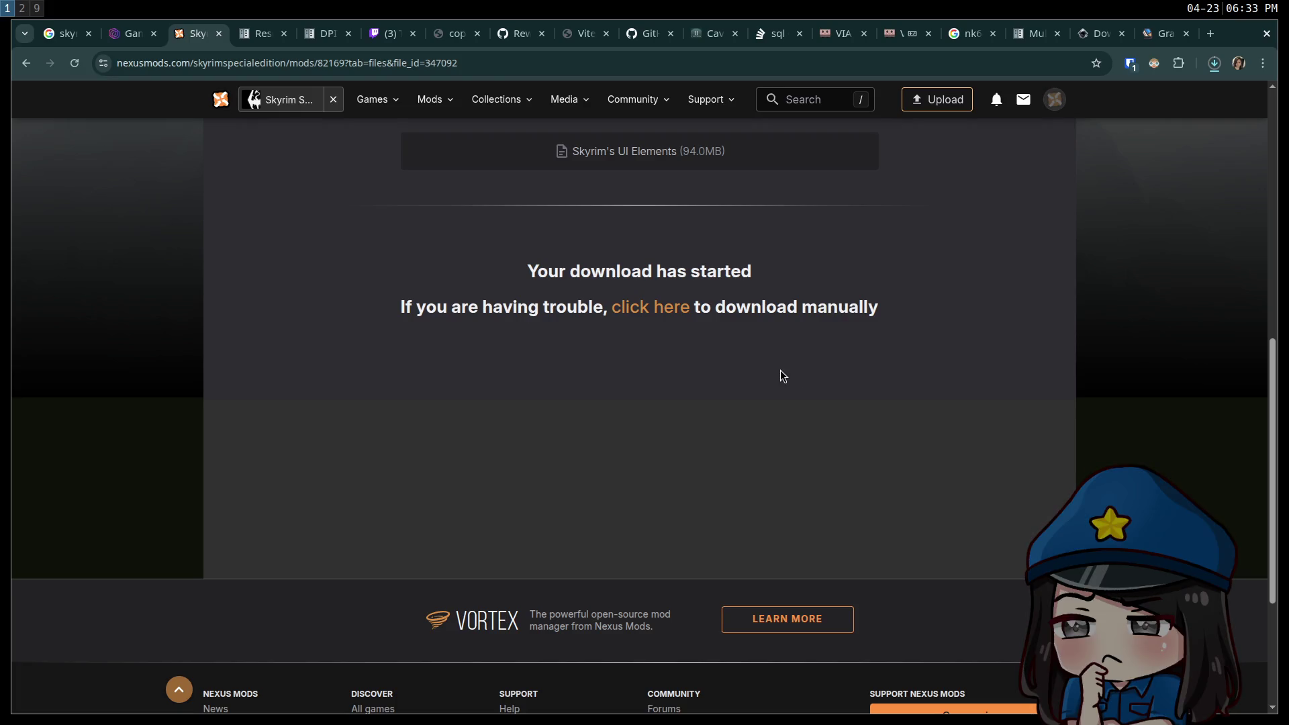
{"action": "left_click", "coordinate": [1213, 65]}
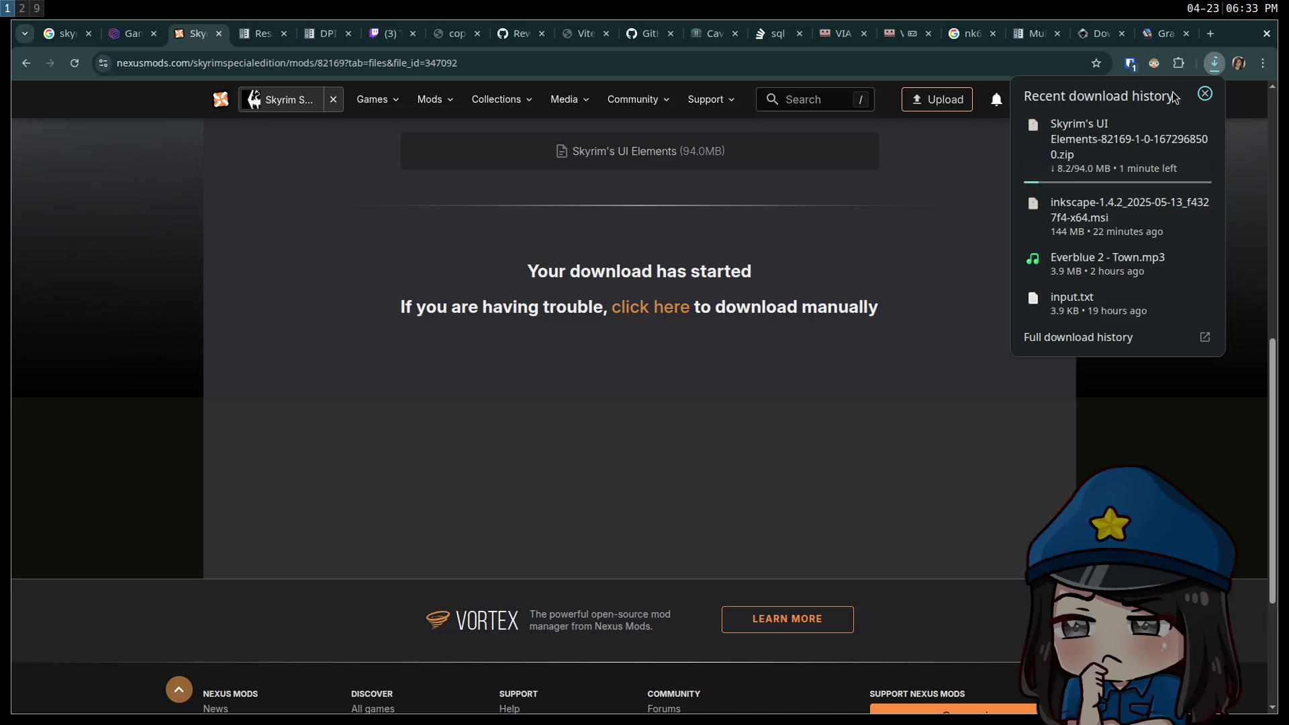
{"action": "left_click", "coordinate": [663, 443]}
{"action": "left_click", "coordinate": [1117, 44]}
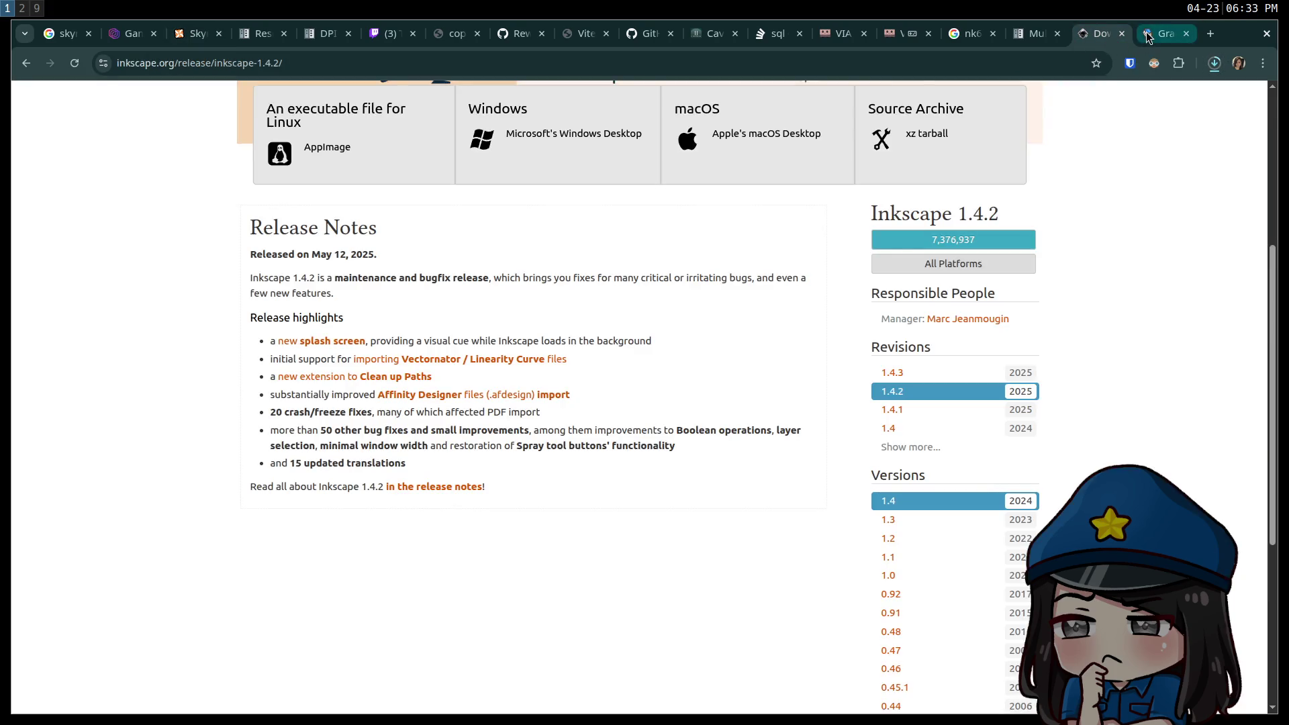
{"action": "left_click", "coordinate": [1150, 38]}
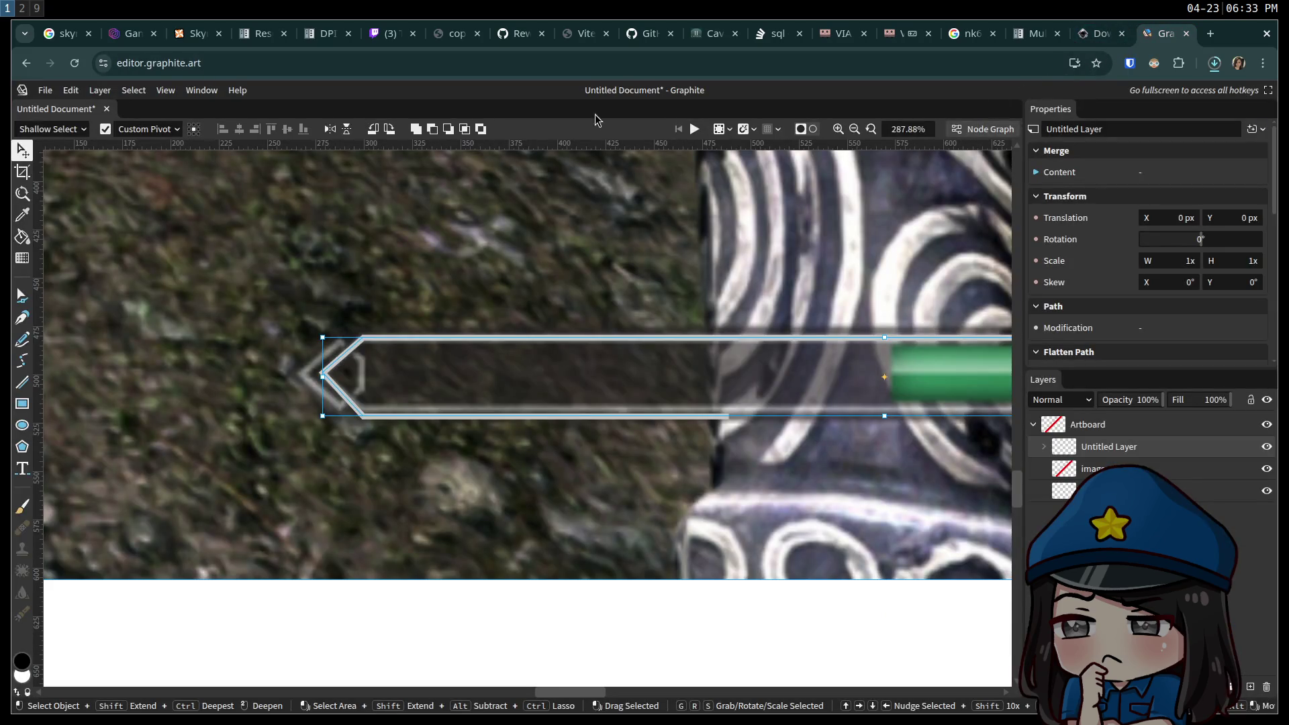
{"action": "left_click", "coordinate": [195, 37]}
{"action": "left_click", "coordinate": [143, 43]}
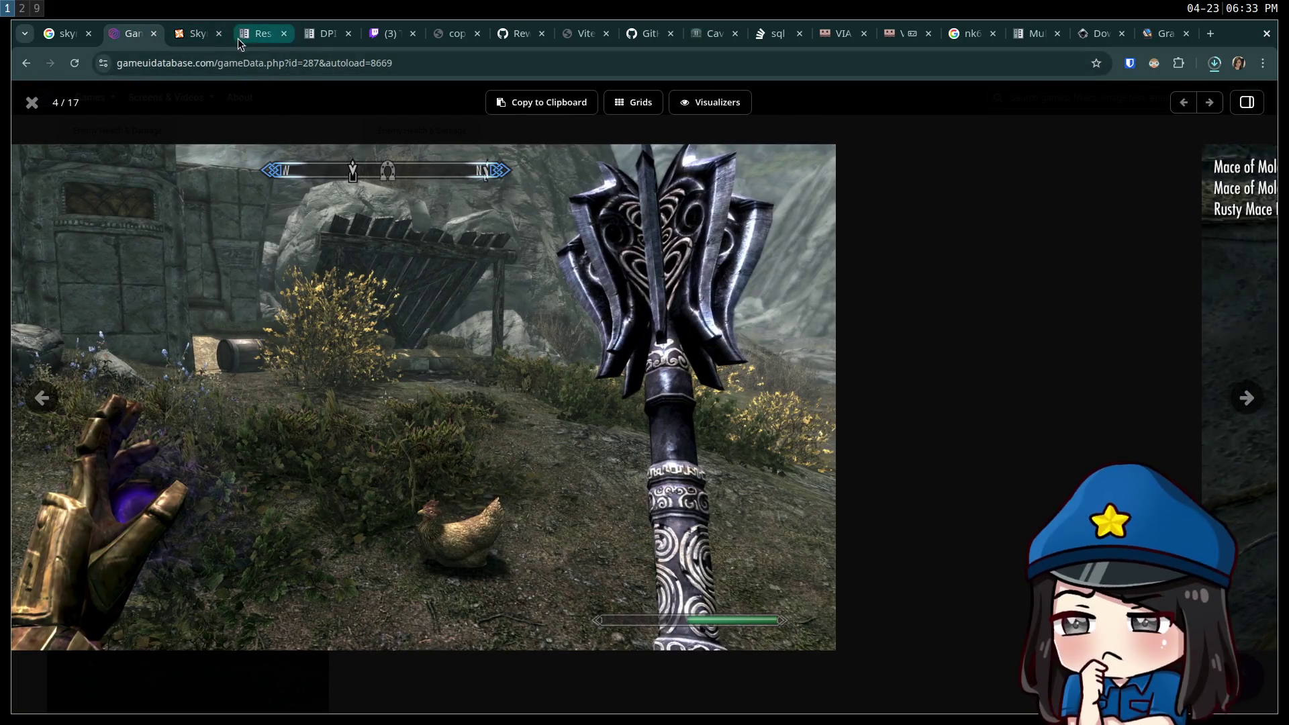
{"action": "left_click", "coordinate": [196, 33]}
{"action": "left_click", "coordinate": [124, 33]}
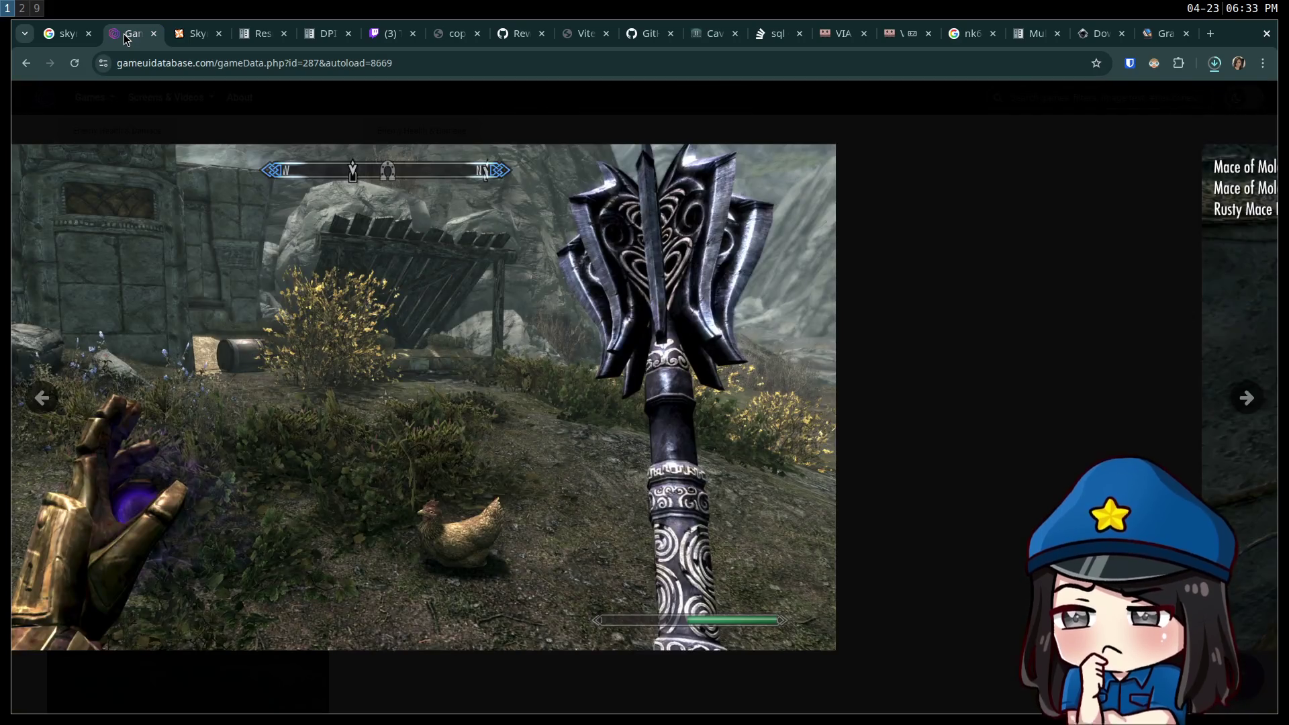
{"action": "left_click", "coordinate": [189, 33]}
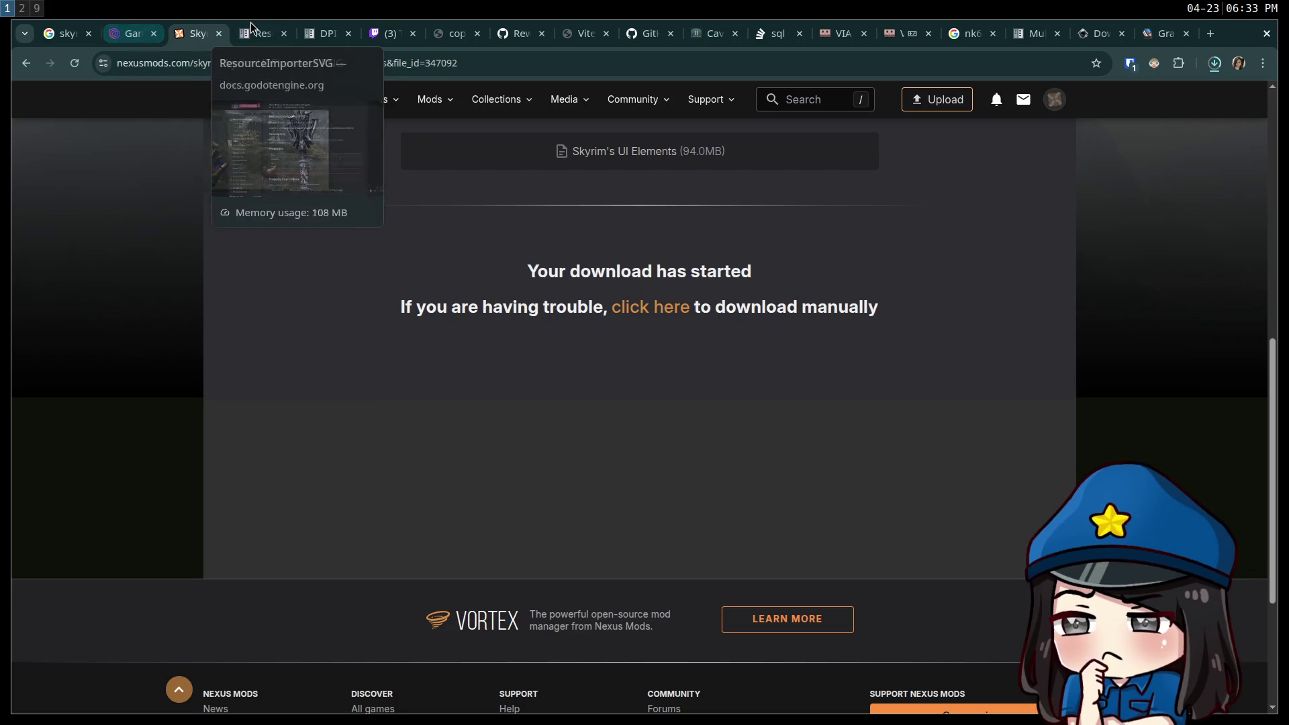
{"action": "left_click", "coordinate": [128, 33]}
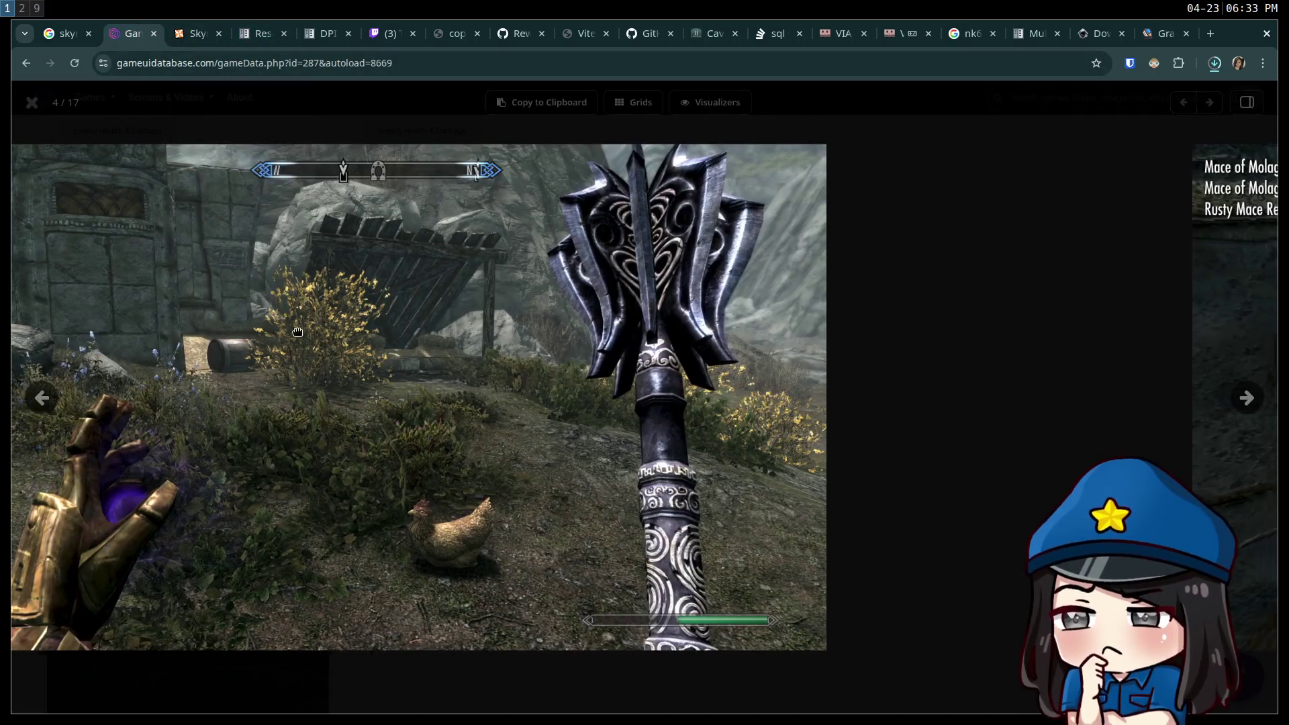
{"action": "left_click_drag", "start_coordinate": [297, 332], "coordinate": [336, 416]}
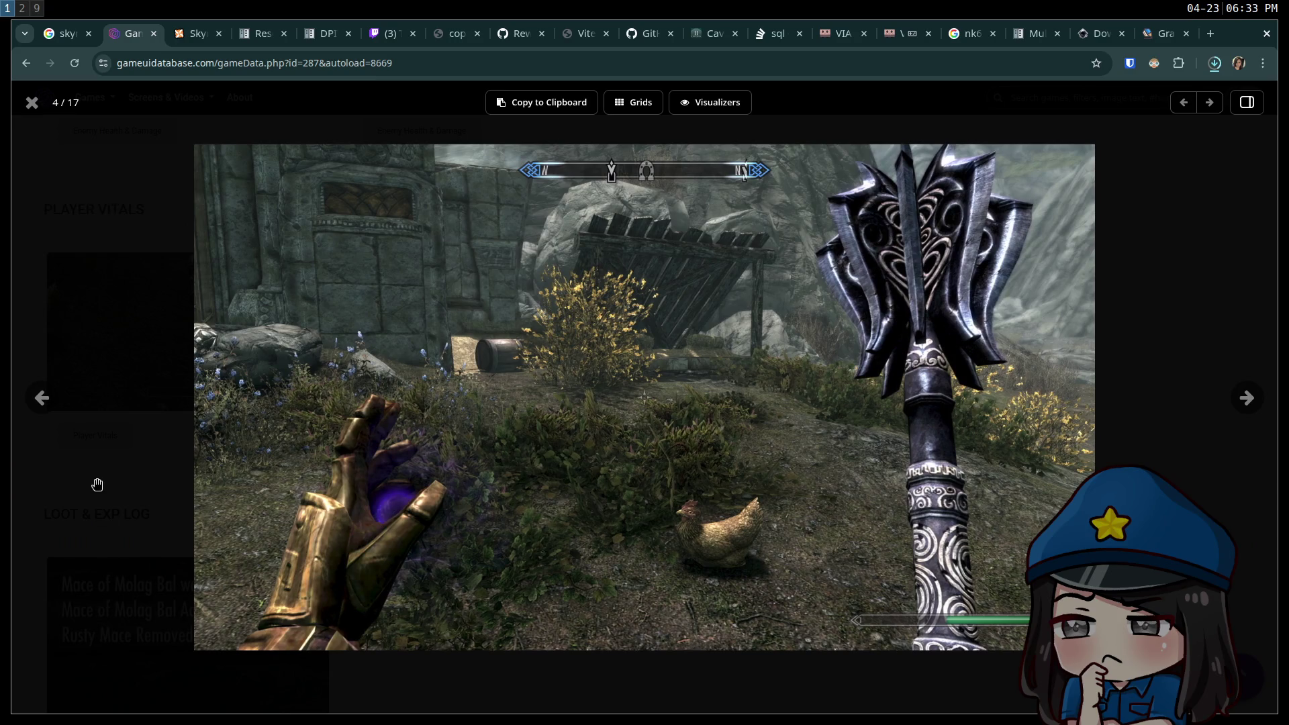
{"action": "left_click", "coordinate": [30, 106]}
{"action": "scroll", "coordinate": [406, 406], "scroll_direction": "up", "scroll_amount": 4}
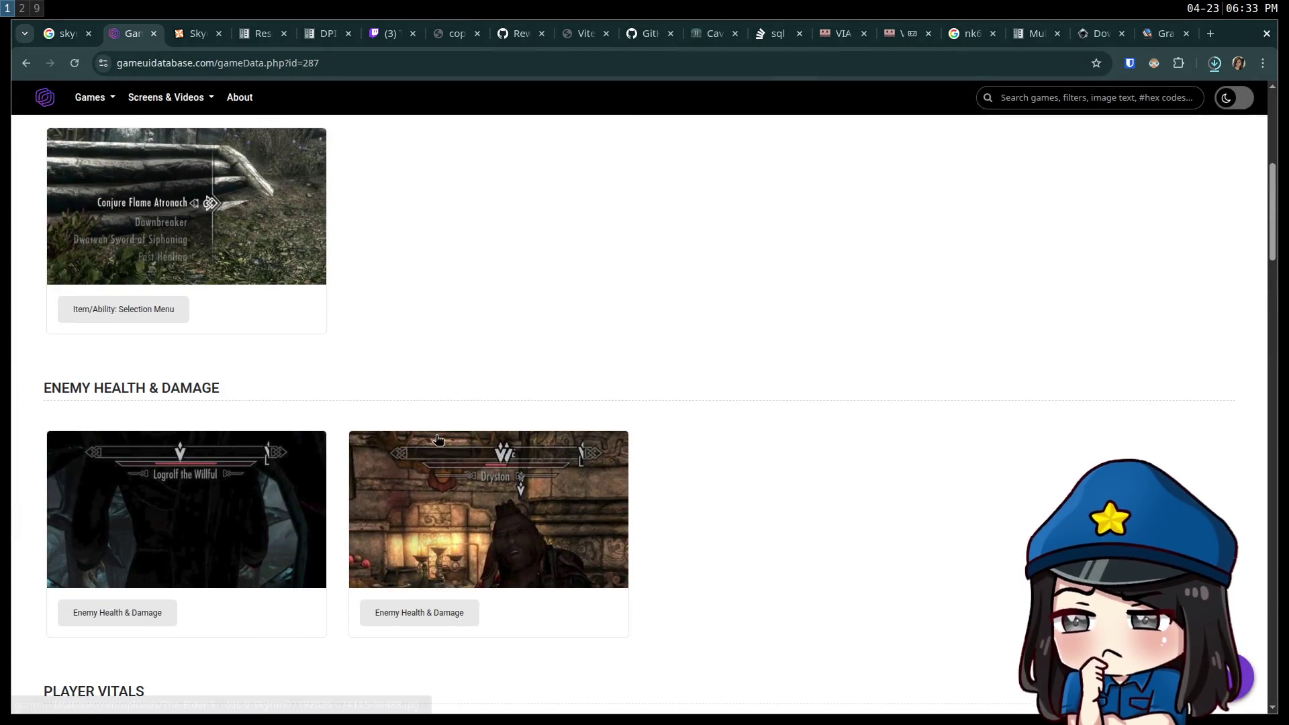
{"action": "scroll", "coordinate": [450, 446], "scroll_direction": "up", "scroll_amount": 6}
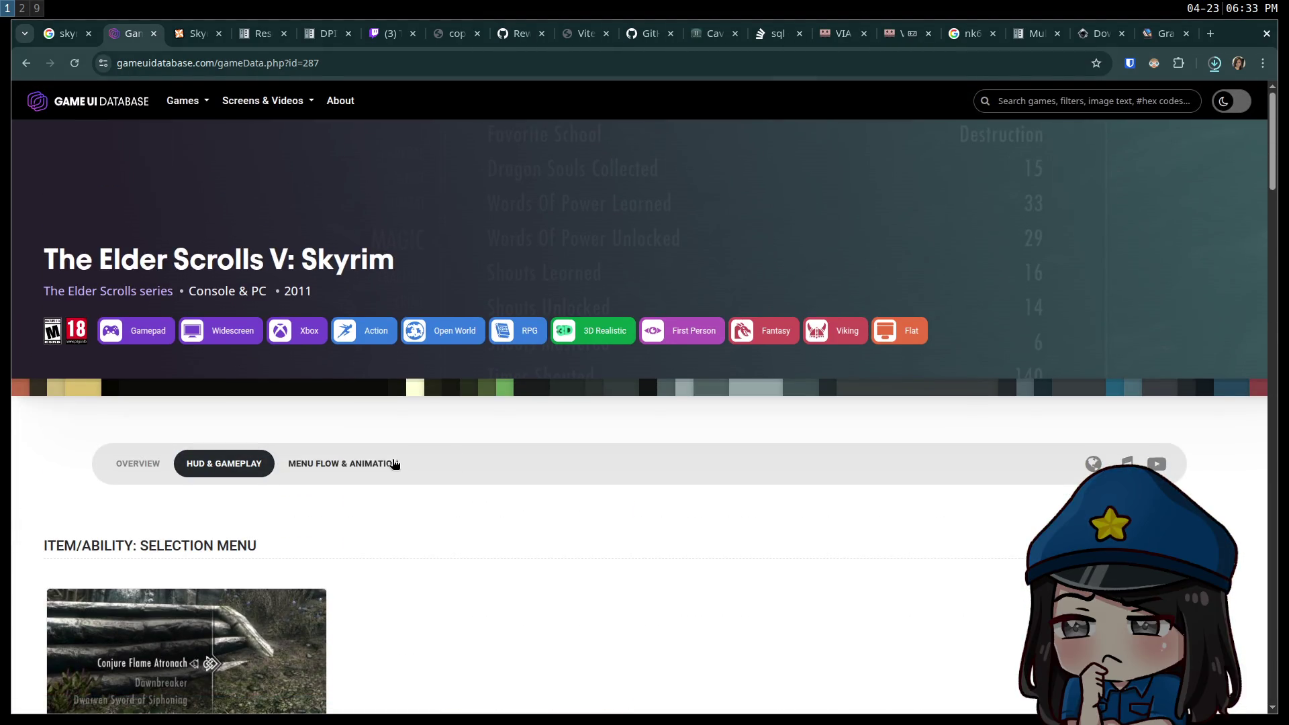
{"action": "left_click", "coordinate": [193, 39]}
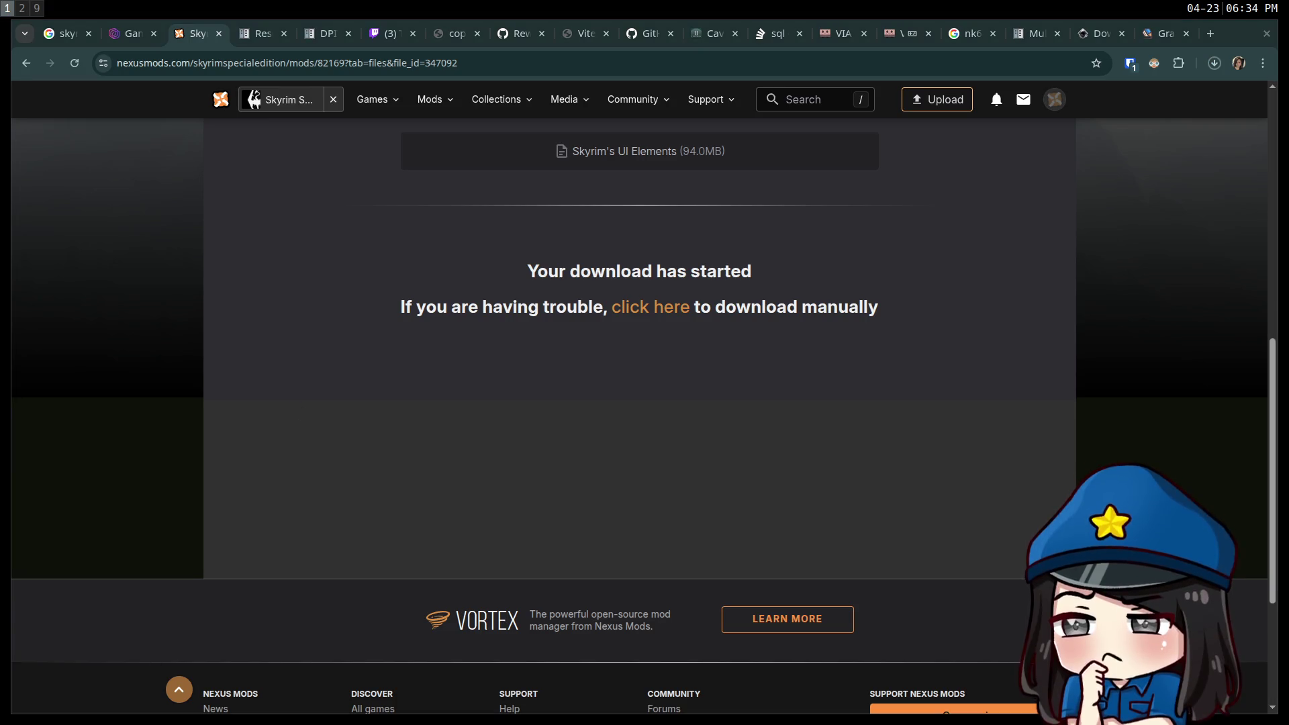
{"action": "left_click", "coordinate": [1087, 37]}
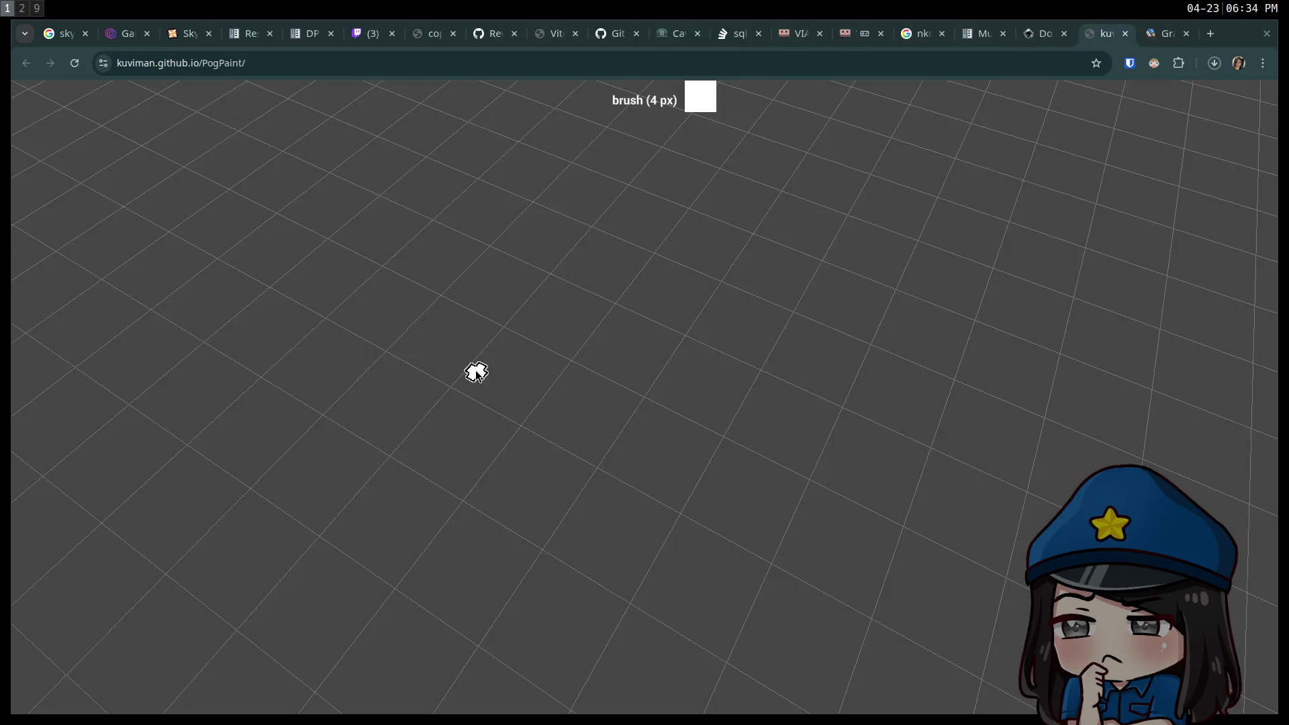
Paint a white freehand shape on the PogPaint grid, muting the tab along the way.
{"action": "mouse_move", "coordinate": [596, 363]}
{"action": "left_mouse_down"}
{"action": "mouse_move", "coordinate": [659, 316]}
{"action": "mouse_move", "coordinate": [711, 397]}
{"action": "left_mouse_up"}
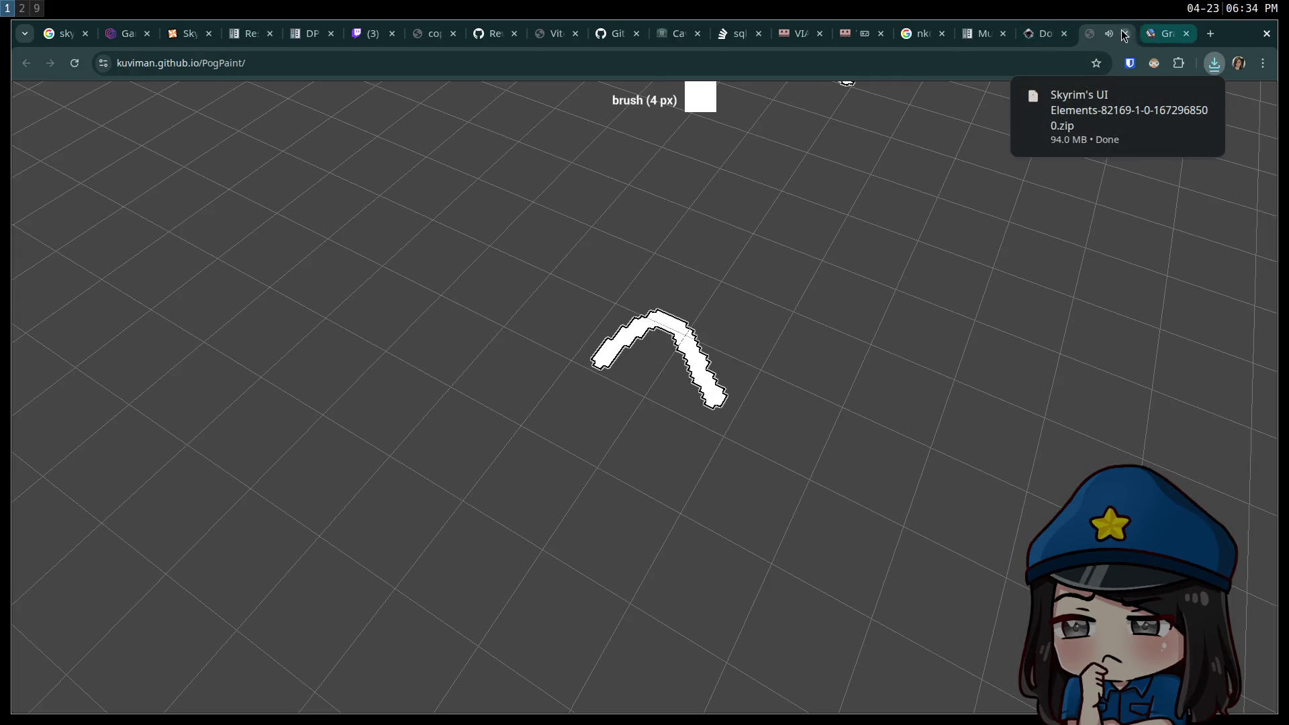
{"action": "right_click", "coordinate": [1106, 33]}
{"action": "left_click", "coordinate": [1124, 223]}
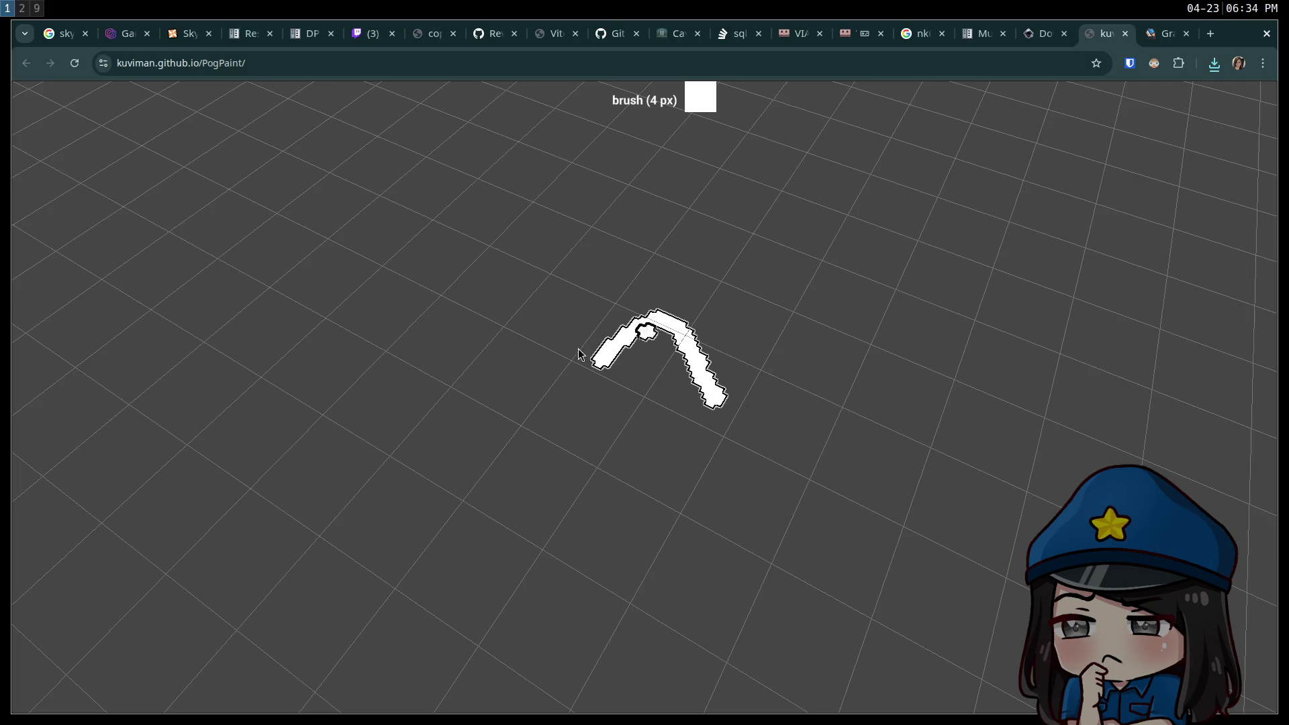
{"action": "left_click_drag", "start_coordinate": [543, 386], "coordinate": [672, 427]}
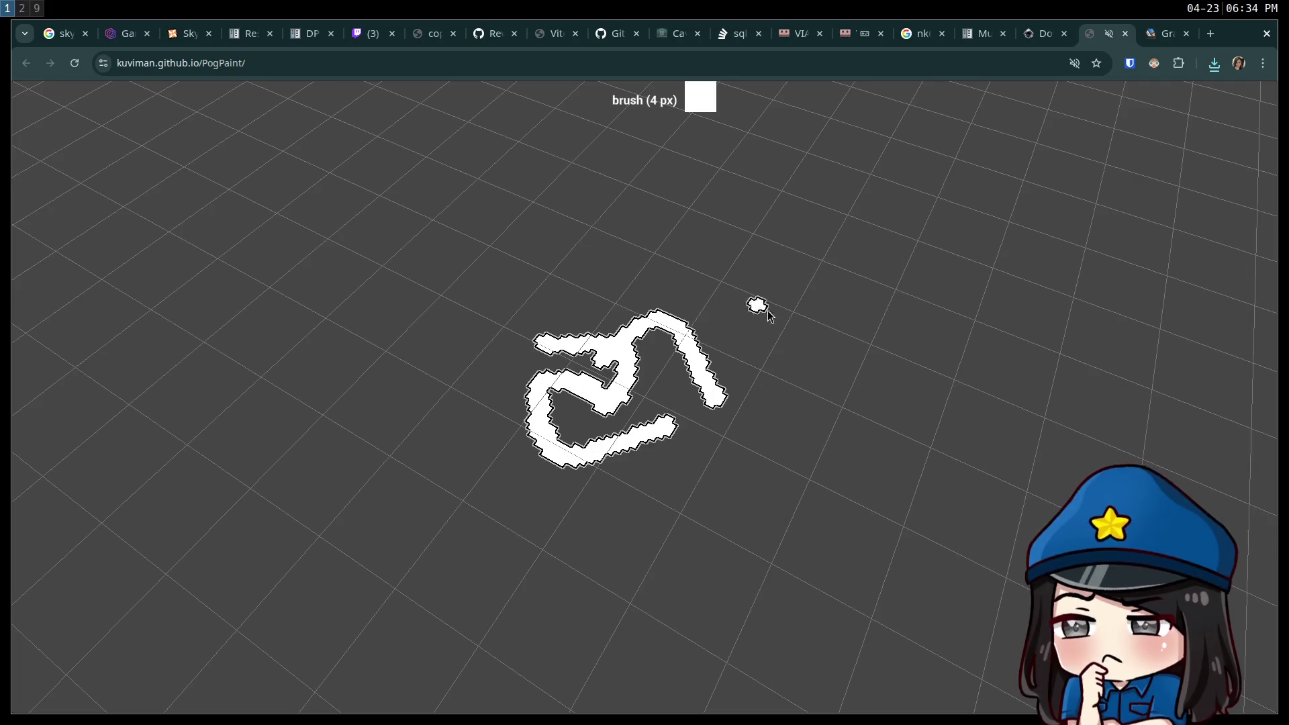
{"action": "right_click", "coordinate": [759, 304]}
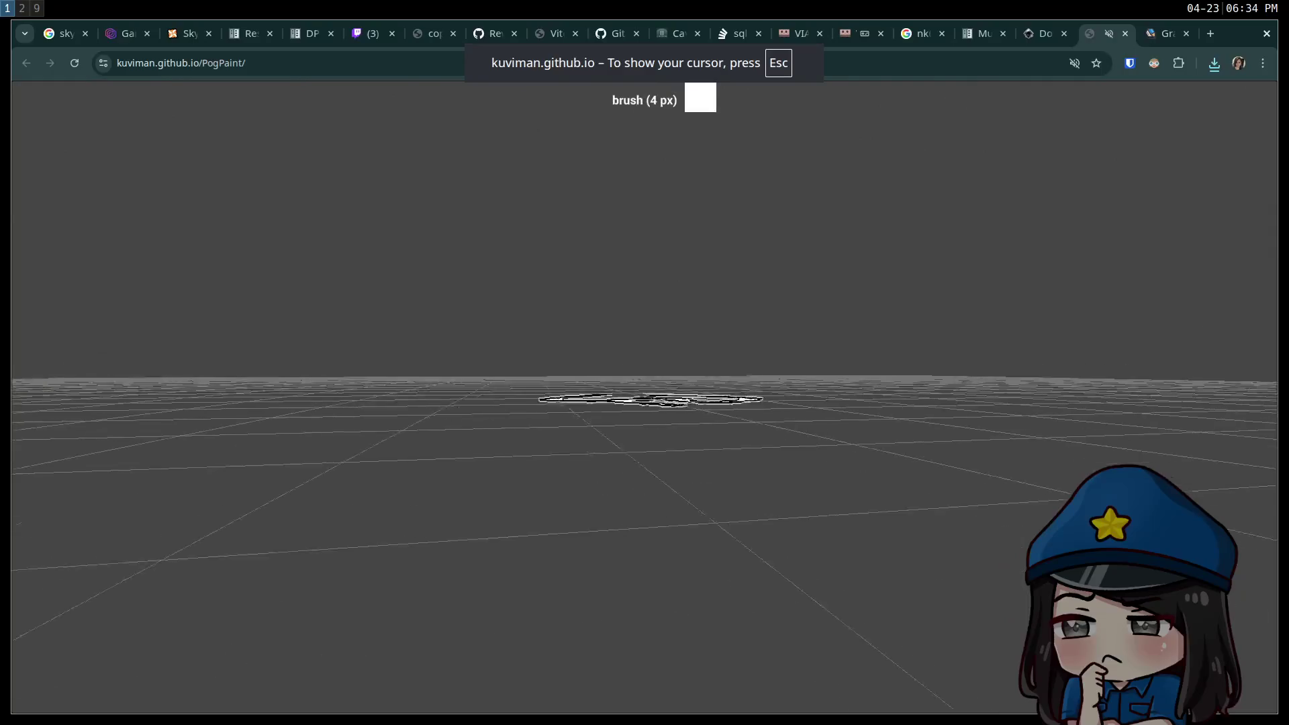
{"action": "left_click", "coordinate": [752, 332]}
{"action": "left_click_drag", "start_coordinate": [606, 392], "coordinate": [634, 386]}
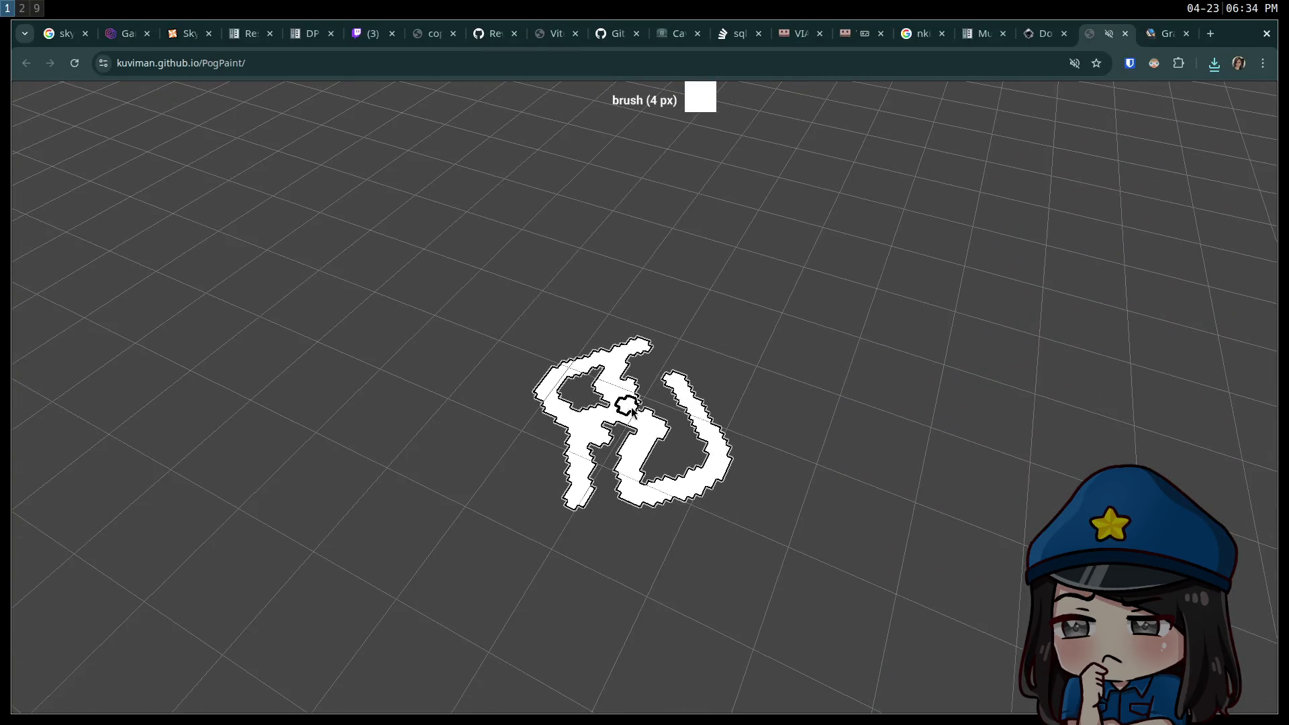
{"action": "left_click_drag", "start_coordinate": [682, 411], "coordinate": [704, 440]}
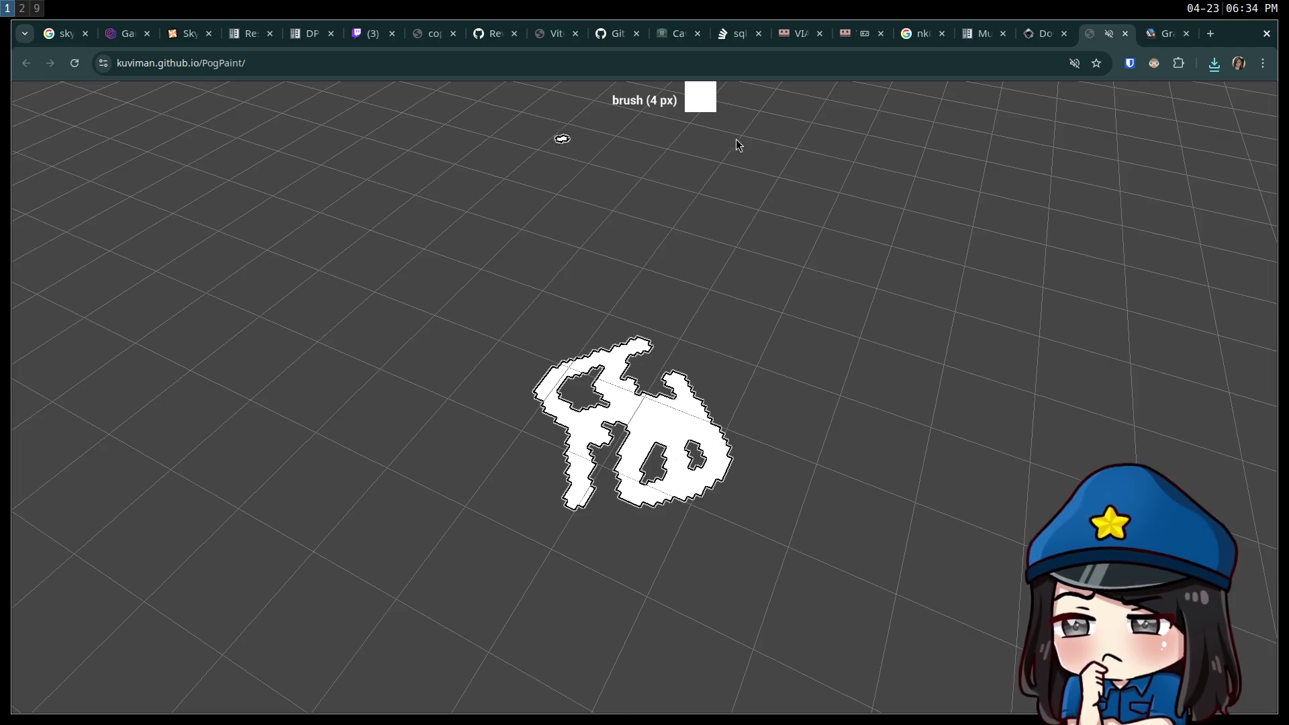
Orbit the camera to a flatter, more top-down view of the painted shape.
{"action": "left_click_drag", "start_coordinate": [588, 245], "coordinate": [599, 267]}
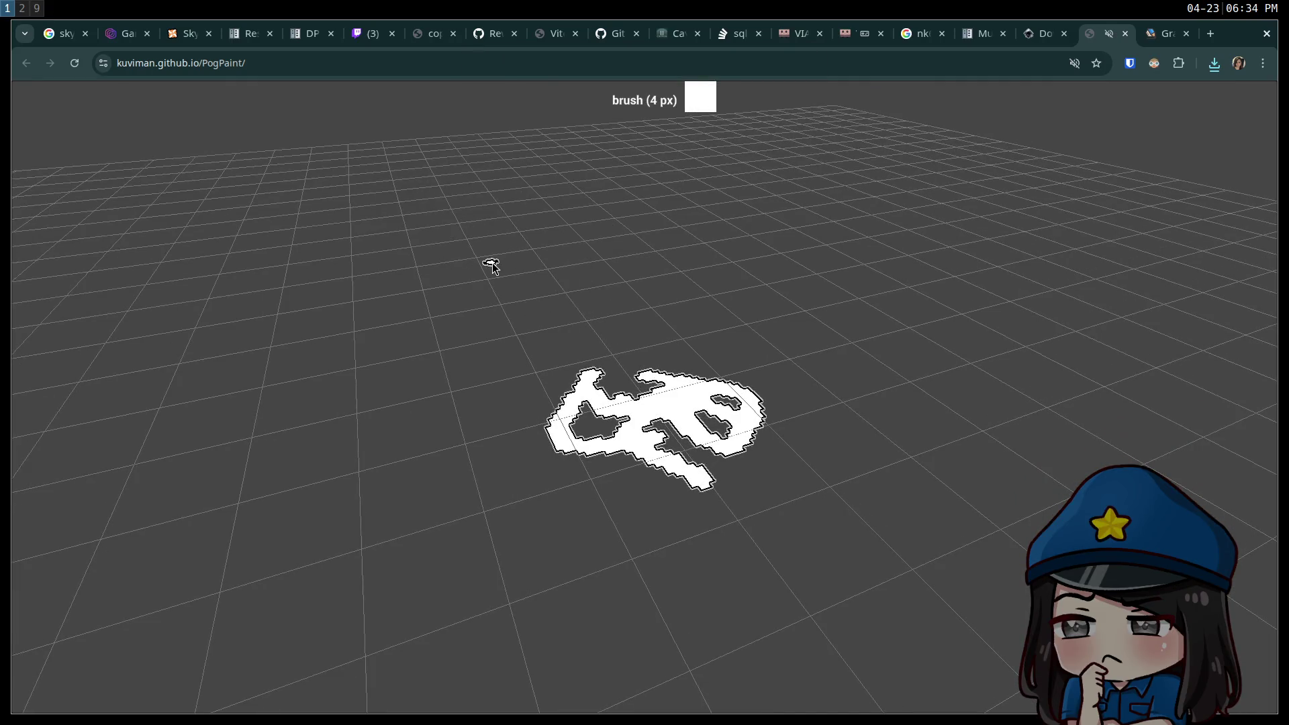
{"action": "mouse_move", "coordinate": [618, 334]}
{"action": "left_mouse_down"}
{"action": "mouse_move", "coordinate": [510, 305]}
{"action": "mouse_move", "coordinate": [523, 299]}
{"action": "mouse_move", "coordinate": [566, 354]}
{"action": "mouse_move", "coordinate": [542, 390]}
{"action": "mouse_move", "coordinate": [644, 398]}
{"action": "mouse_move", "coordinate": [417, 480]}
{"action": "left_mouse_up"}
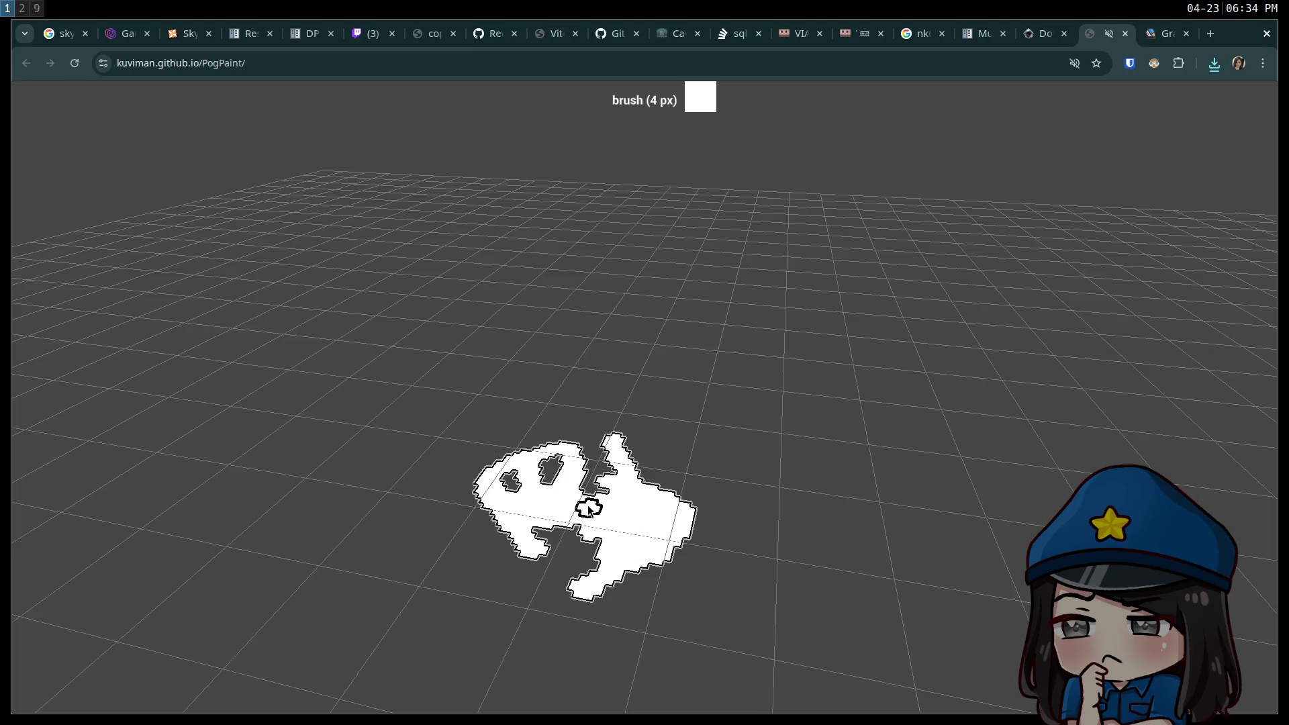
{"action": "left_click_drag", "start_coordinate": [201, 549], "coordinate": [14, 607]}
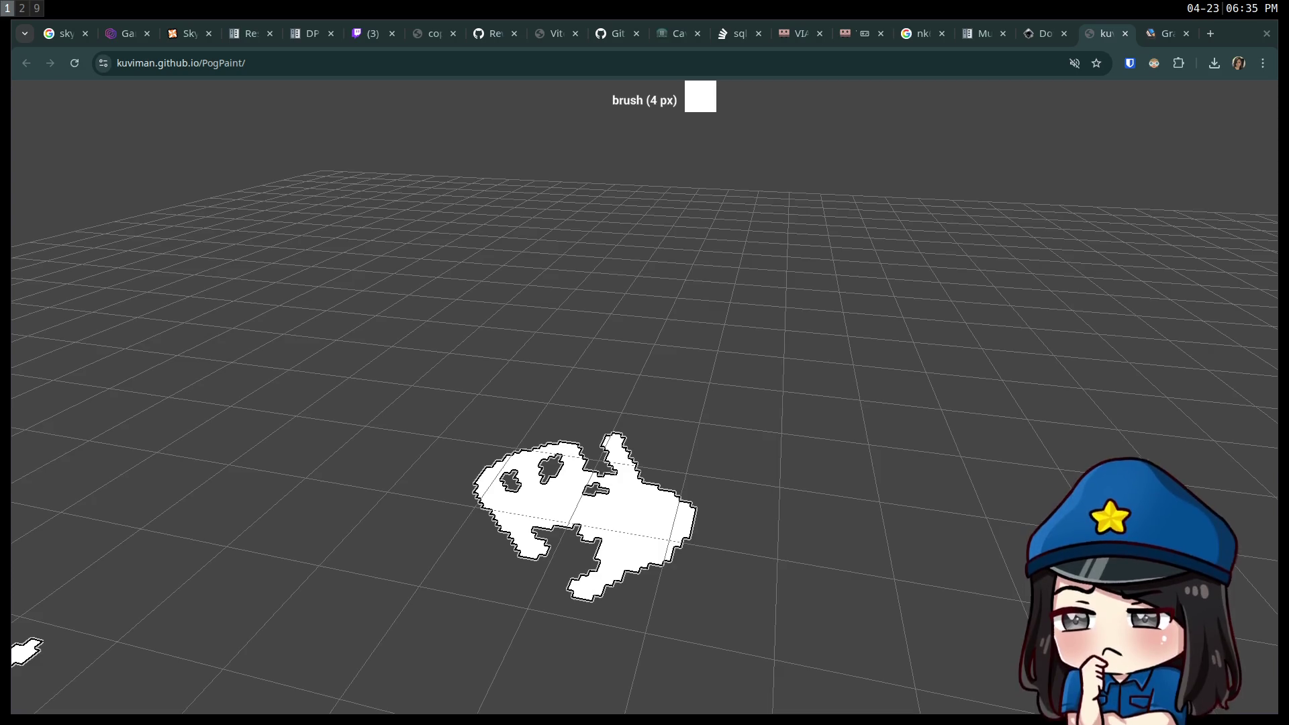
{"action": "left_click_drag", "start_coordinate": [1168, 72], "coordinate": [1111, 33]}
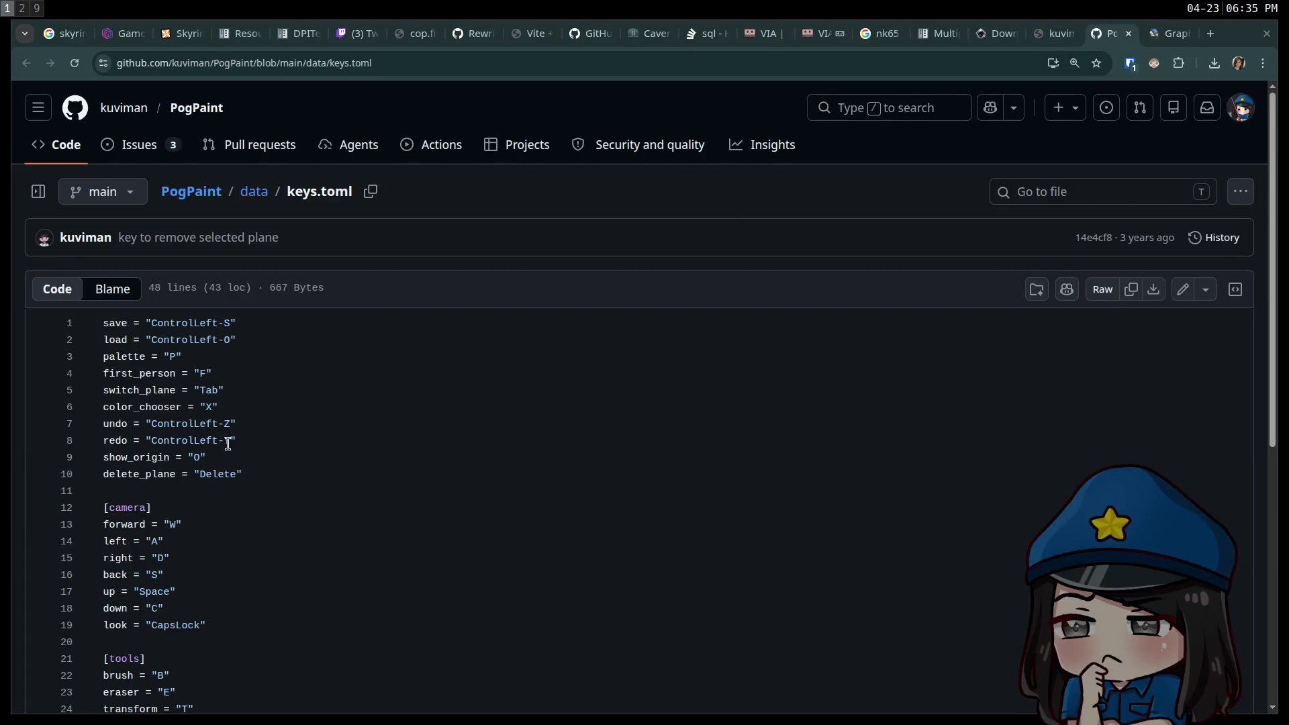
Scroll through keys.toml, close it, and save the PogPaint model as model.pp.
{"action": "scroll", "coordinate": [232, 443], "scroll_direction": "down", "scroll_amount": 5}
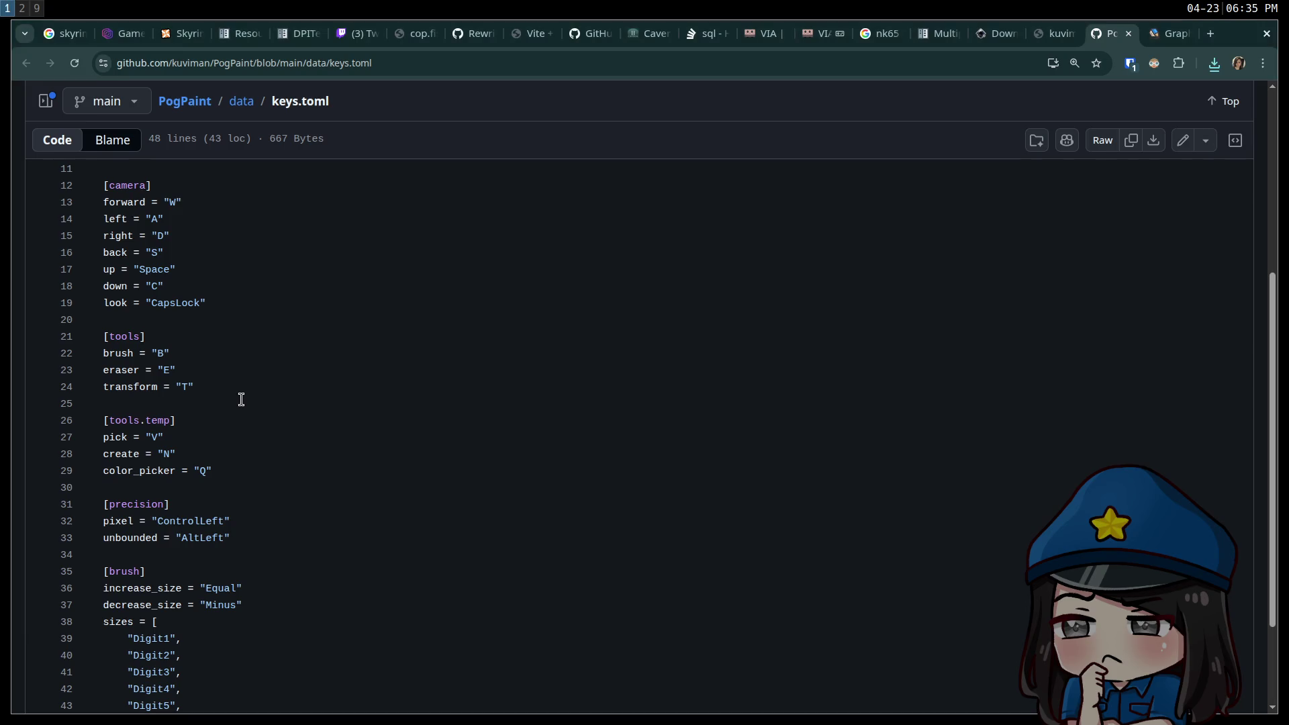
{"action": "scroll", "coordinate": [240, 404], "scroll_direction": "down", "scroll_amount": 2}
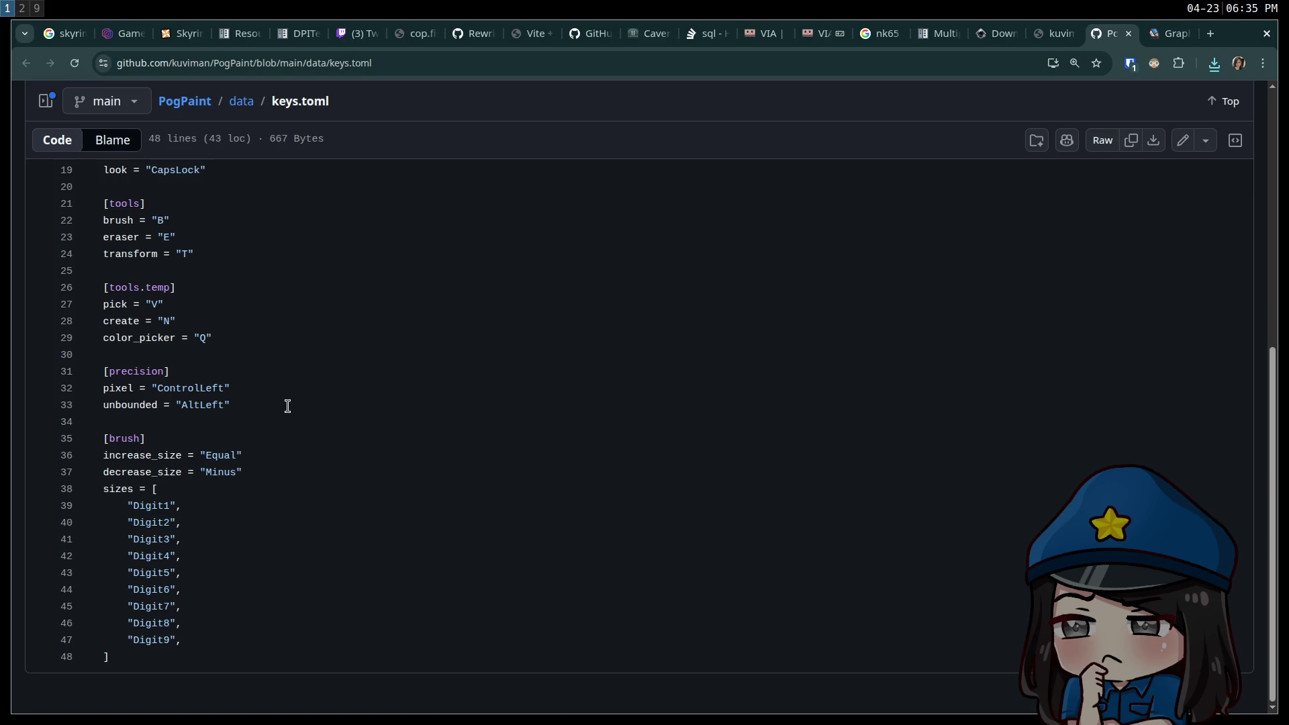
{"action": "key", "text": "ctrl+w"}
{"action": "key", "text": "ctrl+shift+Tab"}
{"action": "key", "text": "ctrl+s"}
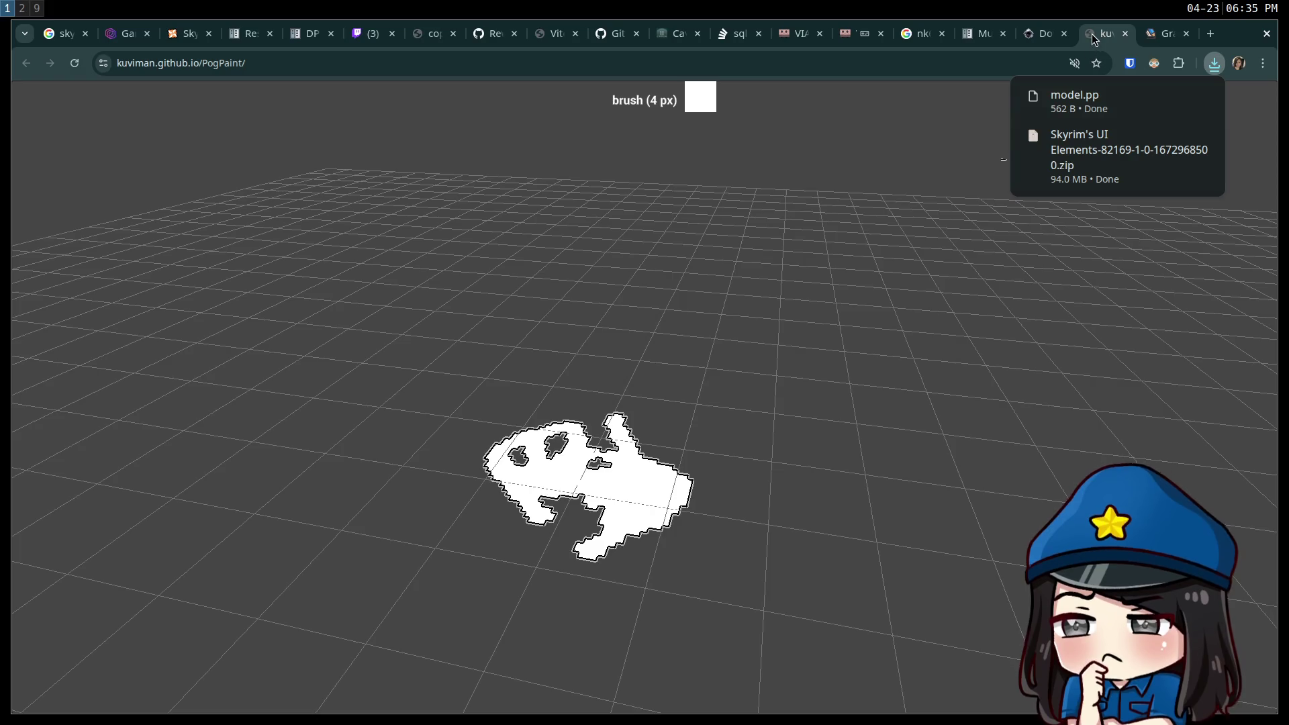
Brush long white streaks across the ground around the shape, then close the PogPaint page.
{"action": "mouse_move", "coordinate": [1072, 103]}
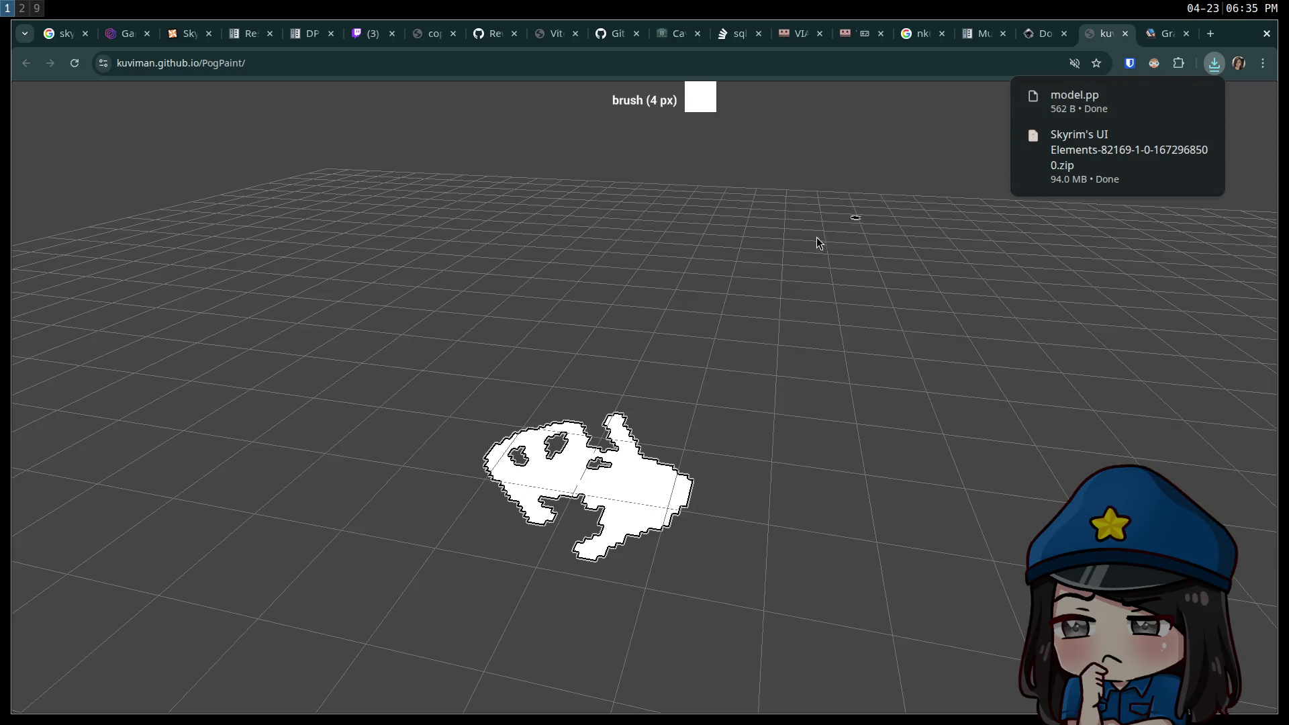
{"action": "left_click_drag", "start_coordinate": [588, 554], "coordinate": [547, 543]}
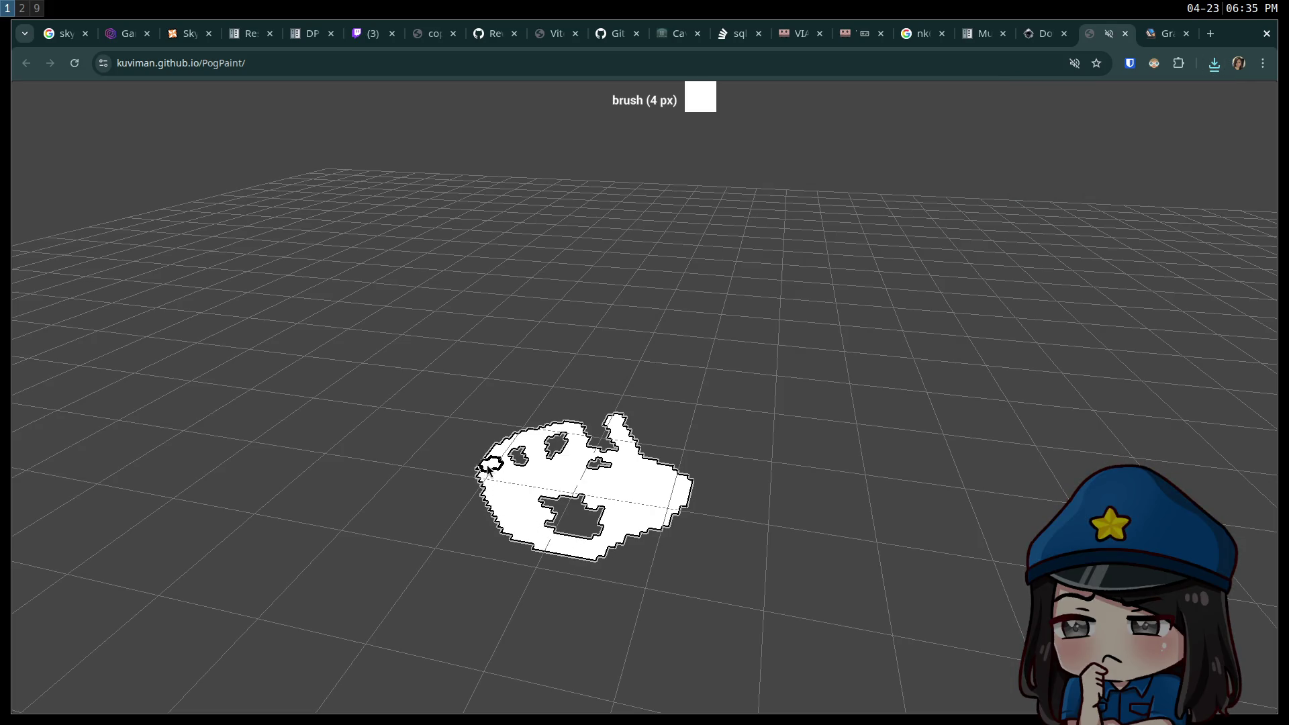
{"action": "mouse_move", "coordinate": [596, 502]}
{"action": "left_mouse_down"}
{"action": "mouse_move", "coordinate": [604, 530]}
{"action": "mouse_move", "coordinate": [376, 530]}
{"action": "mouse_move", "coordinate": [745, 433]}
{"action": "mouse_move", "coordinate": [357, 458]}
{"action": "mouse_move", "coordinate": [590, 454]}
{"action": "mouse_move", "coordinate": [1202, 351]}
{"action": "mouse_move", "coordinate": [892, 397]}
{"action": "mouse_move", "coordinate": [1010, 331]}
{"action": "mouse_move", "coordinate": [531, 376]}
{"action": "mouse_move", "coordinate": [664, 329]}
{"action": "left_mouse_up"}
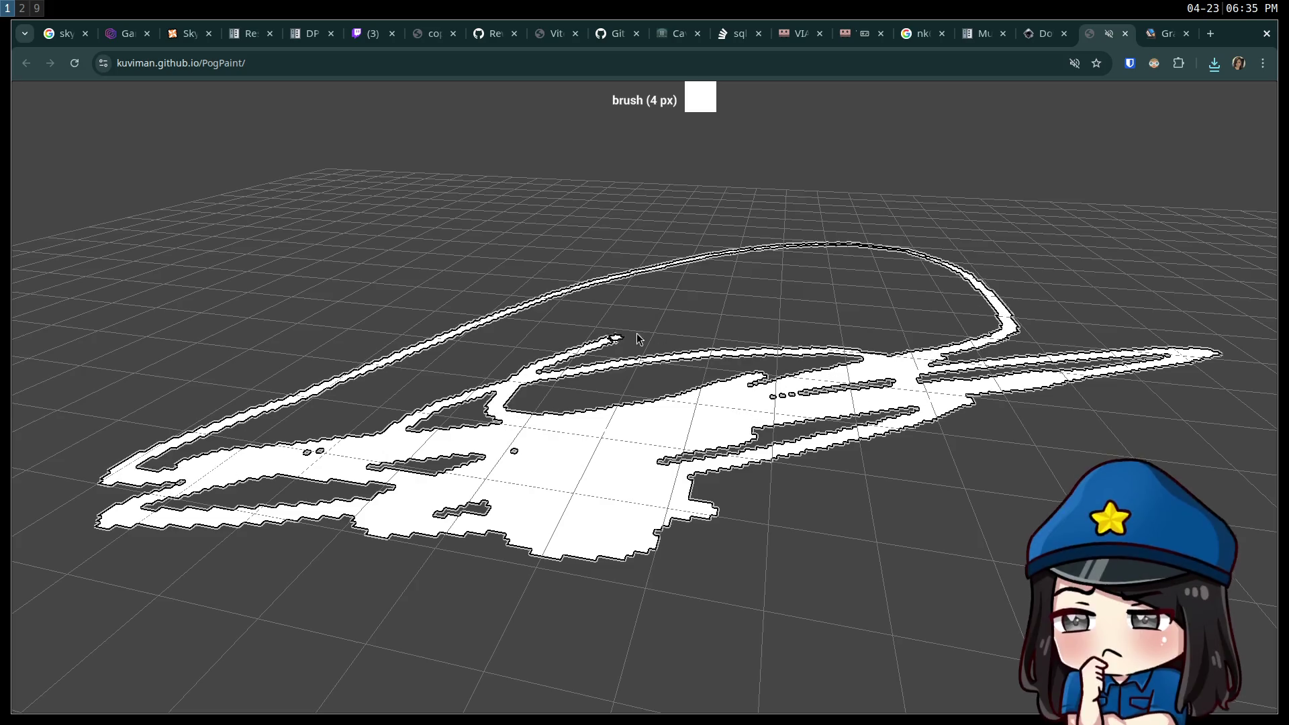
{"action": "key", "text": "ctrl+w"}
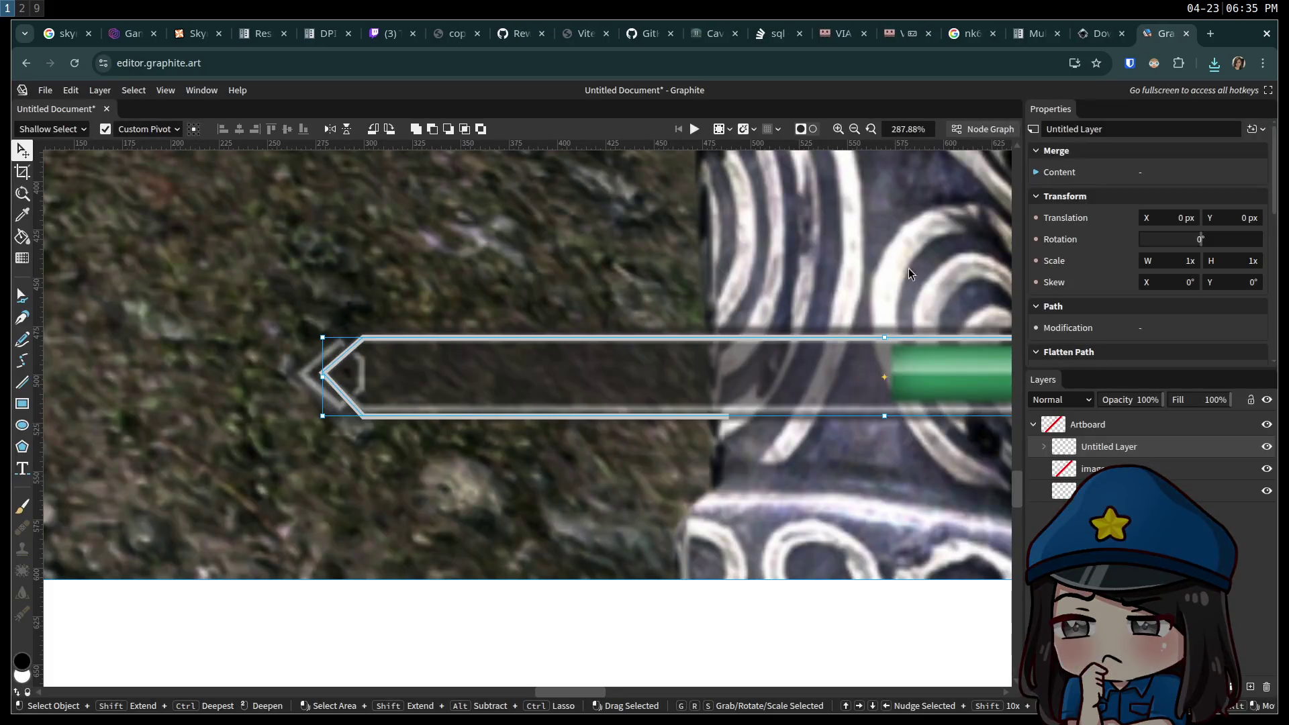
Open the downloaded Skyrim UI Elements folder down to Skyrim Interface Elements.
{"action": "left_click", "coordinate": [1217, 65]}
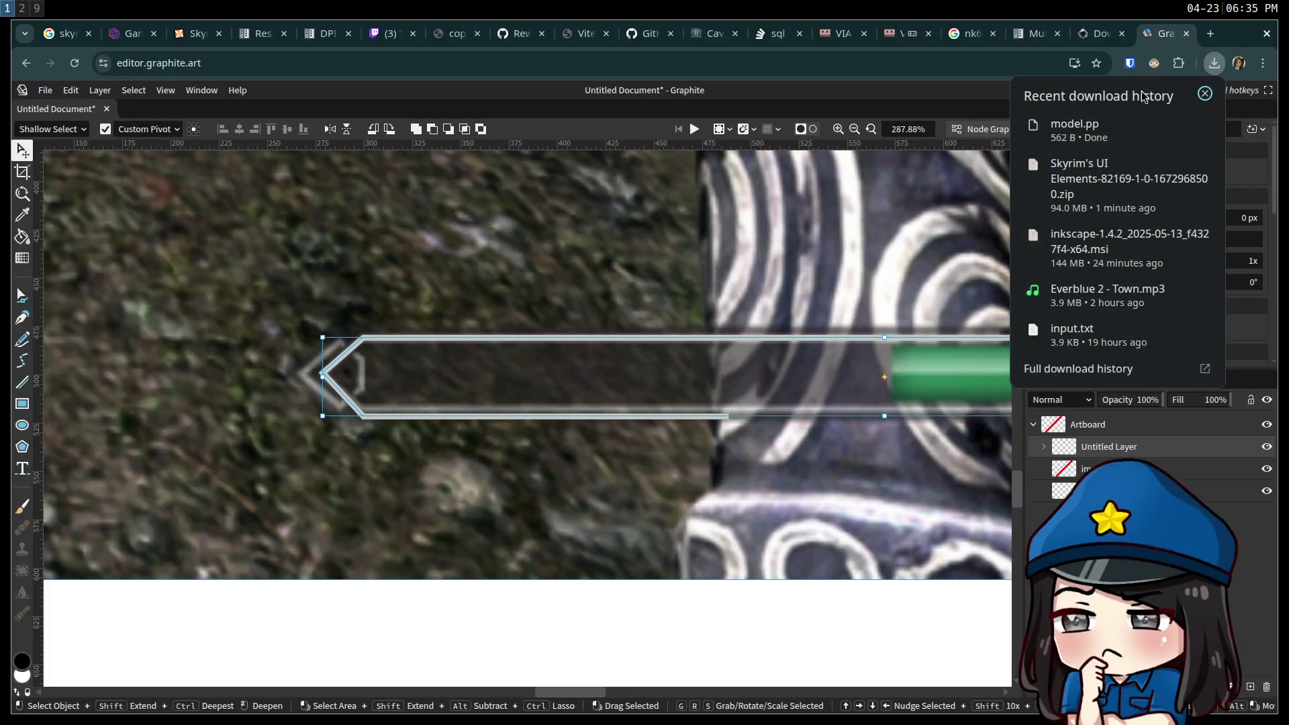
{"action": "left_click", "coordinate": [1106, 193]}
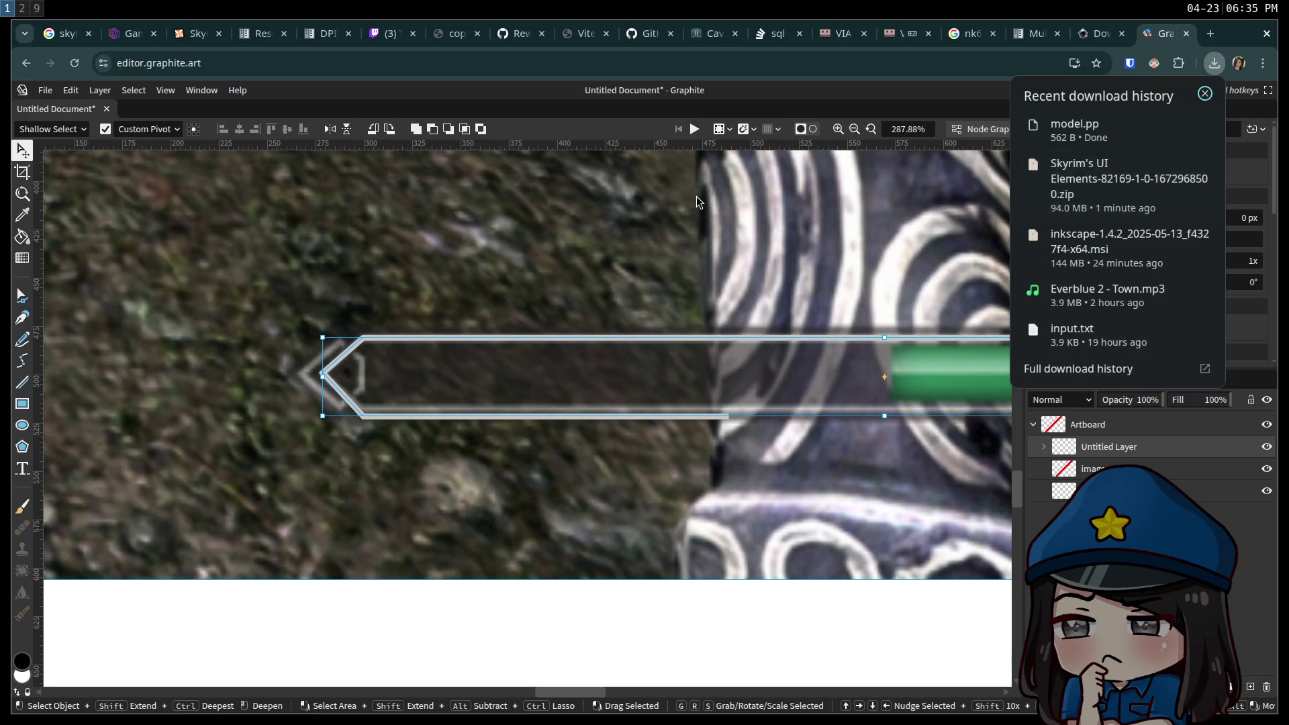
{"action": "double_click", "coordinate": [263, 462]}
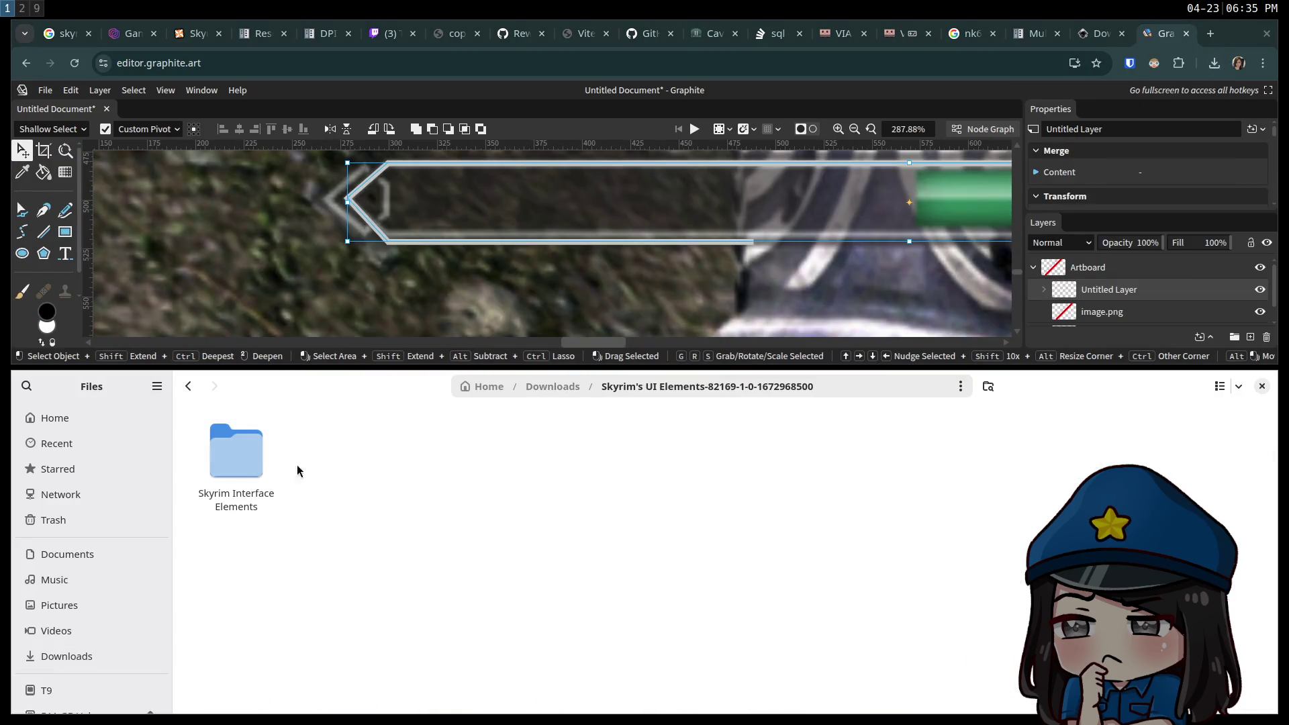
{"action": "double_click", "coordinate": [261, 468]}
{"action": "key", "text": "super+shift+space"}
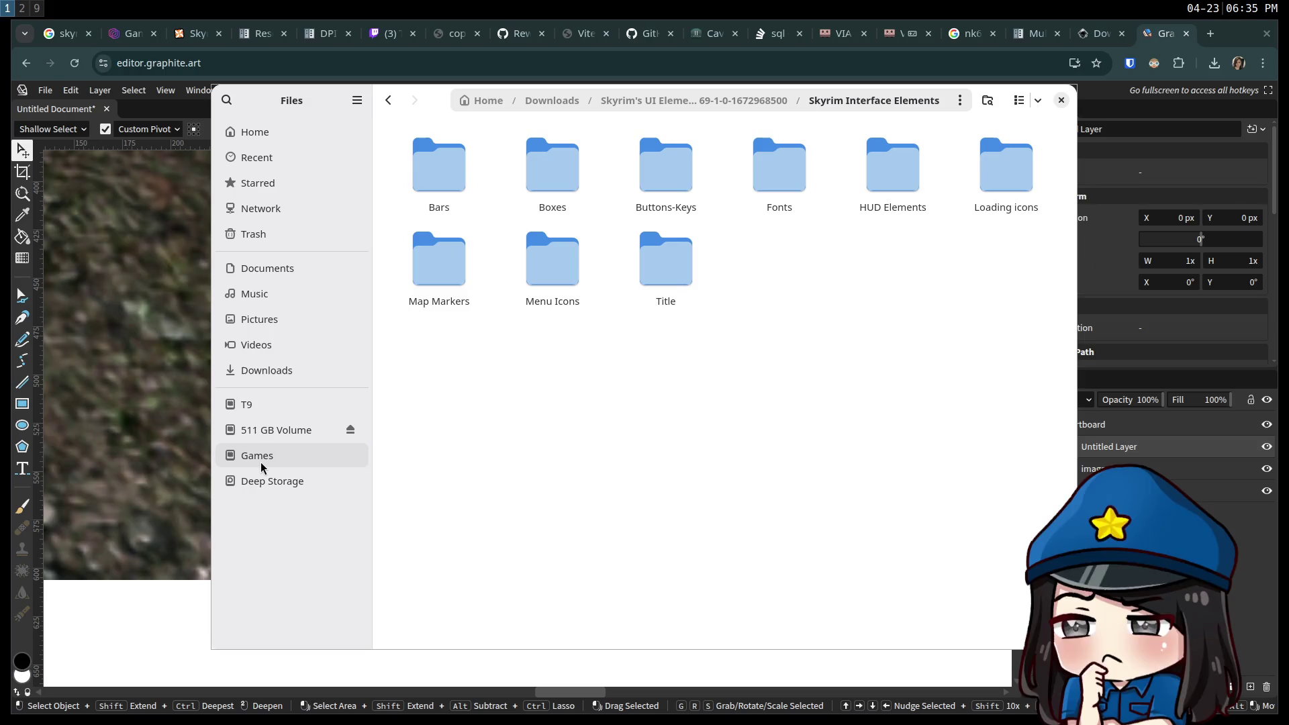
Import Small Bar.png from the Bars folder into the Graphite document.
{"action": "double_click", "coordinate": [451, 180]}
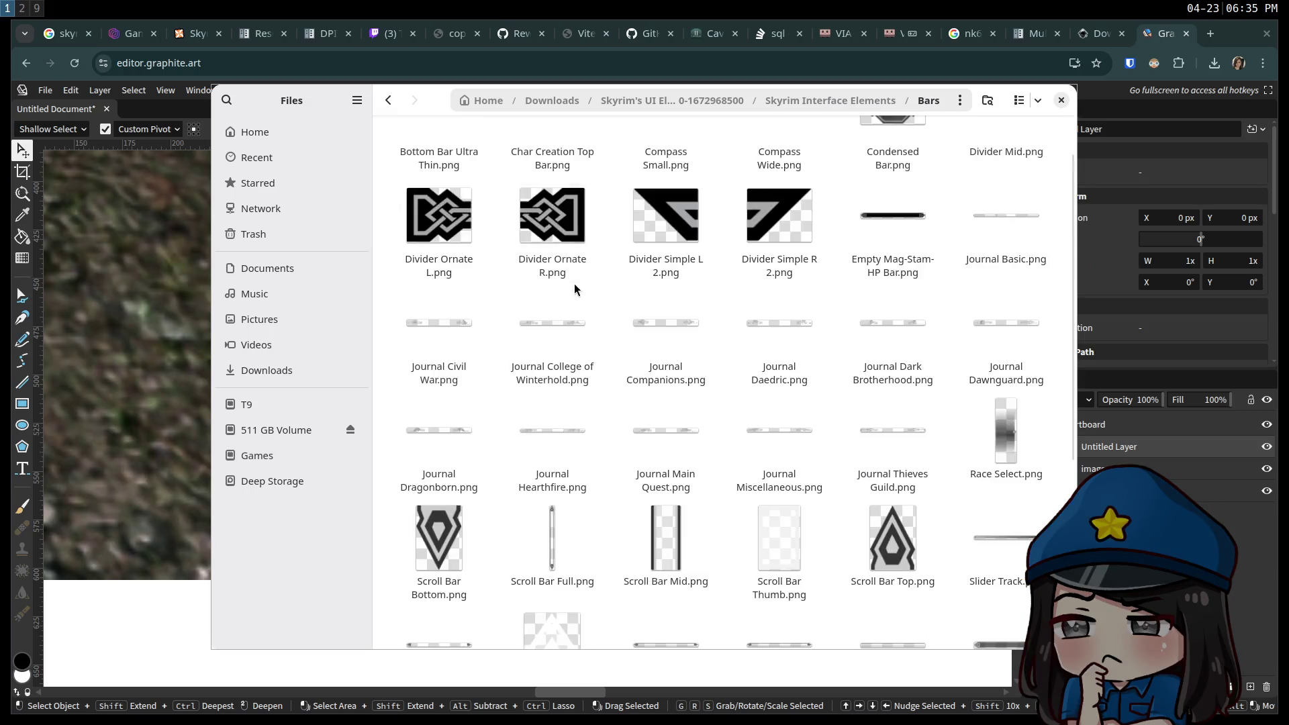
{"action": "scroll", "coordinate": [577, 282], "scroll_direction": "down", "scroll_amount": 5}
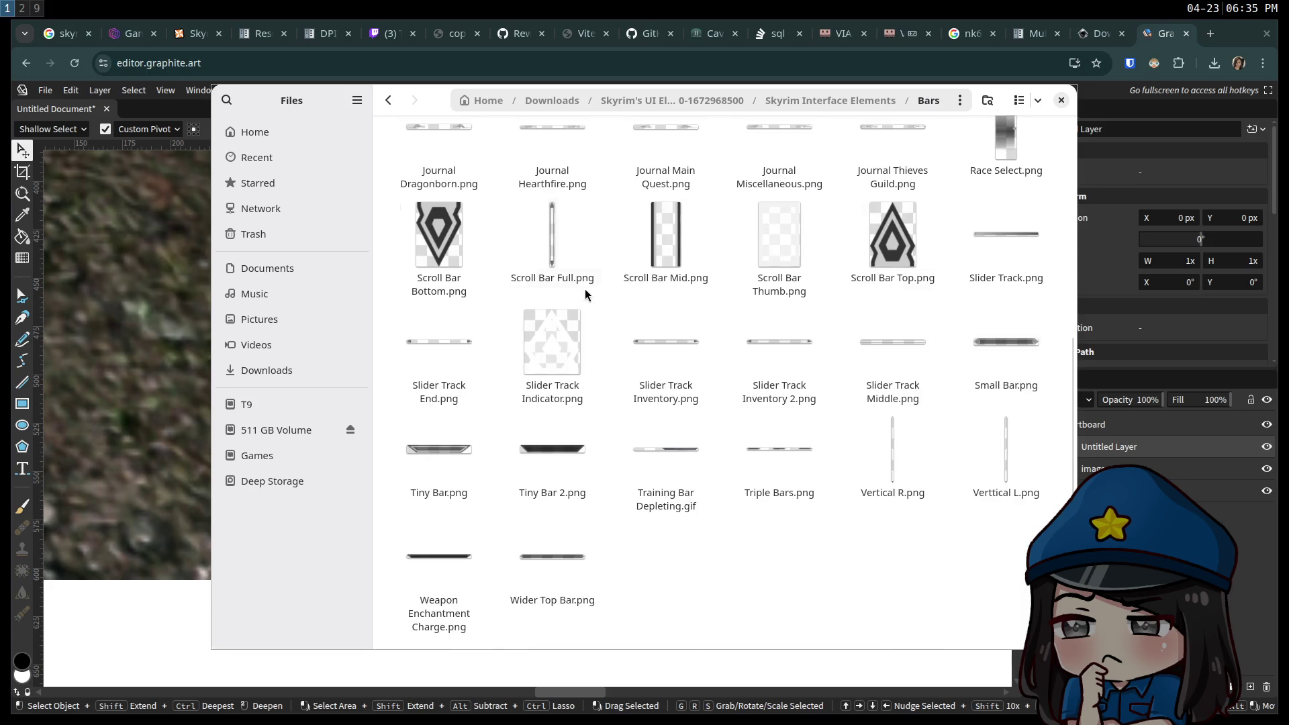
{"action": "left_click", "coordinate": [1025, 365]}
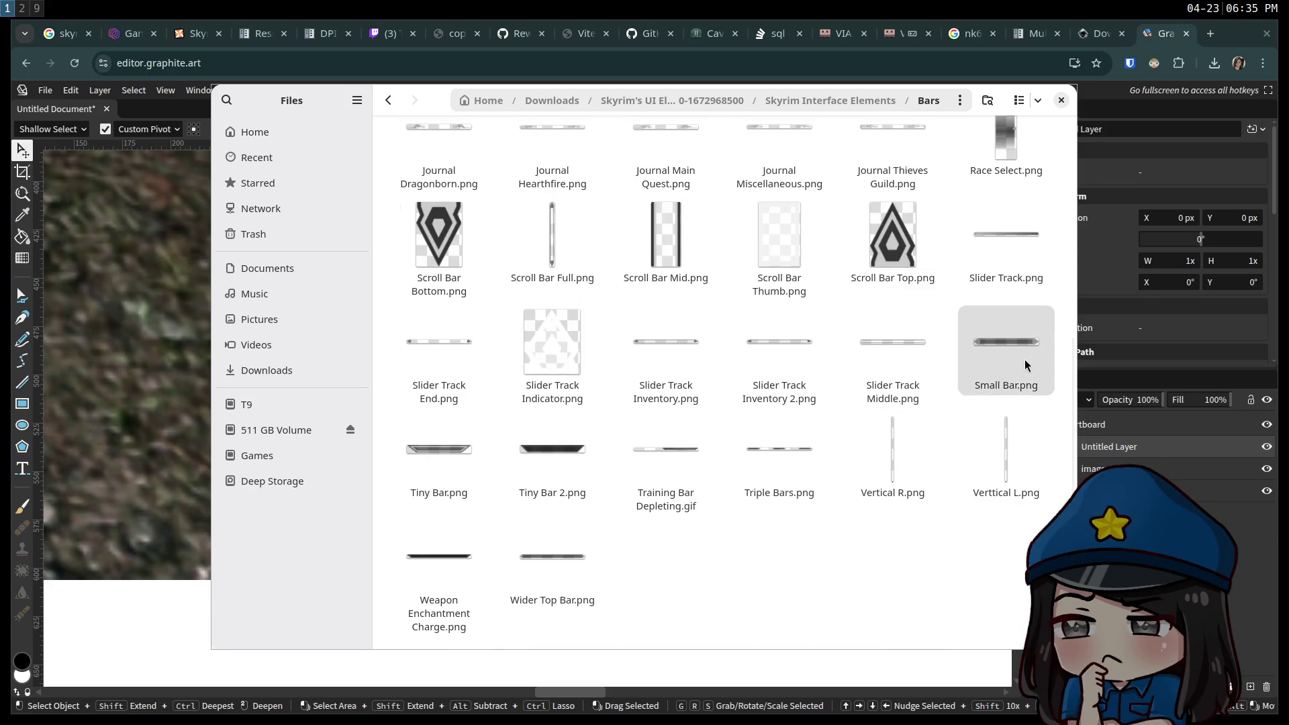
{"action": "key", "text": "Return"}
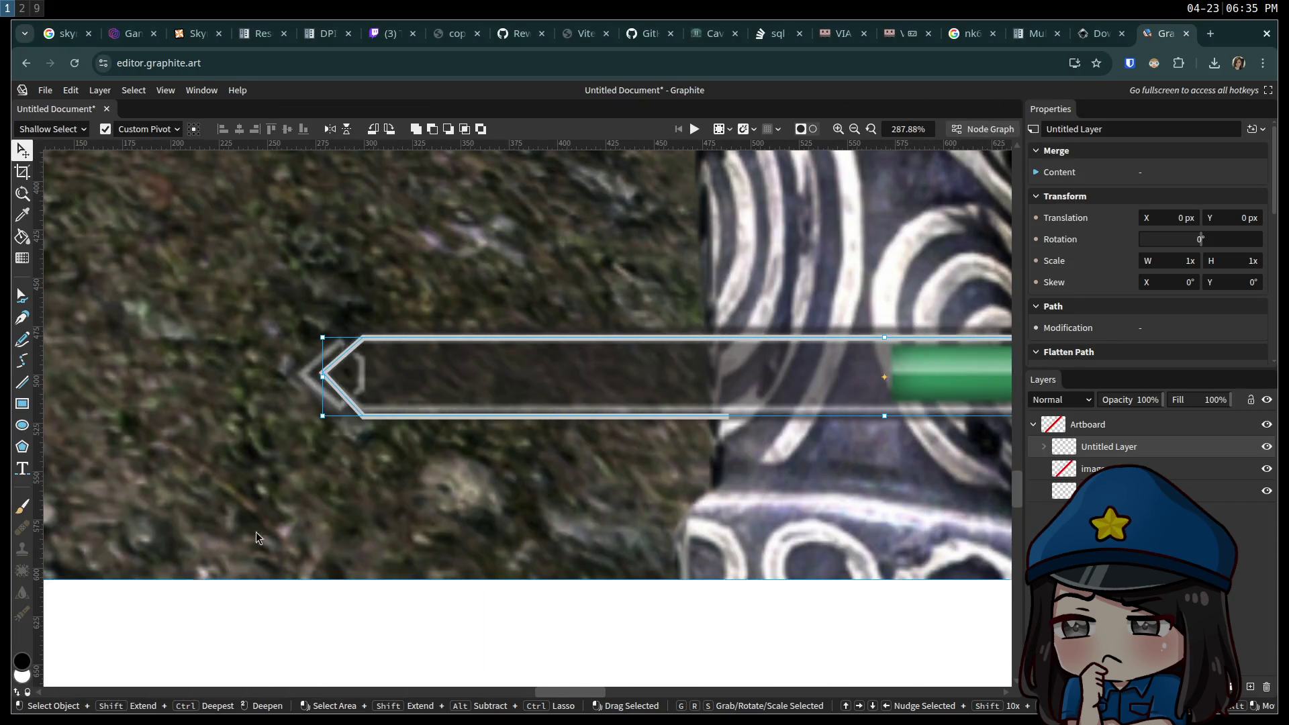
Drag the Small Bar image down onto the white artboard below the Skyrim screenshot.
{"action": "scroll", "coordinate": [454, 507], "scroll_direction": "down", "scroll_amount": 3}
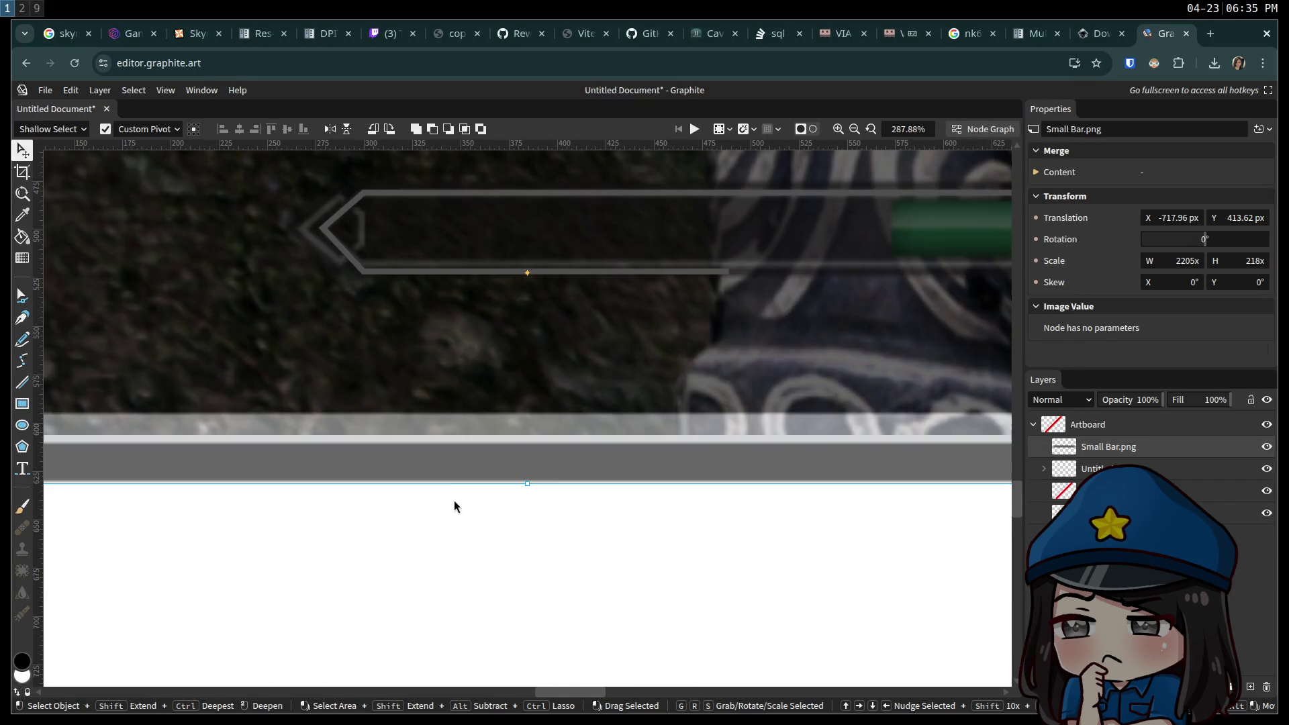
{"action": "scroll", "coordinate": [455, 457], "scroll_direction": "down", "scroll_amount": 6, "text": "ctrl"}
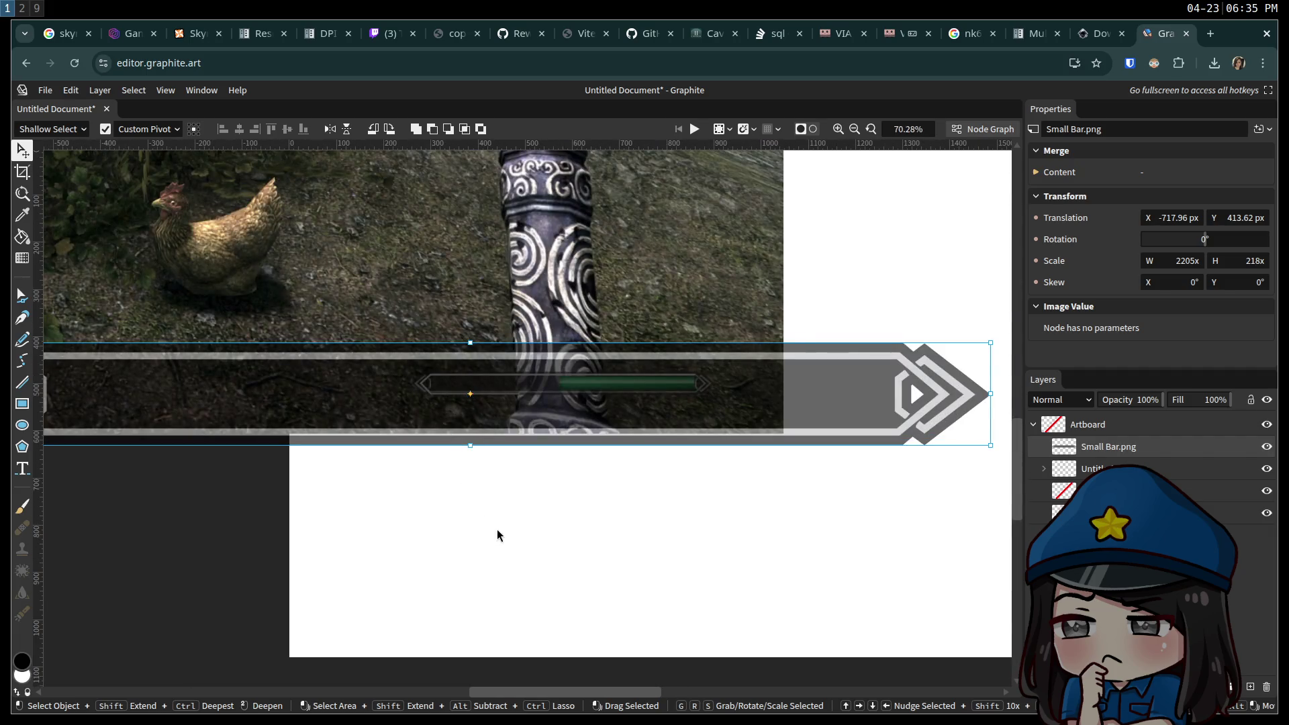
{"action": "mouse_move", "coordinate": [275, 412]}
{"action": "left_mouse_down"}
{"action": "mouse_move", "coordinate": [722, 440]}
{"action": "mouse_move", "coordinate": [655, 541]}
{"action": "left_mouse_up"}
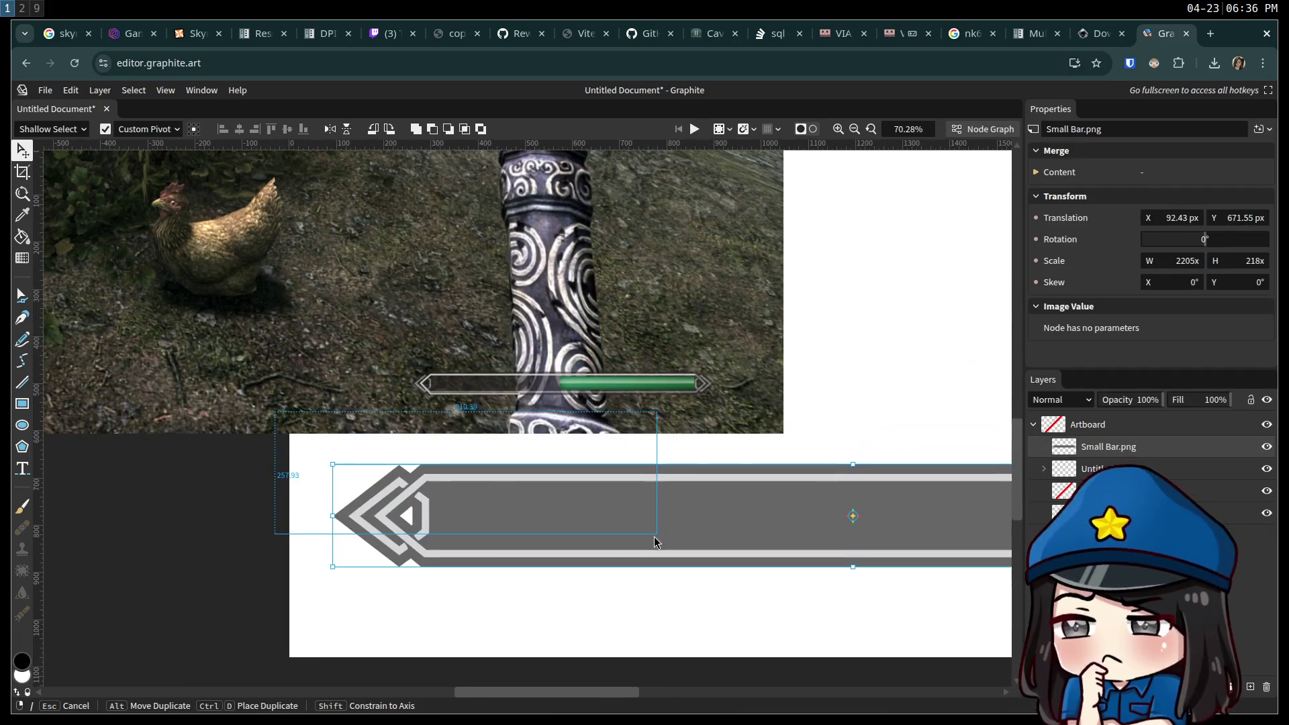
{"action": "left_click", "coordinate": [394, 595]}
Zoom and pan the view to inspect the placed Small Bar image.
{"action": "scroll", "coordinate": [403, 537], "scroll_direction": "up", "scroll_amount": 7, "text": "ctrl"}
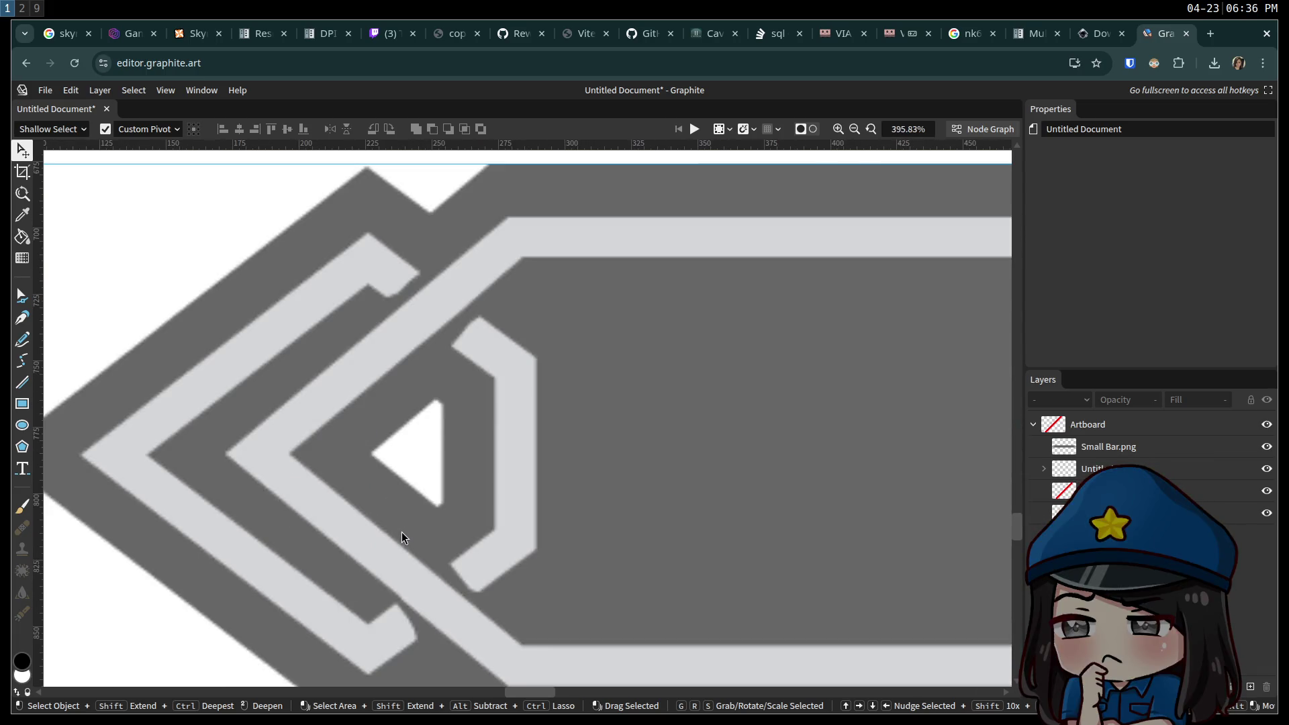
{"action": "scroll", "coordinate": [403, 537], "scroll_direction": "down", "scroll_amount": 2, "text": "ctrl"}
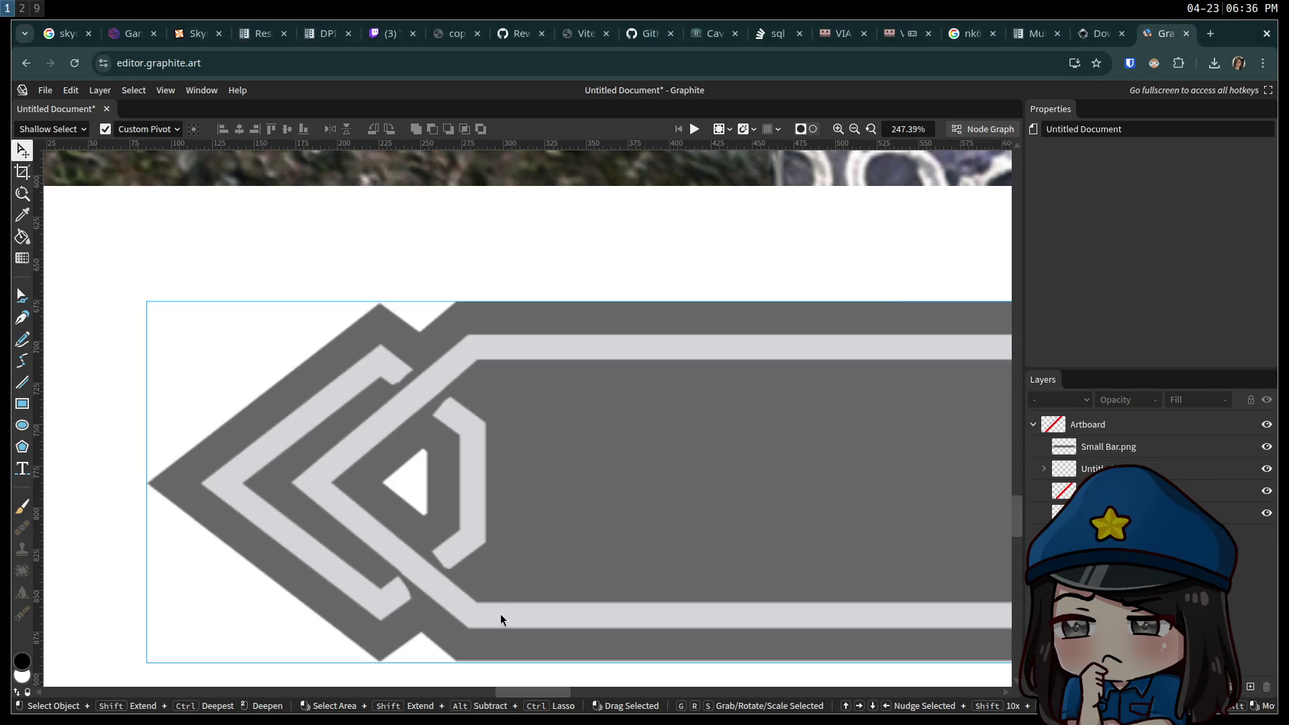
{"action": "scroll", "coordinate": [467, 582], "scroll_direction": "down", "scroll_amount": 2, "text": "ctrl"}
{"action": "scroll", "coordinate": [468, 581], "scroll_direction": "down", "scroll_amount": 2, "text": "ctrl"}
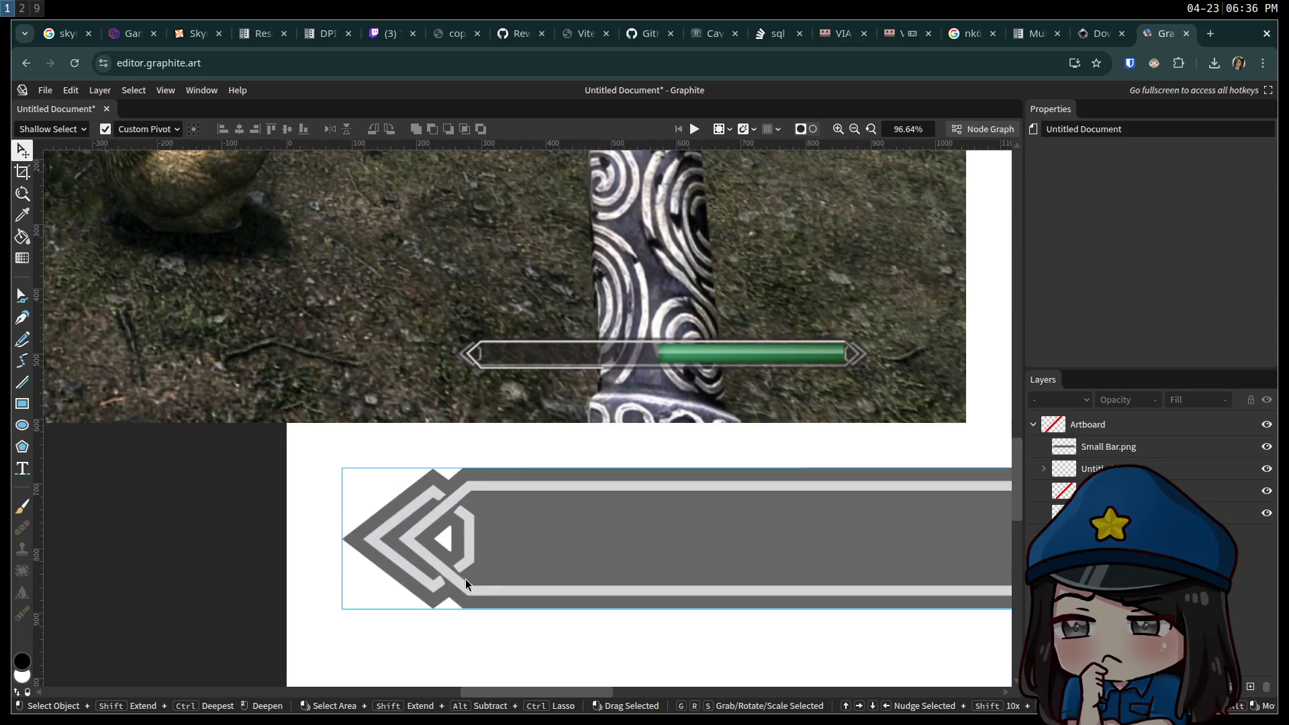
{"action": "scroll", "coordinate": [458, 605], "scroll_direction": "down", "scroll_amount": 3, "text": "ctrl"}
{"action": "scroll", "coordinate": [471, 631], "scroll_direction": "down", "scroll_amount": 1, "text": "ctrl"}
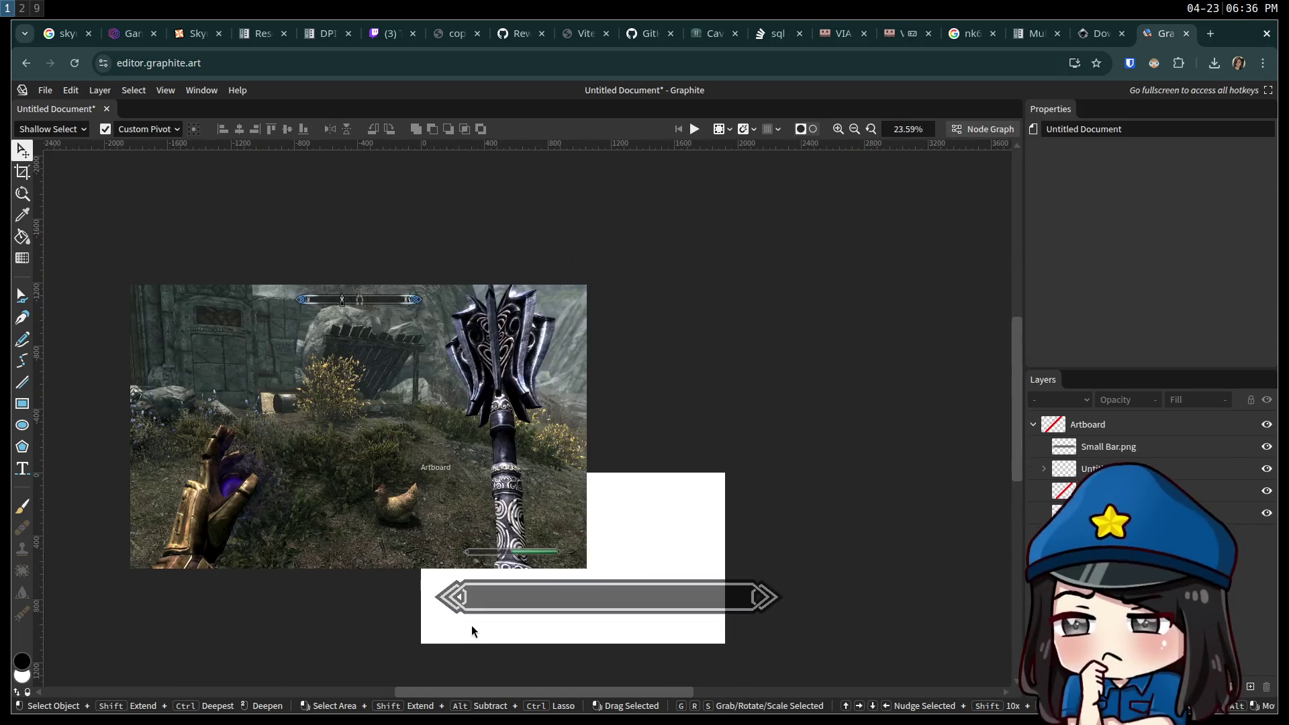
{"action": "left_click_drag", "start_coordinate": [480, 630], "coordinate": [462, 545]}
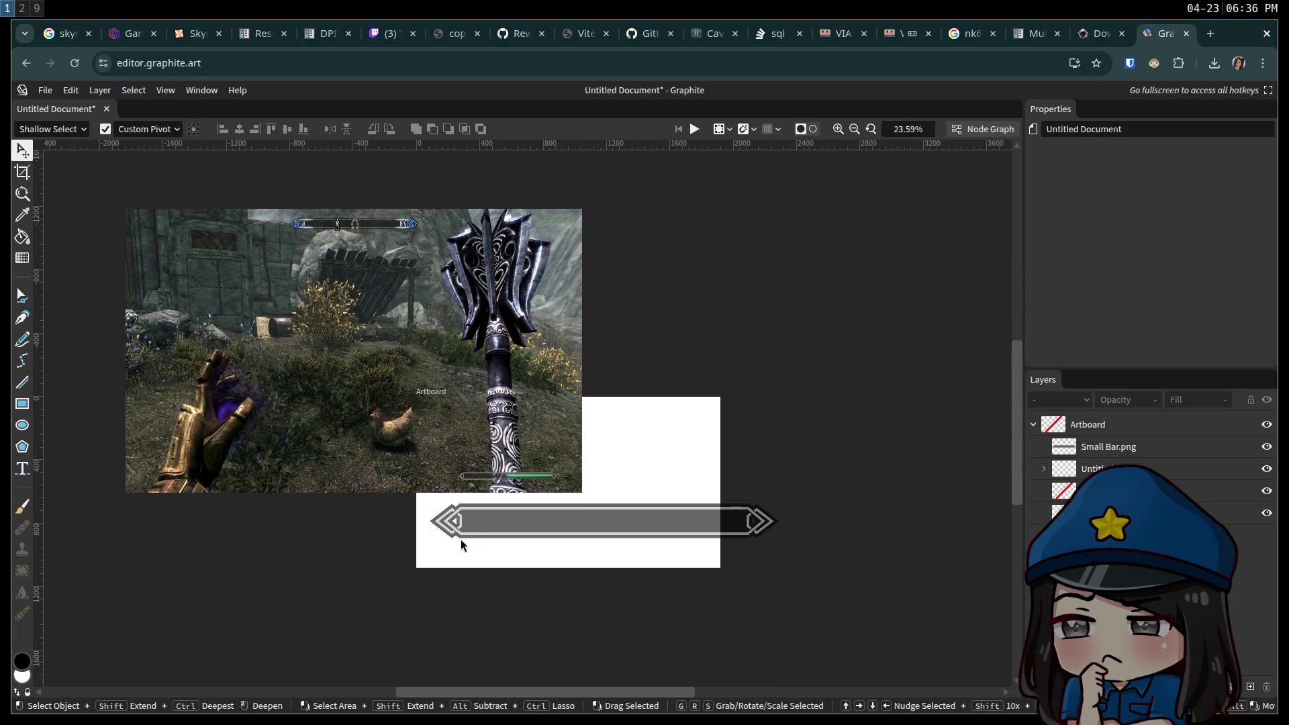
Nudge Small Bar.png up to sit just under the screenshot, at X 86.24, Y 614.97 px.
{"action": "scroll", "coordinate": [457, 537], "scroll_direction": "down", "scroll_amount": 1, "text": "ctrl"}
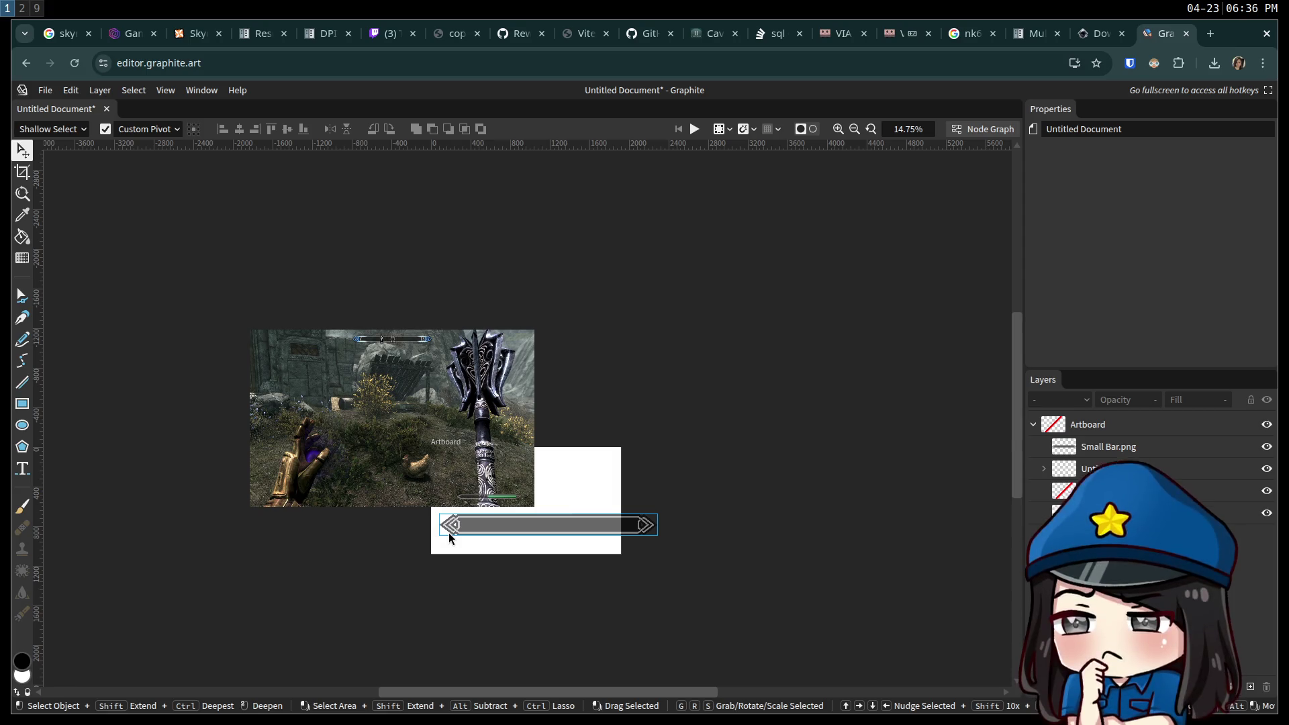
{"action": "scroll", "coordinate": [449, 537], "scroll_direction": "up", "scroll_amount": 1}
{"action": "scroll", "coordinate": [449, 540], "scroll_direction": "up", "scroll_amount": 2}
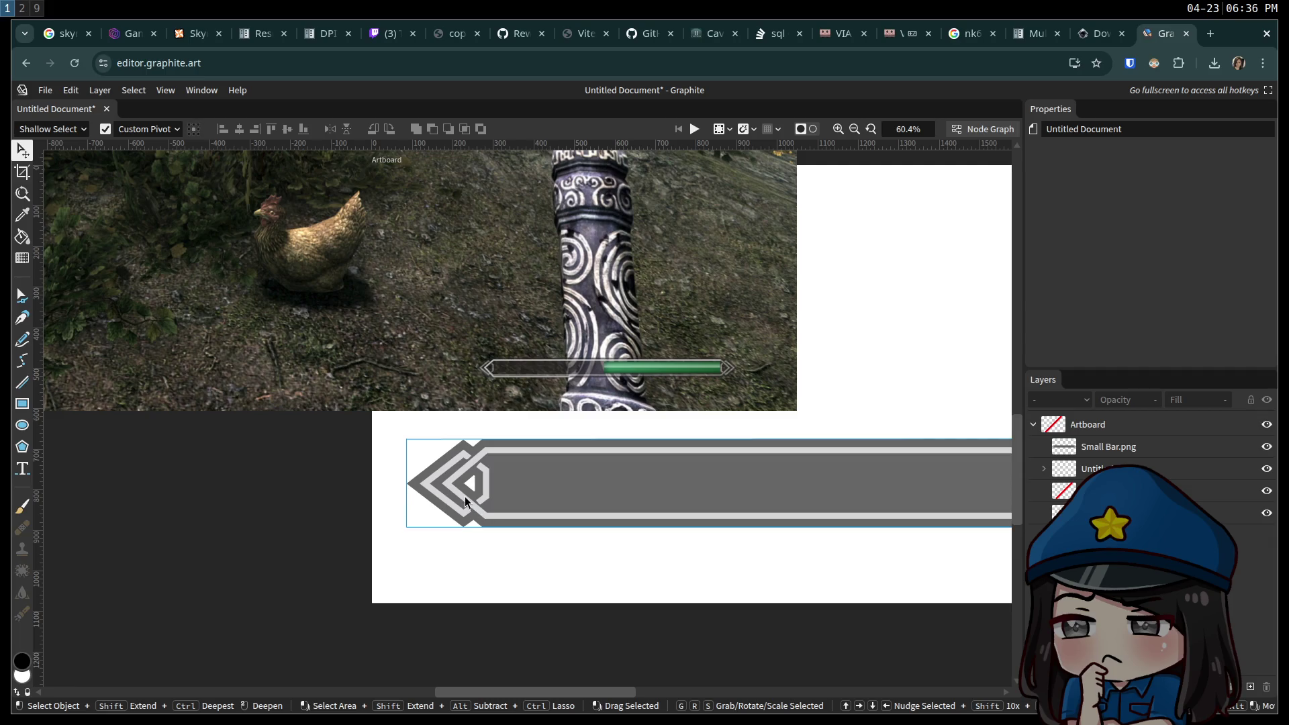
{"action": "scroll", "coordinate": [465, 500], "scroll_direction": "up", "scroll_amount": 4}
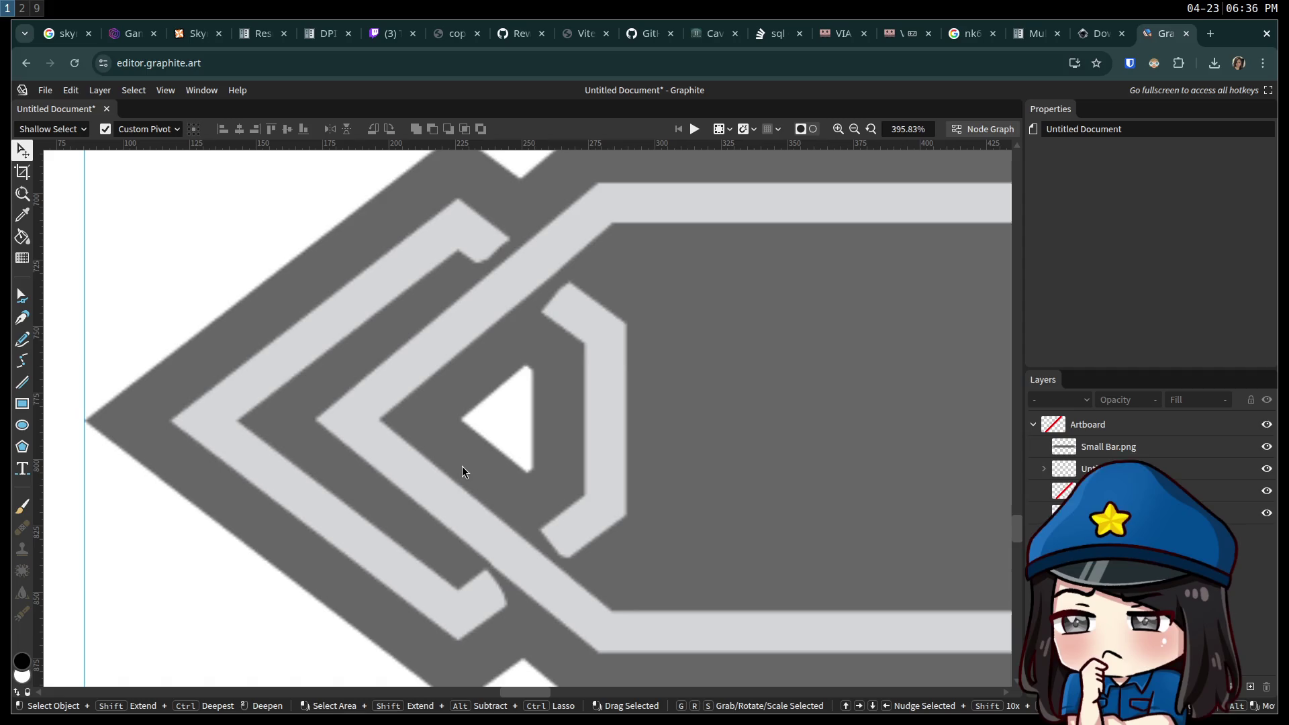
{"action": "scroll", "coordinate": [462, 466], "scroll_direction": "down", "scroll_amount": 1}
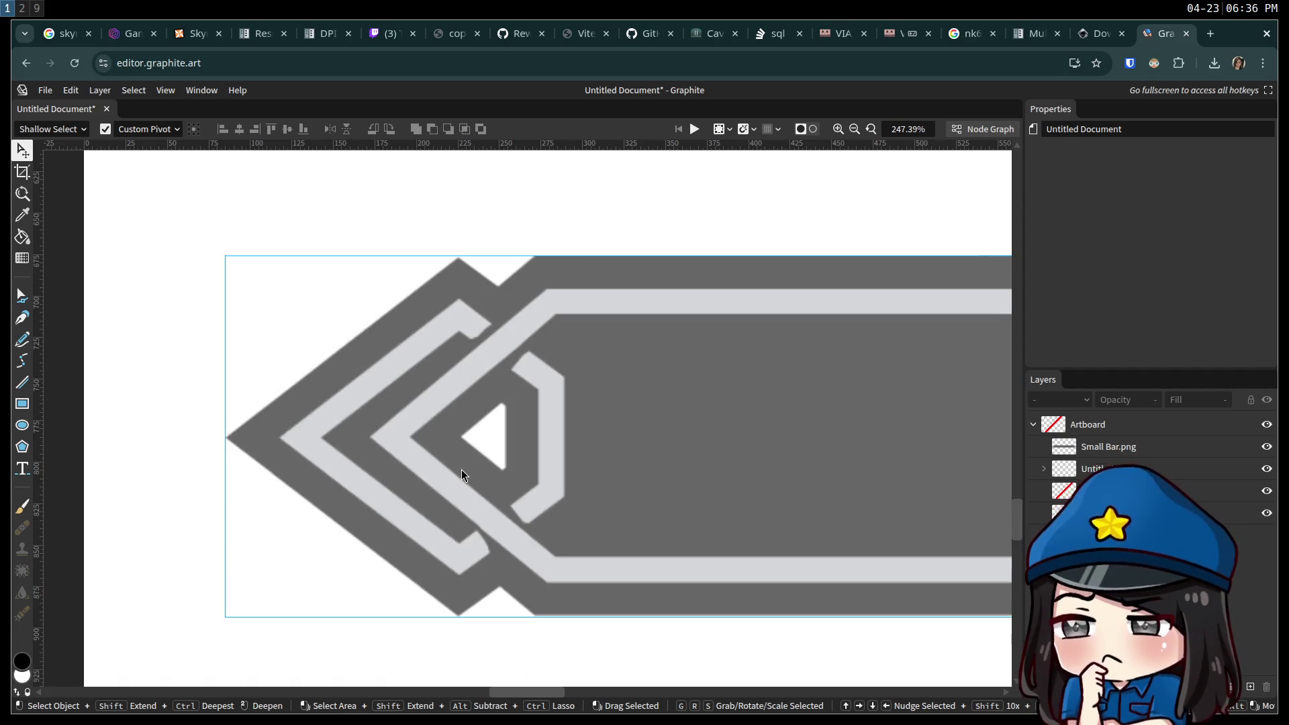
{"action": "scroll", "coordinate": [459, 470], "scroll_direction": "down", "scroll_amount": 2}
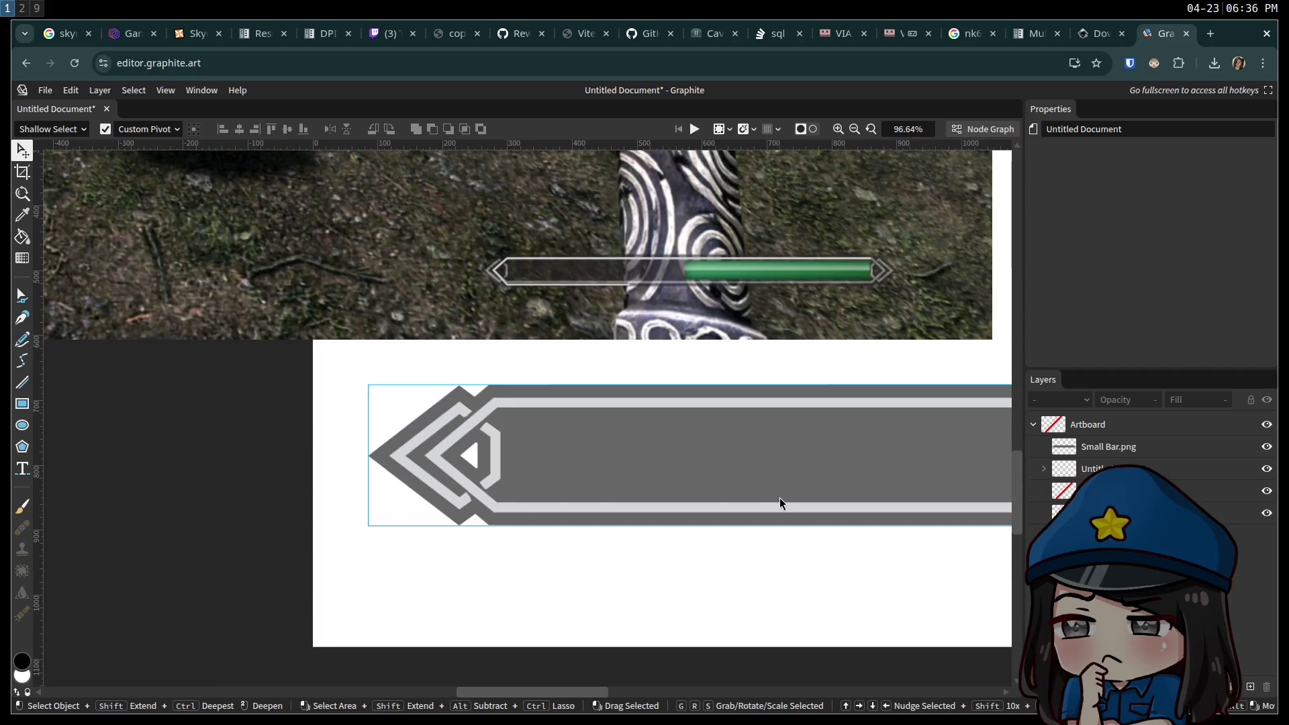
{"action": "scroll", "coordinate": [698, 483], "scroll_direction": "down", "scroll_amount": 1}
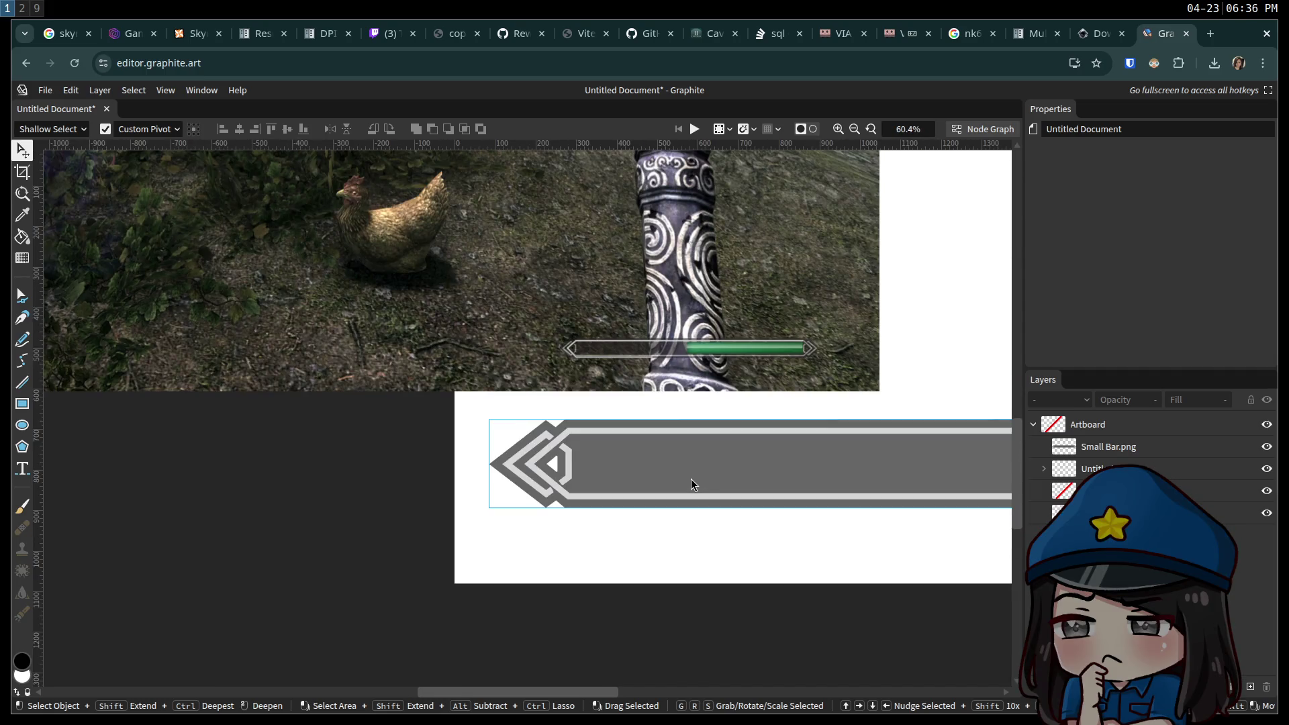
{"action": "scroll", "coordinate": [694, 483], "scroll_direction": "up", "scroll_amount": 2}
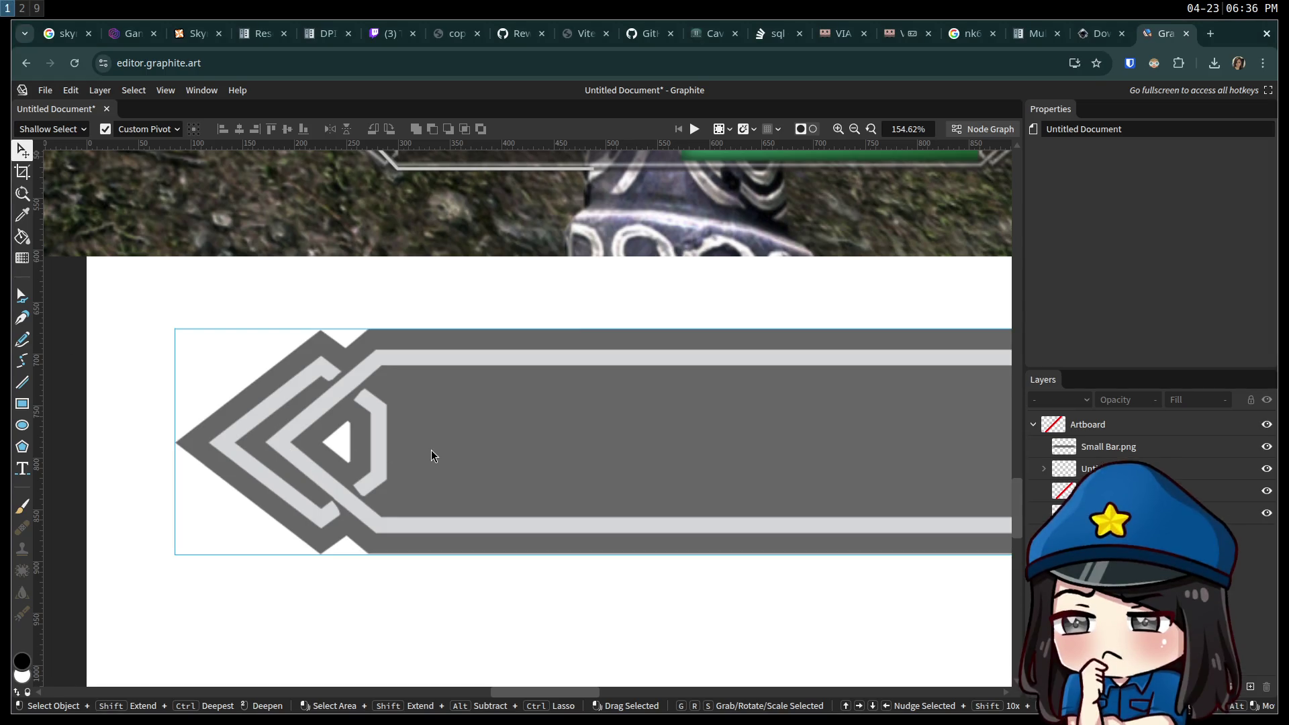
{"action": "mouse_move", "coordinate": [488, 475]}
{"action": "left_mouse_down"}
{"action": "mouse_move", "coordinate": [437, 239]}
{"action": "mouse_move", "coordinate": [461, 440]}
{"action": "left_mouse_up"}
{"action": "mouse_move", "coordinate": [356, 433]}
{"action": "left_mouse_down"}
{"action": "mouse_move", "coordinate": [385, 236]}
{"action": "mouse_move", "coordinate": [343, 398]}
{"action": "left_mouse_up"}
{"action": "mouse_move", "coordinate": [420, 388]}
{"action": "left_mouse_down"}
{"action": "mouse_move", "coordinate": [426, 246]}
{"action": "mouse_move", "coordinate": [438, 281]}
{"action": "mouse_move", "coordinate": [409, 407]}
{"action": "left_mouse_up"}
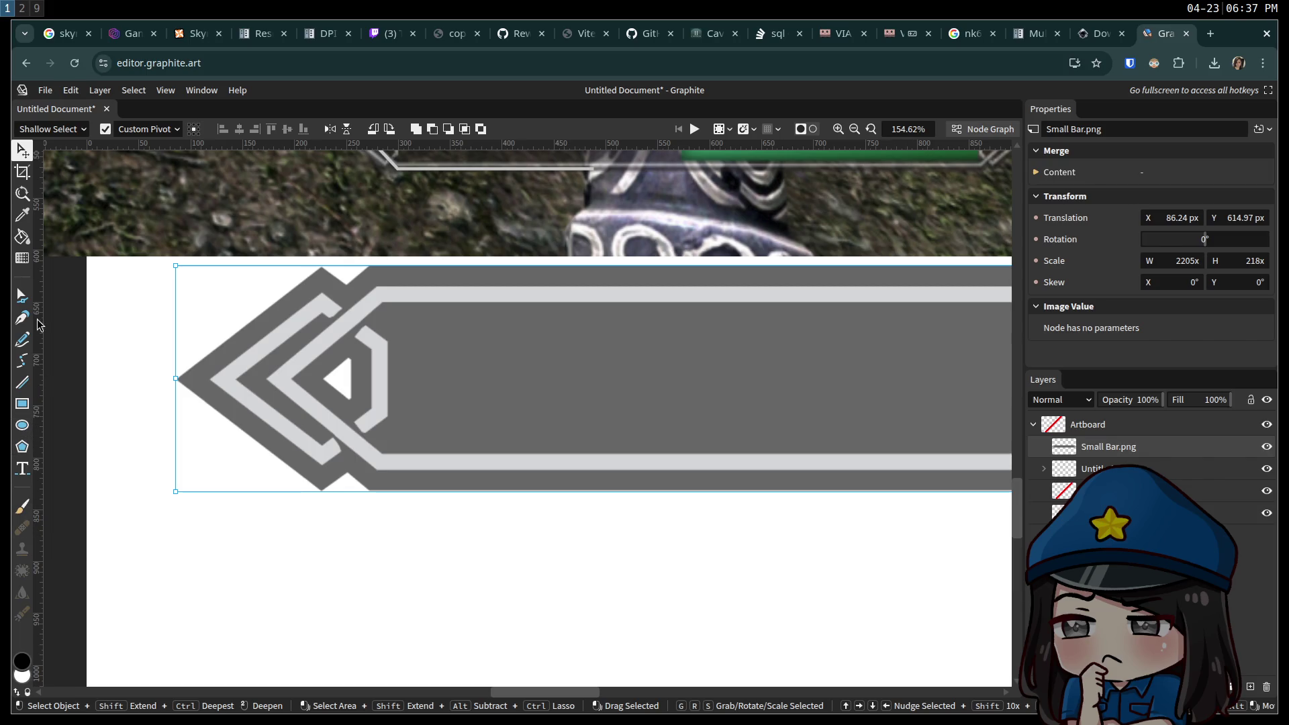
{"action": "left_click", "coordinate": [23, 218]}
{"action": "mouse_move", "coordinate": [307, 353]}
{"action": "left_mouse_down"}
{"action": "mouse_move", "coordinate": [347, 322]}
{"action": "mouse_move", "coordinate": [90, 509]}
{"action": "left_mouse_up"}
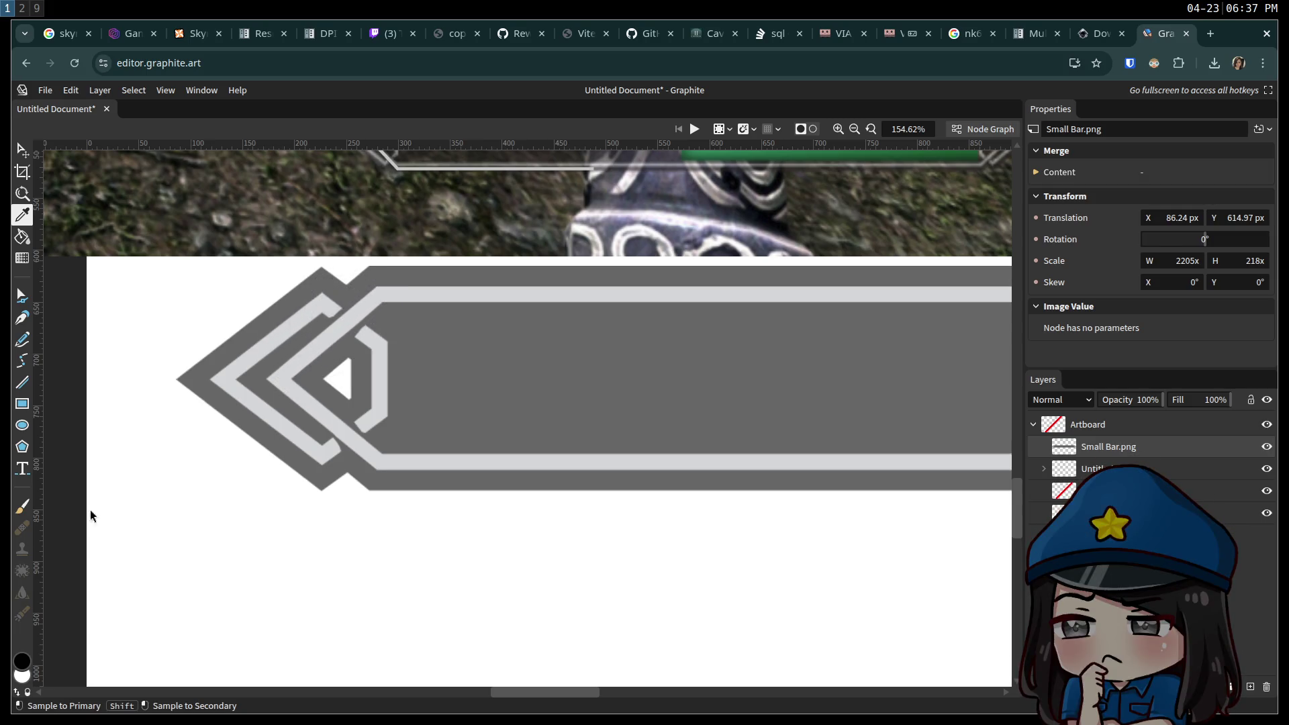
{"action": "mouse_move", "coordinate": [377, 367]}
{"action": "left_mouse_down"}
{"action": "mouse_move", "coordinate": [429, 371]}
{"action": "mouse_move", "coordinate": [383, 529]}
{"action": "mouse_move", "coordinate": [478, 336]}
{"action": "mouse_move", "coordinate": [461, 382]}
{"action": "mouse_move", "coordinate": [255, 336]}
{"action": "mouse_move", "coordinate": [307, 357]}
{"action": "left_mouse_up"}
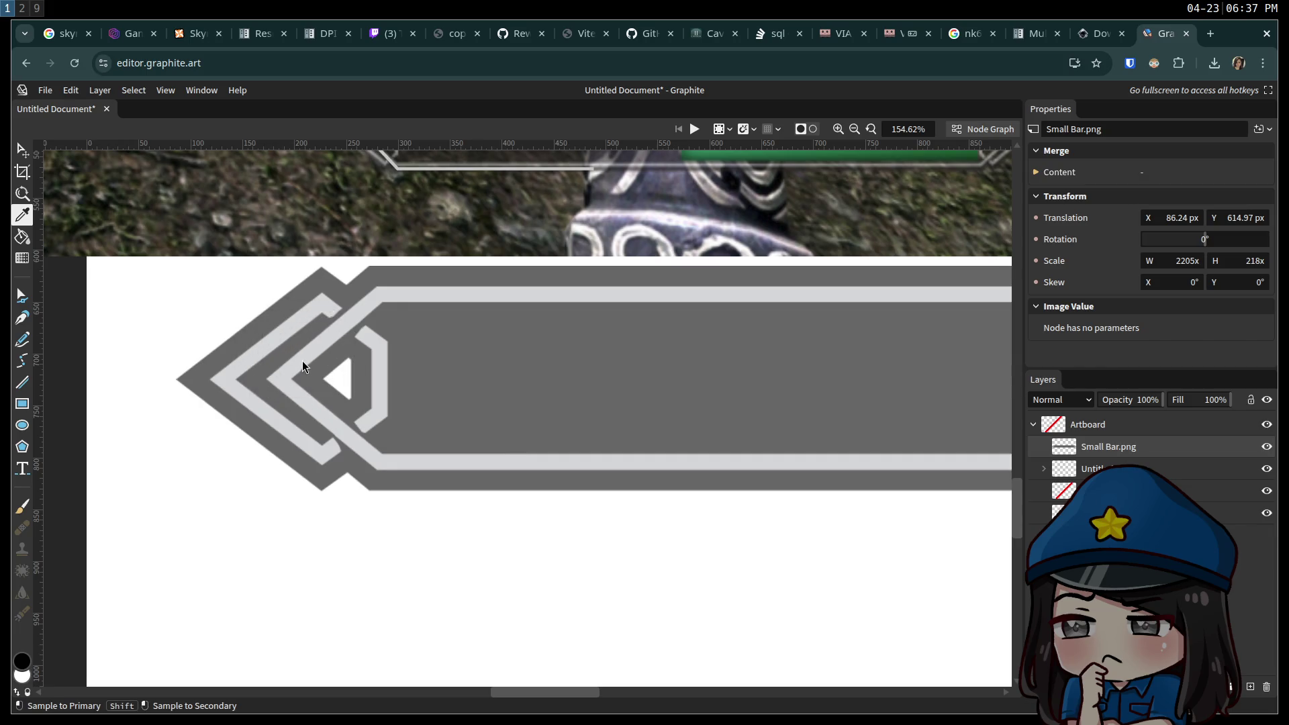
{"action": "left_click", "coordinate": [23, 663]}
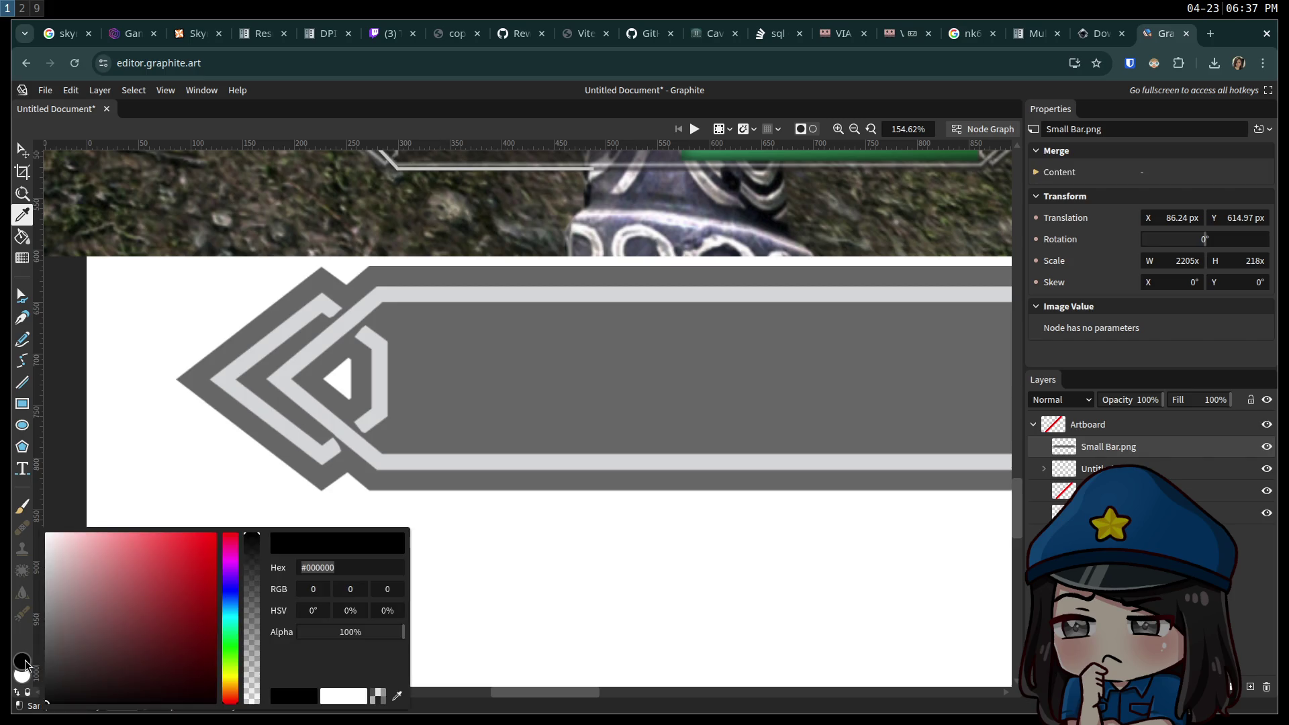
{"action": "mouse_move", "coordinate": [250, 220]}
{"action": "left_mouse_down"}
{"action": "mouse_move", "coordinate": [388, 196]}
{"action": "mouse_move", "coordinate": [518, 149]}
{"action": "mouse_move", "coordinate": [506, 176]}
{"action": "mouse_move", "coordinate": [434, 201]}
{"action": "mouse_move", "coordinate": [308, 352]}
{"action": "mouse_move", "coordinate": [332, 365]}
{"action": "mouse_move", "coordinate": [518, 332]}
{"action": "mouse_move", "coordinate": [332, 298]}
{"action": "mouse_move", "coordinate": [340, 330]}
{"action": "left_mouse_up"}
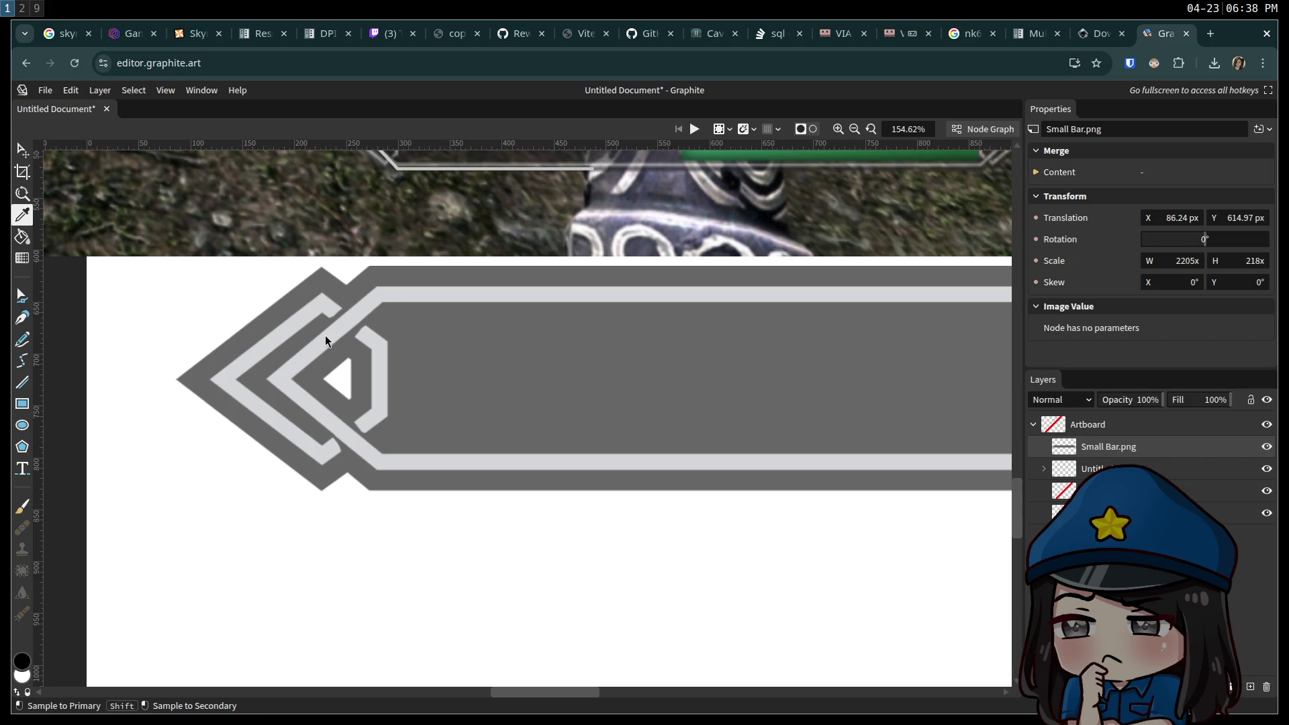
{"action": "left_click_drag", "start_coordinate": [325, 336], "coordinate": [327, 341]}
Paint a trial black brush stroke below the bar, undo it, and zoom in on the notch.
{"action": "left_click", "coordinate": [20, 513]}
{"action": "mouse_move", "coordinate": [212, 469]}
{"action": "left_mouse_down"}
{"action": "mouse_move", "coordinate": [284, 537]}
{"action": "mouse_move", "coordinate": [439, 507]}
{"action": "mouse_move", "coordinate": [325, 603]}
{"action": "mouse_move", "coordinate": [222, 616]}
{"action": "left_mouse_up"}
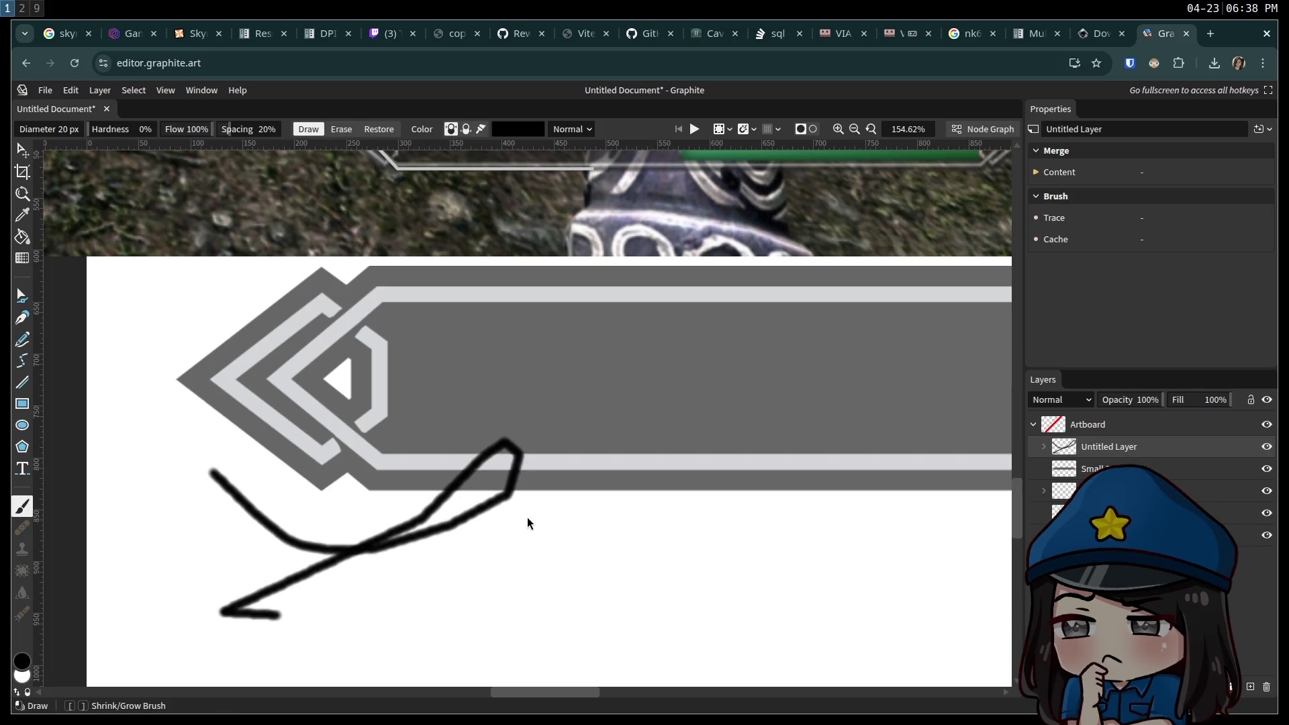
{"action": "key", "text": "ctrl+z"}
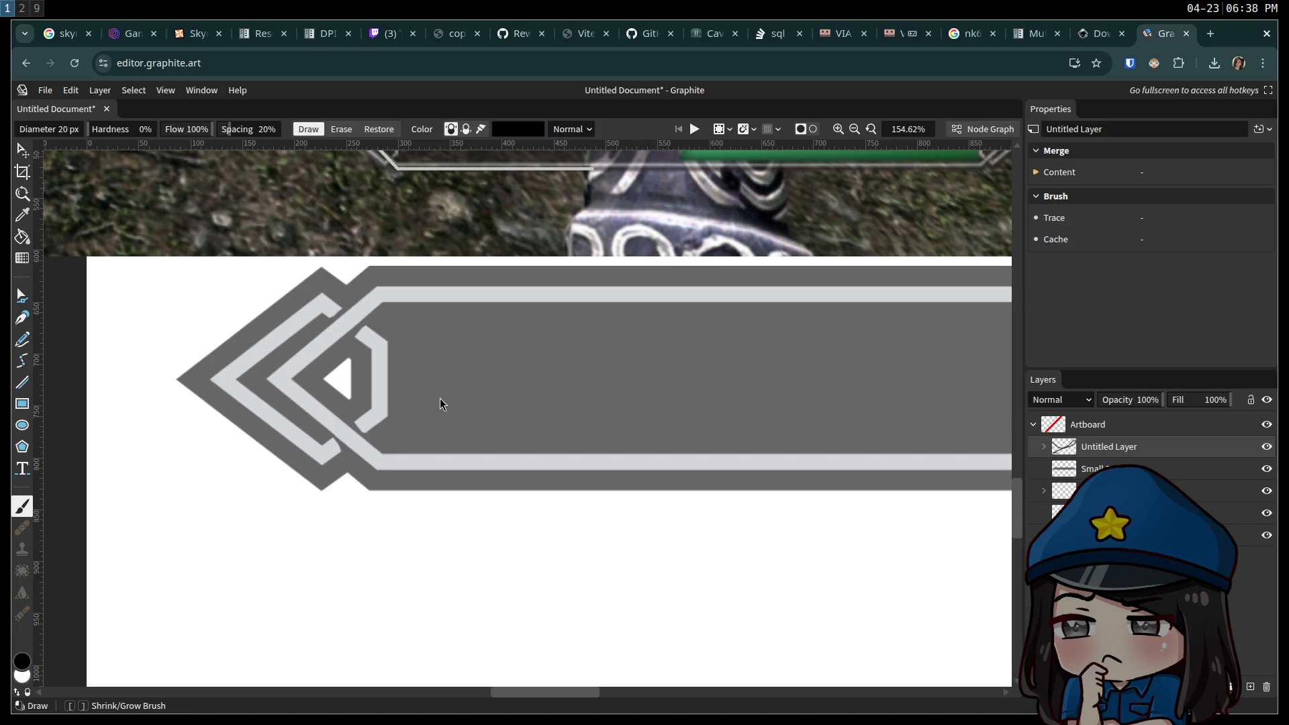
{"action": "scroll", "coordinate": [342, 335], "scroll_direction": "up", "scroll_amount": 1}
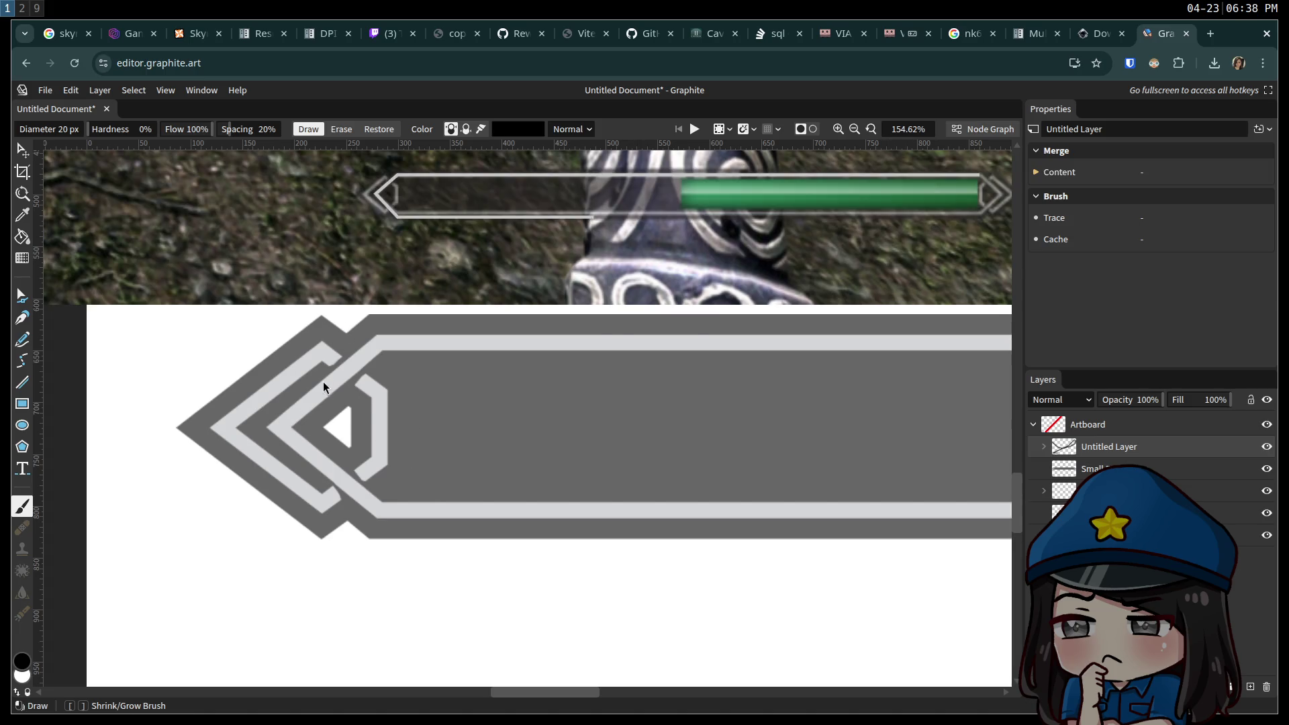
{"action": "scroll", "coordinate": [335, 372], "scroll_direction": "up", "scroll_amount": 8, "text": "ctrl"}
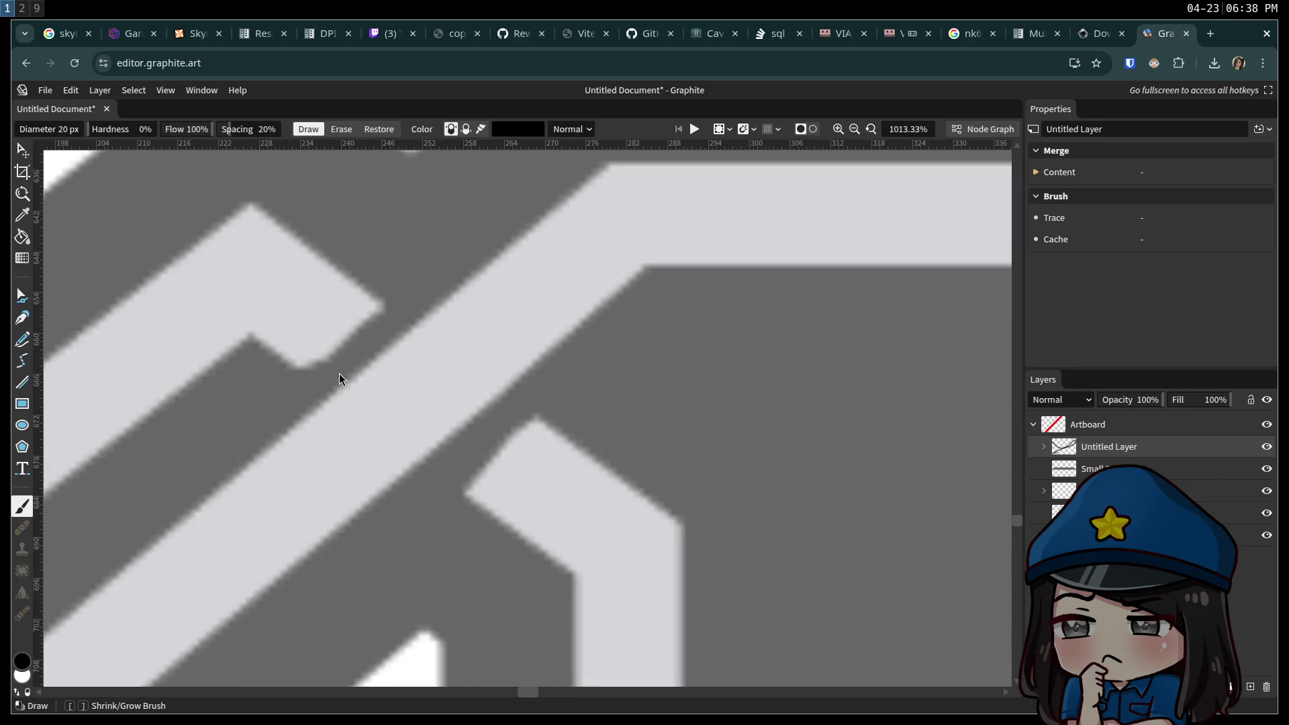
{"action": "scroll", "coordinate": [332, 374], "scroll_direction": "down", "scroll_amount": 6, "text": "ctrl"}
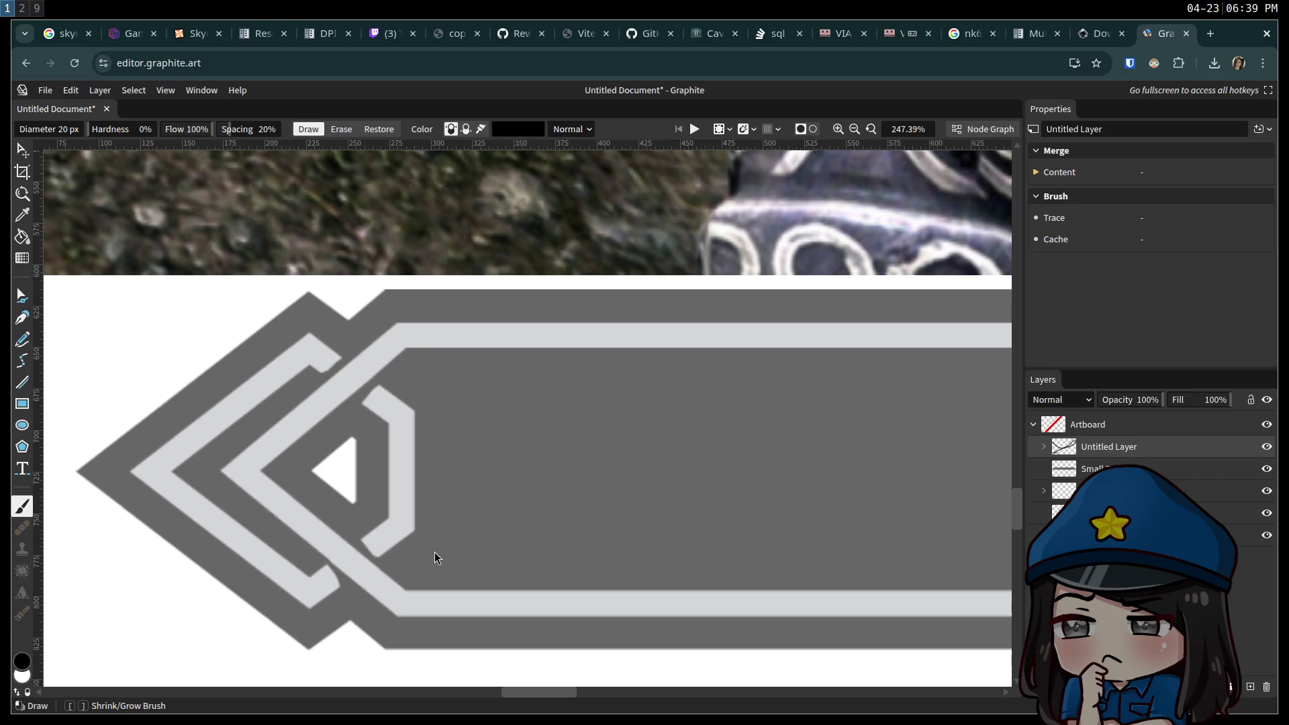
{"action": "mouse_move", "coordinate": [539, 692]}
{"action": "left_mouse_down"}
{"action": "mouse_move", "coordinate": [762, 693]}
{"action": "mouse_move", "coordinate": [117, 661]}
{"action": "mouse_move", "coordinate": [505, 656]}
{"action": "left_mouse_up"}
{"action": "scroll", "coordinate": [666, 546], "scroll_direction": "down", "scroll_amount": 5, "text": "ctrl"}
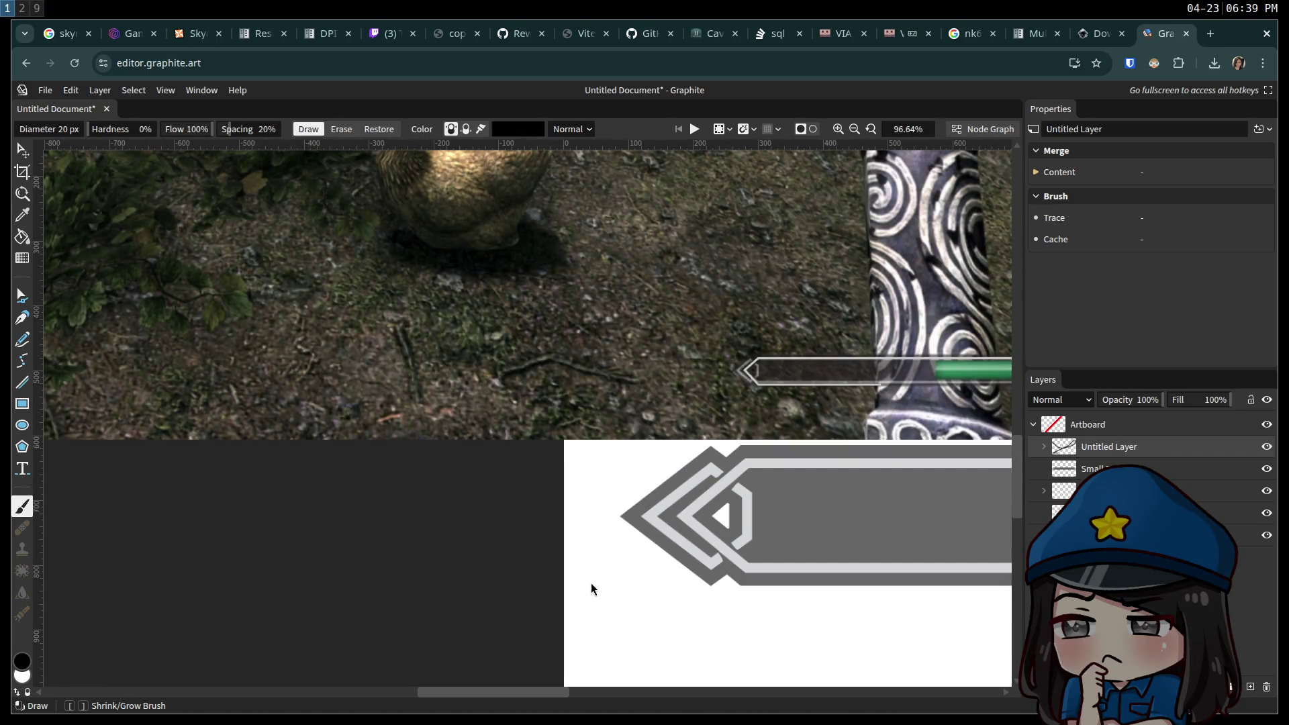
{"action": "mouse_move", "coordinate": [521, 690]}
{"action": "left_mouse_down"}
{"action": "mouse_move", "coordinate": [572, 691]}
{"action": "mouse_move", "coordinate": [559, 686]}
{"action": "left_mouse_up"}
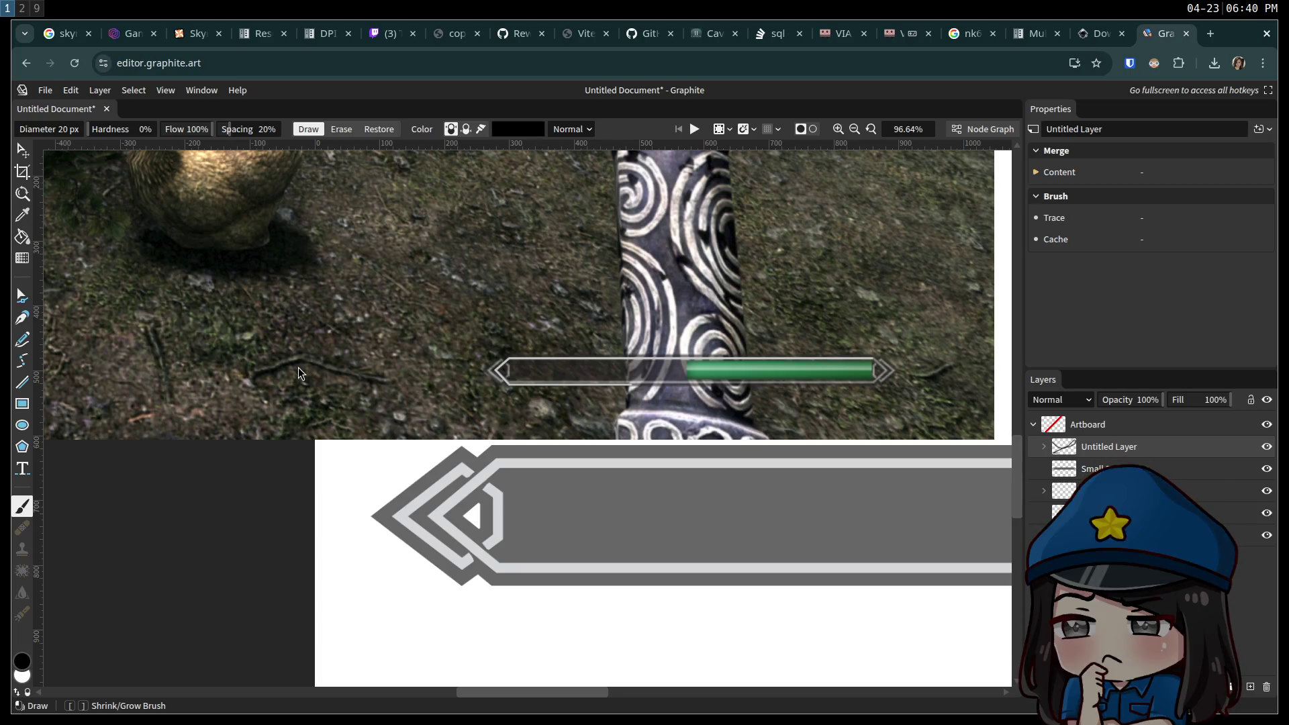
{"action": "left_click_drag", "start_coordinate": [574, 513], "coordinate": [551, 445]}
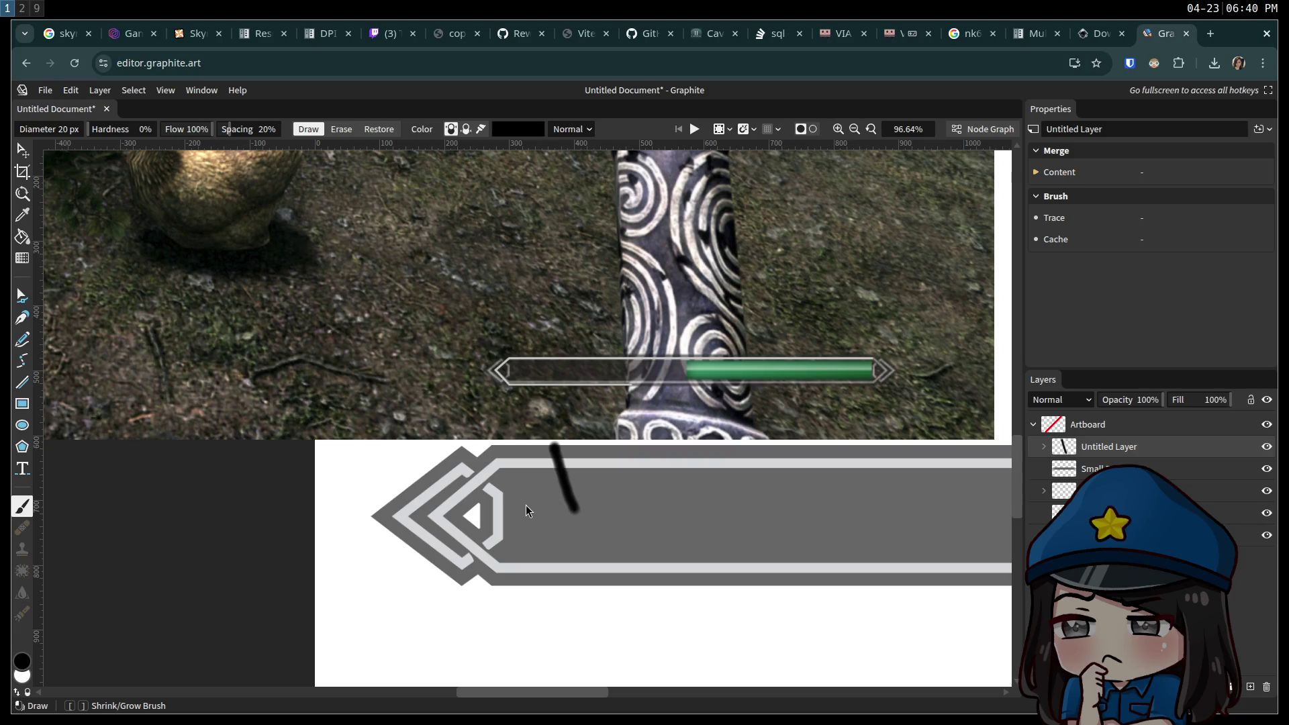
Undo the stray stroke, move Small Bar onto the screenshot, and paste in Tiny Bar.png.
{"action": "key", "text": "ctrl+z"}
{"action": "key", "text": "v"}
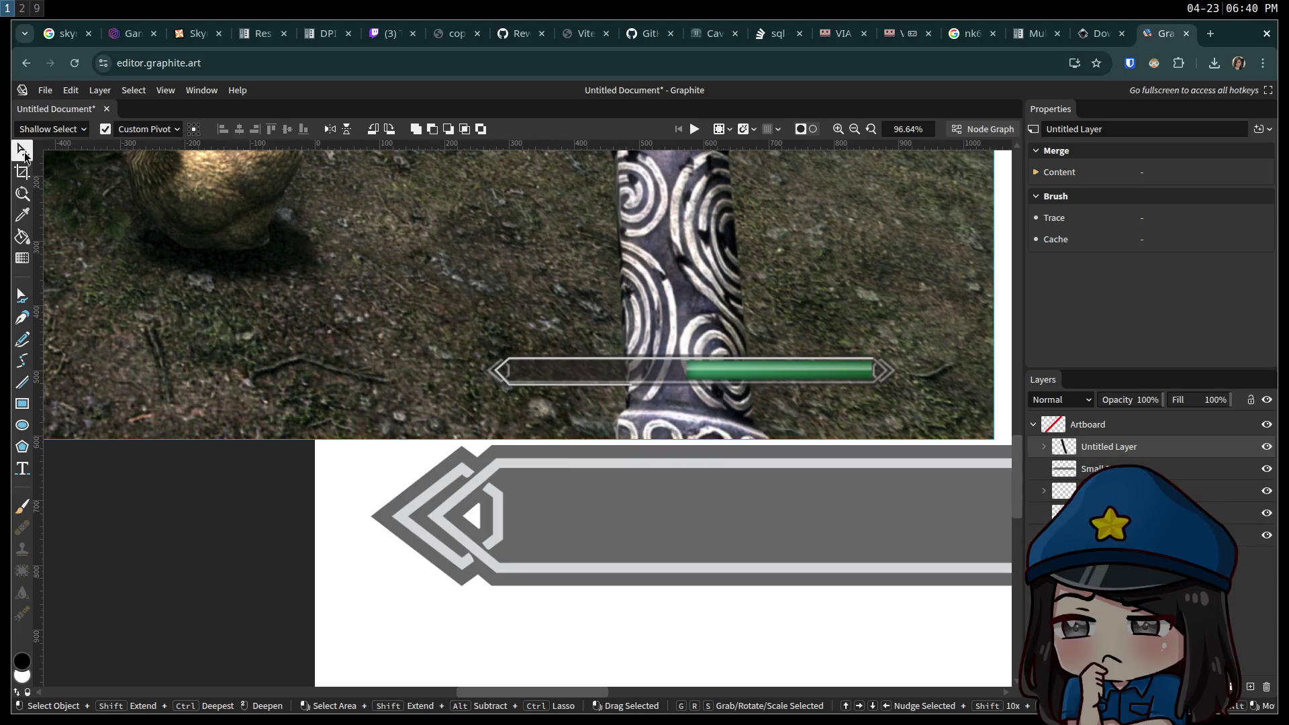
{"action": "left_click", "coordinate": [512, 479]}
{"action": "mouse_move", "coordinate": [512, 479]}
{"action": "left_mouse_down"}
{"action": "mouse_move", "coordinate": [494, 303]}
{"action": "mouse_move", "coordinate": [430, 335]}
{"action": "mouse_move", "coordinate": [358, 290]}
{"action": "mouse_move", "coordinate": [259, 296]}
{"action": "mouse_move", "coordinate": [291, 238]}
{"action": "mouse_move", "coordinate": [403, 288]}
{"action": "mouse_move", "coordinate": [443, 402]}
{"action": "mouse_move", "coordinate": [442, 465]}
{"action": "mouse_move", "coordinate": [425, 398]}
{"action": "mouse_move", "coordinate": [426, 512]}
{"action": "mouse_move", "coordinate": [423, 268]}
{"action": "mouse_move", "coordinate": [468, 495]}
{"action": "mouse_move", "coordinate": [485, 506]}
{"action": "left_mouse_up"}
{"action": "left_click", "coordinate": [311, 524]}
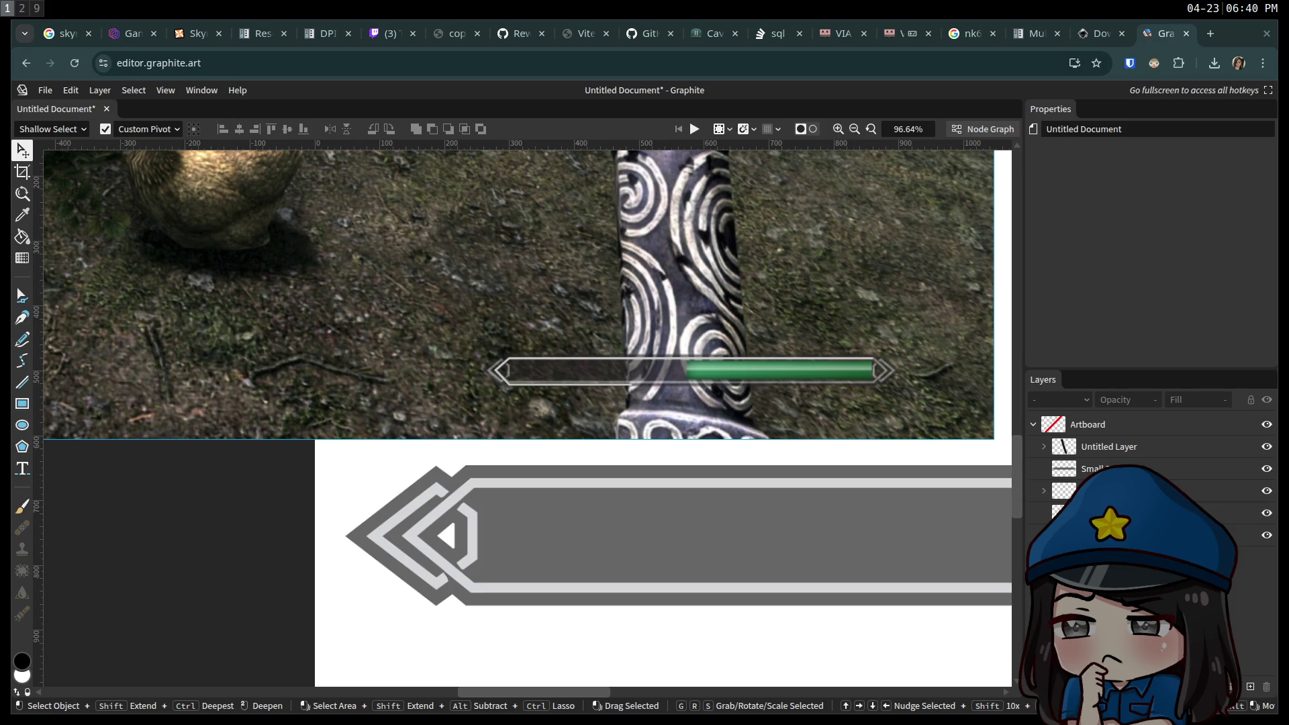
{"action": "key", "text": "ctrl+v"}
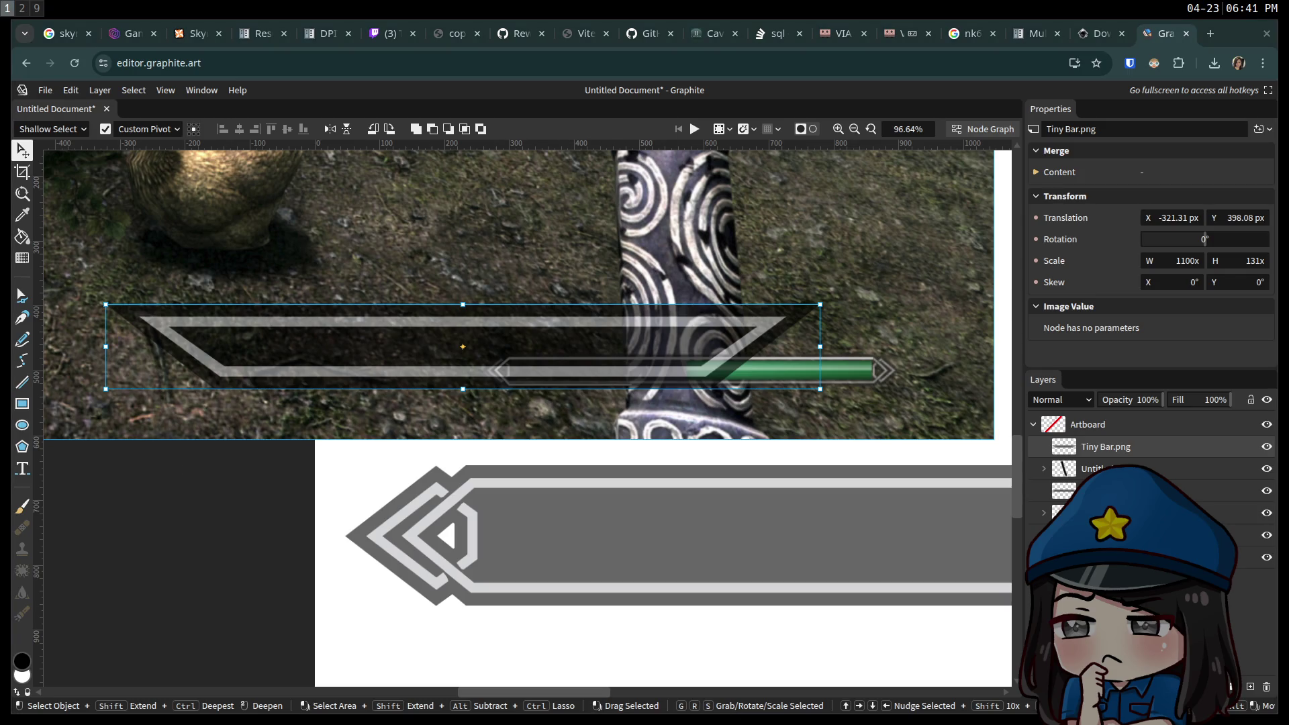
Drop in Training Bar Depleting.gif, delete it, and paste Race Select.png onto the artboard.
{"action": "left_click_drag", "start_coordinate": [331, 460], "coordinate": [304, 470]}
{"action": "mouse_move", "coordinate": [468, 485]}
{"action": "left_mouse_down"}
{"action": "mouse_move", "coordinate": [454, 302]}
{"action": "mouse_move", "coordinate": [202, 94]}
{"action": "mouse_move", "coordinate": [143, 245]}
{"action": "mouse_move", "coordinate": [678, 238]}
{"action": "left_mouse_up"}
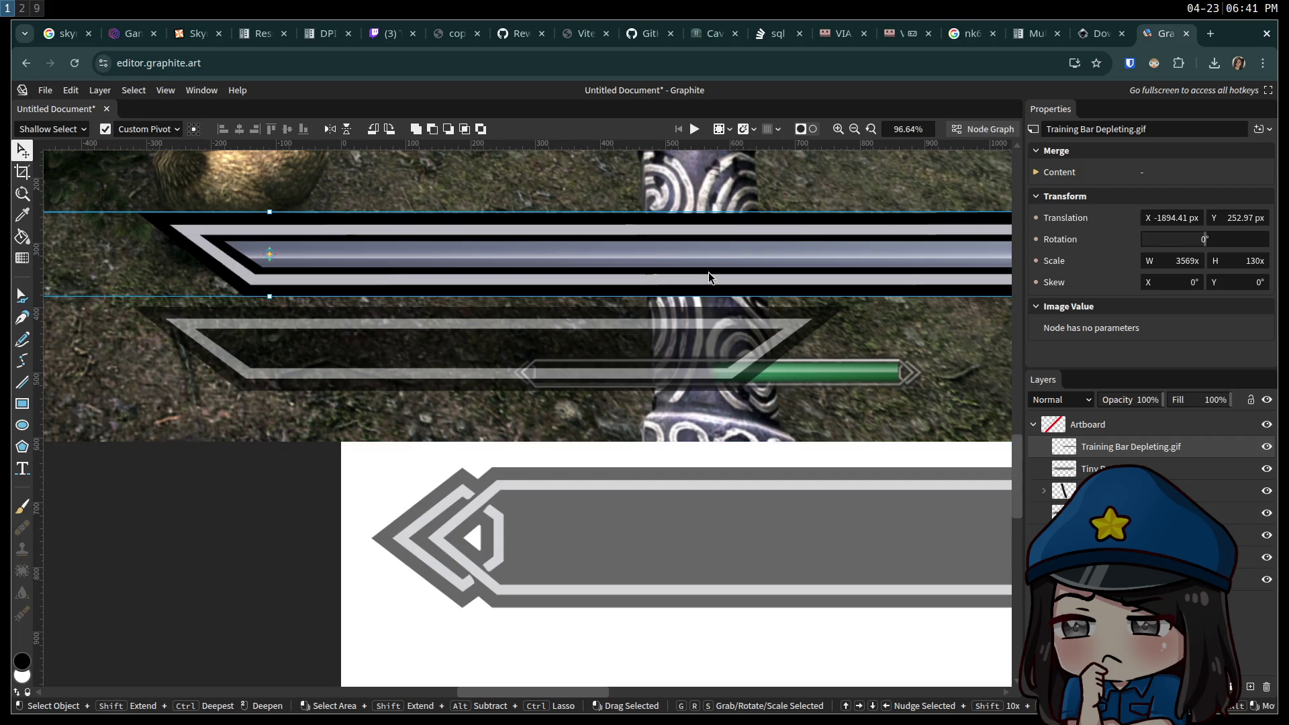
{"action": "key", "text": "Delete"}
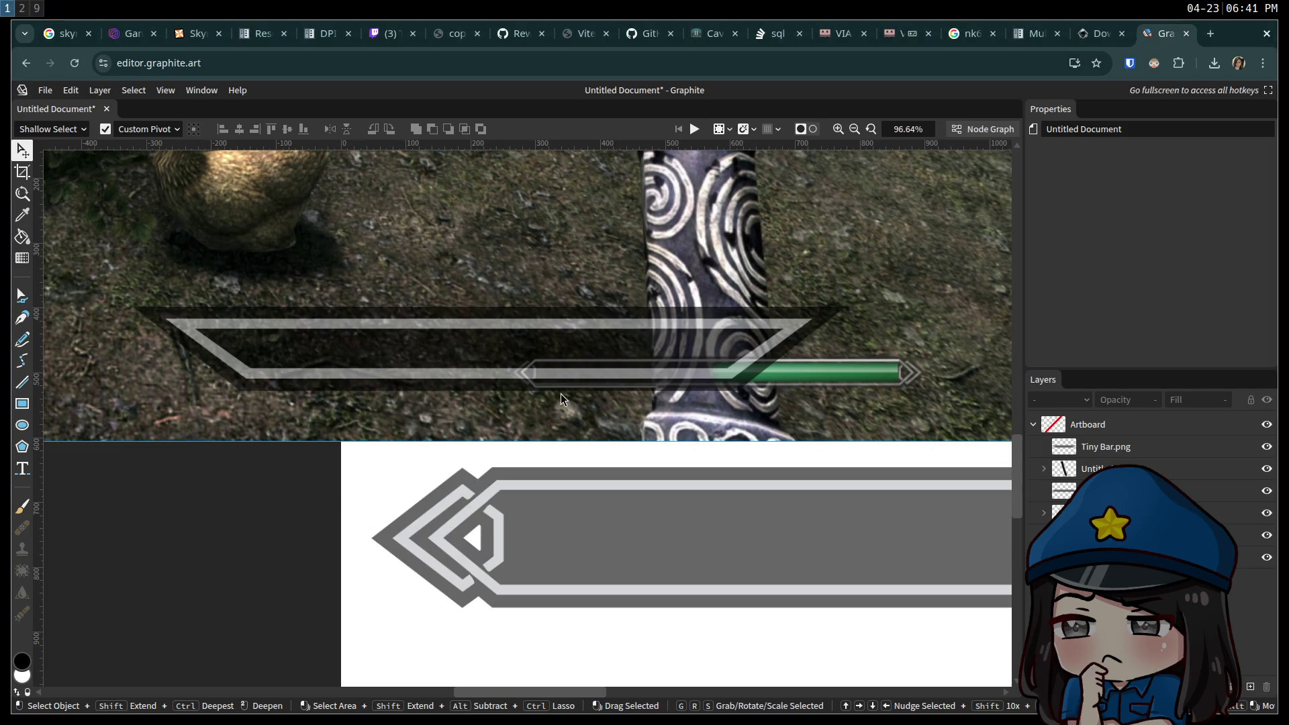
{"action": "key", "text": "ctrl+v"}
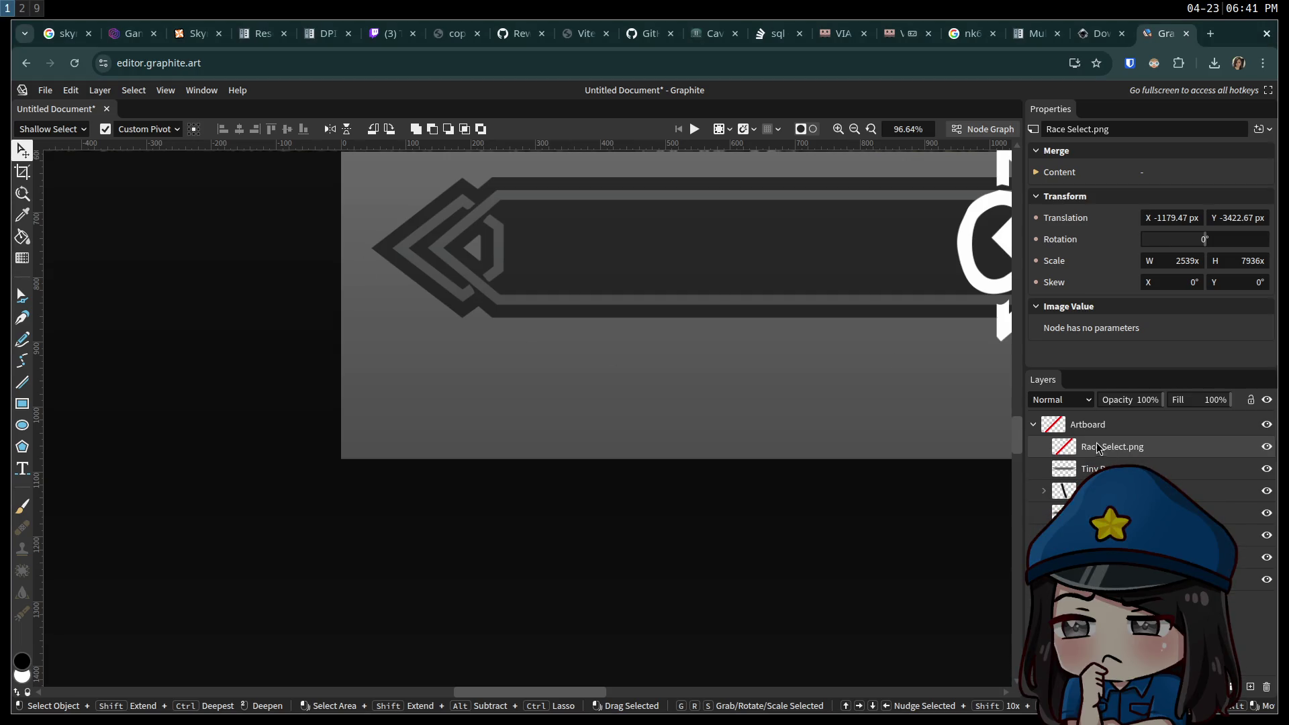
Close the Graphite tab and confirm Leave to discard the untitled document.
{"action": "left_click", "coordinate": [1186, 34]}
{"action": "left_click", "coordinate": [751, 149]}
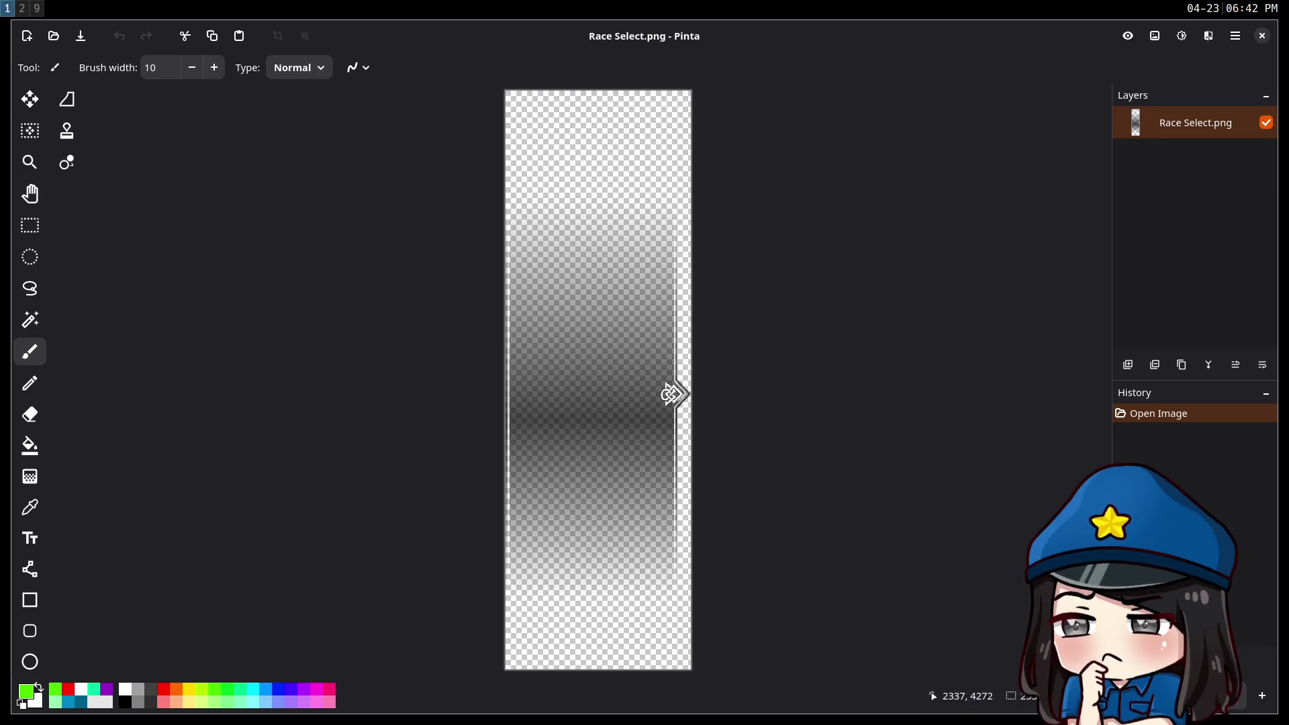
Zoom around Race Select.png, then bring Empty Mag-Stam-HP Bar.png into Pinta as a second image.
{"action": "scroll", "coordinate": [674, 392], "scroll_direction": "up", "scroll_amount": 3}
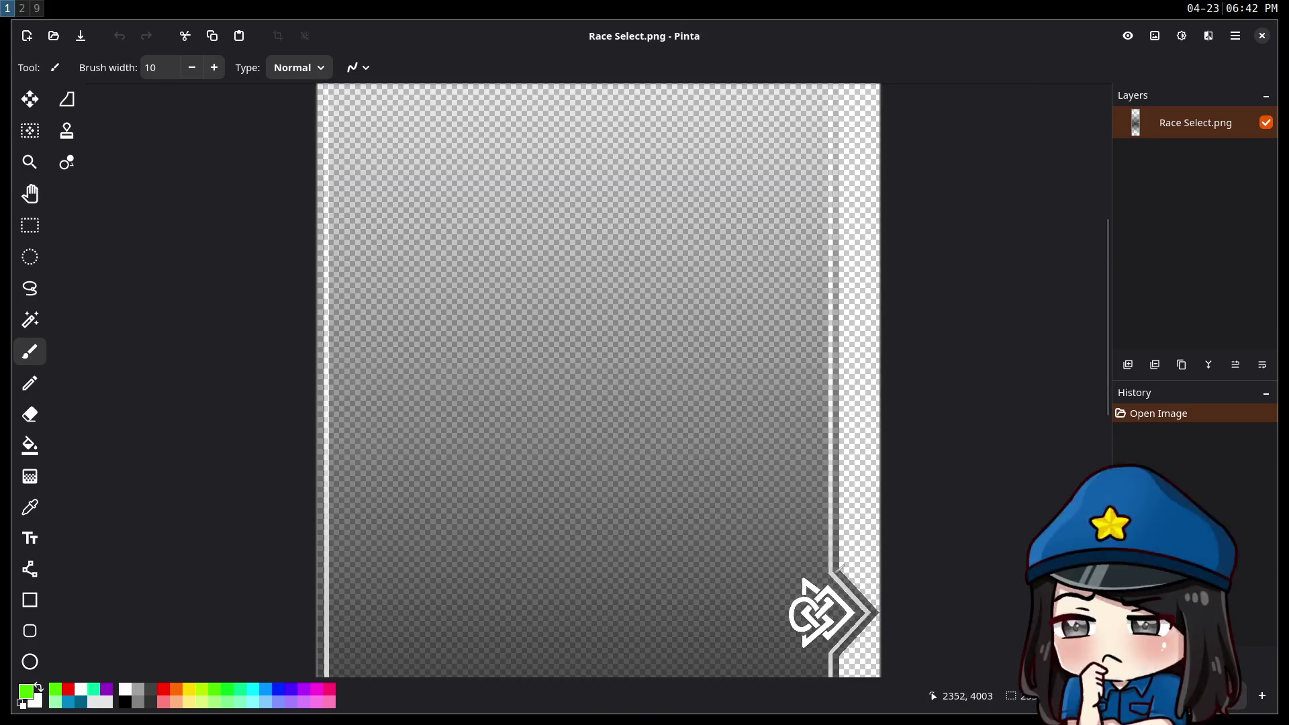
{"action": "scroll", "coordinate": [832, 556], "scroll_direction": "down", "scroll_amount": 5}
{"action": "scroll", "coordinate": [832, 556], "scroll_direction": "down", "scroll_amount": 3}
{"action": "scroll", "coordinate": [827, 530], "scroll_direction": "up", "scroll_amount": 10}
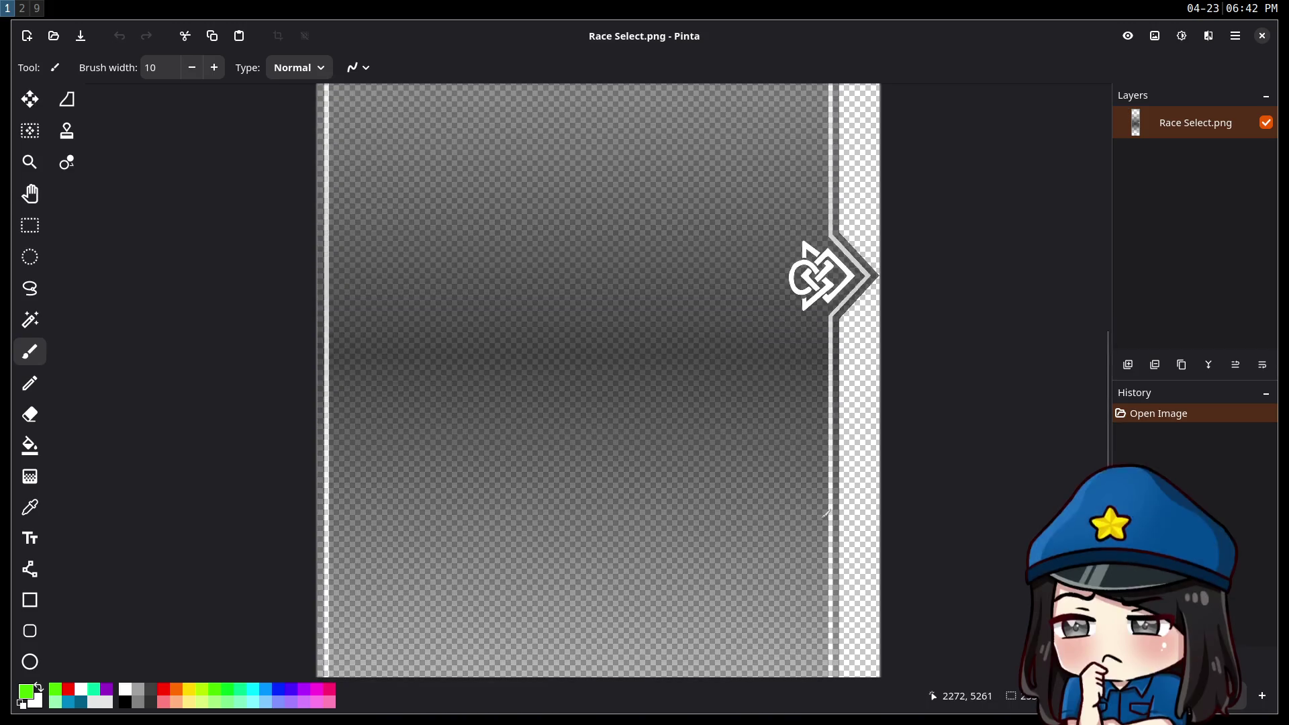
{"action": "scroll", "coordinate": [823, 510], "scroll_direction": "down", "scroll_amount": 8}
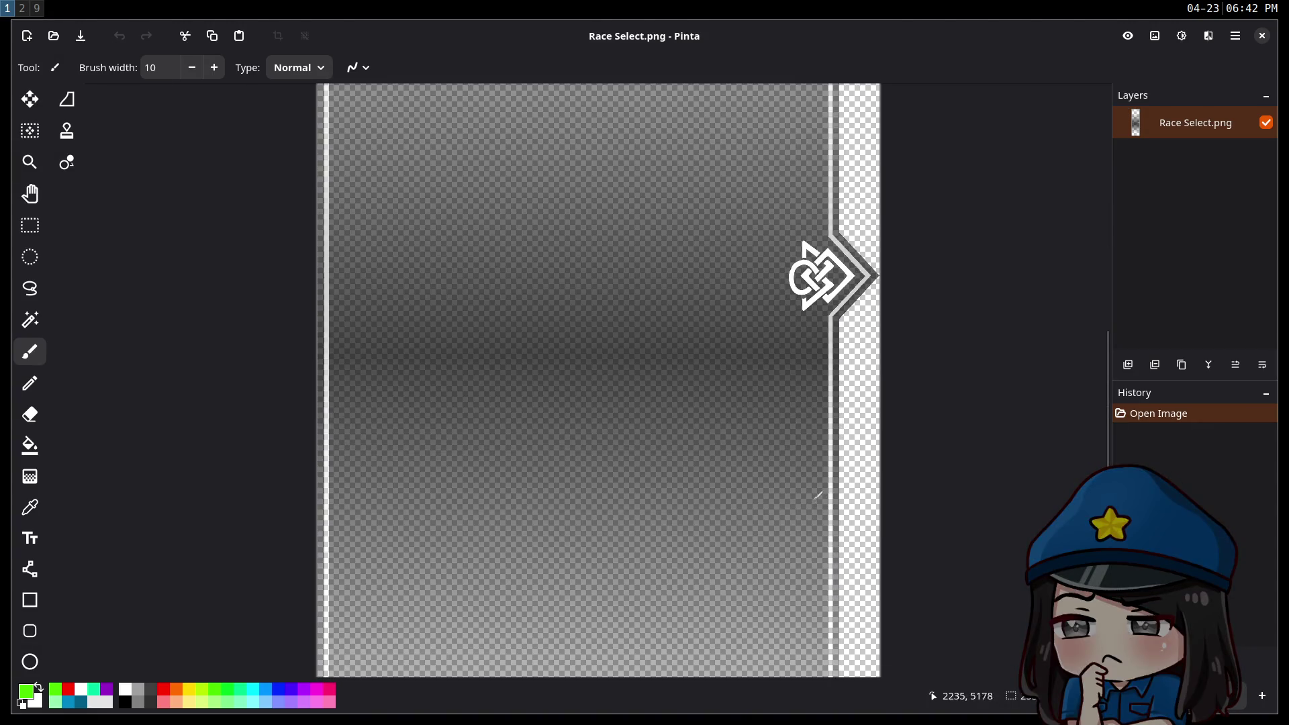
{"action": "scroll", "coordinate": [816, 490], "scroll_direction": "down", "scroll_amount": 1}
{"action": "scroll", "coordinate": [817, 490], "scroll_direction": "down", "scroll_amount": 5}
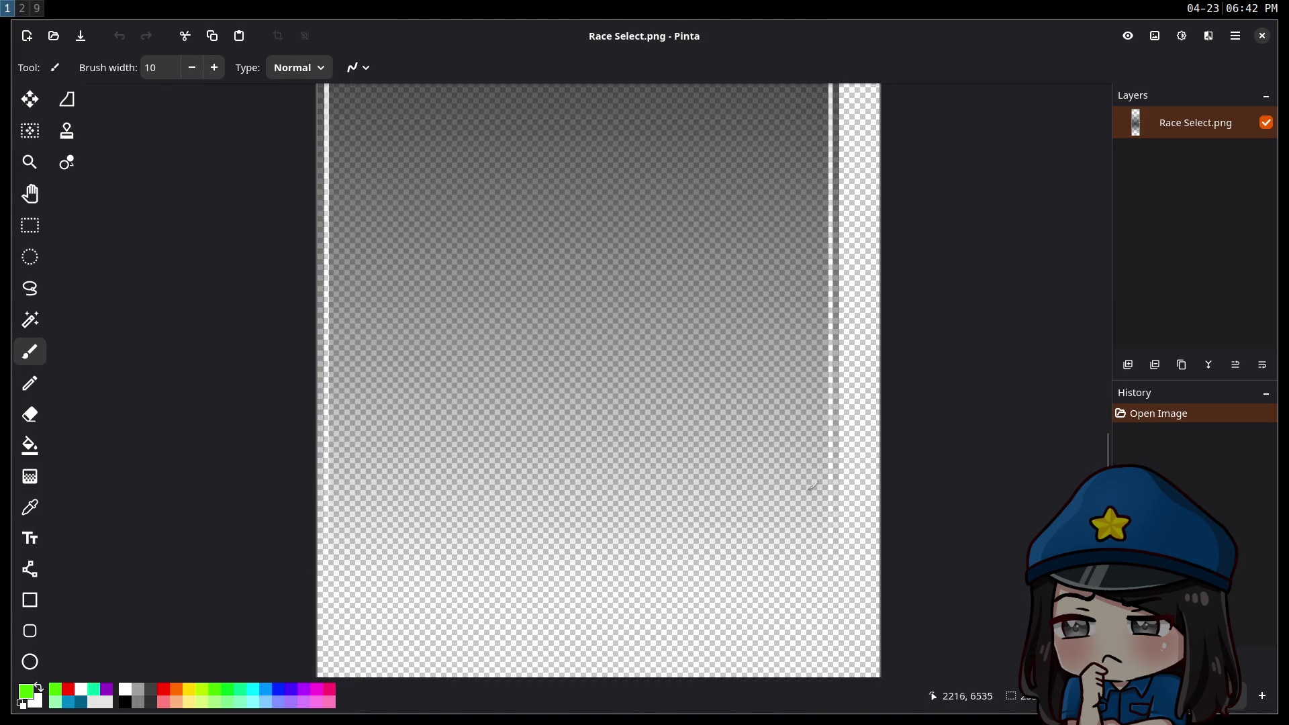
{"action": "scroll", "coordinate": [809, 484], "scroll_direction": "up", "scroll_amount": 8}
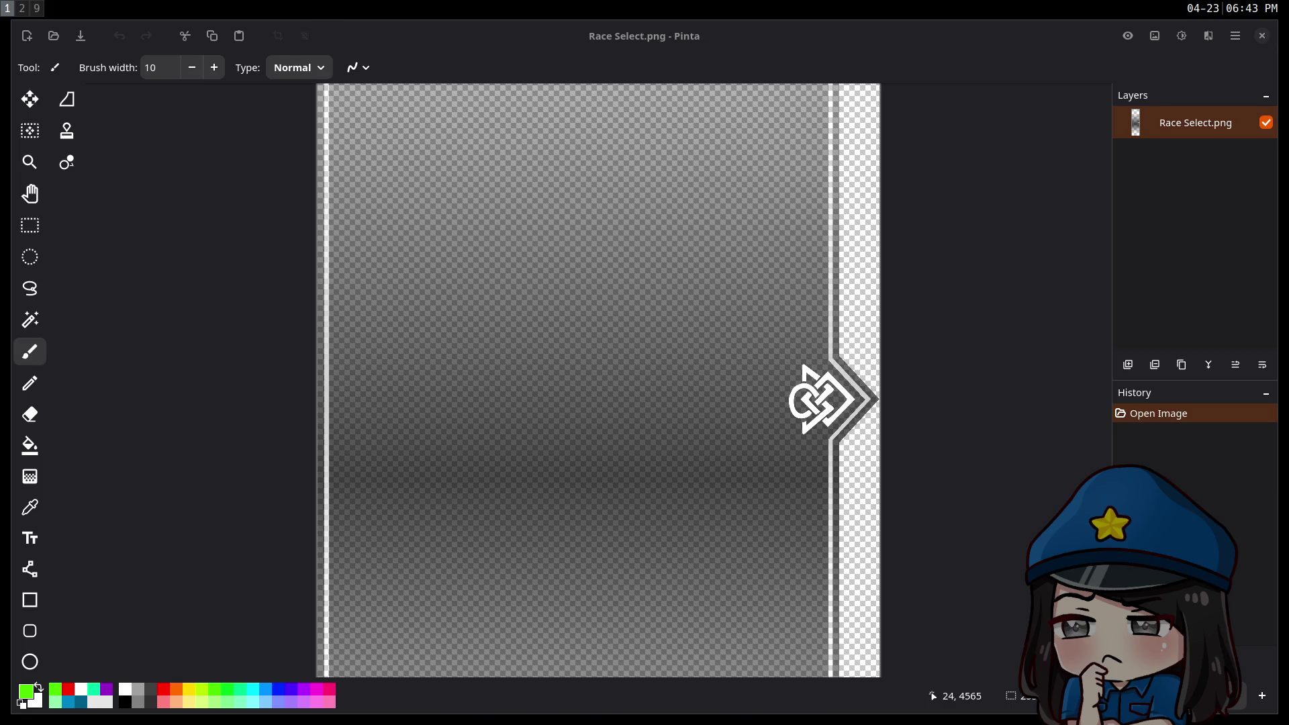
{"action": "left_click_drag", "start_coordinate": [795, 721], "coordinate": [602, 365]}
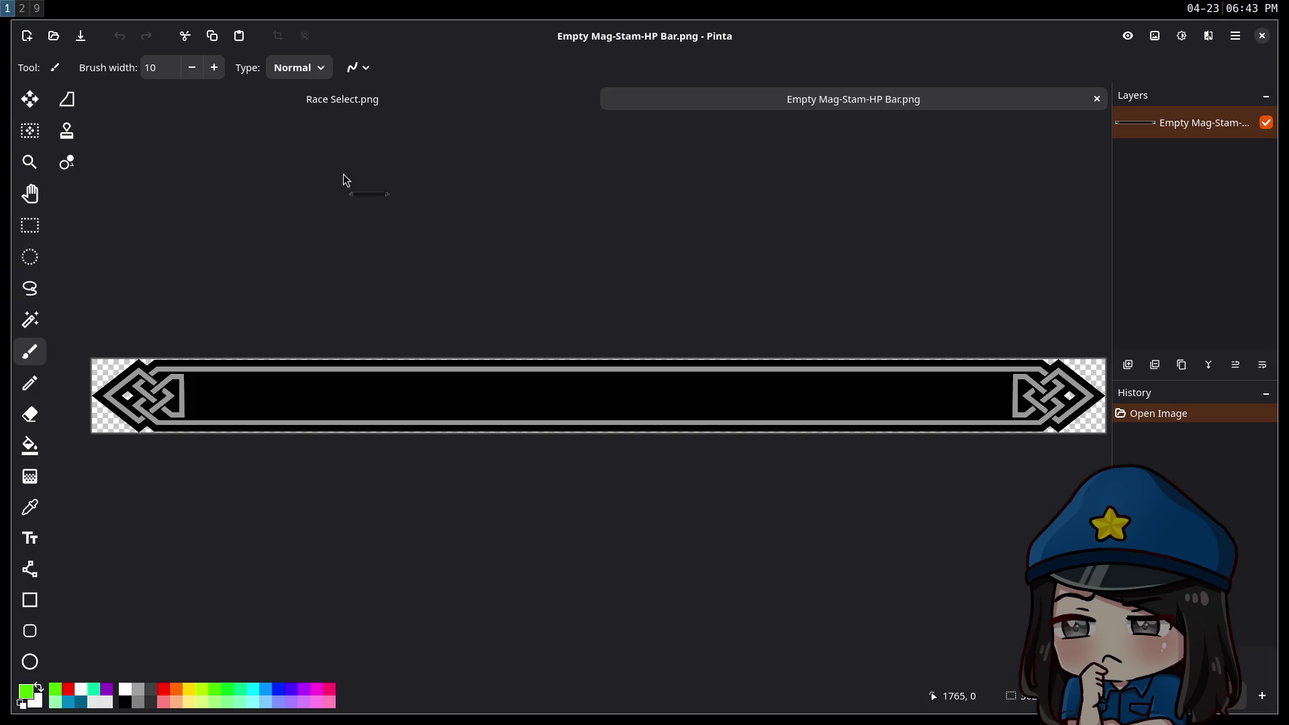
Open Compass Small.png and Compass Wide.png, then flip between their tabs.
{"action": "left_click_drag", "start_coordinate": [343, 186], "coordinate": [476, 273]}
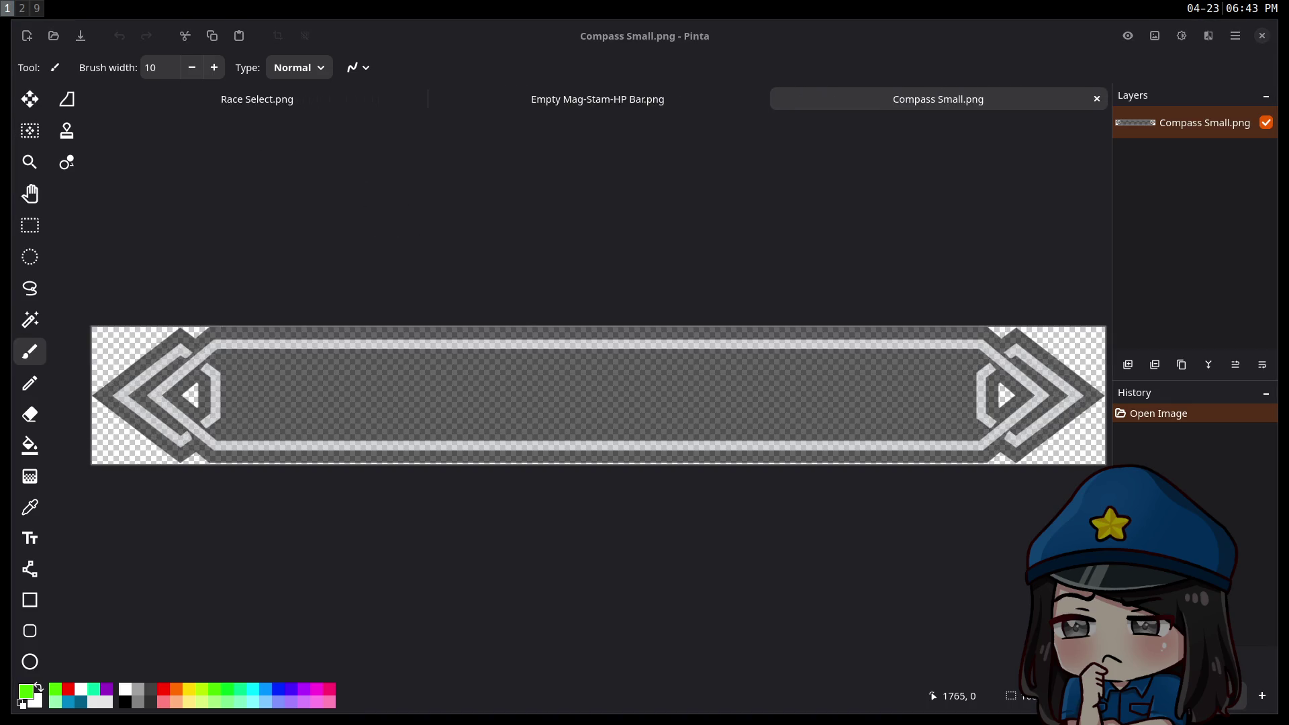
{"action": "left_click_drag", "start_coordinate": [351, 175], "coordinate": [480, 221]}
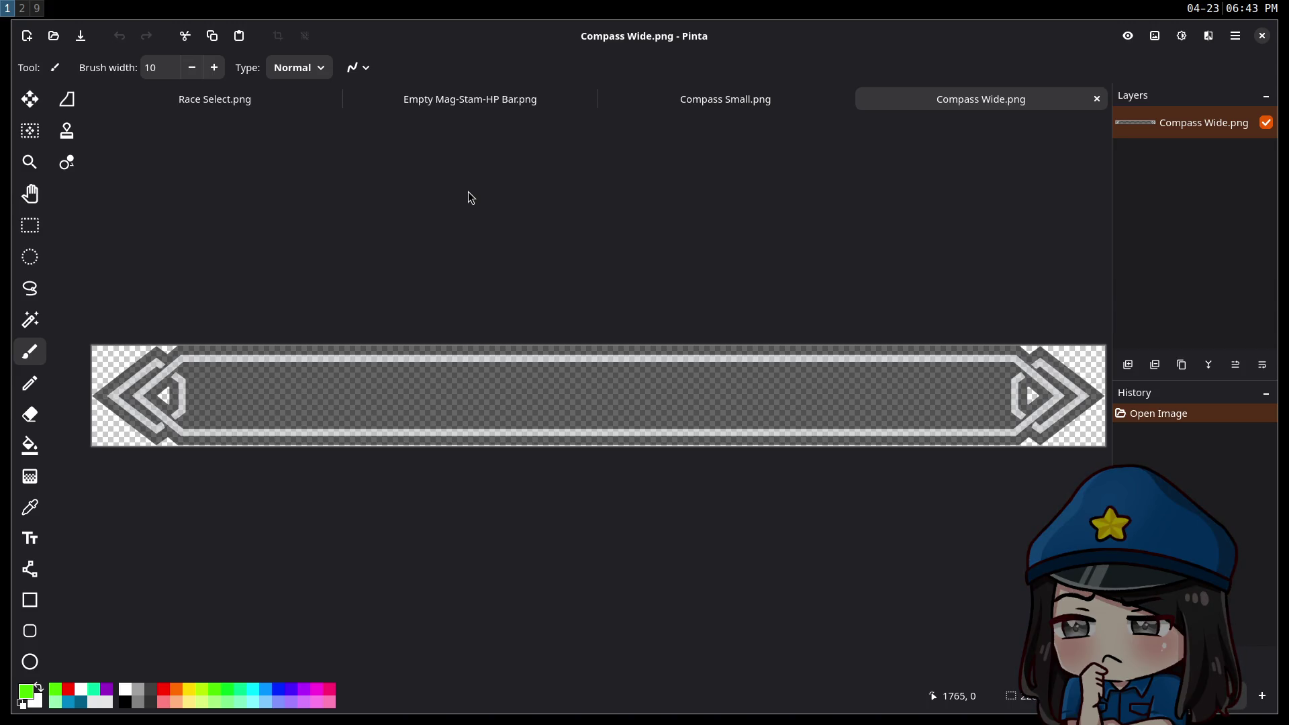
{"action": "left_click", "coordinate": [729, 108]}
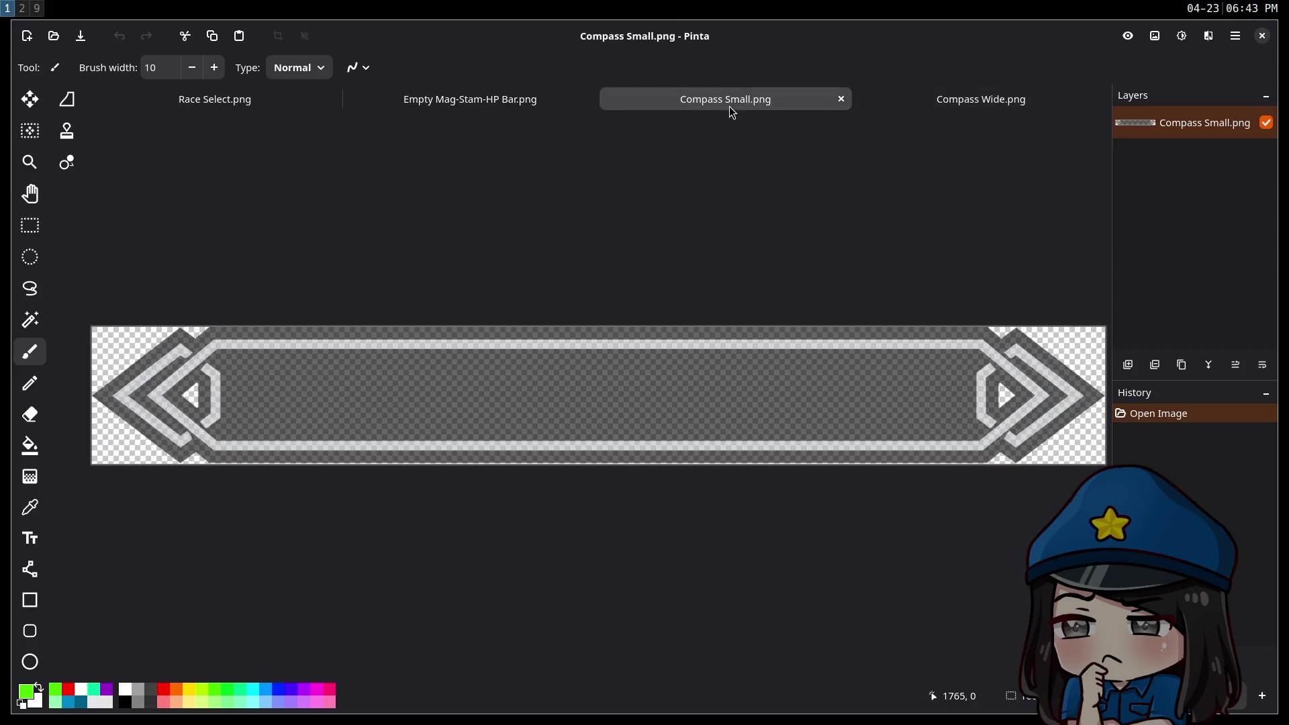
{"action": "left_click", "coordinate": [942, 108]}
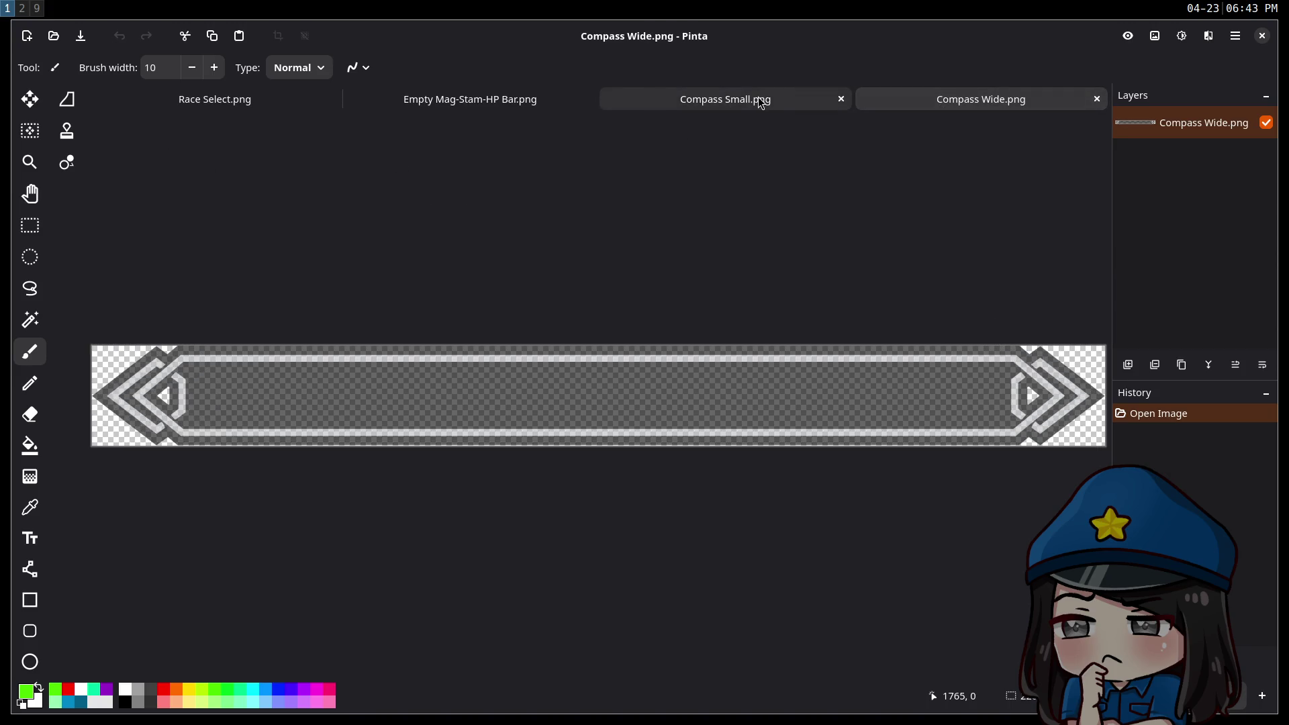
{"action": "left_click", "coordinate": [760, 98]}
{"action": "left_click", "coordinate": [974, 107]}
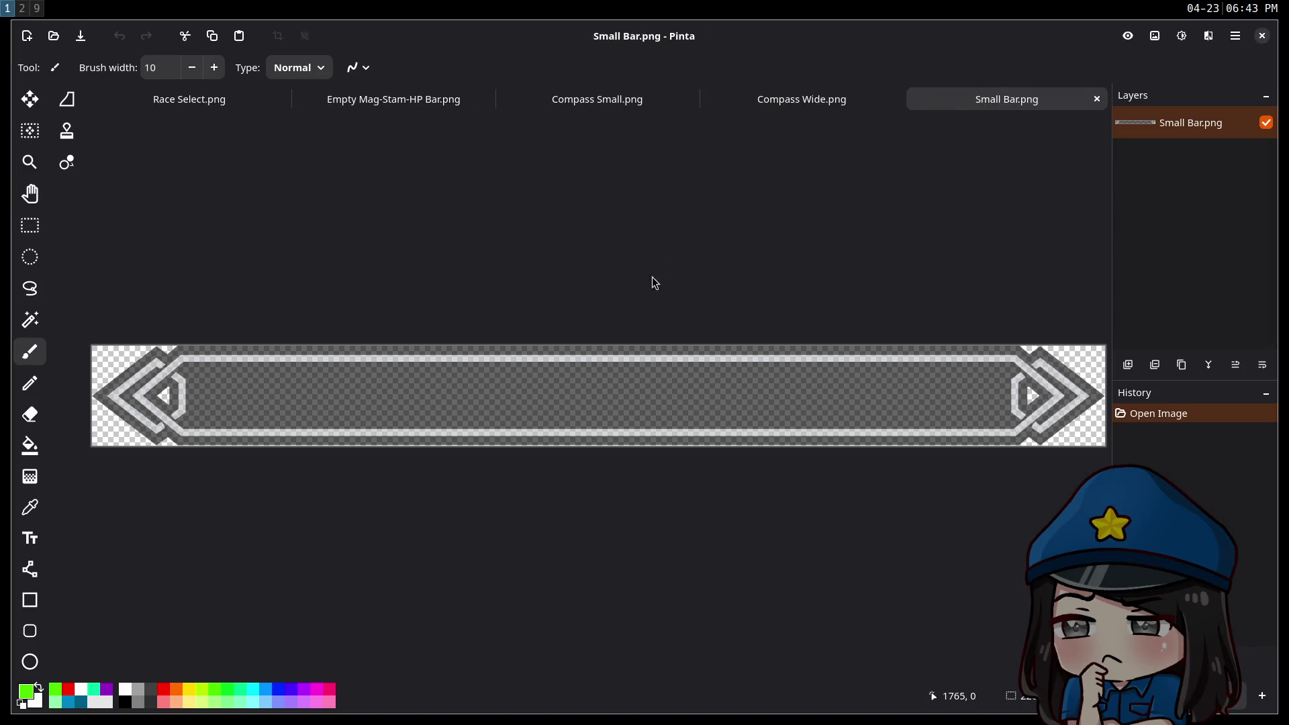
Open Small Bar.png, then flip repeatedly between Compass Small and Compass Wide to compare.
{"action": "left_click", "coordinate": [803, 102]}
{"action": "left_click", "coordinate": [1021, 110]}
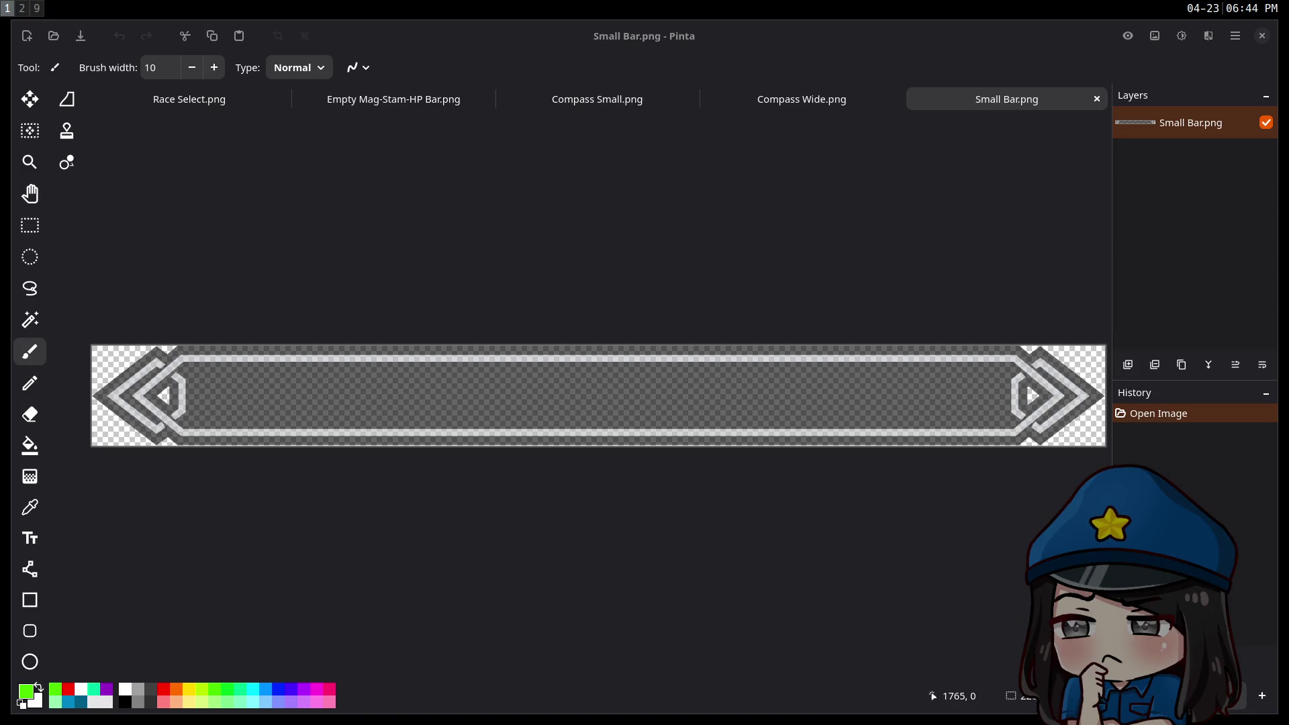
{"action": "left_click", "coordinate": [775, 107]}
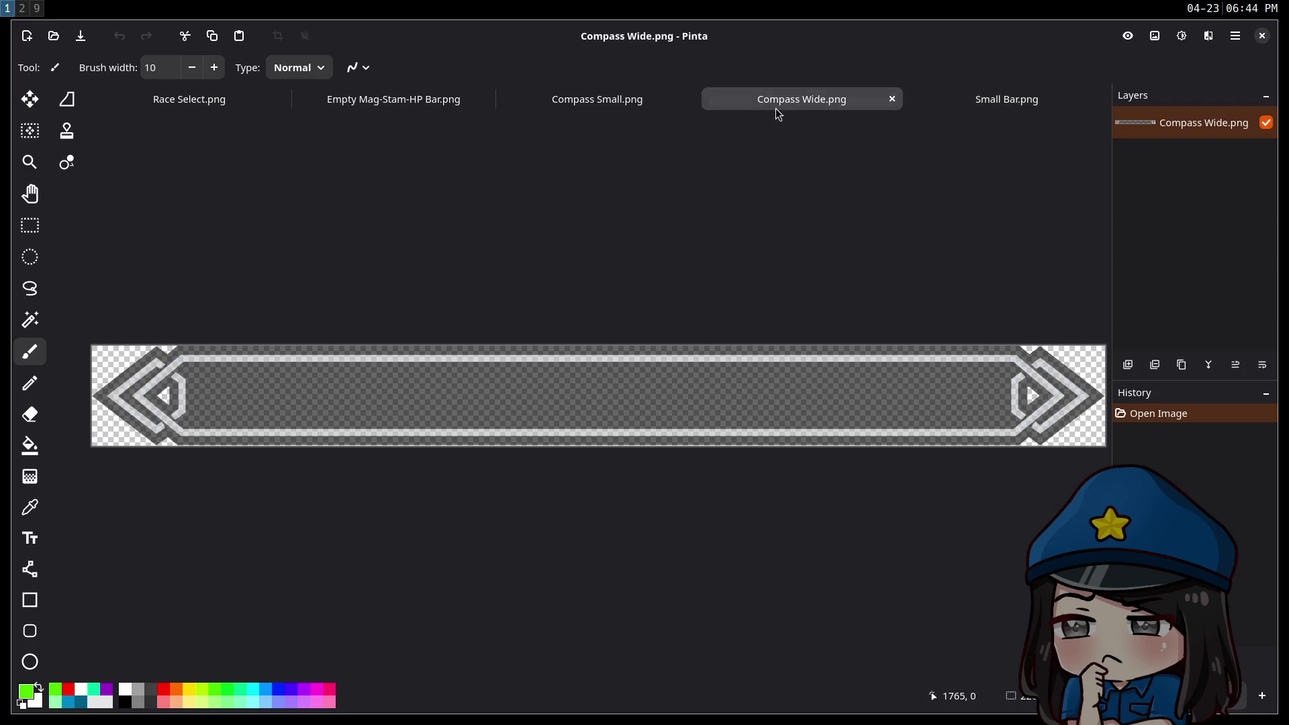
{"action": "left_click", "coordinate": [621, 103]}
{"action": "left_click", "coordinate": [788, 104]}
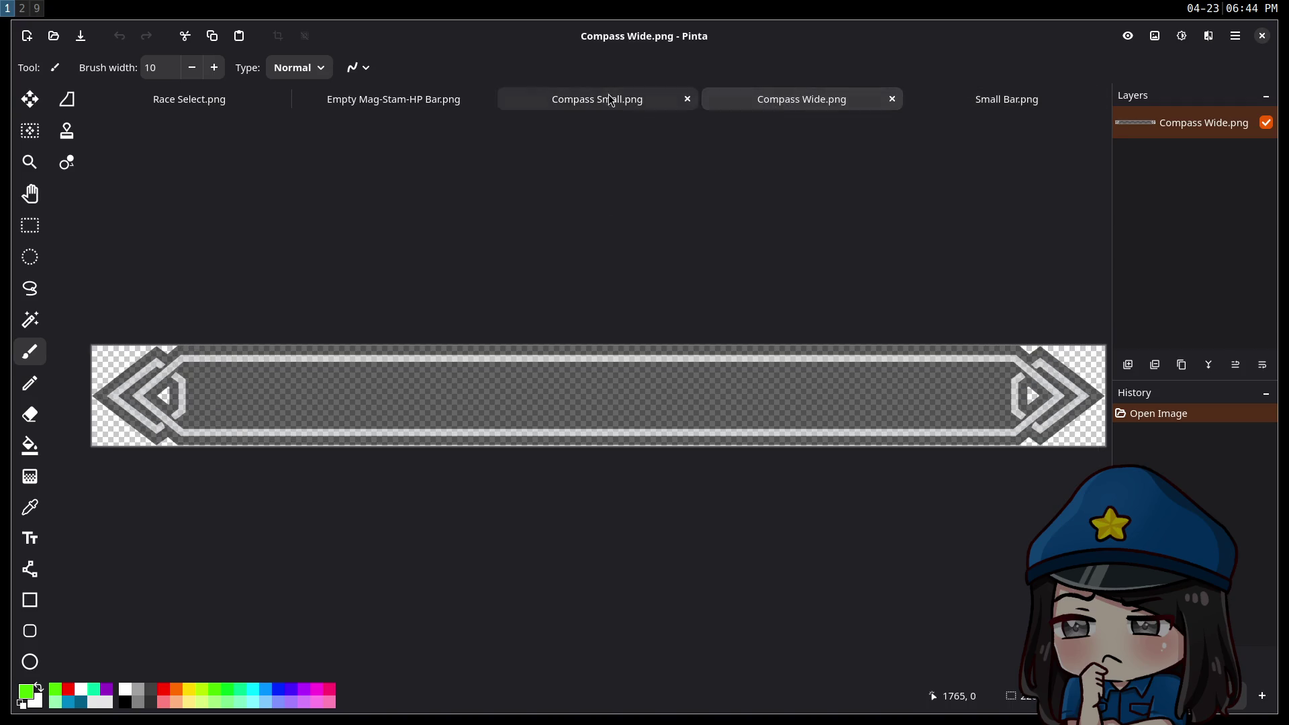
{"action": "left_click", "coordinate": [607, 99]}
{"action": "left_click", "coordinate": [759, 104]}
{"action": "left_click", "coordinate": [606, 104]}
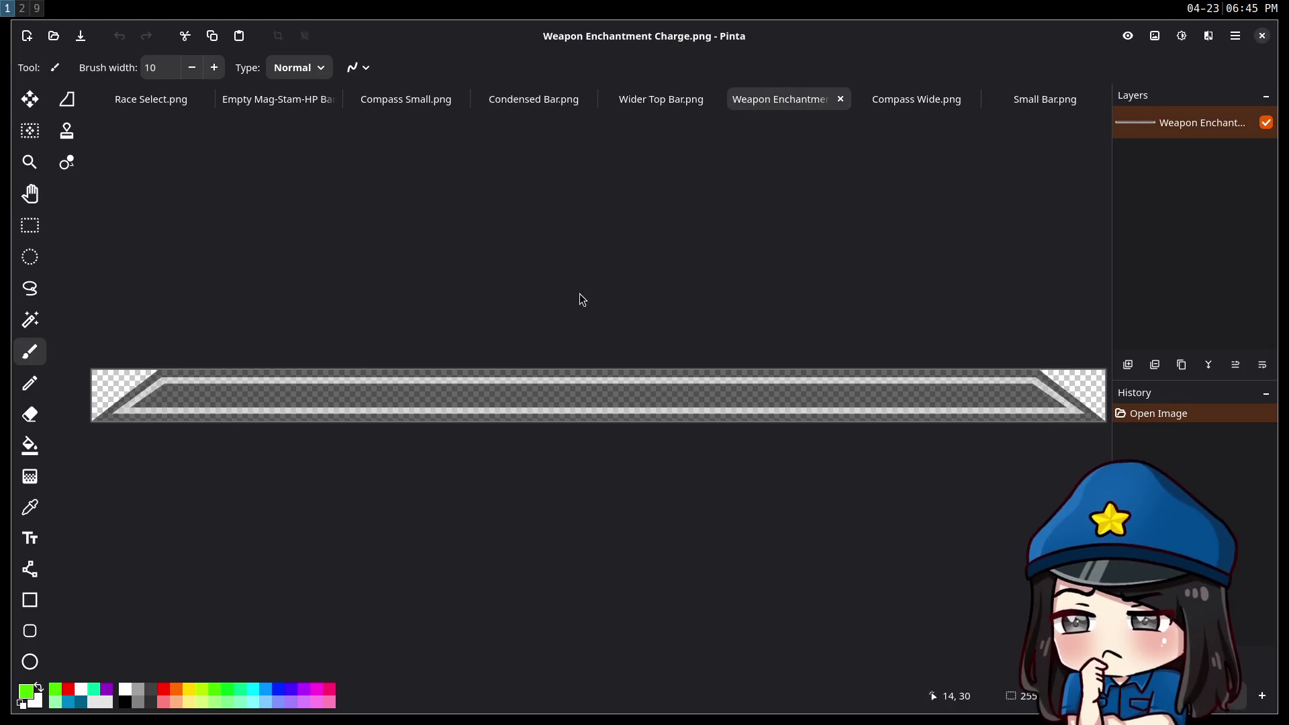
Close the Weapon Enchantment Charge image tab.
{"action": "left_click", "coordinate": [840, 100]}
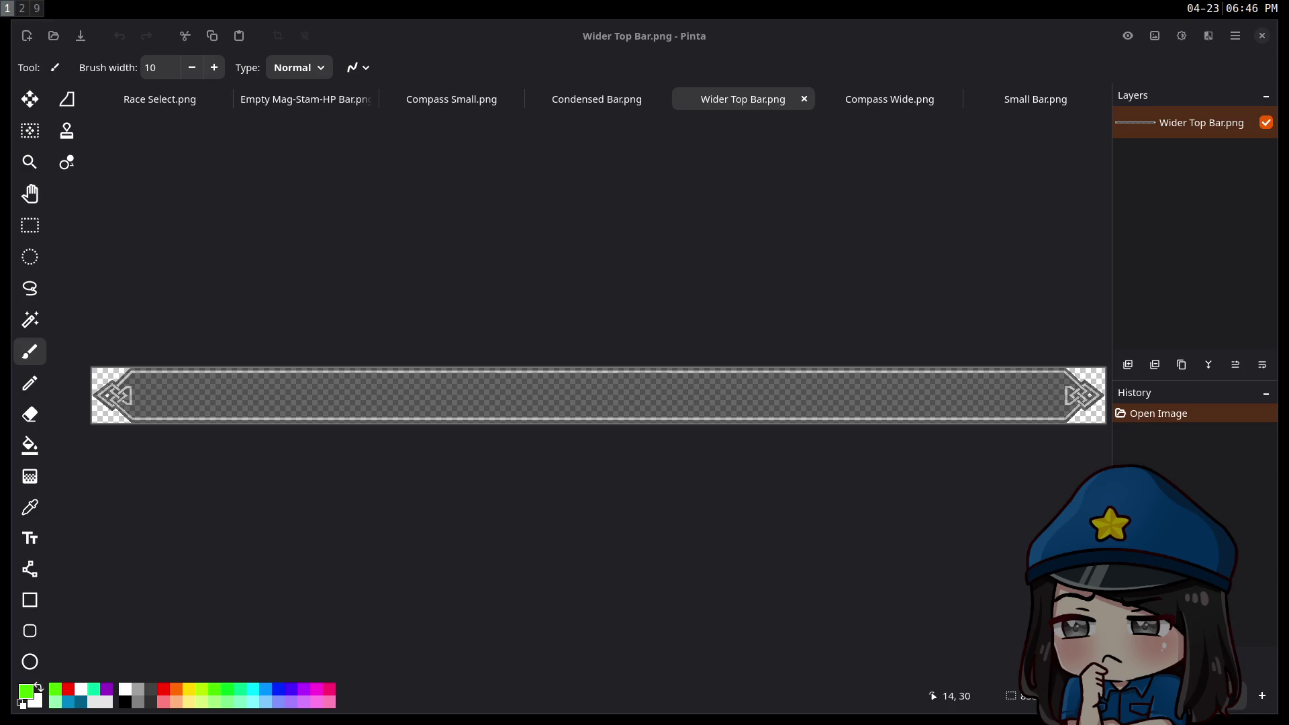
Open Skyrim.png, then close the Skyrim, The Elder Scrolls V and Mouse 4 image tabs.
{"action": "left_click_drag", "start_coordinate": [518, 262], "coordinate": [533, 261]}
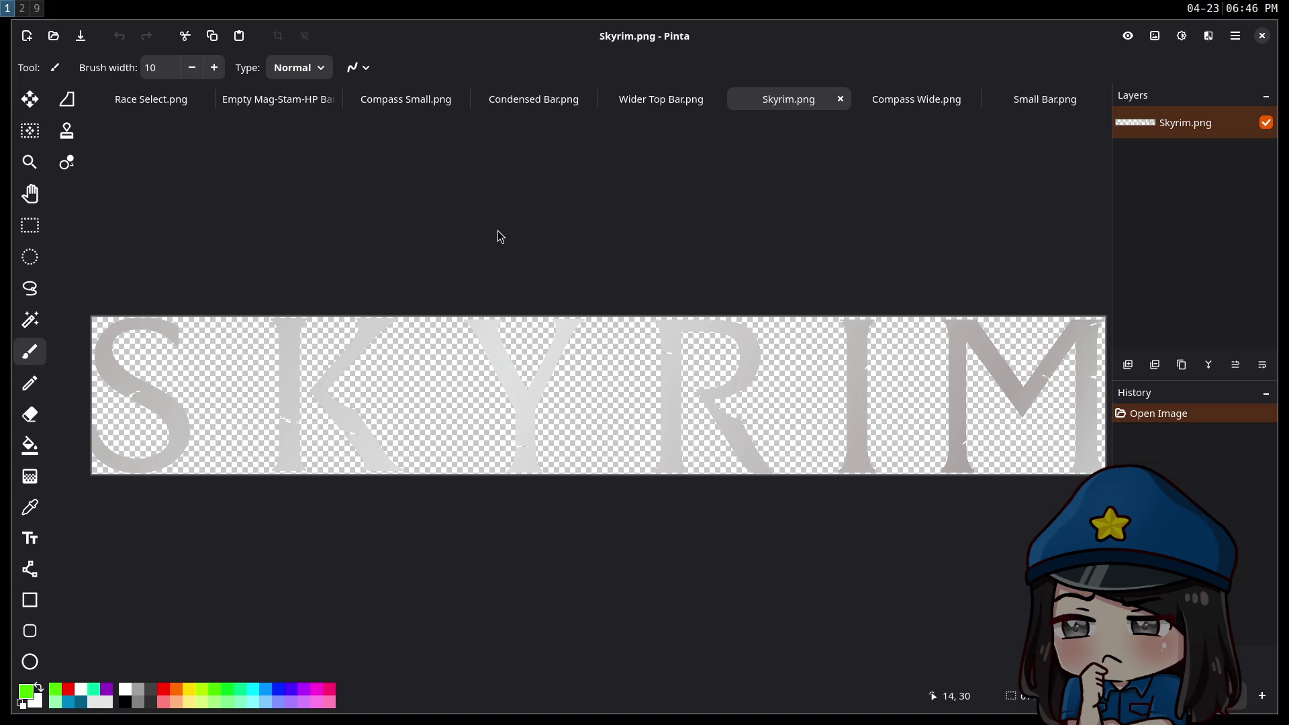
{"action": "left_click", "coordinate": [840, 100]}
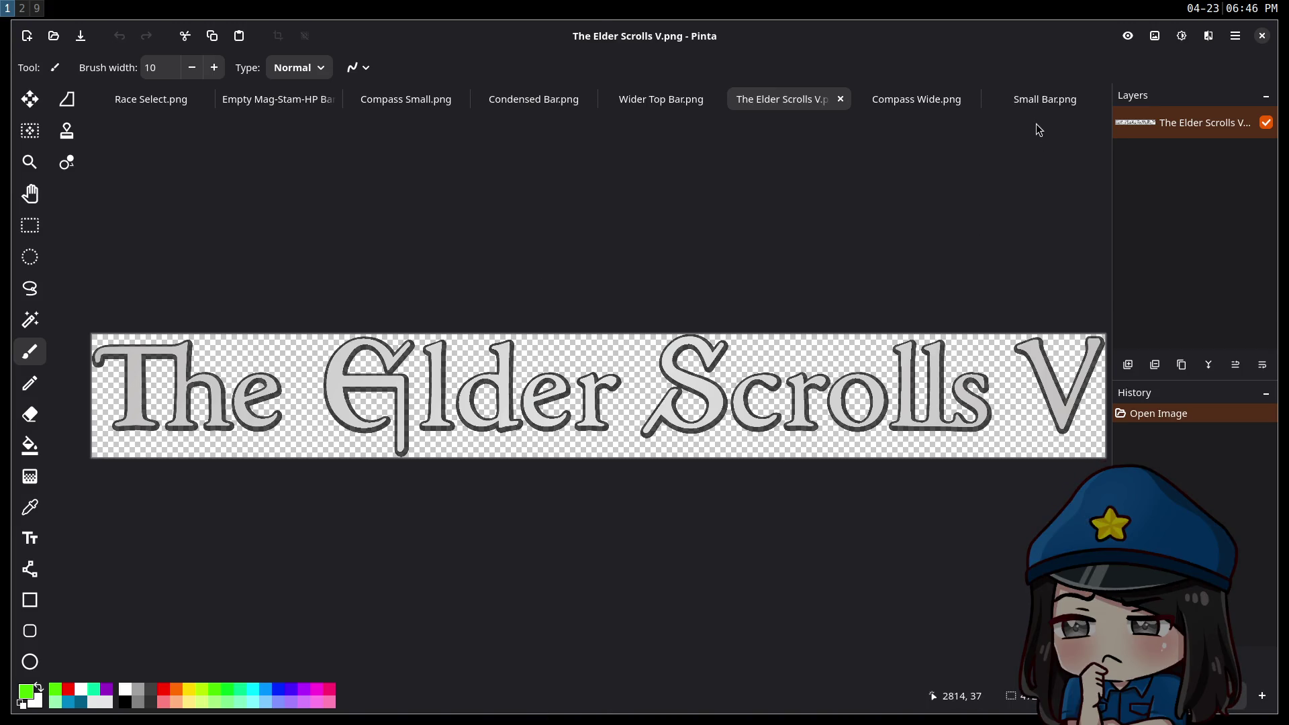
{"action": "left_click", "coordinate": [839, 99]}
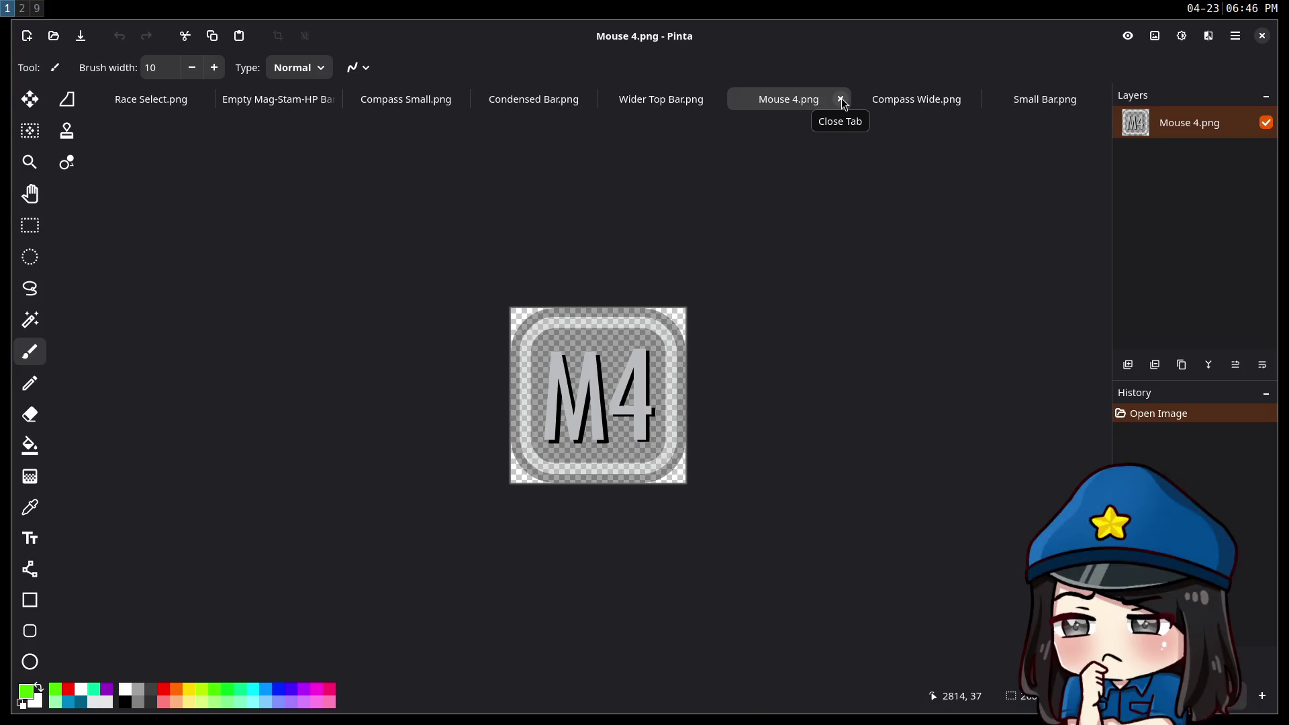
{"action": "left_click", "coordinate": [840, 99]}
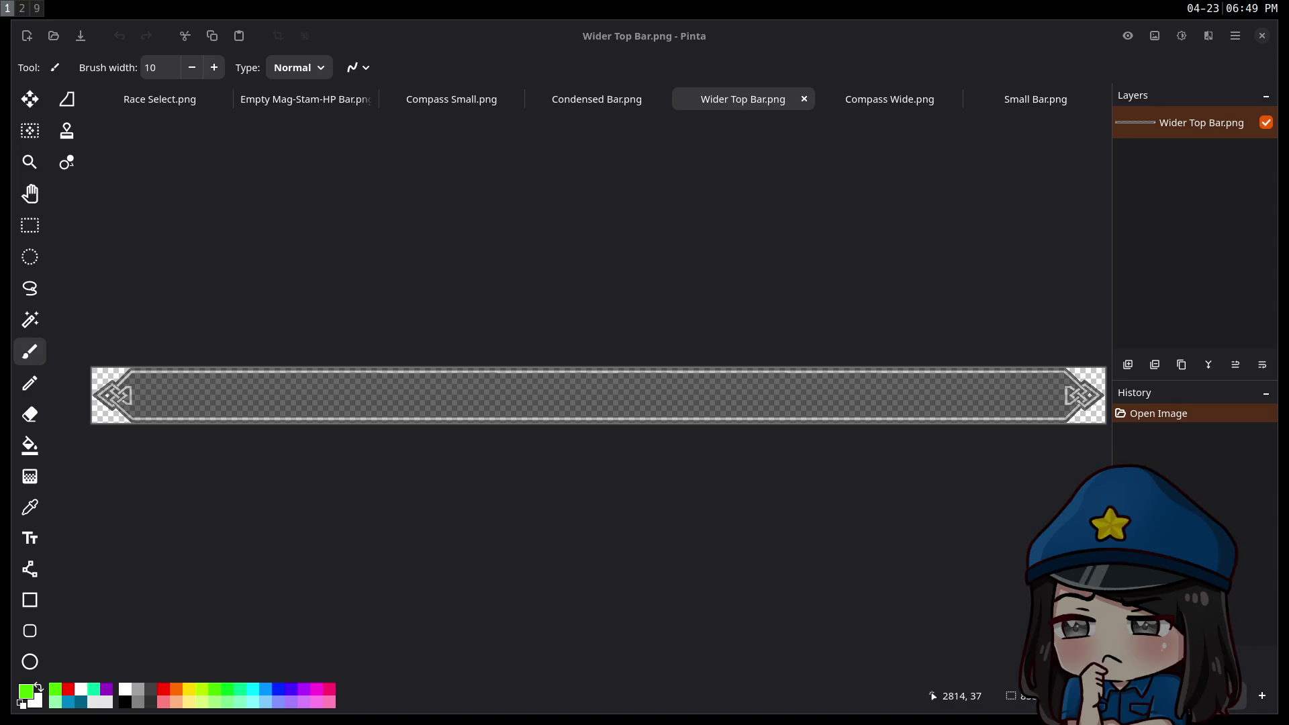
On Condensed Bar.png, trace green test strokes around the knot frame, then undo them.
{"action": "left_click", "coordinate": [569, 106]}
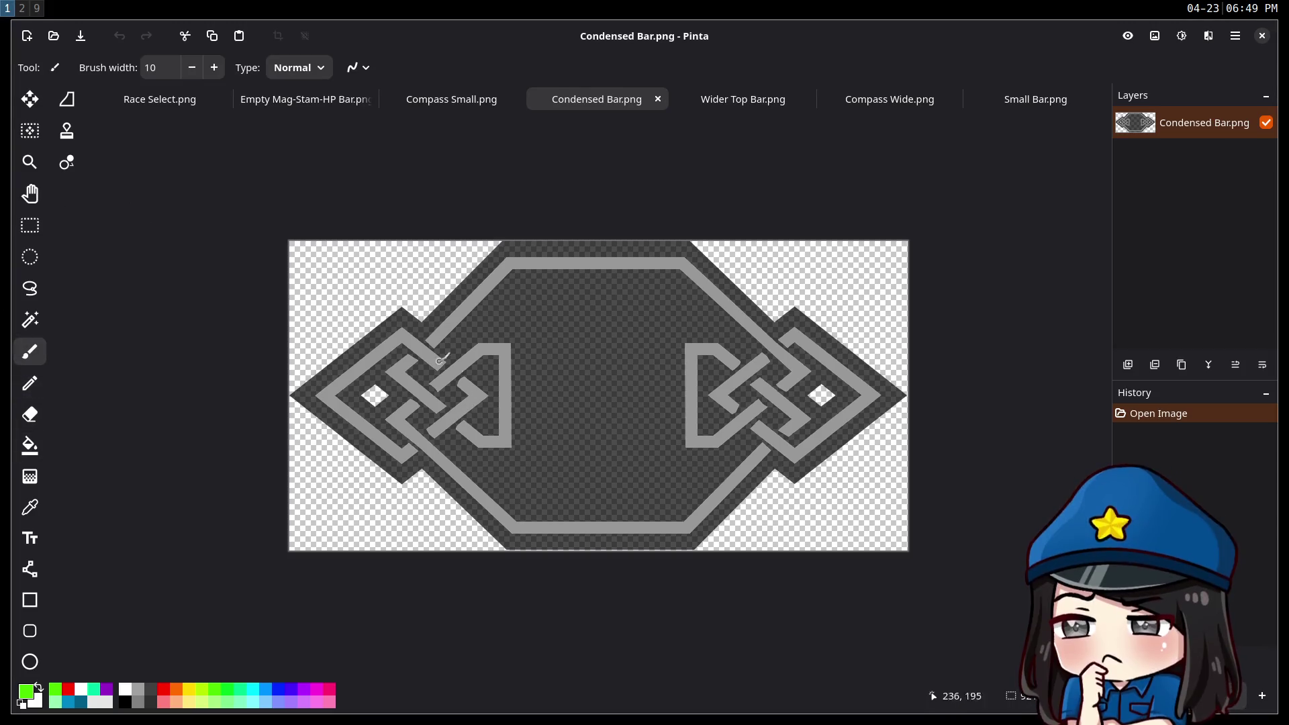
{"action": "mouse_move", "coordinate": [429, 341]}
{"action": "left_mouse_down"}
{"action": "mouse_move", "coordinate": [516, 264]}
{"action": "mouse_move", "coordinate": [698, 260]}
{"action": "mouse_move", "coordinate": [782, 345]}
{"action": "mouse_move", "coordinate": [794, 376]}
{"action": "mouse_move", "coordinate": [779, 390]}
{"action": "mouse_move", "coordinate": [758, 364]}
{"action": "mouse_move", "coordinate": [718, 397]}
{"action": "mouse_move", "coordinate": [736, 405]}
{"action": "left_mouse_up"}
{"action": "mouse_move", "coordinate": [728, 357]}
{"action": "left_mouse_down"}
{"action": "mouse_move", "coordinate": [692, 341]}
{"action": "mouse_move", "coordinate": [686, 423]}
{"action": "mouse_move", "coordinate": [759, 403]}
{"action": "mouse_move", "coordinate": [802, 410]}
{"action": "mouse_move", "coordinate": [772, 433]}
{"action": "mouse_move", "coordinate": [822, 441]}
{"action": "mouse_move", "coordinate": [886, 401]}
{"action": "mouse_move", "coordinate": [785, 343]}
{"action": "left_mouse_up"}
{"action": "mouse_move", "coordinate": [760, 446]}
{"action": "left_mouse_down"}
{"action": "mouse_move", "coordinate": [705, 516]}
{"action": "mouse_move", "coordinate": [577, 532]}
{"action": "mouse_move", "coordinate": [470, 487]}
{"action": "mouse_move", "coordinate": [399, 425]}
{"action": "mouse_move", "coordinate": [510, 339]}
{"action": "mouse_move", "coordinate": [523, 423]}
{"action": "mouse_move", "coordinate": [463, 417]}
{"action": "left_mouse_up"}
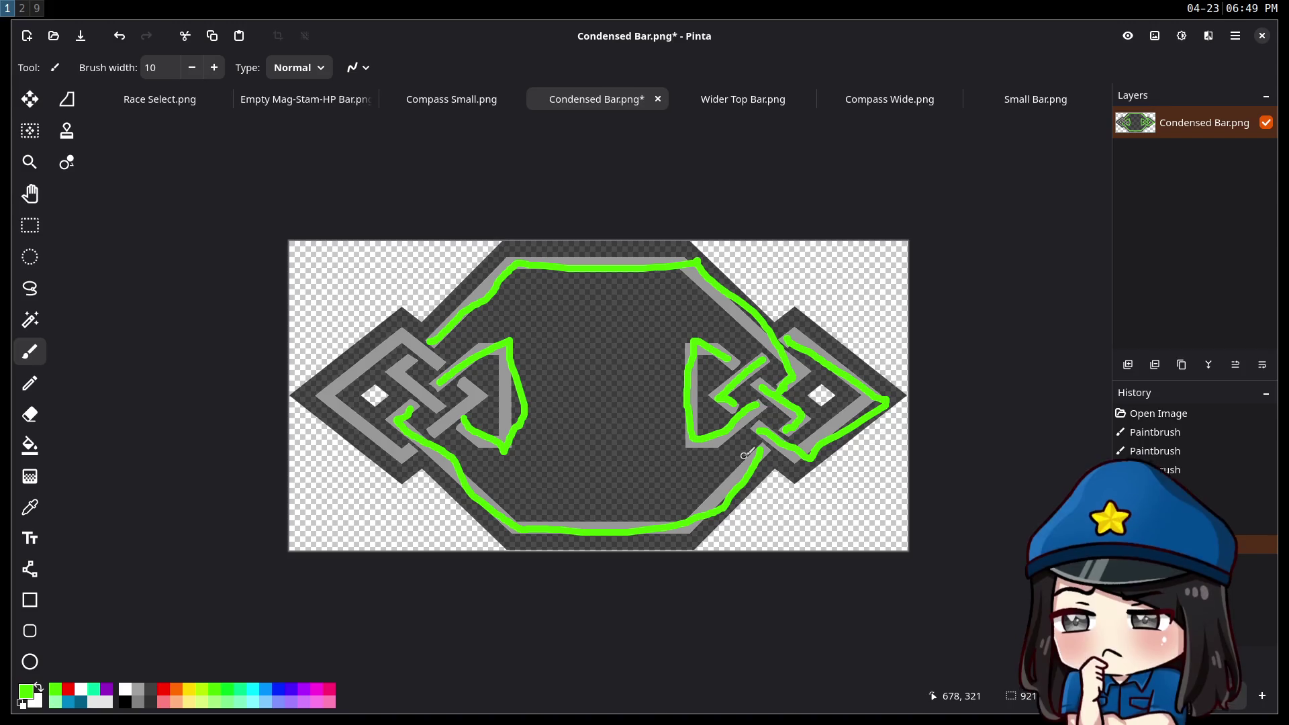
{"action": "key", "text": "ctrl+z"}
{"action": "key", "text": "ctrl+z"}
{"action": "key", "text": "ctrl+z"}
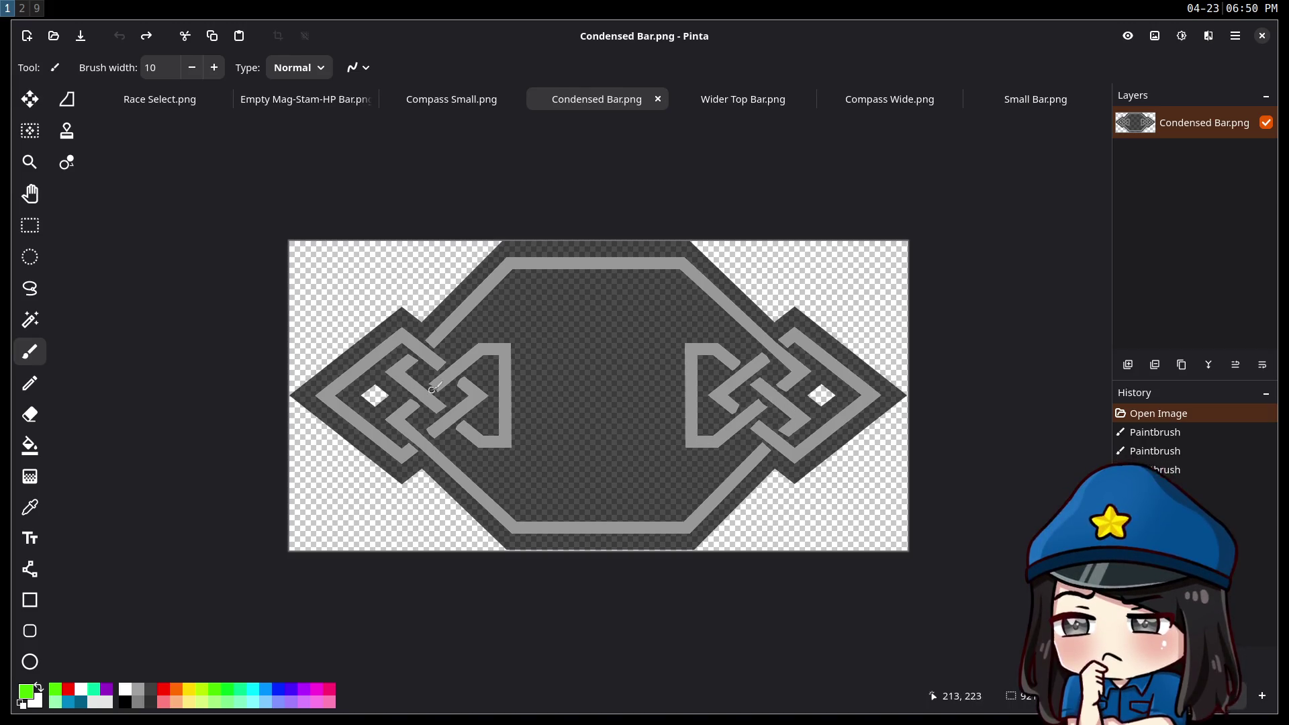
{"action": "scroll", "coordinate": [435, 384], "scroll_direction": "up", "scroll_amount": 2}
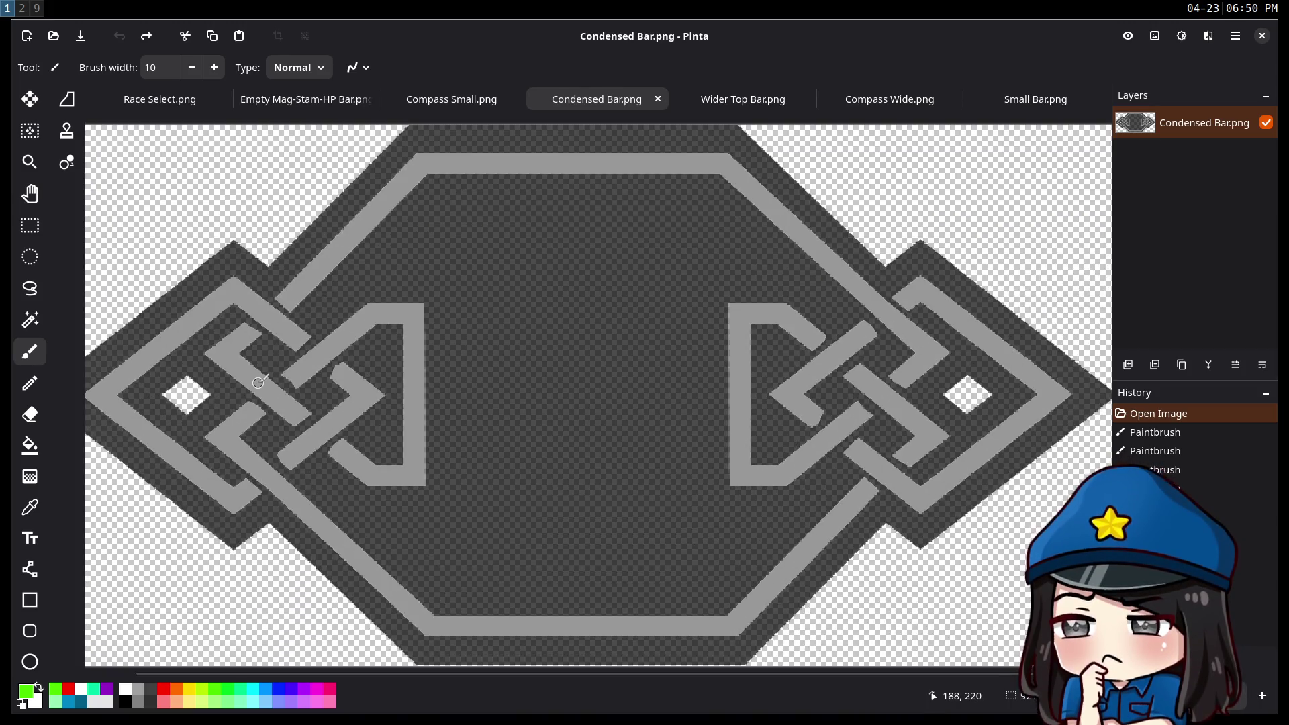
{"action": "left_click", "coordinate": [288, 389]}
{"action": "left_click_drag", "start_coordinate": [289, 389], "coordinate": [274, 377]}
{"action": "key", "text": "ctrl+z"}
{"action": "key", "text": "ctrl+z"}
{"action": "key", "text": "ctrl+z"}
{"action": "key", "text": "ctrl+z"}
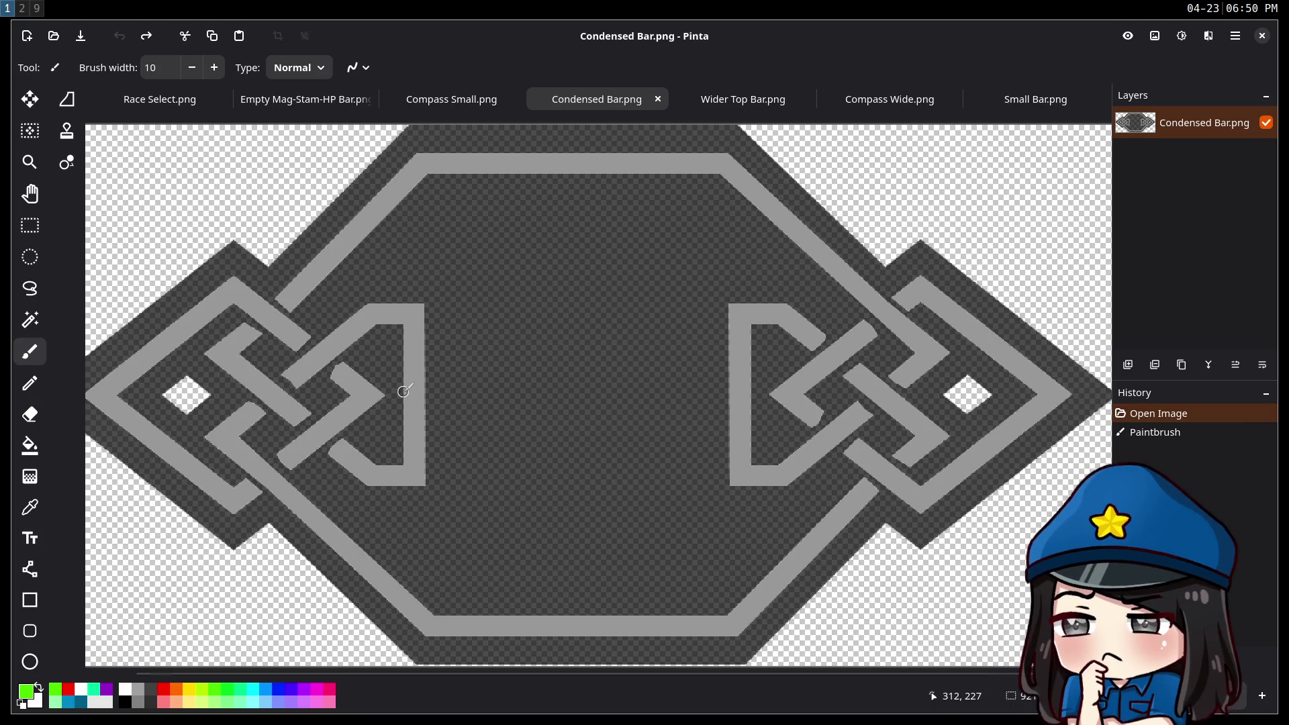
{"action": "scroll", "coordinate": [419, 368], "scroll_direction": "down", "scroll_amount": 1}
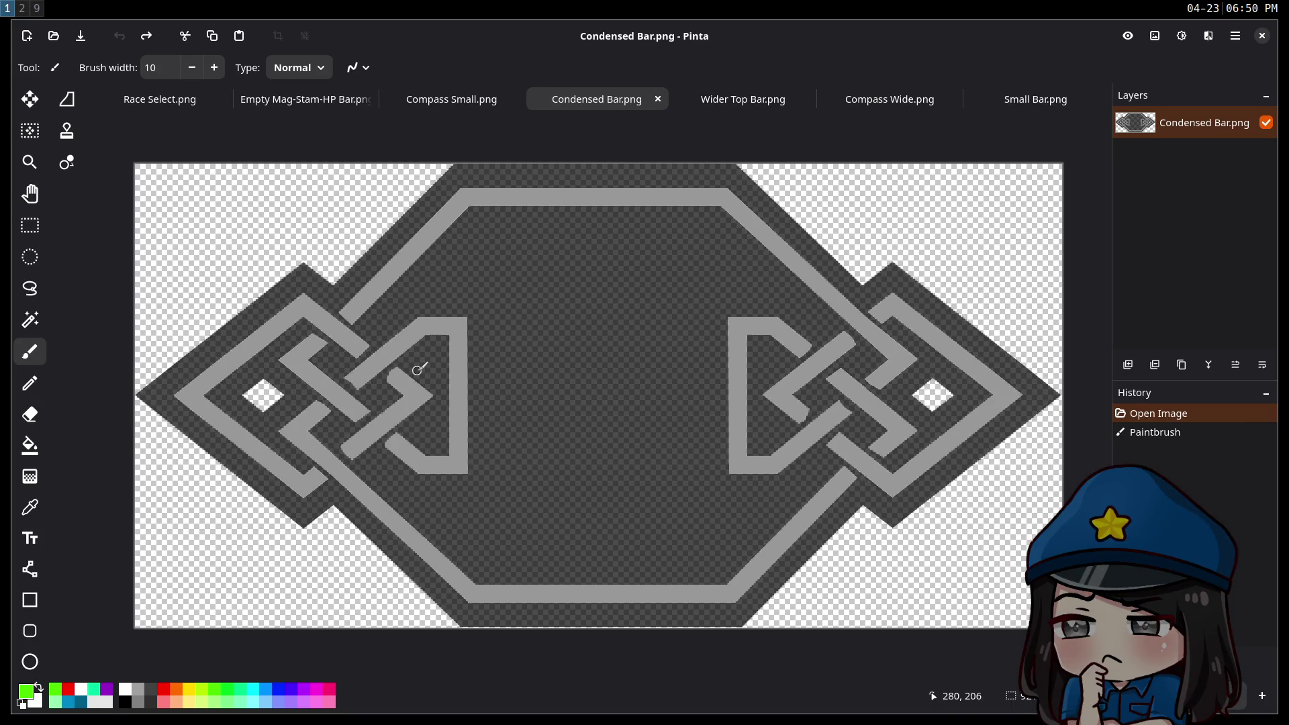
{"action": "scroll", "coordinate": [419, 368], "scroll_direction": "down", "scroll_amount": 1}
{"action": "scroll", "coordinate": [419, 372], "scroll_direction": "down", "scroll_amount": 1}
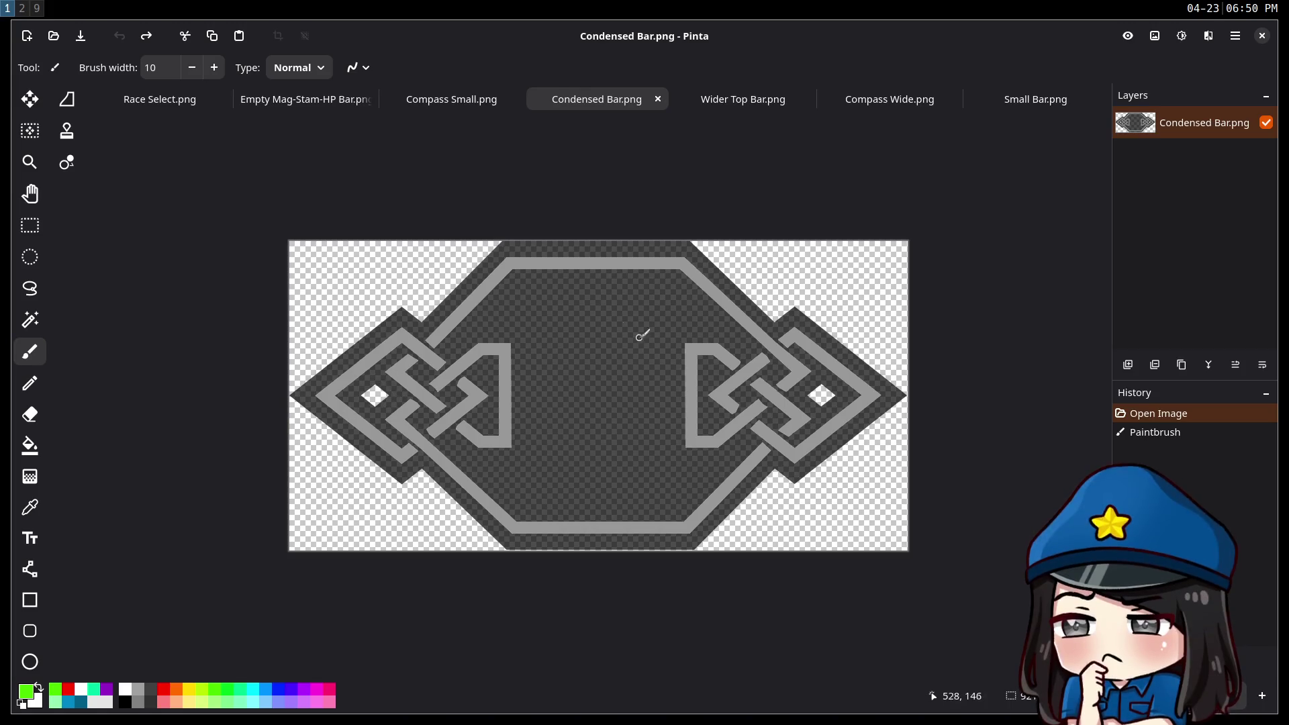
Scribble green loops across Condensed Bar.png twice, undoing each scribble.
{"action": "mouse_move", "coordinate": [712, 512]}
{"action": "left_mouse_down"}
{"action": "mouse_move", "coordinate": [886, 423]}
{"action": "mouse_move", "coordinate": [772, 483]}
{"action": "mouse_move", "coordinate": [397, 317]}
{"action": "mouse_move", "coordinate": [376, 402]}
{"action": "mouse_move", "coordinate": [839, 416]}
{"action": "left_mouse_up"}
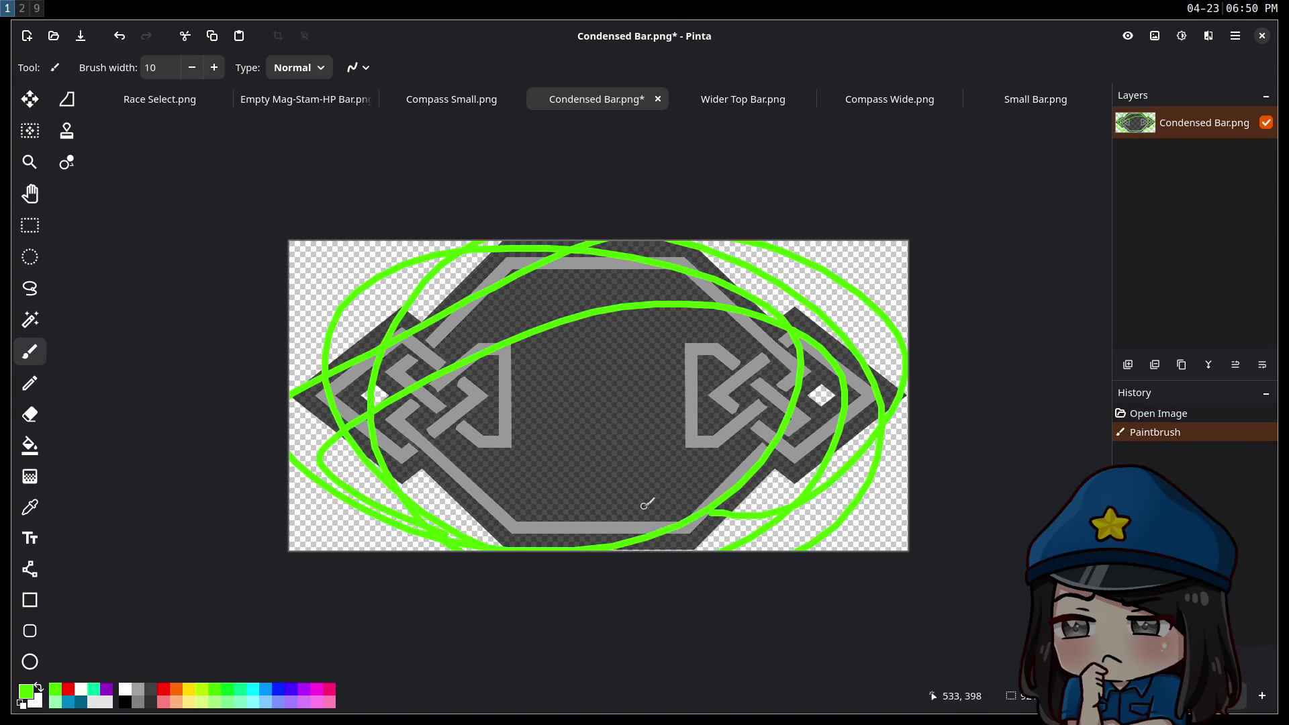
{"action": "key", "text": "ctrl+z"}
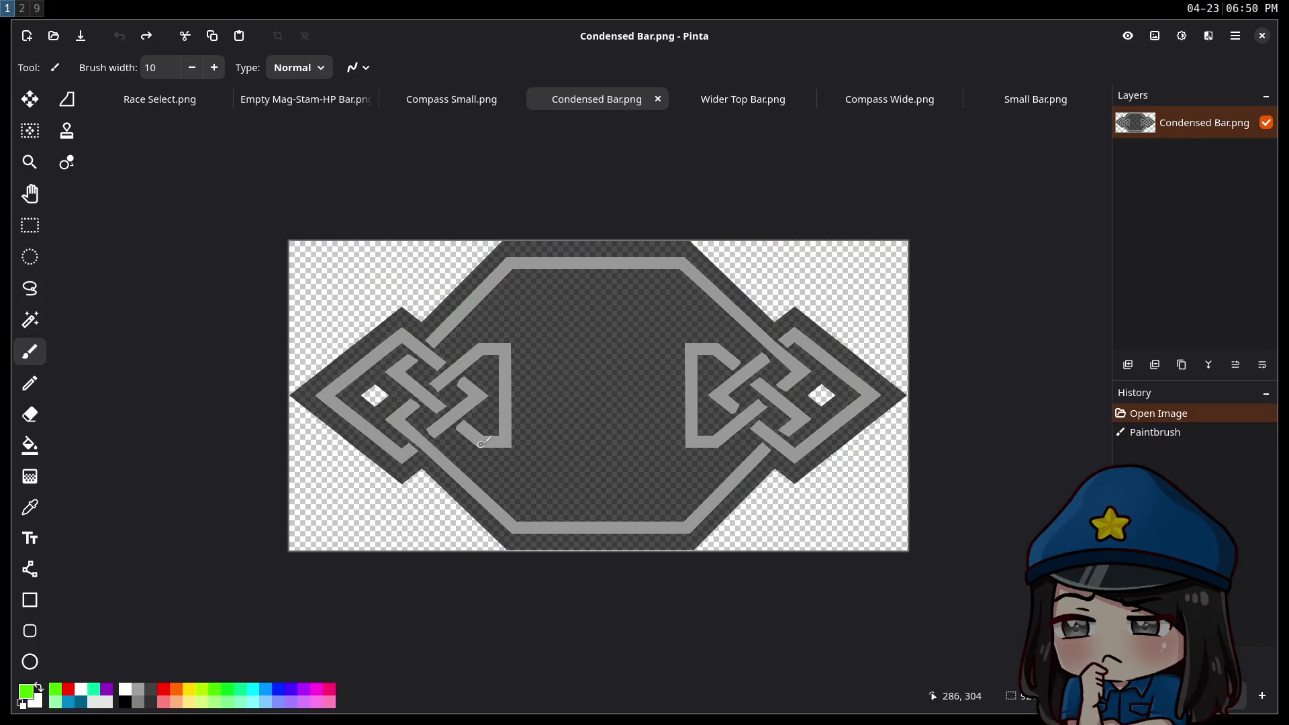
{"action": "mouse_move", "coordinate": [893, 472]}
{"action": "left_mouse_down"}
{"action": "mouse_move", "coordinate": [483, 193]}
{"action": "mouse_move", "coordinate": [728, 642]}
{"action": "mouse_move", "coordinate": [470, 329]}
{"action": "mouse_move", "coordinate": [604, 634]}
{"action": "left_mouse_up"}
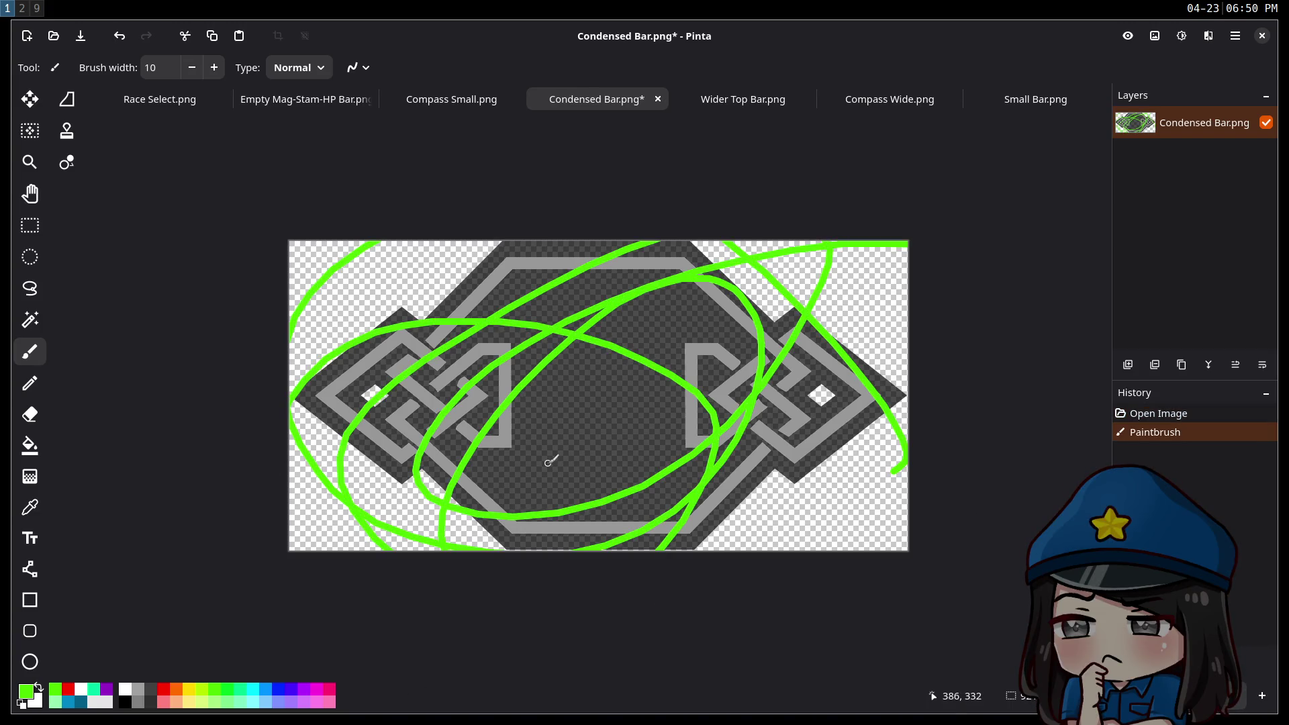
{"action": "key", "text": "ctrl+z"}
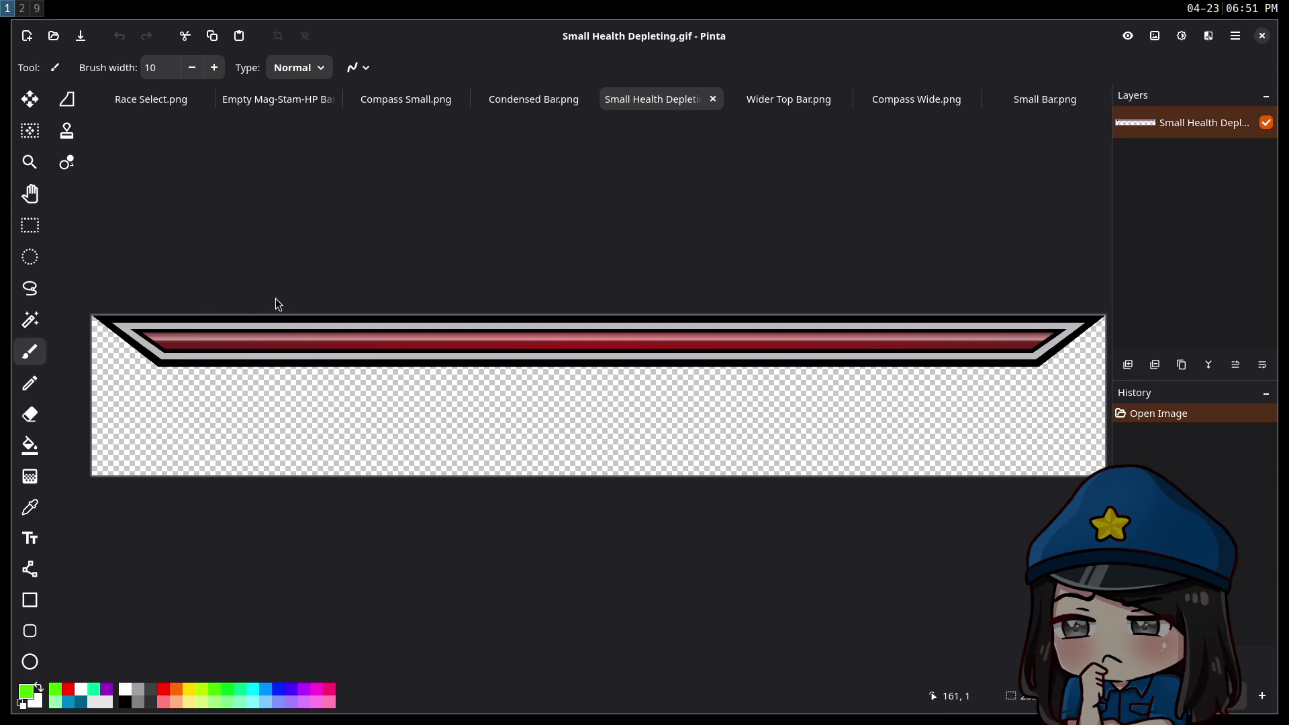
Close Small Health Depleting, then test-paint and undo on Level Up Bar Flashin before closing it.
{"action": "left_click", "coordinate": [715, 100]}
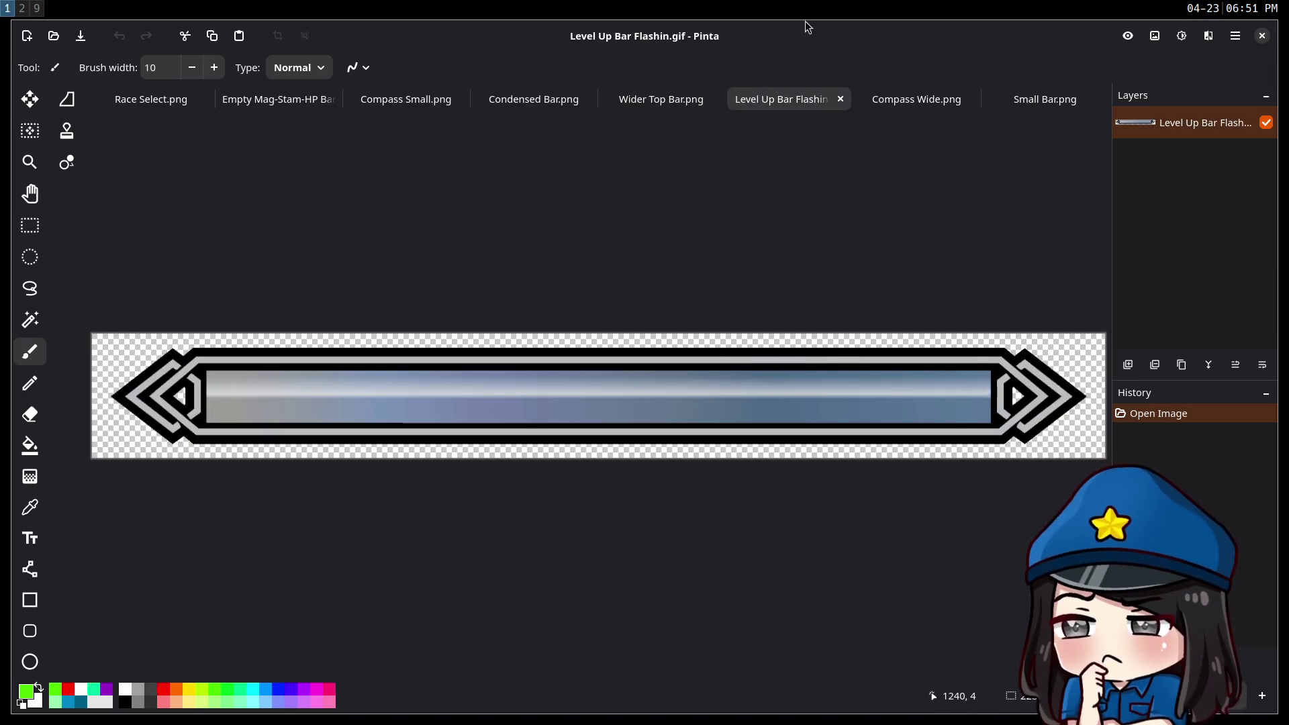
{"action": "mouse_move", "coordinate": [733, 255]}
{"action": "left_mouse_down"}
{"action": "mouse_move", "coordinate": [664, 463]}
{"action": "mouse_move", "coordinate": [396, 463]}
{"action": "left_mouse_up"}
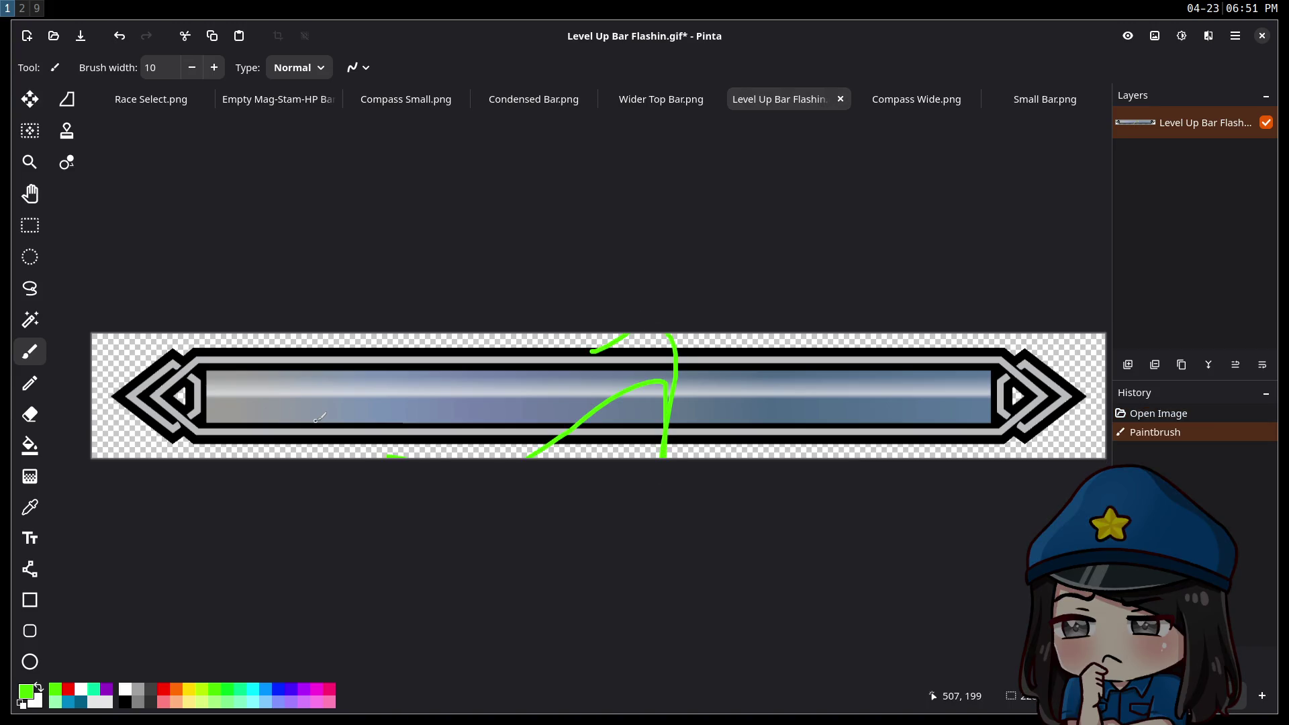
{"action": "key", "text": "ctrl+z"}
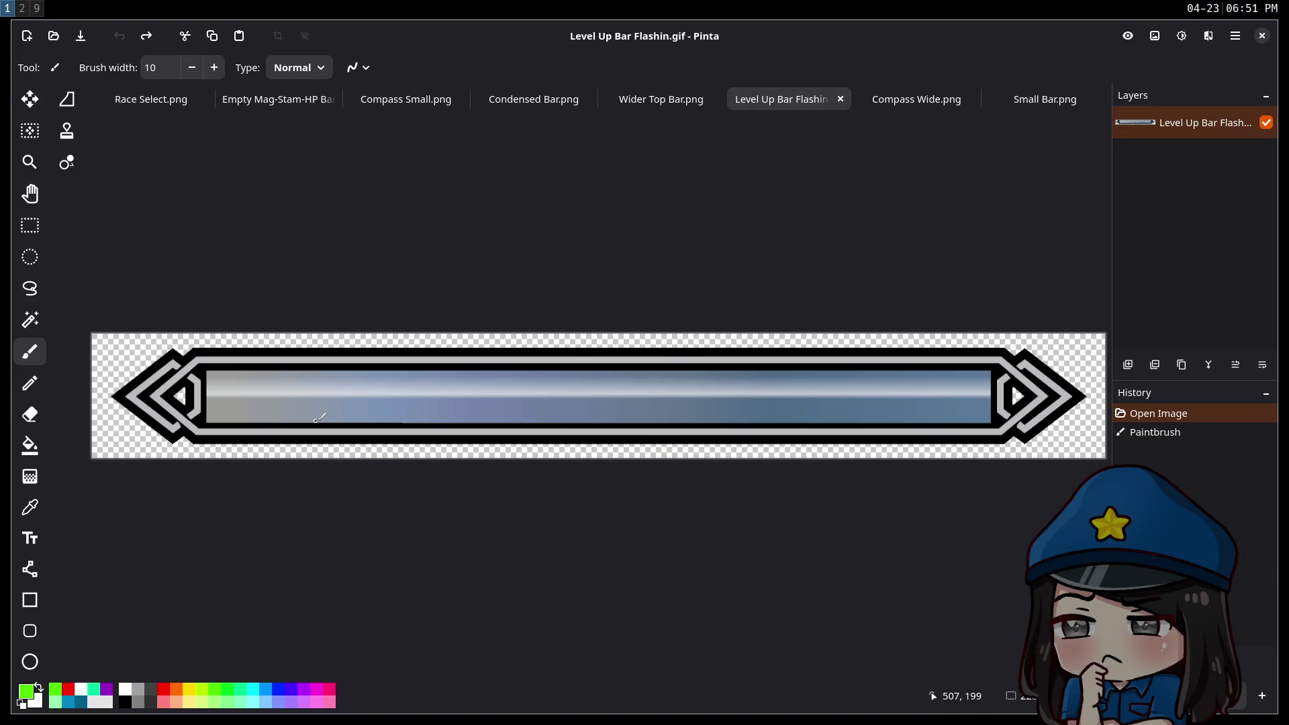
{"action": "left_click", "coordinate": [842, 95]}
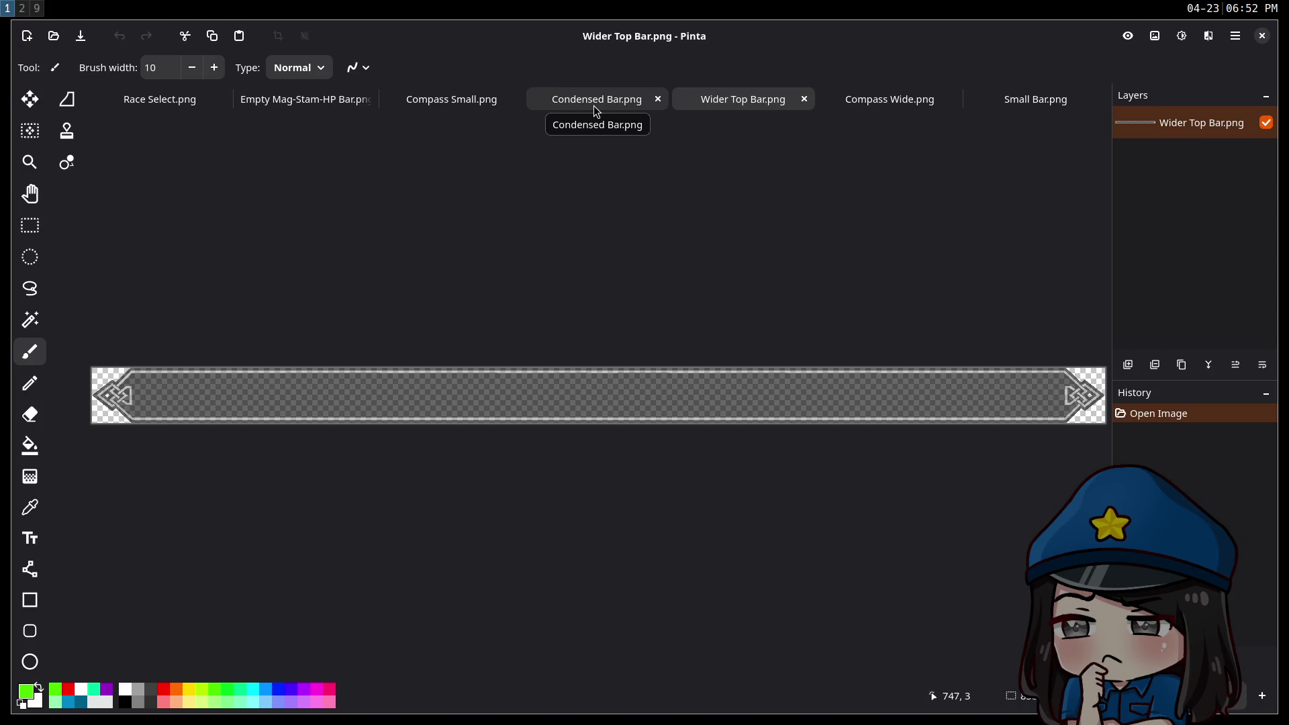
Compare the Condensed Bar, Compass Small and Empty Mag-Stam-HP Bar images, ending on Empty Mag-Stam-HP Bar.
{"action": "left_click", "coordinate": [594, 106]}
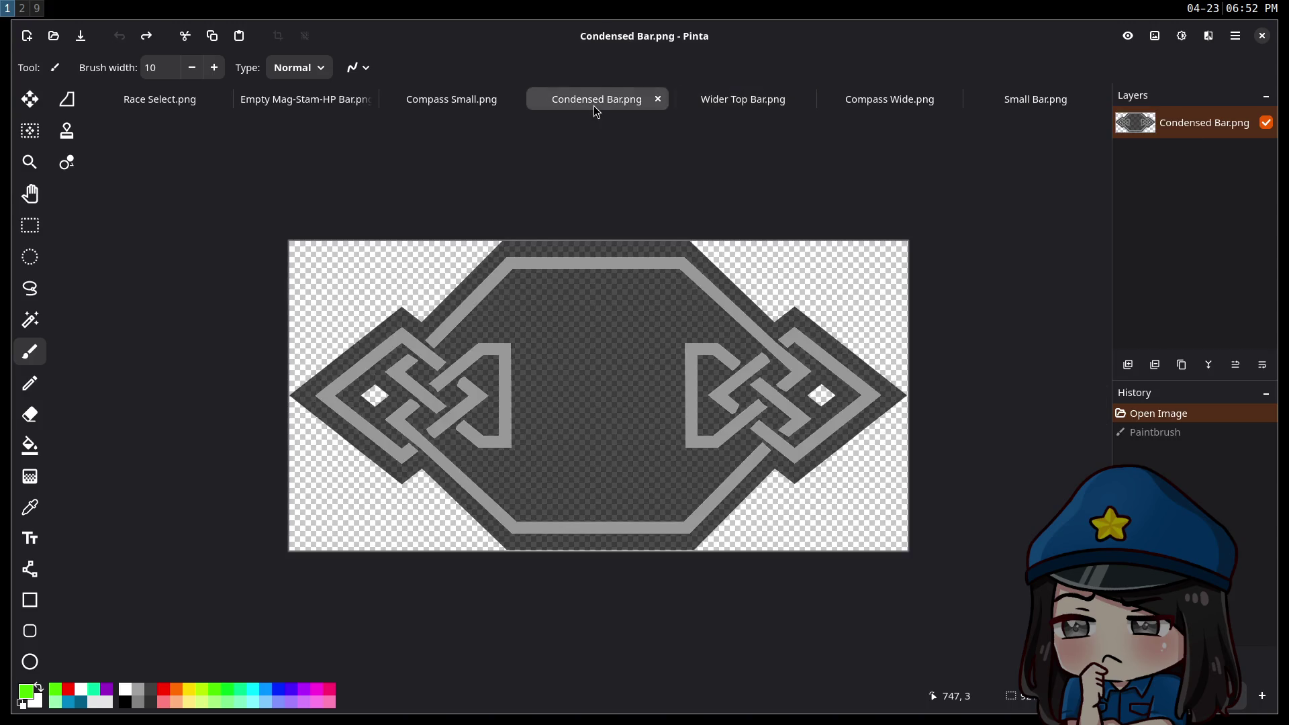
{"action": "left_click", "coordinate": [467, 105]}
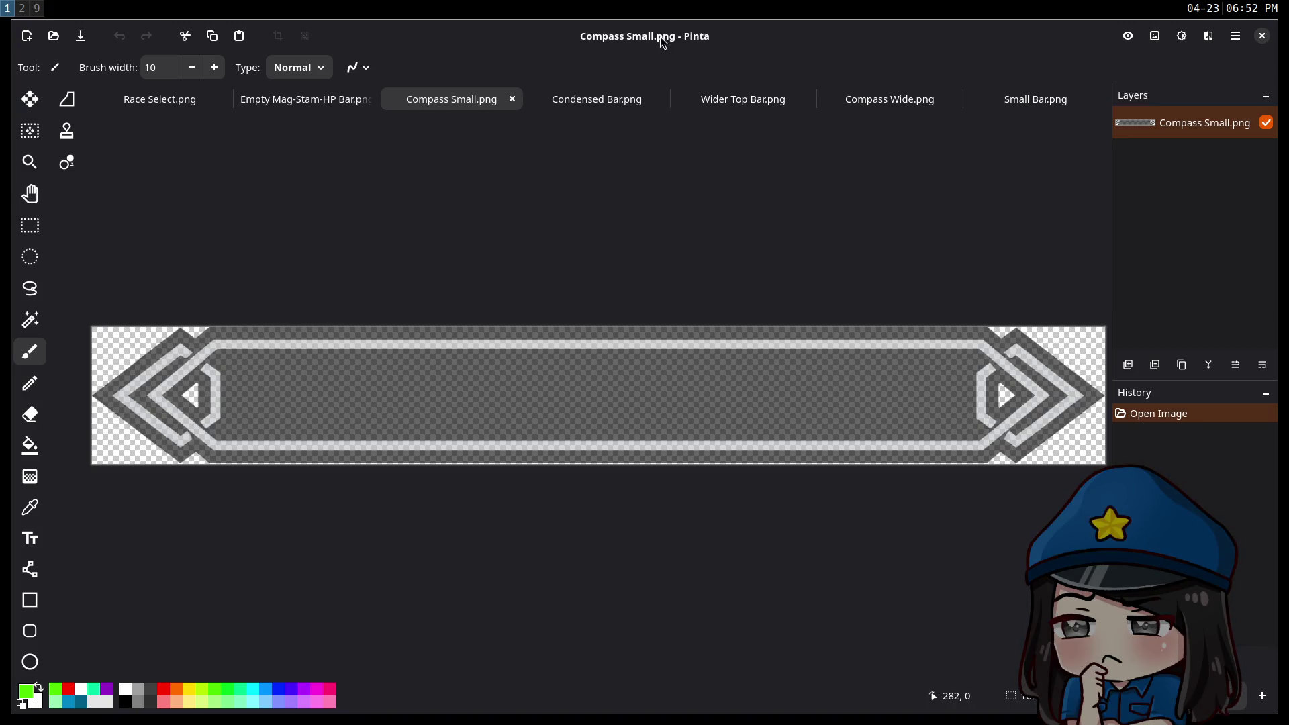
{"action": "left_click", "coordinate": [285, 101]}
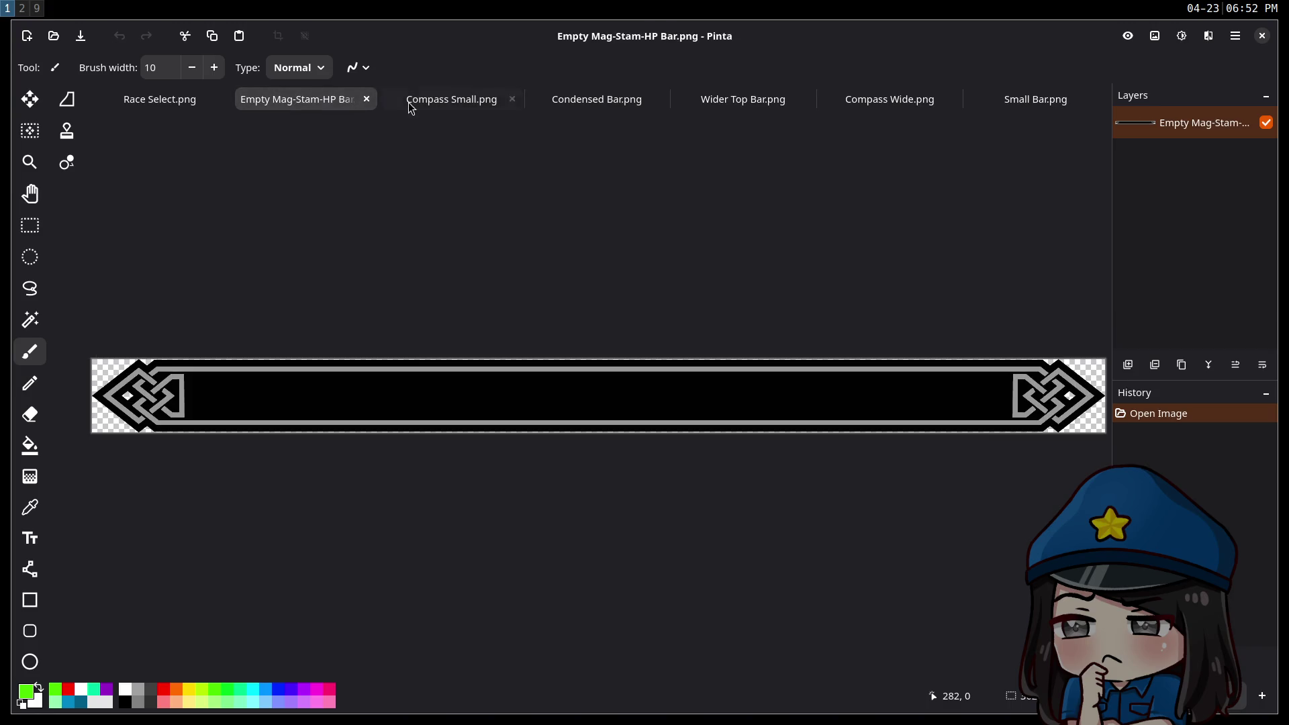
{"action": "left_click", "coordinate": [430, 99]}
{"action": "left_click", "coordinate": [316, 100]}
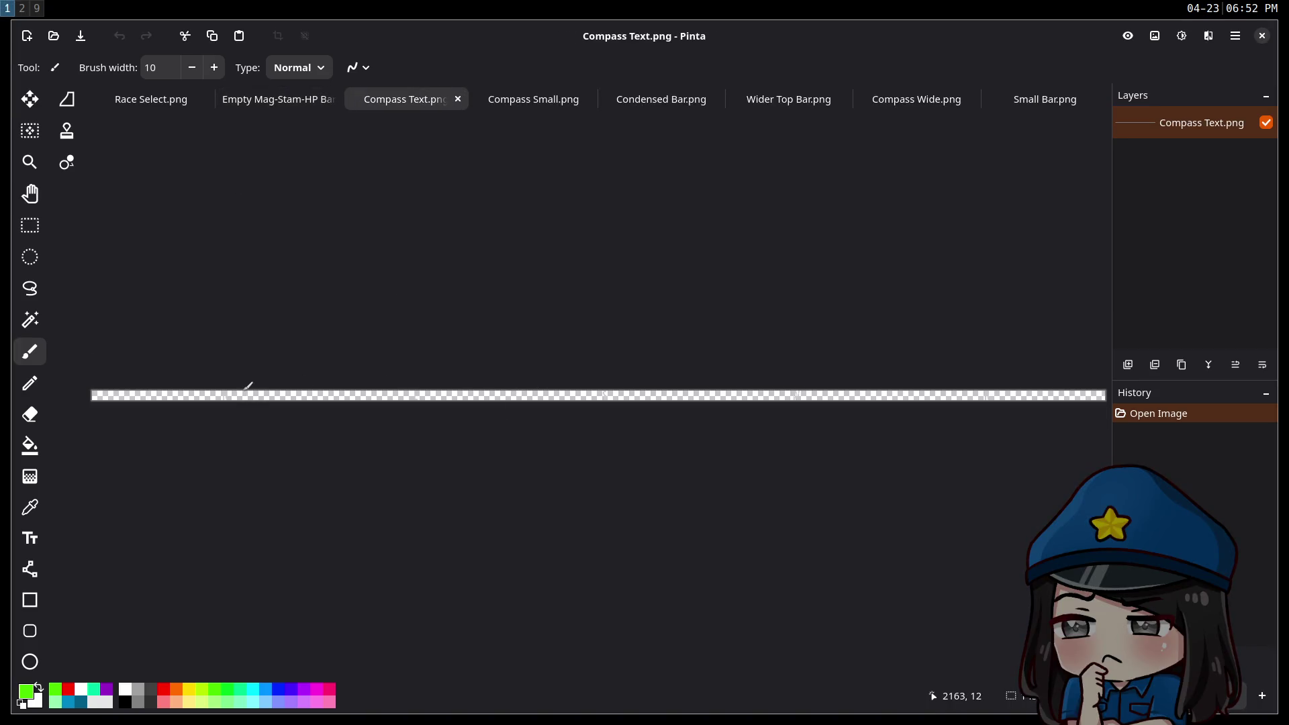
Zoom and pan across Compass Text.png to inspect it, then close it with Ctrl+W.
{"action": "scroll", "coordinate": [247, 383], "scroll_direction": "up", "scroll_amount": 3}
{"action": "scroll", "coordinate": [247, 384], "scroll_direction": "down", "scroll_amount": 1}
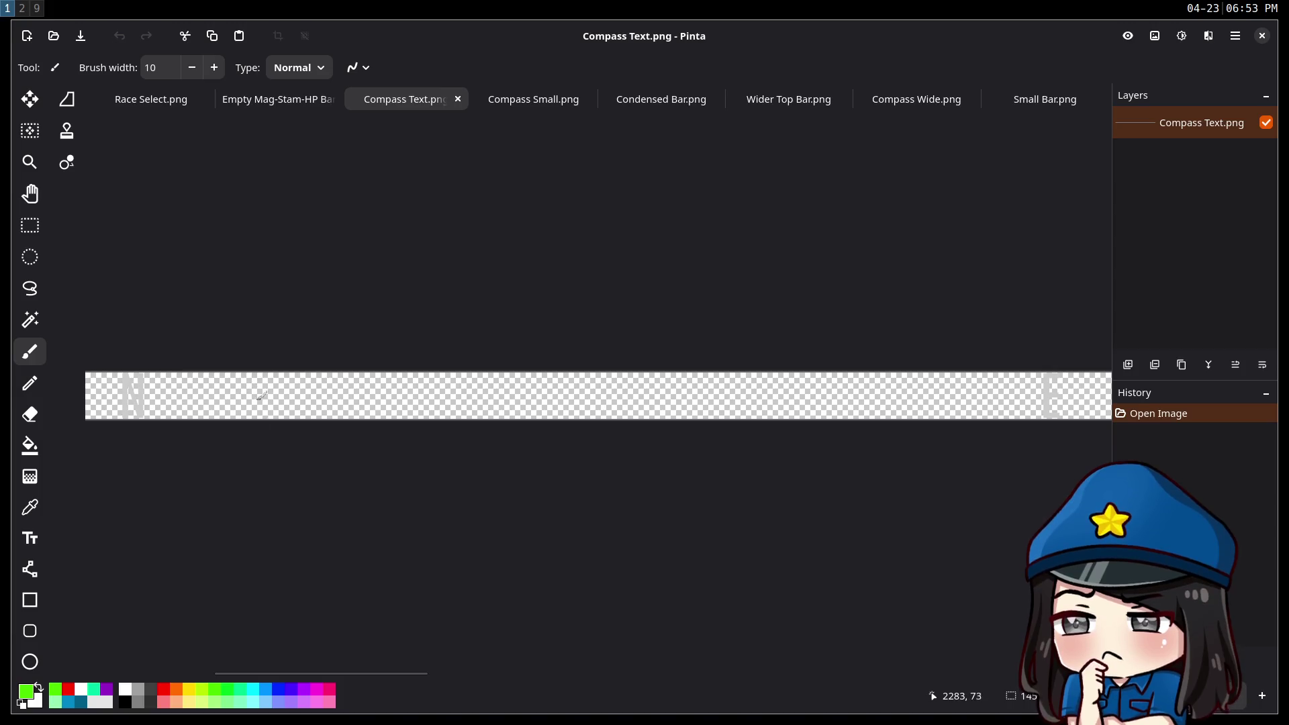
{"action": "mouse_move", "coordinate": [321, 671]}
{"action": "left_mouse_down"}
{"action": "mouse_move", "coordinate": [122, 659]}
{"action": "mouse_move", "coordinate": [993, 655]}
{"action": "mouse_move", "coordinate": [112, 606]}
{"action": "mouse_move", "coordinate": [1047, 648]}
{"action": "left_mouse_up"}
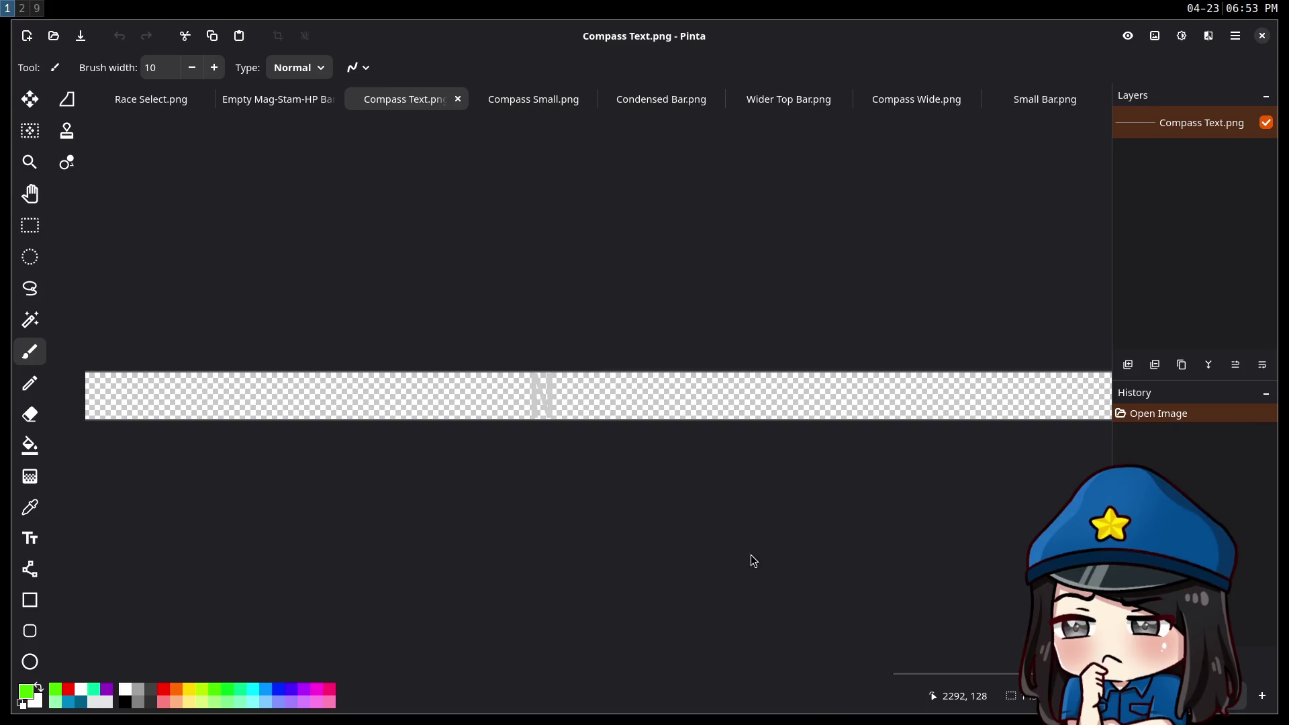
{"action": "key", "text": "ctrl+w"}
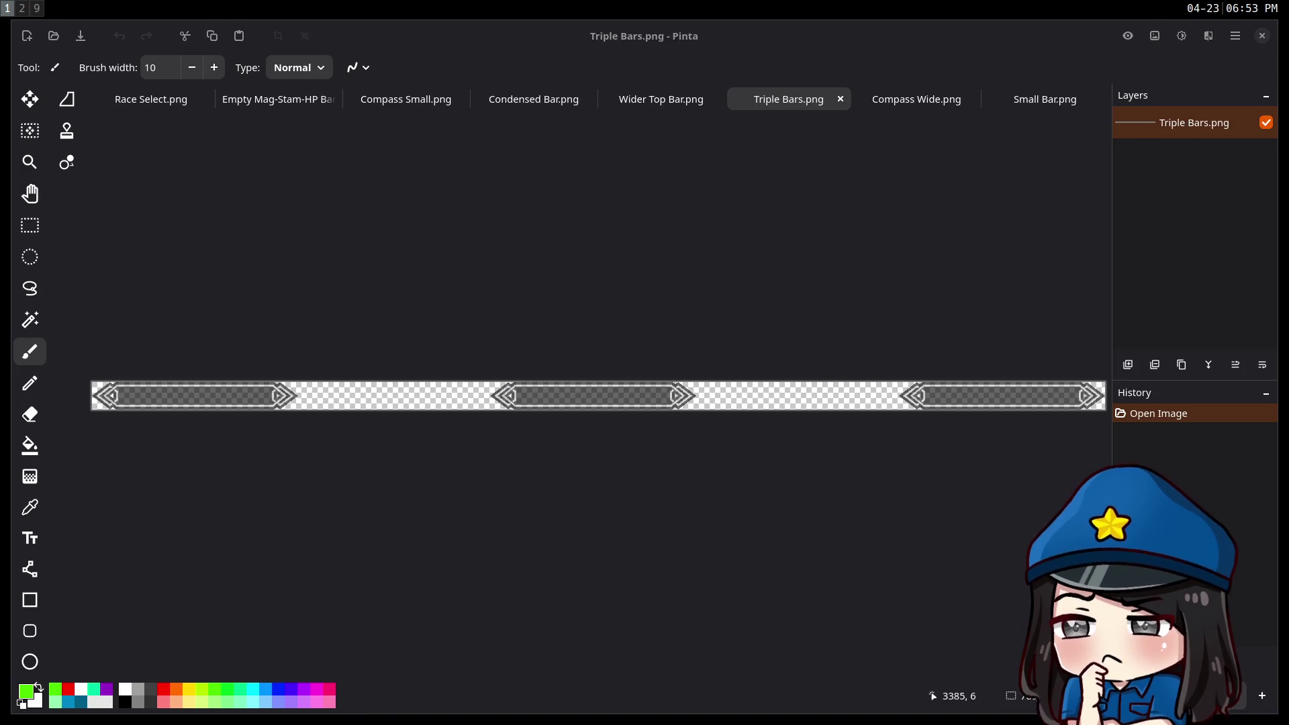
Drop Slider Track Inventory 2.png and Bottom Bar Ultra Thin.png onto Pinta to open both.
{"action": "mouse_move", "coordinate": [705, 721]}
{"action": "left_mouse_down"}
{"action": "mouse_move", "coordinate": [647, 454]}
{"action": "mouse_move", "coordinate": [353, 157]}
{"action": "left_mouse_up"}
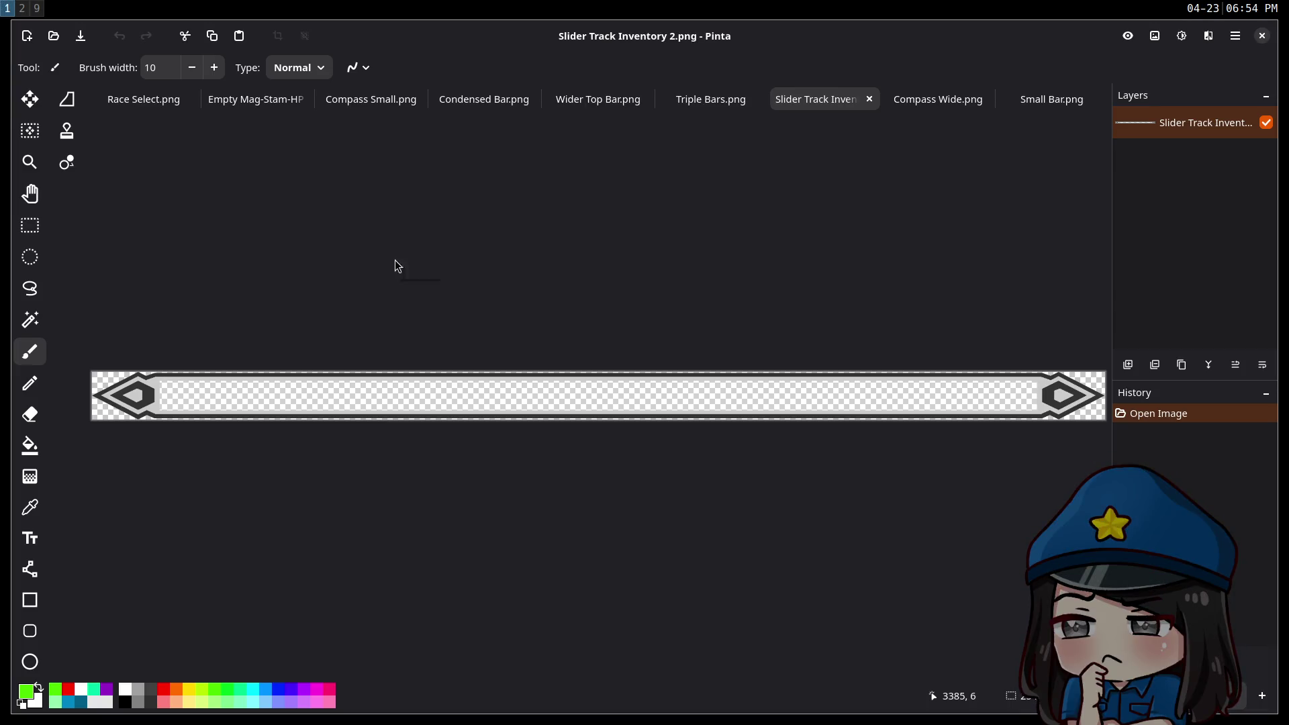
{"action": "left_click_drag", "start_coordinate": [394, 262], "coordinate": [413, 298]}
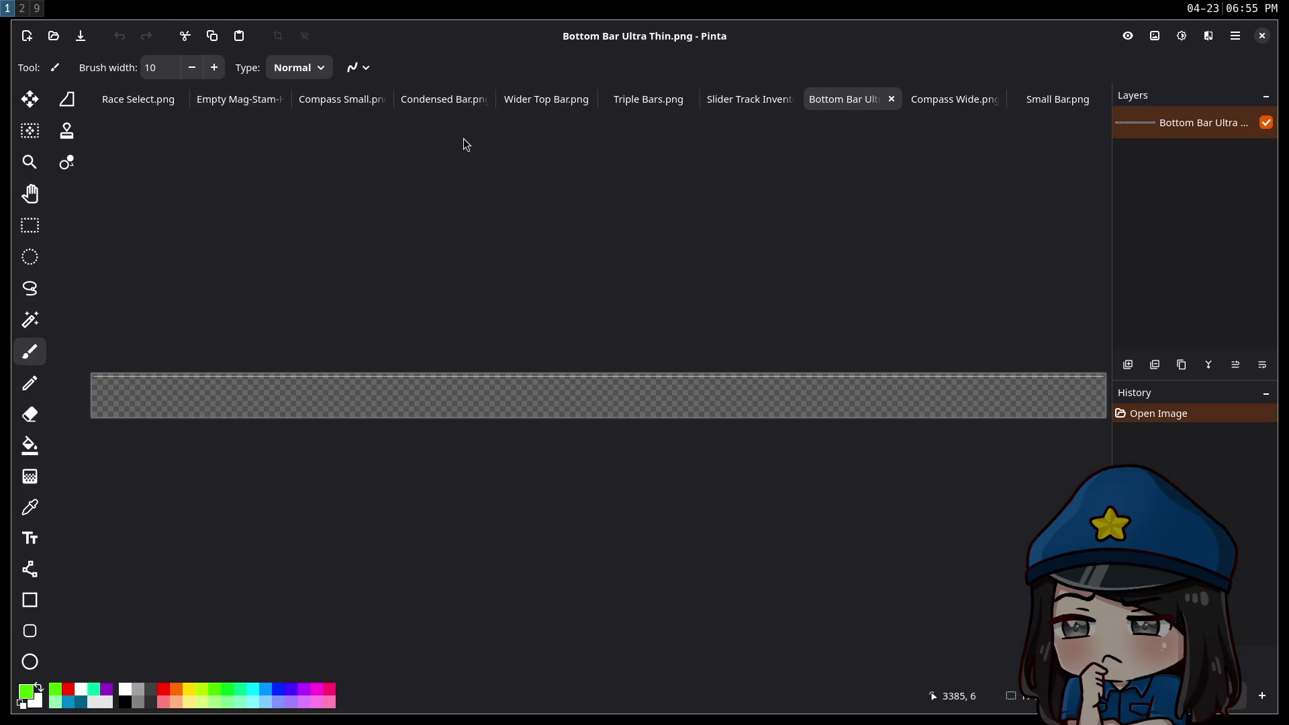
From the Compass Small tab, drag Small Bar.png into Pinta as another image.
{"action": "left_click", "coordinate": [333, 108]}
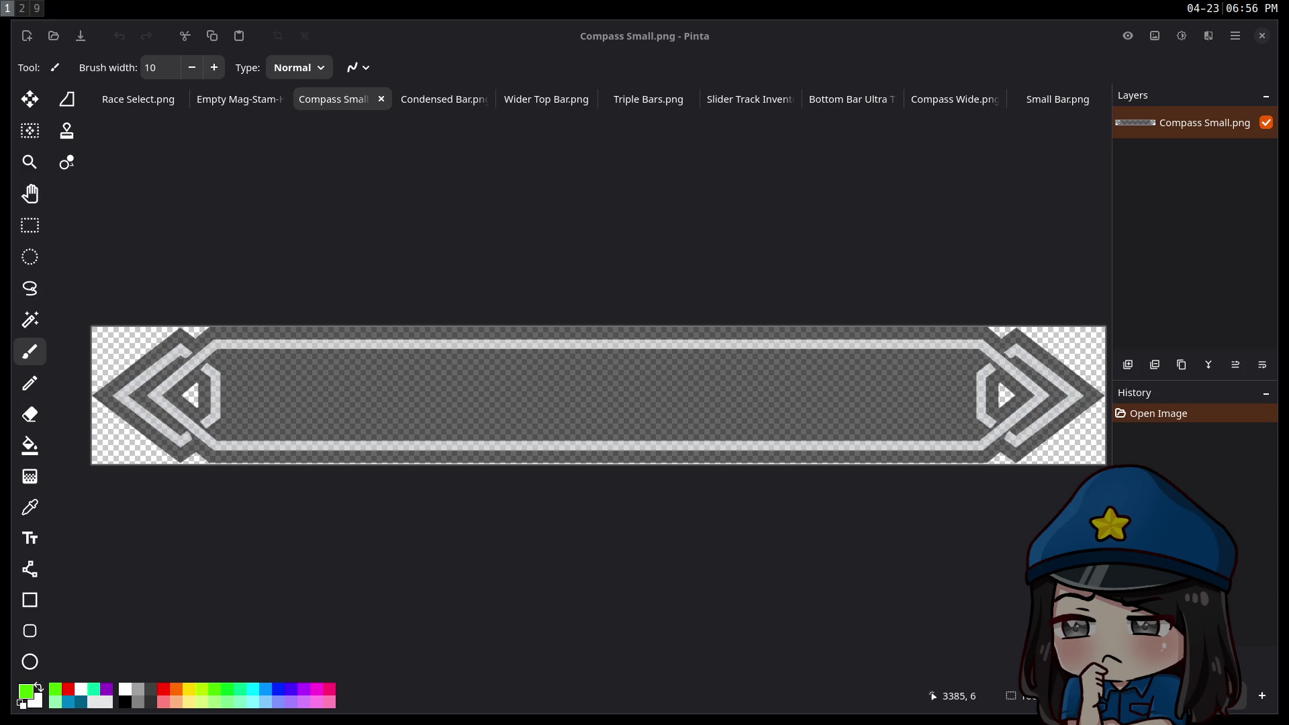
{"action": "left_click_drag", "start_coordinate": [397, 212], "coordinate": [460, 240]}
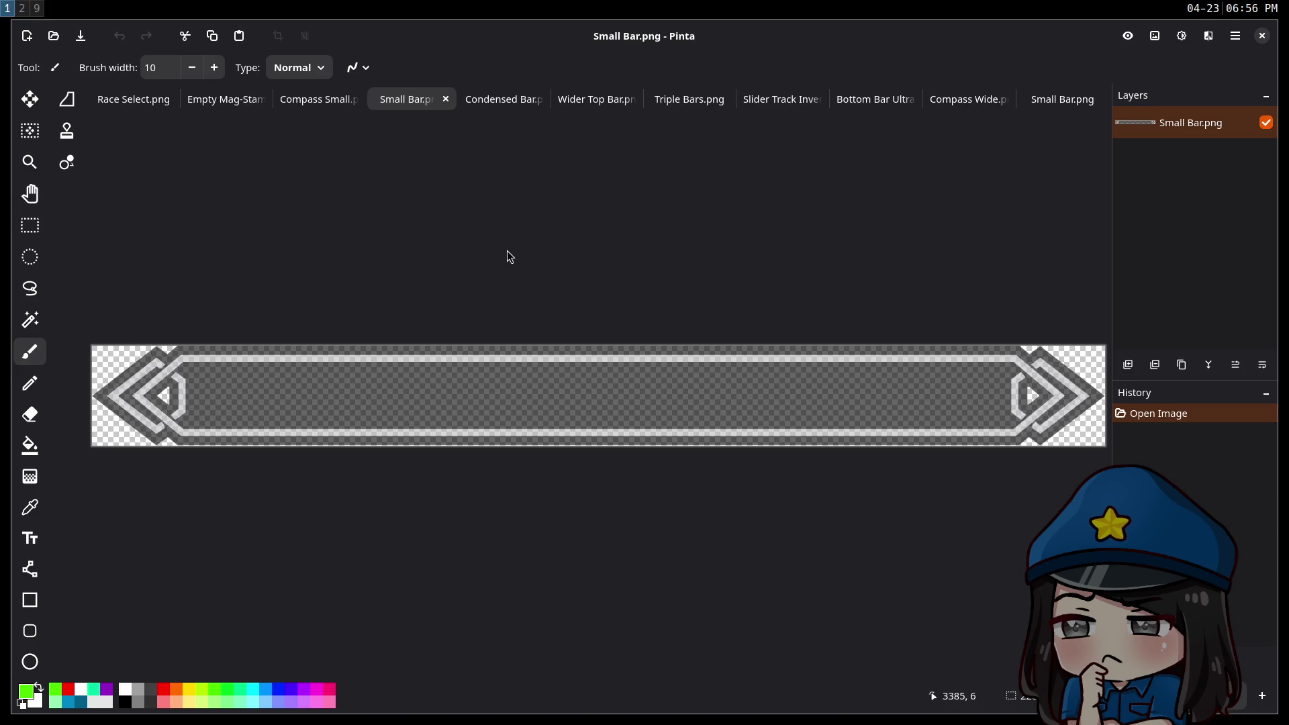
In Godot, drop Small Bar.png into the ui scene as a SmallBar sprite and expand its Transform.
{"action": "key", "text": "super+2"}
{"action": "scroll", "coordinate": [526, 331], "scroll_direction": "left", "scroll_amount": 5}
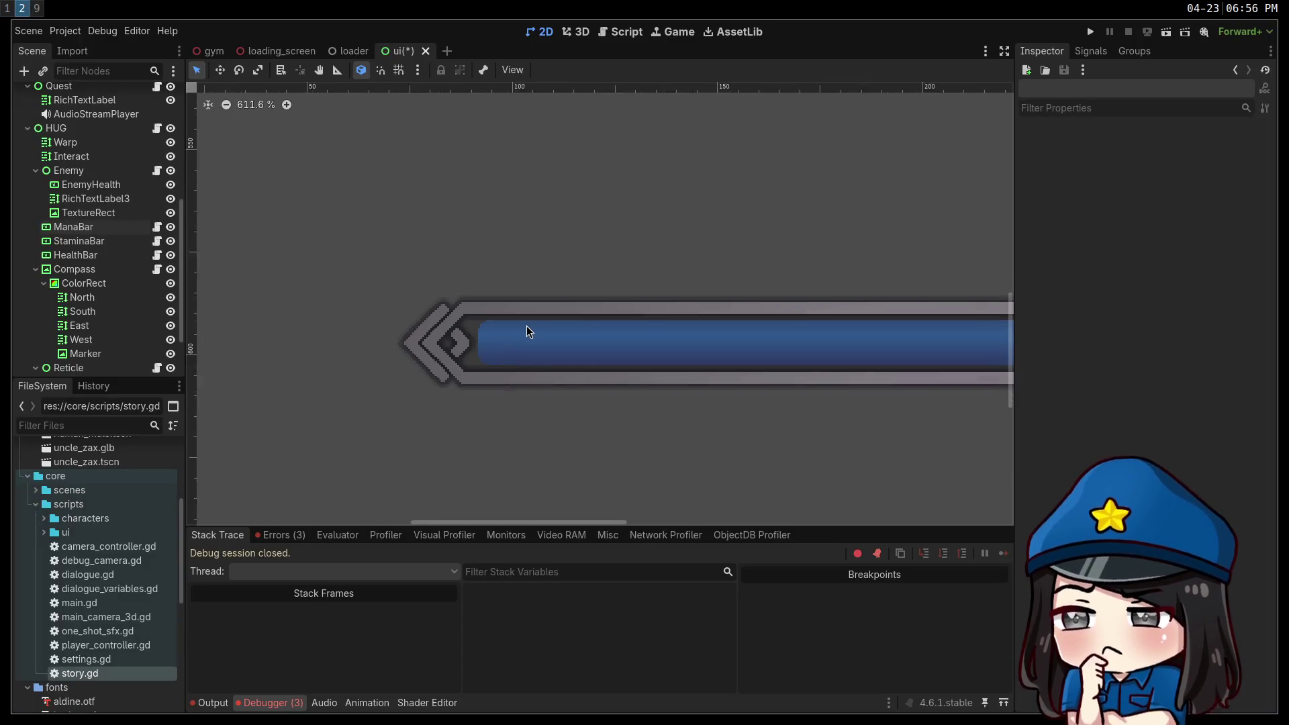
{"action": "scroll", "coordinate": [751, 379], "scroll_direction": "down", "scroll_amount": 2}
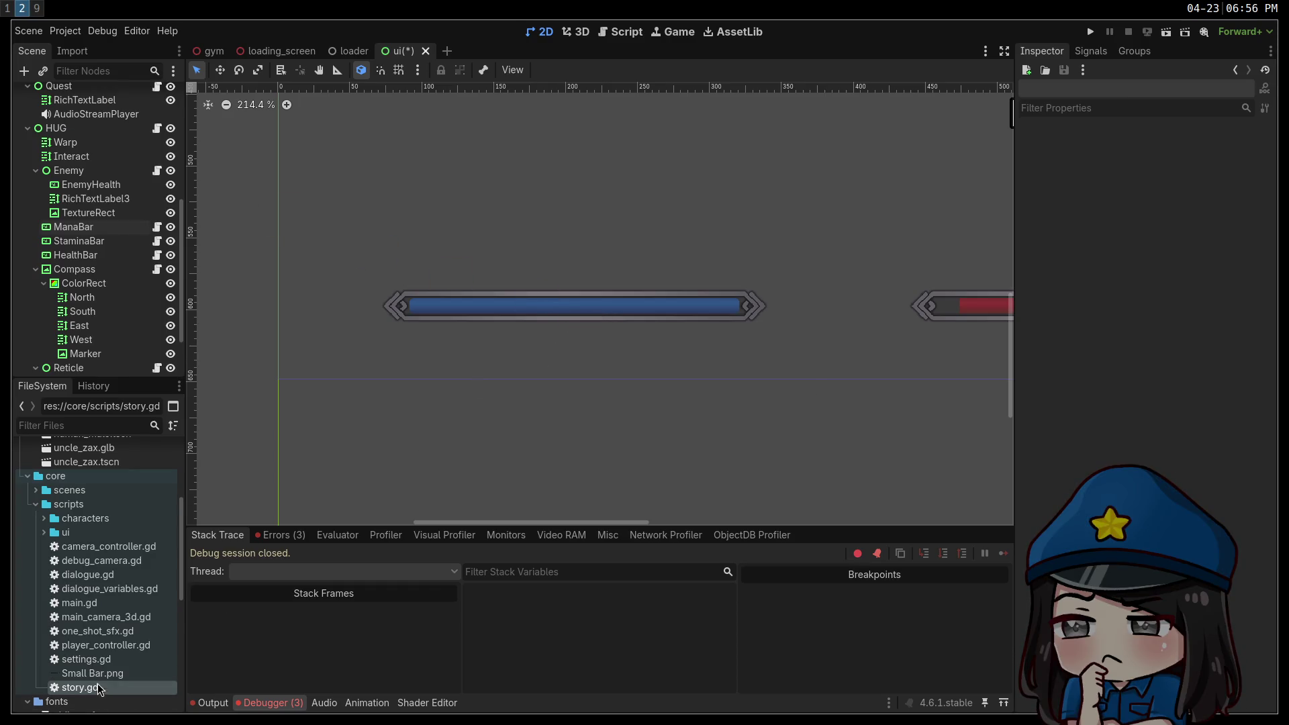
{"action": "mouse_move", "coordinate": [87, 673]}
{"action": "left_mouse_down"}
{"action": "mouse_move", "coordinate": [460, 336]}
{"action": "mouse_move", "coordinate": [452, 329]}
{"action": "left_mouse_up"}
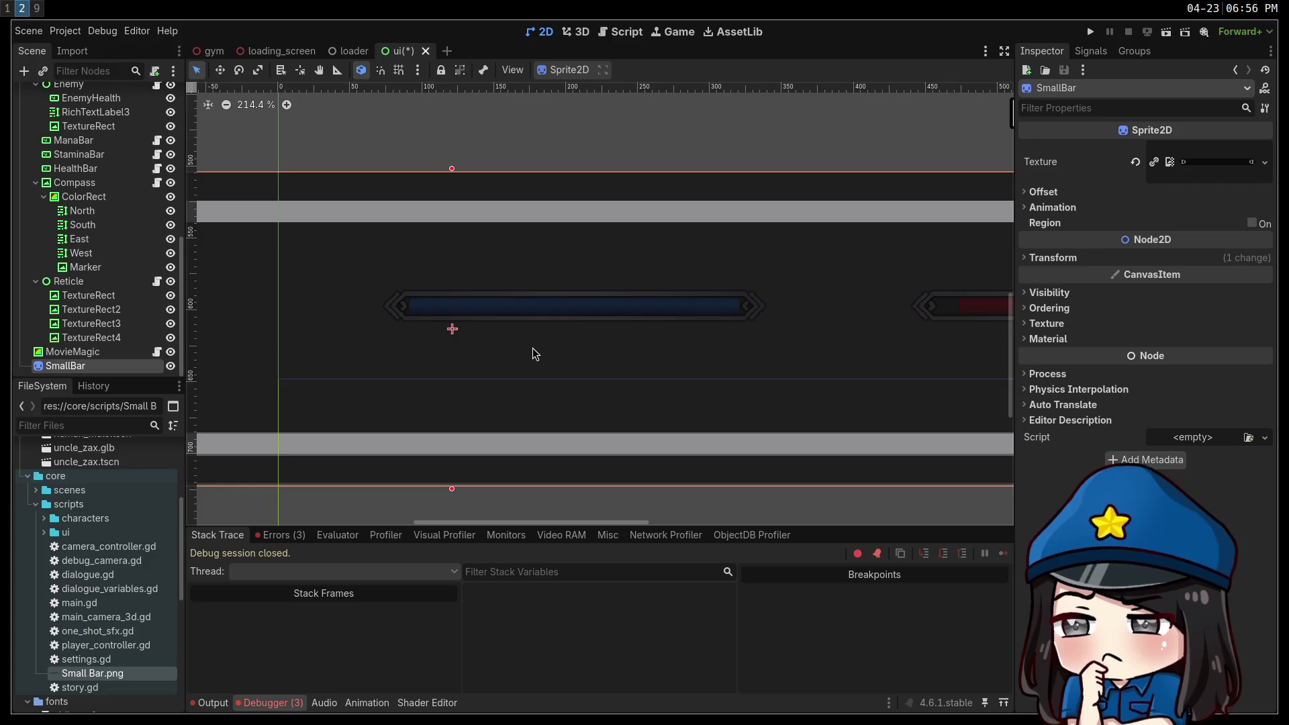
{"action": "left_click", "coordinate": [1052, 259]}
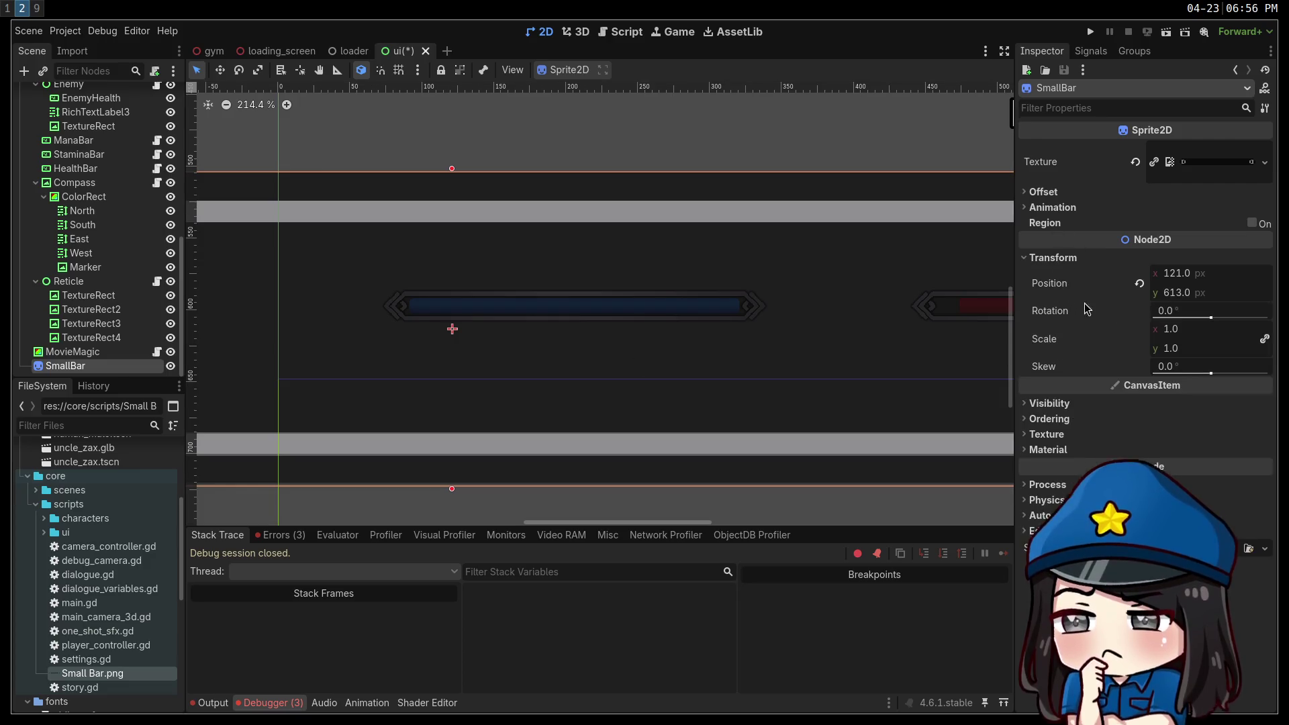
Set the SmallBar sprite's Transform Scale to 0.1.
{"action": "left_click", "coordinate": [1181, 333]}
{"action": "type", "text": "0.1"}
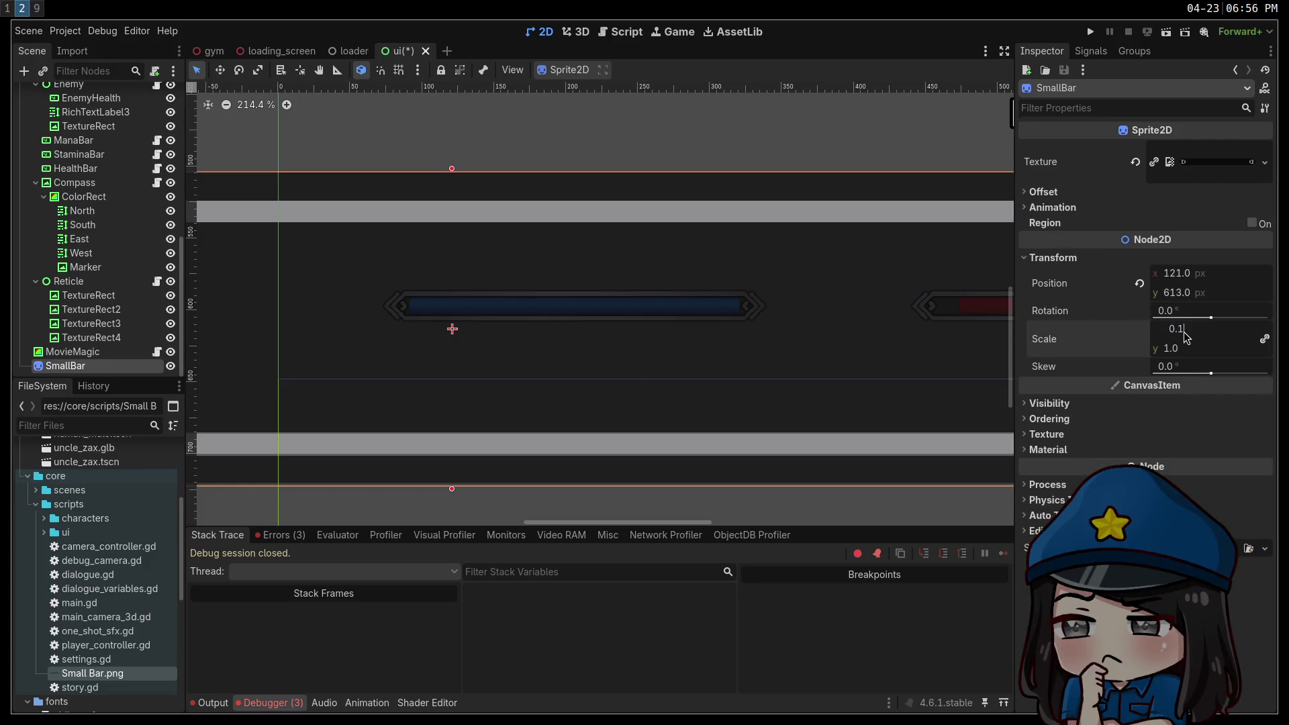
{"action": "key", "text": "Return"}
Move the shrunken SmallBar sprite to sit just beneath the blue bar.
{"action": "left_click_drag", "start_coordinate": [549, 332], "coordinate": [666, 310]}
{"action": "scroll", "coordinate": [679, 321], "scroll_direction": "up", "scroll_amount": 7}
{"action": "scroll", "coordinate": [621, 326], "scroll_direction": "up", "scroll_amount": 2}
{"action": "scroll", "coordinate": [619, 333], "scroll_direction": "down", "scroll_amount": 5}
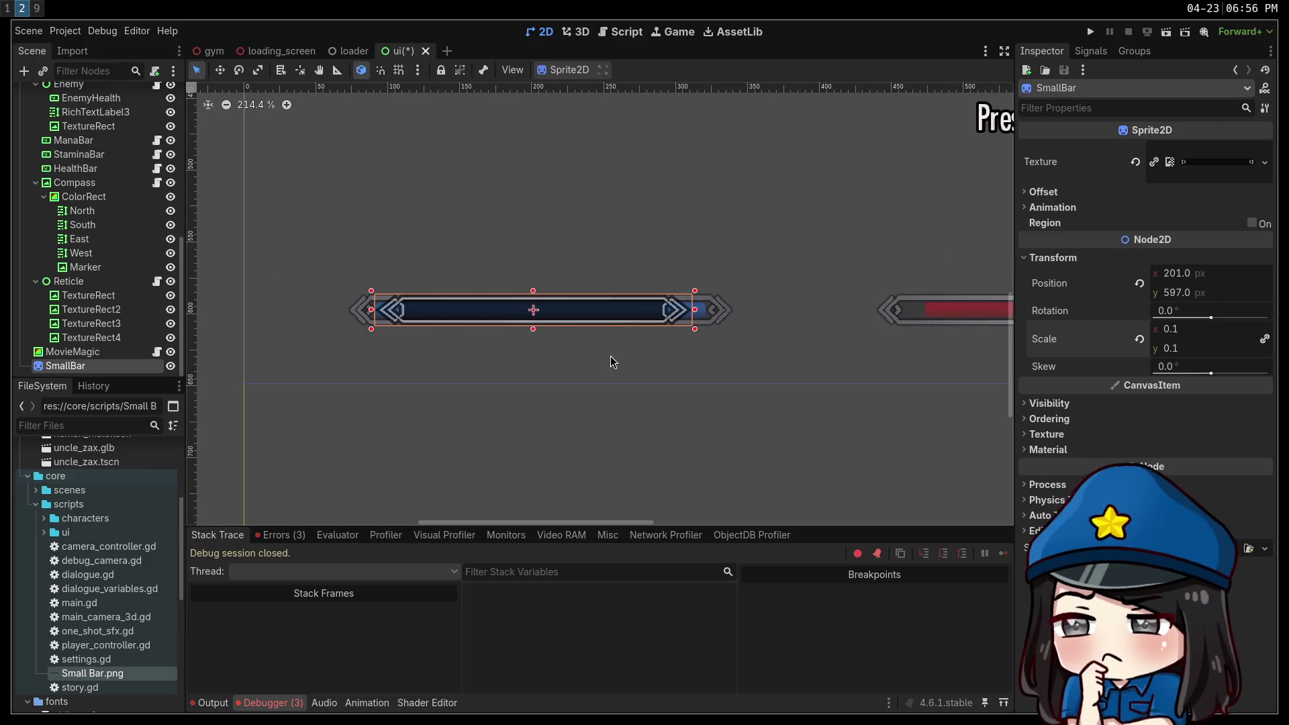
{"action": "mouse_move", "coordinate": [588, 311]}
{"action": "left_mouse_down"}
{"action": "mouse_move", "coordinate": [631, 313]}
{"action": "mouse_move", "coordinate": [618, 310]}
{"action": "mouse_move", "coordinate": [618, 351]}
{"action": "left_mouse_up"}
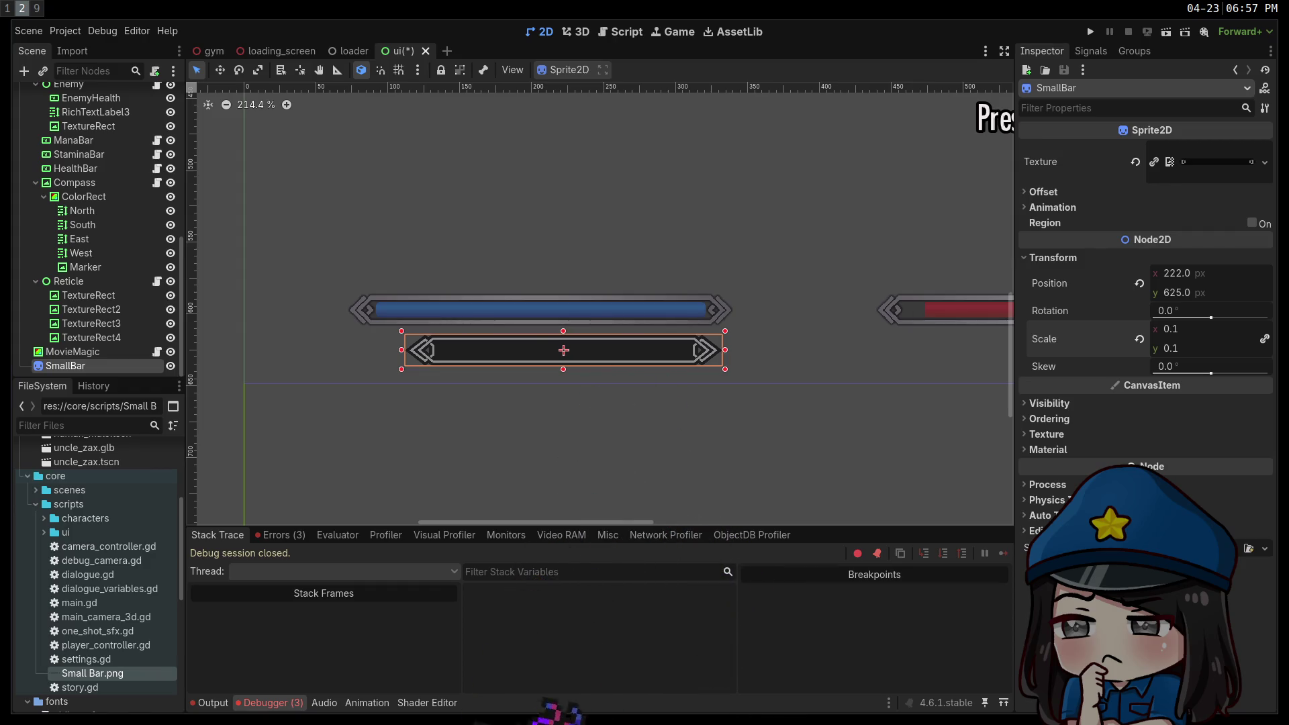
{"action": "key", "text": "super+1"}
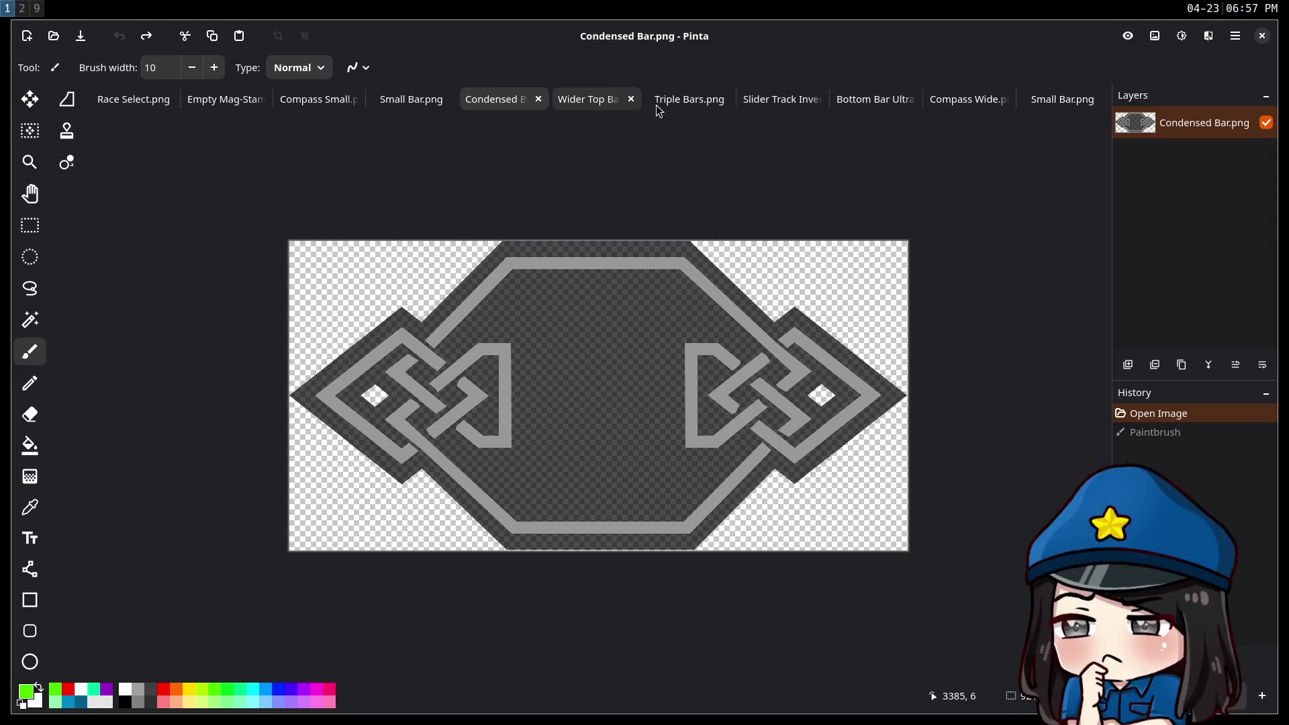
Look through the Triple Bars, Small Bar and Compass Small images, ending on Compass Wide.png.
{"action": "left_click", "coordinate": [694, 104]}
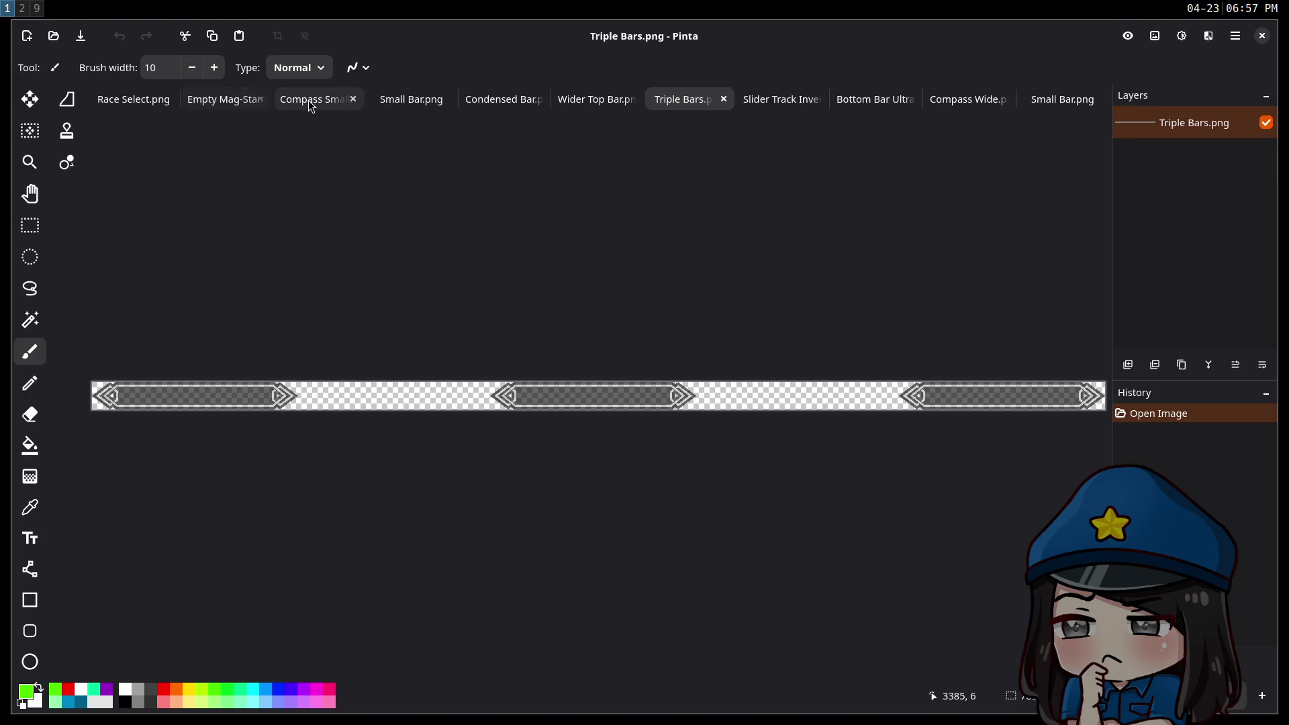
{"action": "left_click", "coordinate": [406, 100]}
{"action": "left_click", "coordinate": [296, 104]}
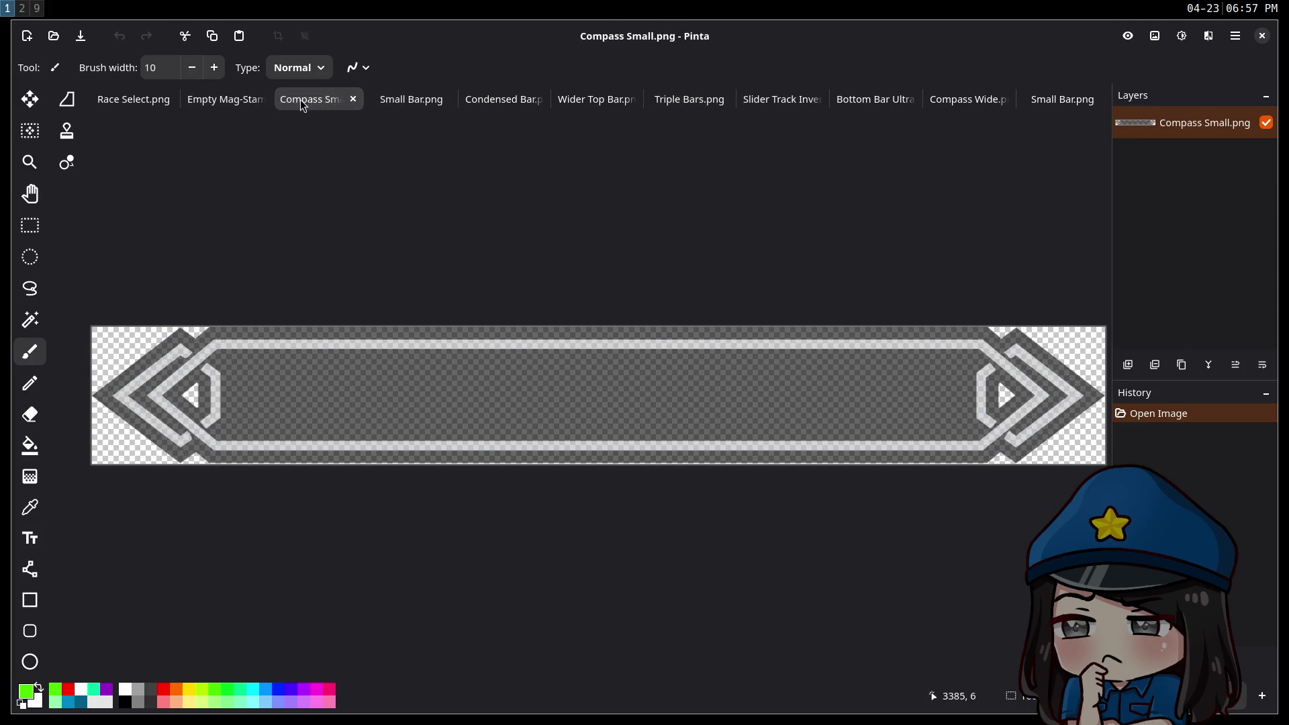
{"action": "left_click", "coordinate": [379, 104]}
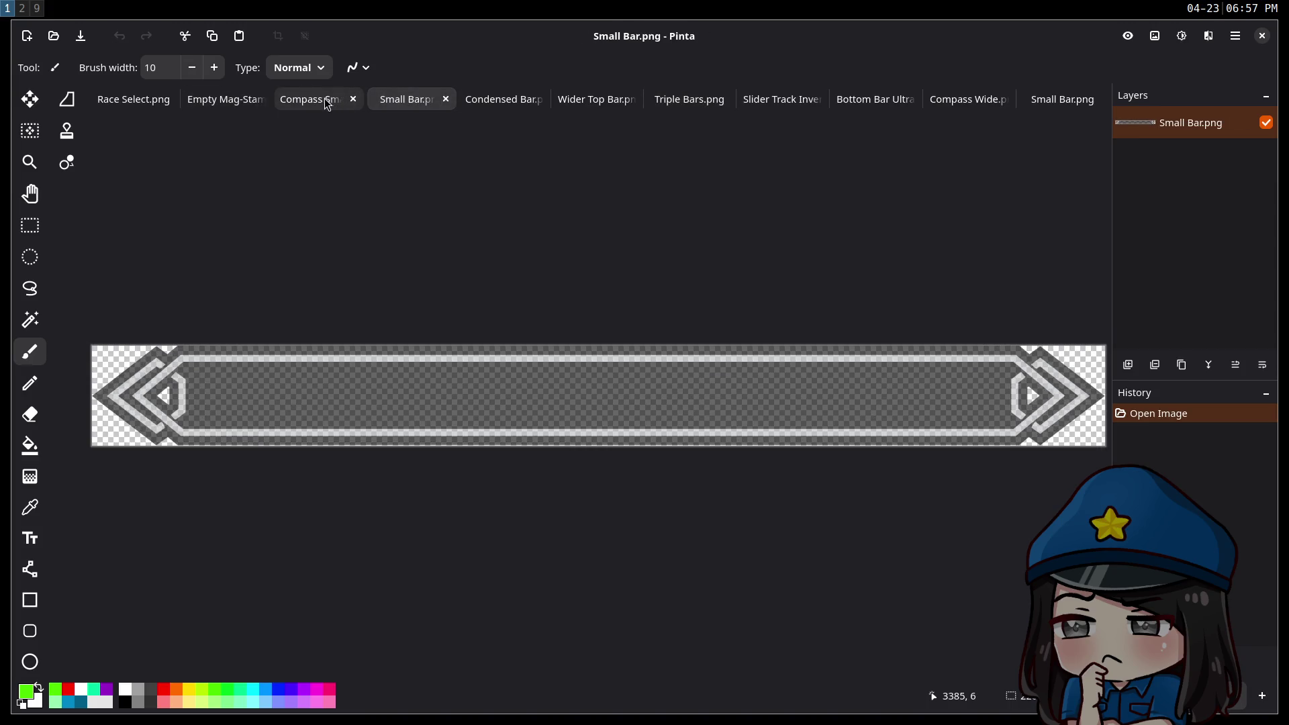
{"action": "left_click", "coordinate": [326, 101]}
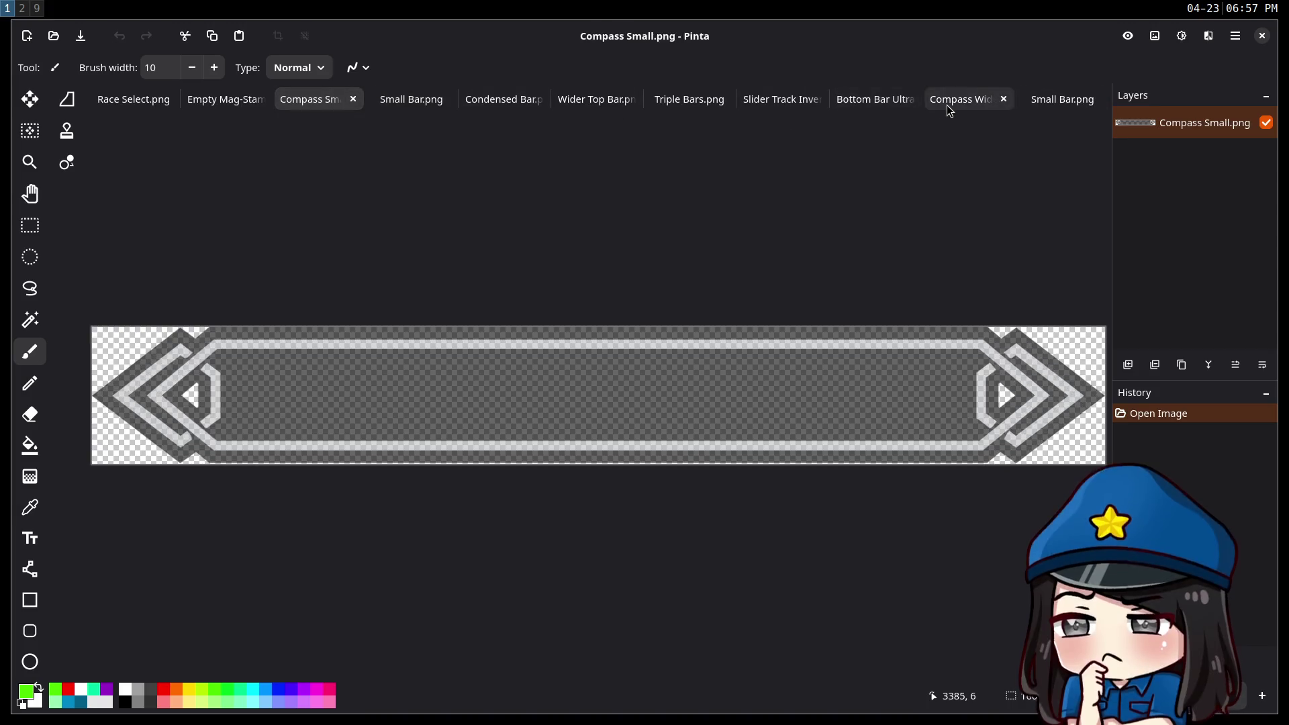
{"action": "left_click", "coordinate": [953, 105]}
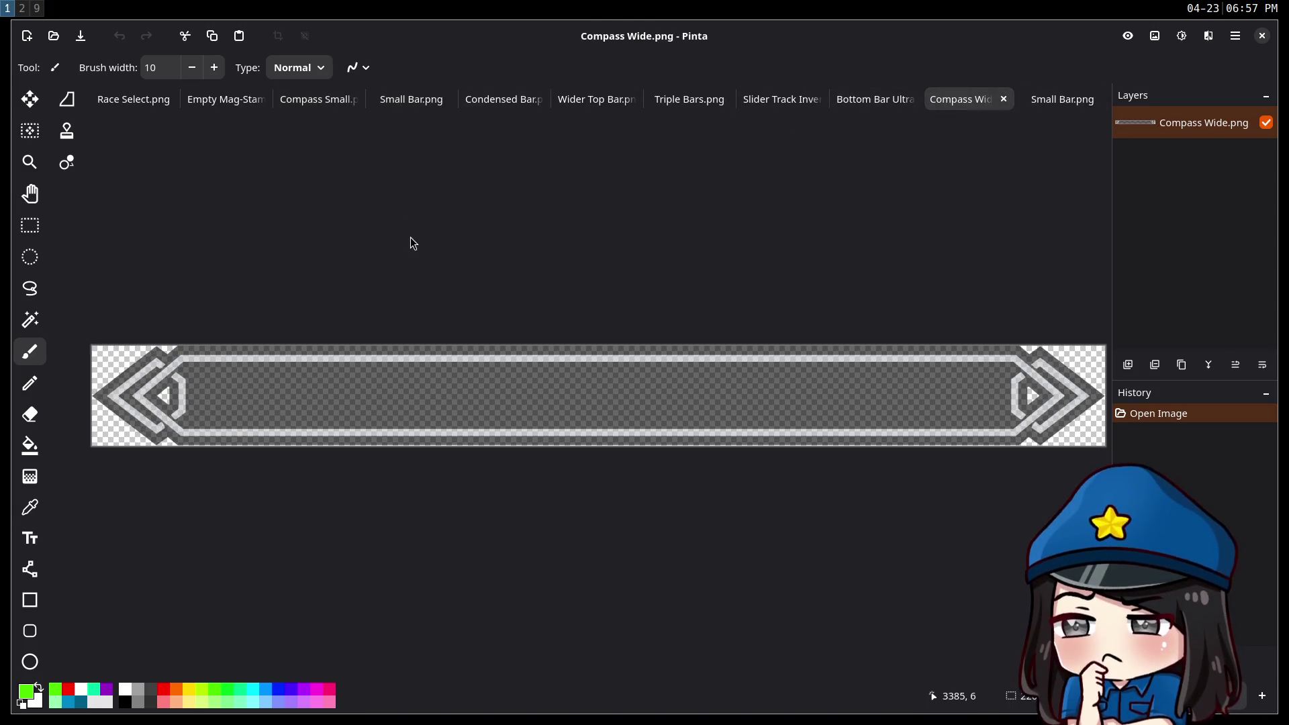
{"action": "key", "text": "super+2"}
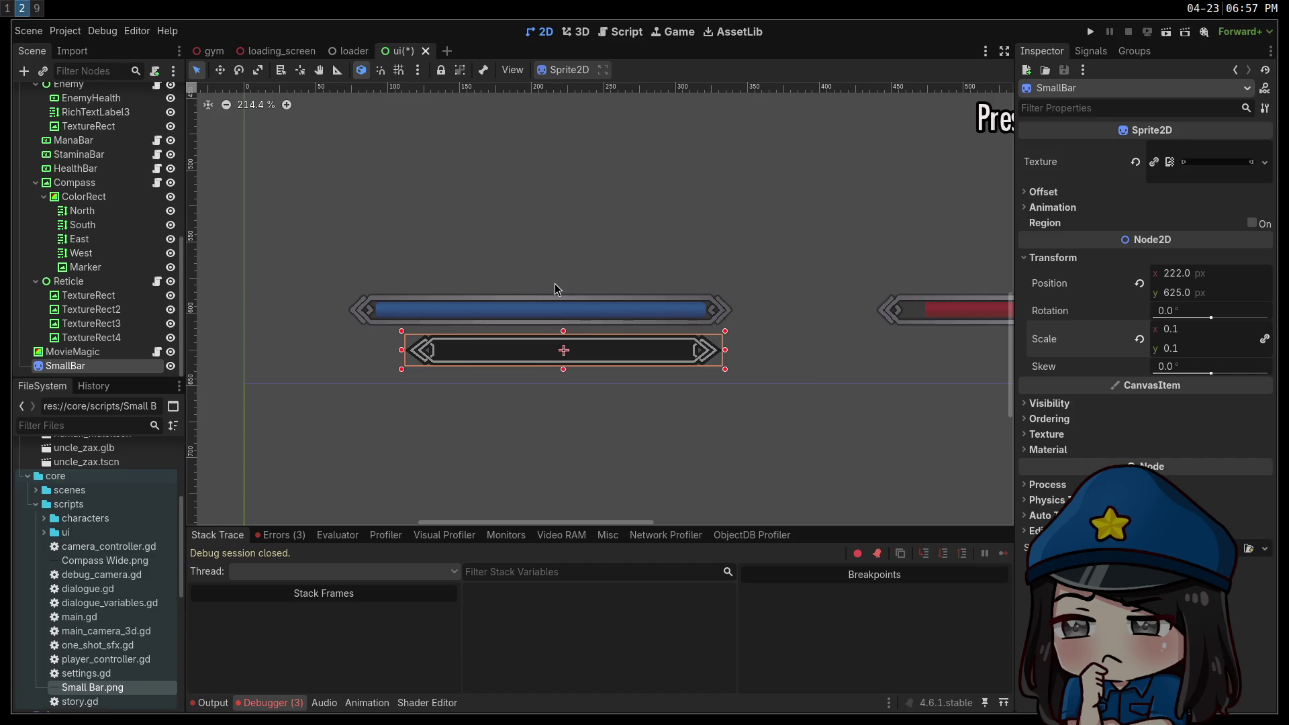
Drop Compass Wide.png in as a CompassWide sprite, scale it to 0.1, and place it under SmallBar.
{"action": "left_click_drag", "start_coordinate": [86, 562], "coordinate": [547, 316]}
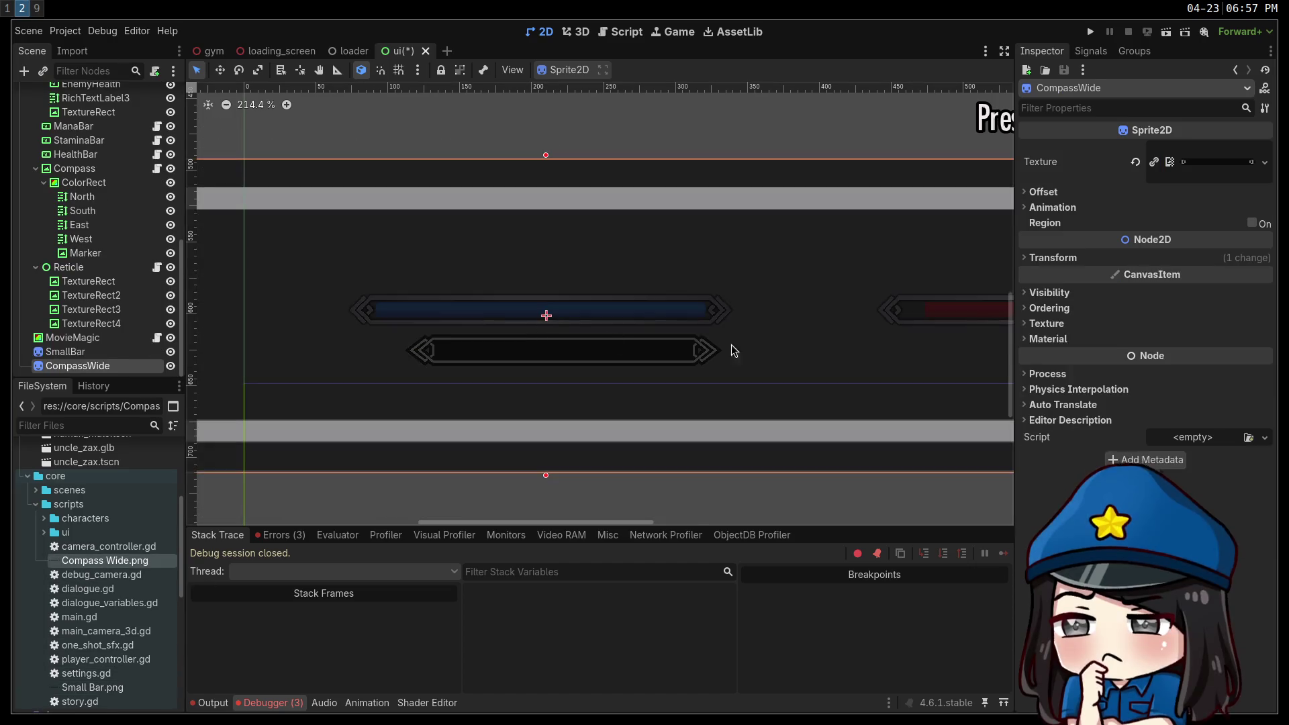
{"action": "left_click", "coordinate": [1053, 258]}
{"action": "left_click", "coordinate": [1186, 333]}
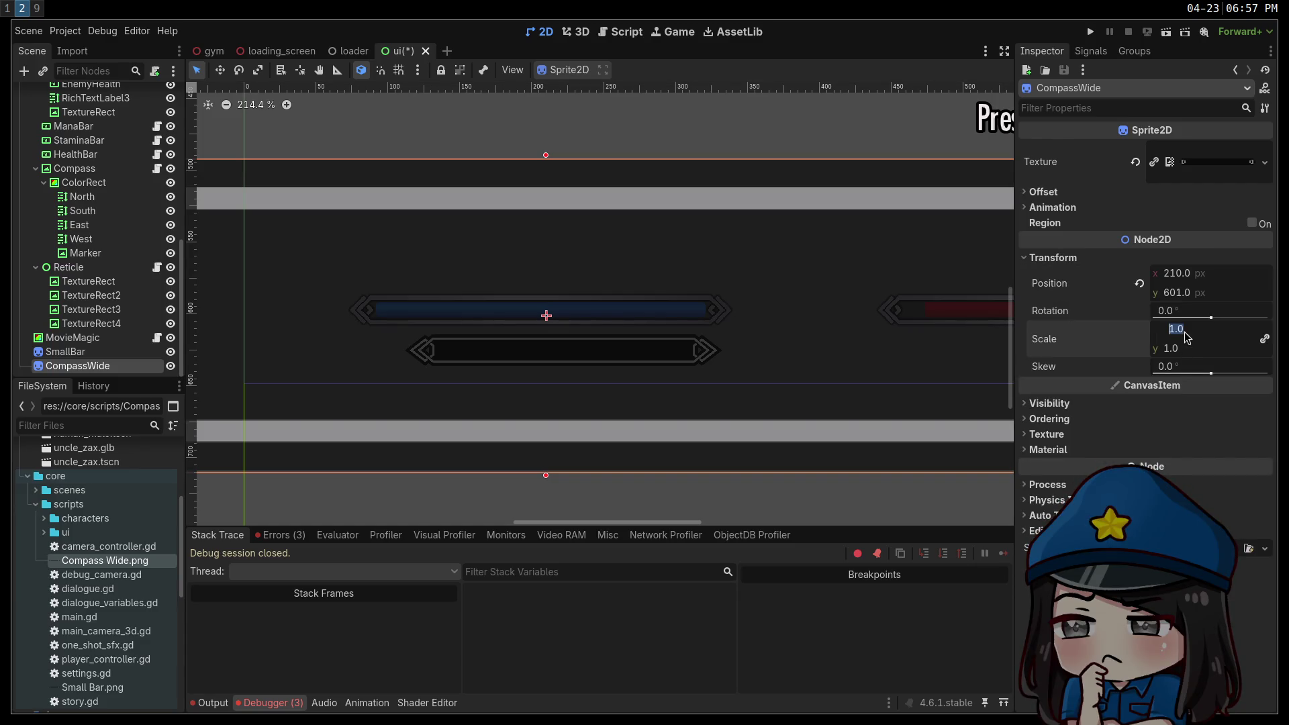
{"action": "type", "text": "0.1"}
{"action": "key", "text": "Return"}
{"action": "mouse_move", "coordinate": [448, 309]}
{"action": "left_mouse_down"}
{"action": "mouse_move", "coordinate": [481, 325]}
{"action": "mouse_move", "coordinate": [462, 345]}
{"action": "mouse_move", "coordinate": [455, 397]}
{"action": "left_mouse_up"}
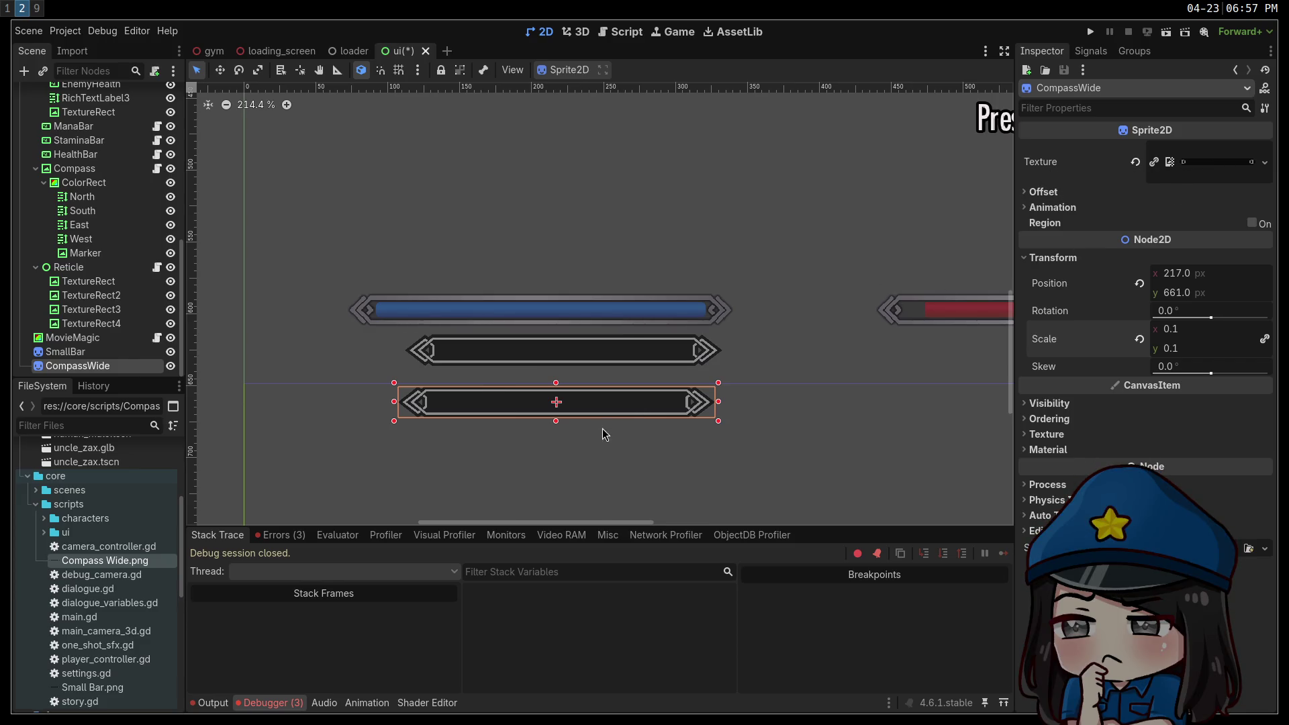
{"action": "mouse_move", "coordinate": [598, 404]}
{"action": "left_mouse_down"}
{"action": "mouse_move", "coordinate": [604, 374]}
{"action": "mouse_move", "coordinate": [565, 310]}
{"action": "mouse_move", "coordinate": [605, 433]}
{"action": "mouse_move", "coordinate": [594, 397]}
{"action": "left_mouse_up"}
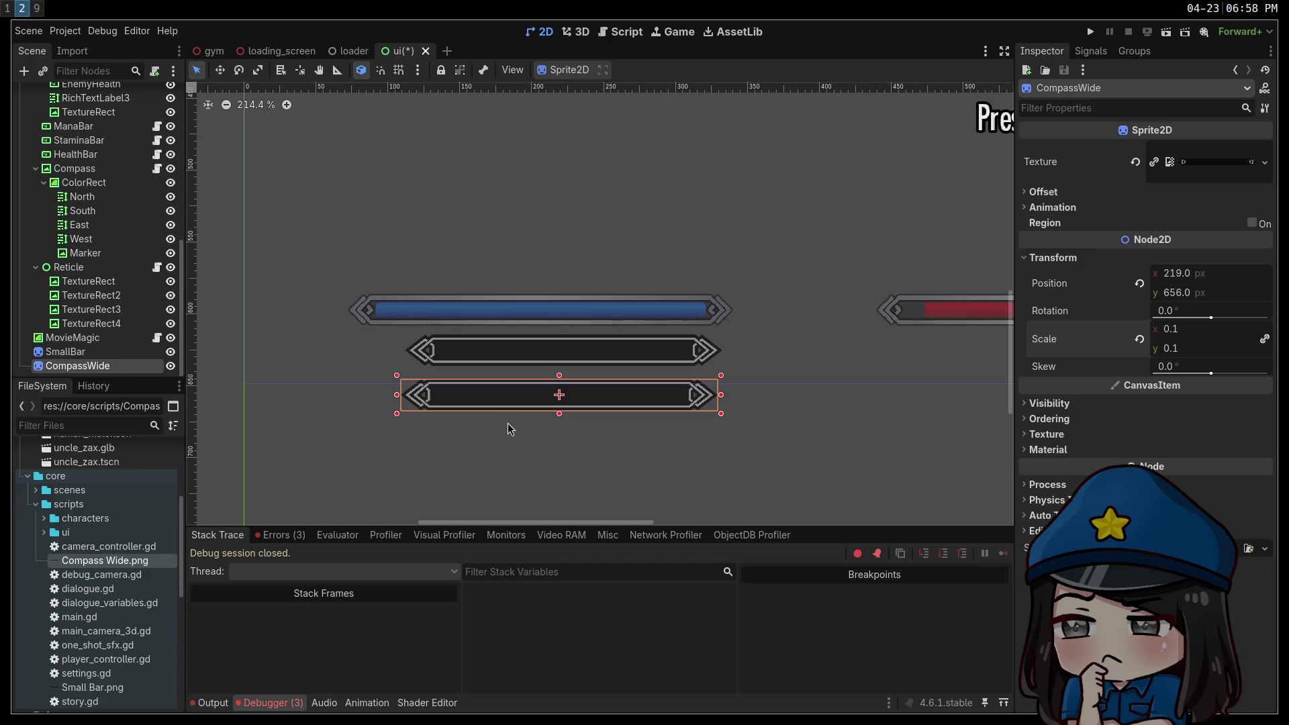
{"action": "scroll", "coordinate": [508, 395], "scroll_direction": "up", "scroll_amount": 6}
{"action": "scroll", "coordinate": [530, 405], "scroll_direction": "up", "scroll_amount": 2}
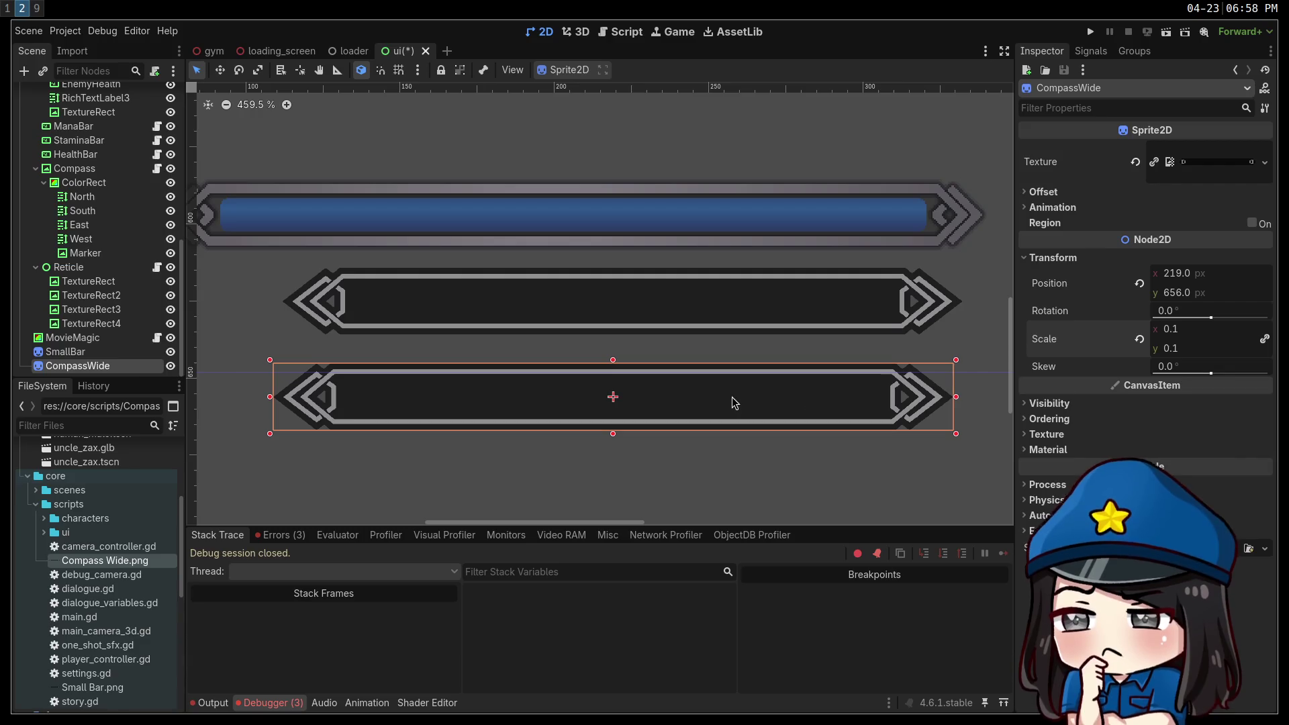
{"action": "scroll", "coordinate": [537, 421], "scroll_direction": "down", "scroll_amount": 6}
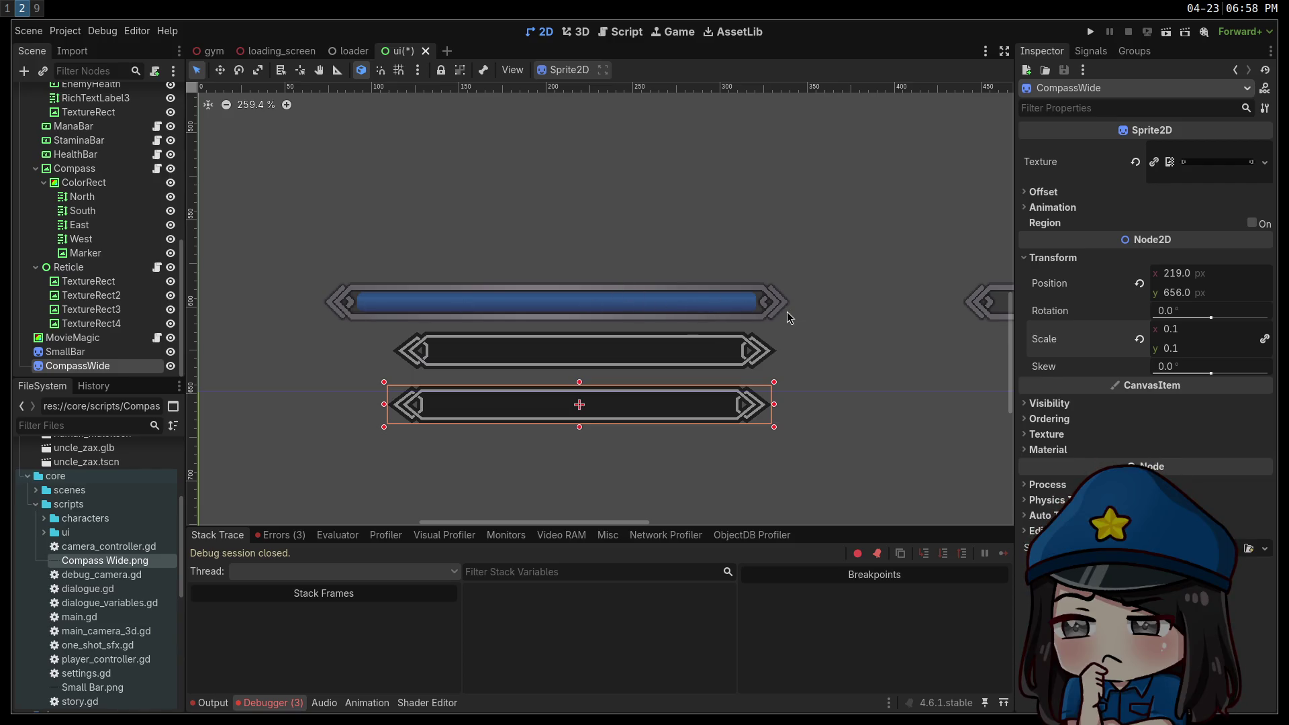
{"action": "scroll", "coordinate": [349, 296], "scroll_direction": "up", "scroll_amount": 5}
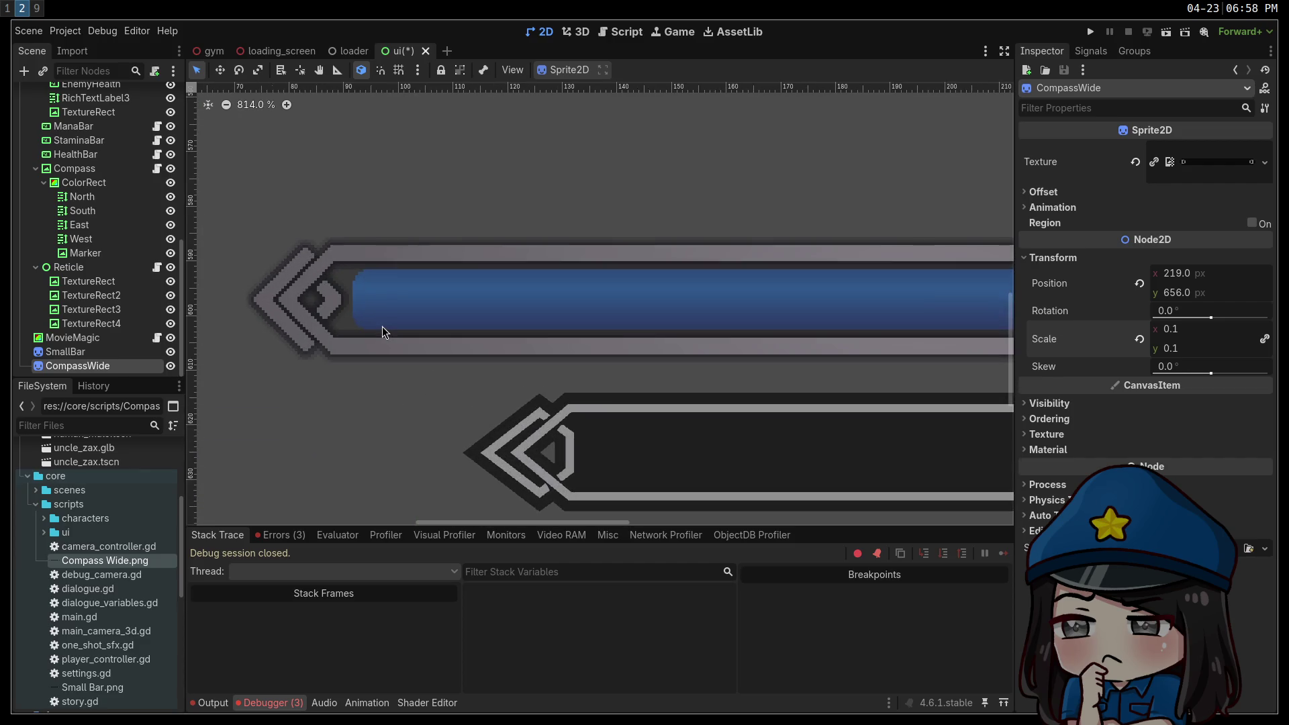
{"action": "scroll", "coordinate": [389, 329], "scroll_direction": "down", "scroll_amount": 3}
{"action": "scroll", "coordinate": [376, 326], "scroll_direction": "up", "scroll_amount": 4}
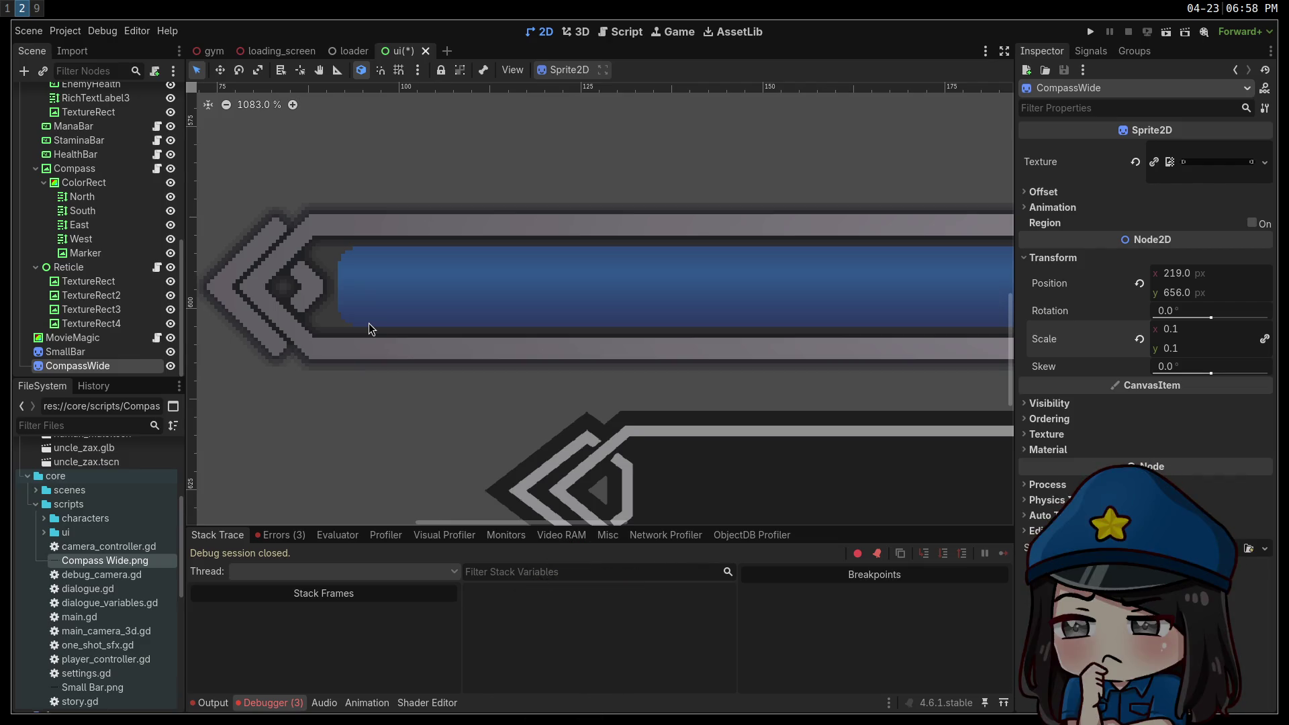
{"action": "scroll", "coordinate": [368, 323], "scroll_direction": "down", "scroll_amount": 1}
{"action": "scroll", "coordinate": [370, 324], "scroll_direction": "down", "scroll_amount": 5}
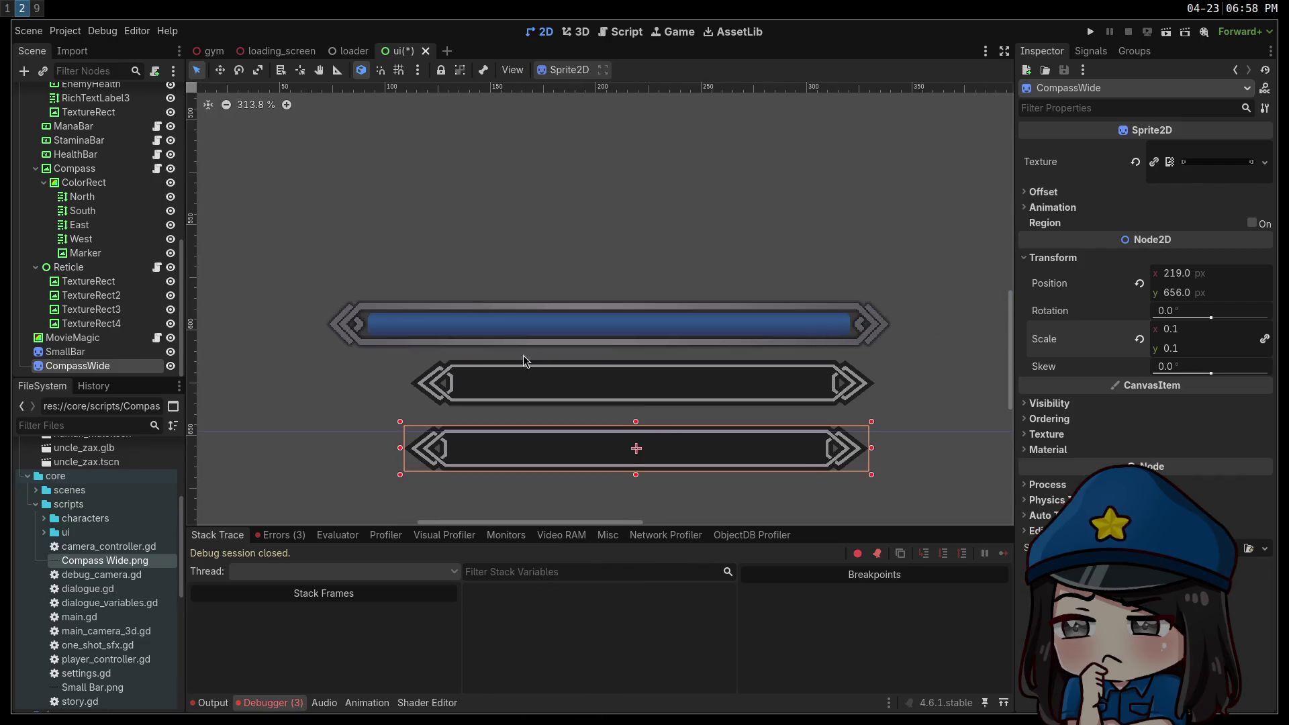
{"action": "scroll", "coordinate": [876, 346], "scroll_direction": "down", "scroll_amount": 2}
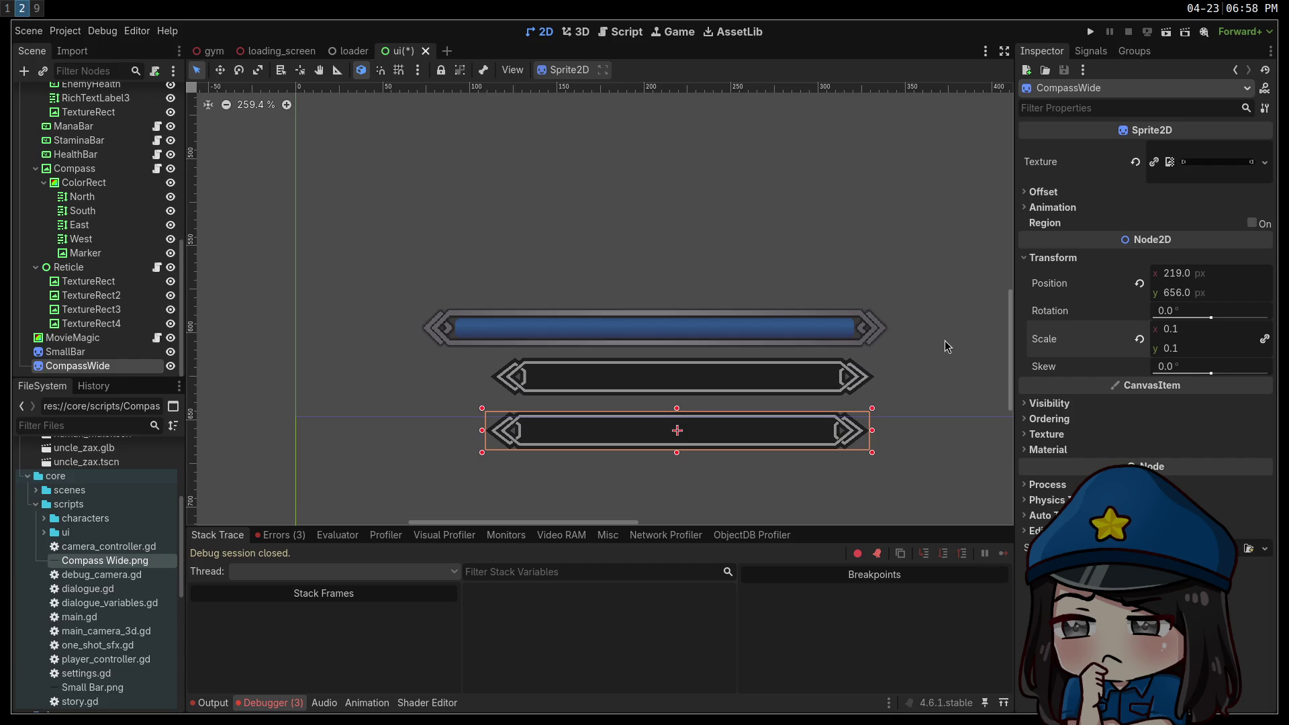
{"action": "left_click", "coordinate": [832, 276]}
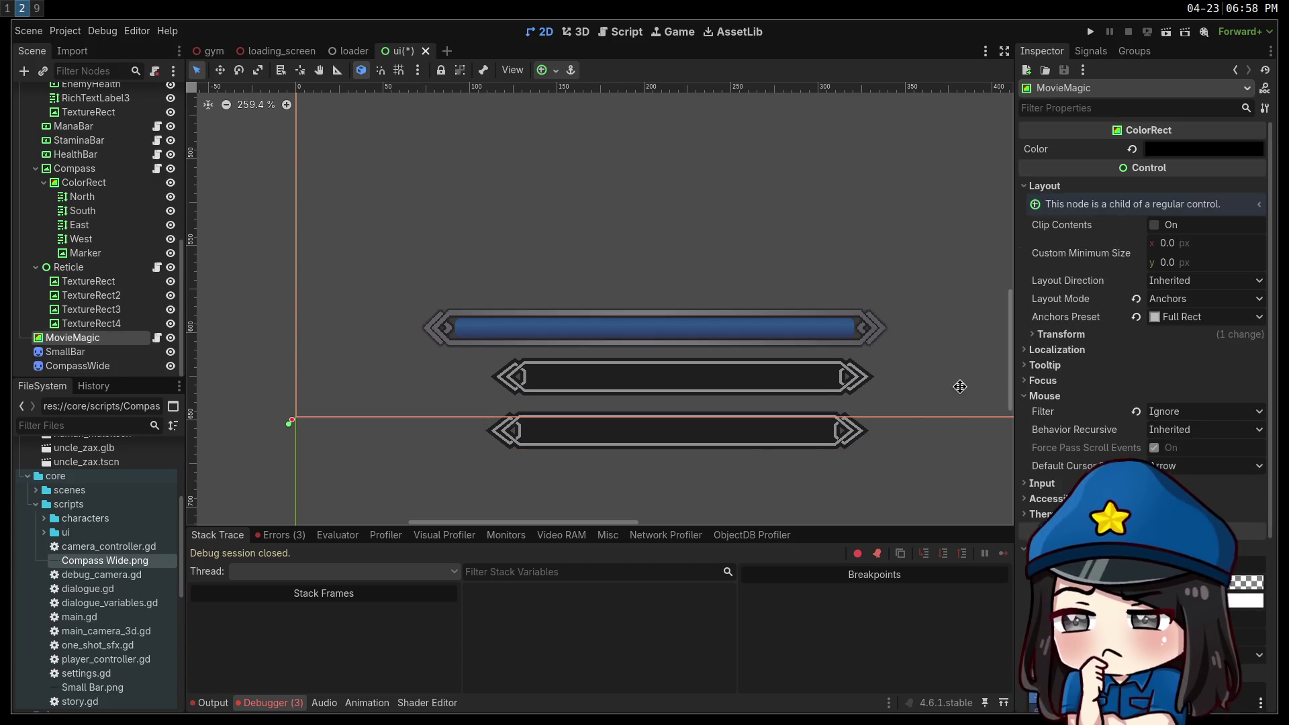
{"action": "left_click_drag", "start_coordinate": [960, 387], "coordinate": [750, 365]}
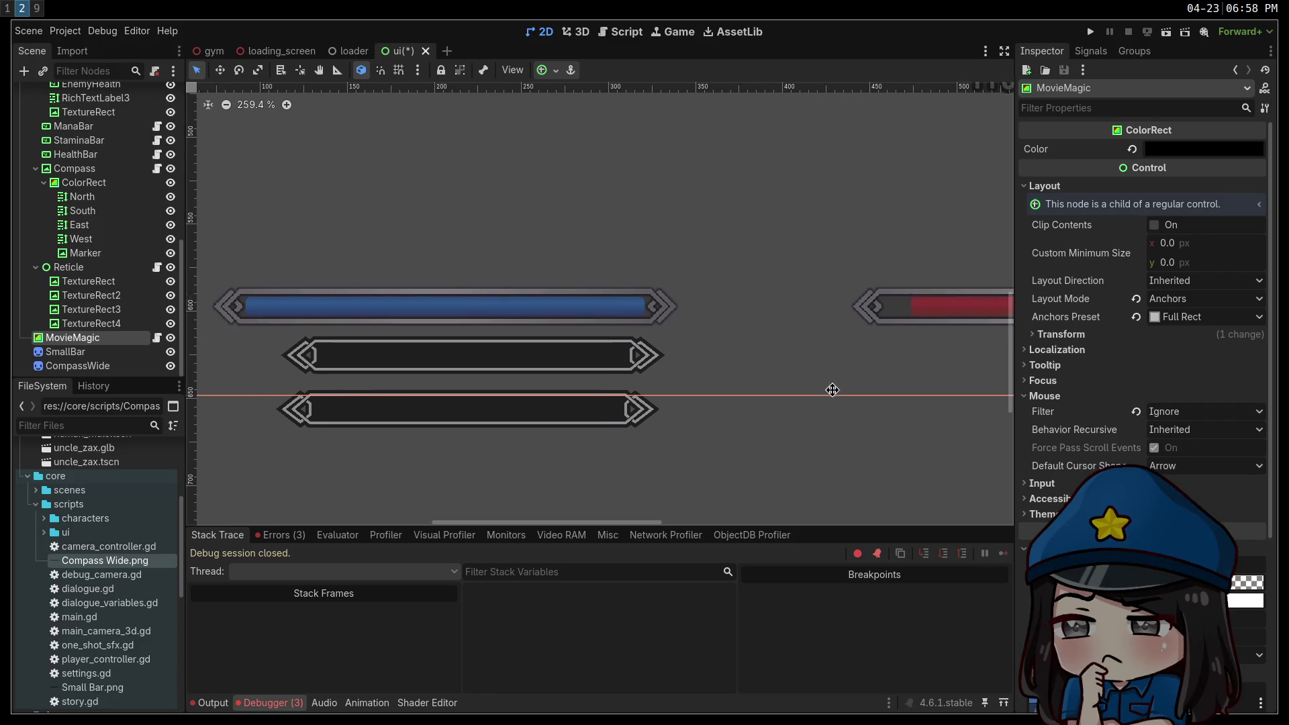
{"action": "left_click_drag", "start_coordinate": [832, 390], "coordinate": [849, 396]}
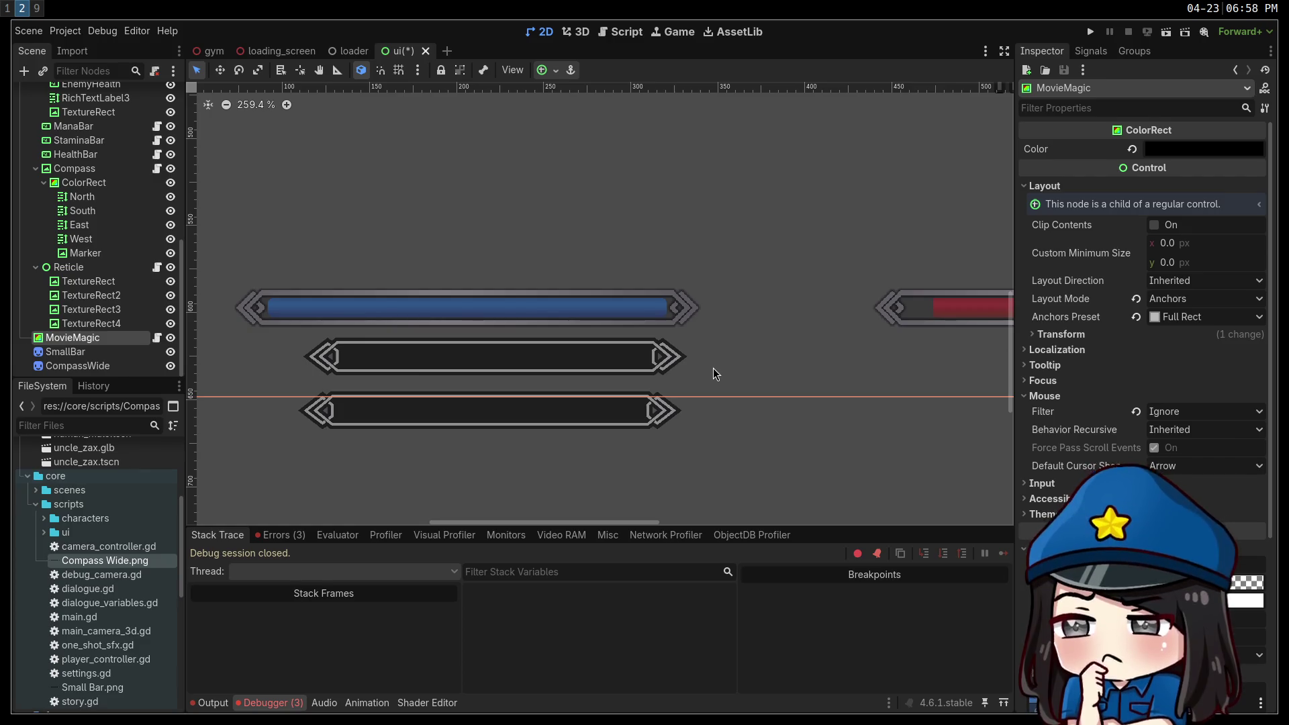
{"action": "scroll", "coordinate": [745, 321], "scroll_direction": "up", "scroll_amount": 10}
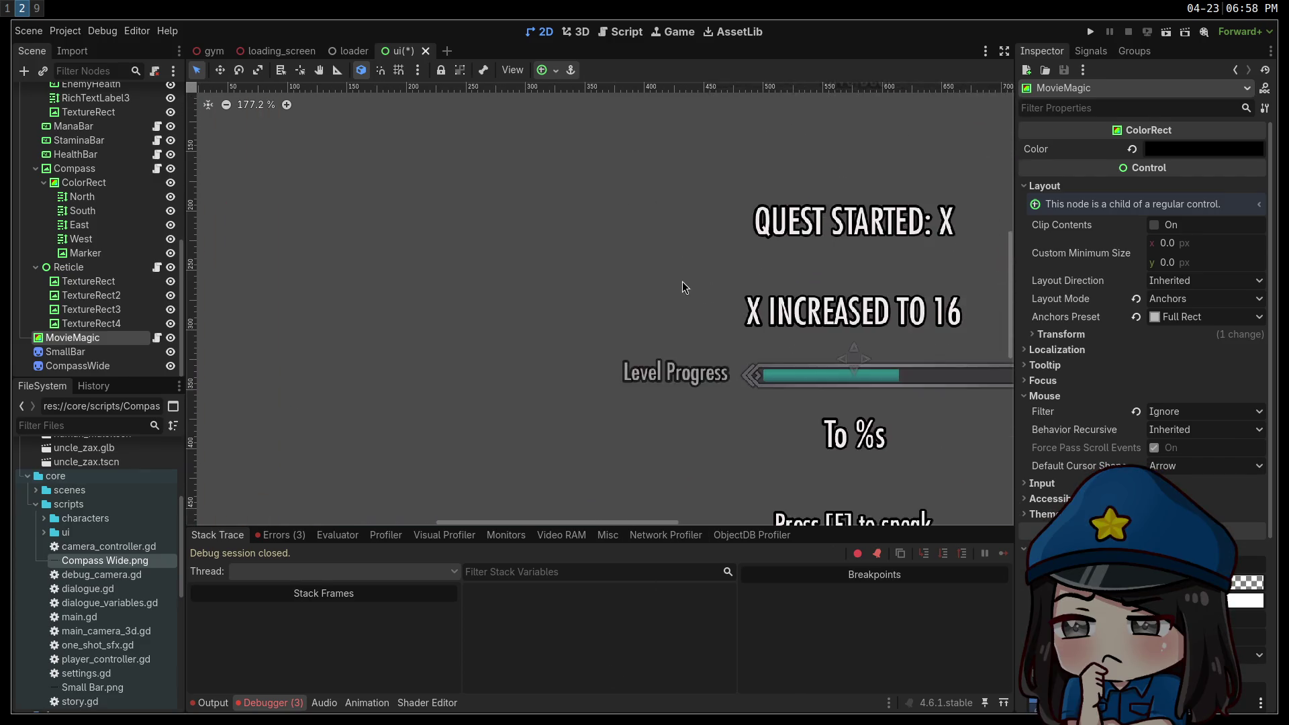
{"action": "scroll", "coordinate": [582, 397], "scroll_direction": "down", "scroll_amount": 2}
{"action": "scroll", "coordinate": [514, 231], "scroll_direction": "up", "scroll_amount": 4}
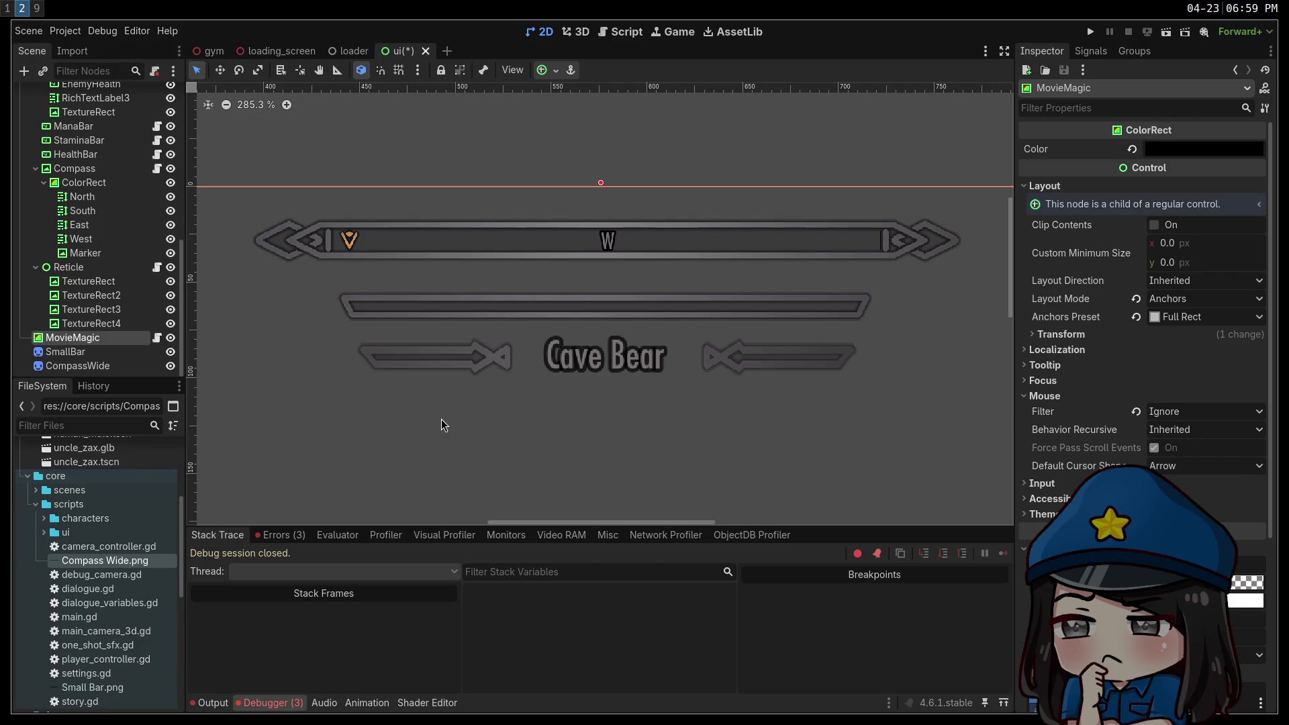
{"action": "scroll", "coordinate": [426, 349], "scroll_direction": "down", "scroll_amount": 4}
{"action": "scroll", "coordinate": [694, 119], "scroll_direction": "up", "scroll_amount": 1}
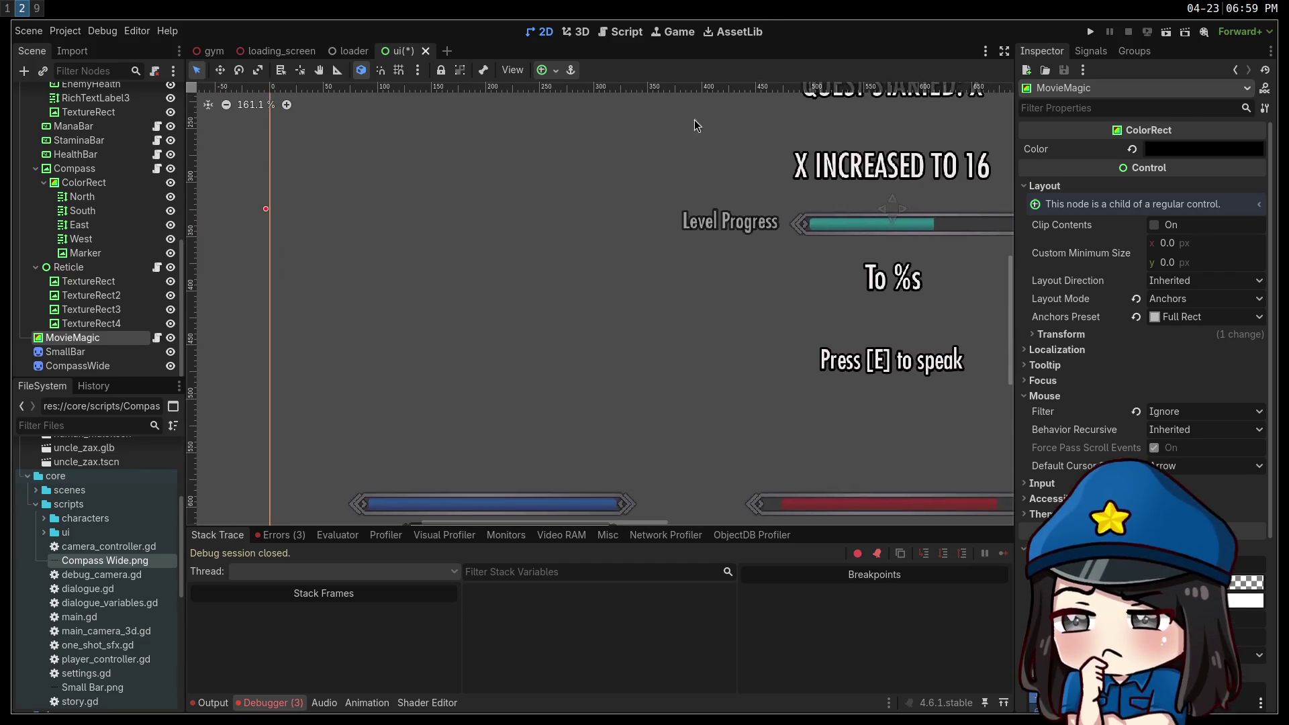
{"action": "scroll", "coordinate": [614, 119], "scroll_direction": "down", "scroll_amount": 2}
{"action": "scroll", "coordinate": [518, 371], "scroll_direction": "up", "scroll_amount": 3}
{"action": "scroll", "coordinate": [524, 333], "scroll_direction": "down", "scroll_amount": 1}
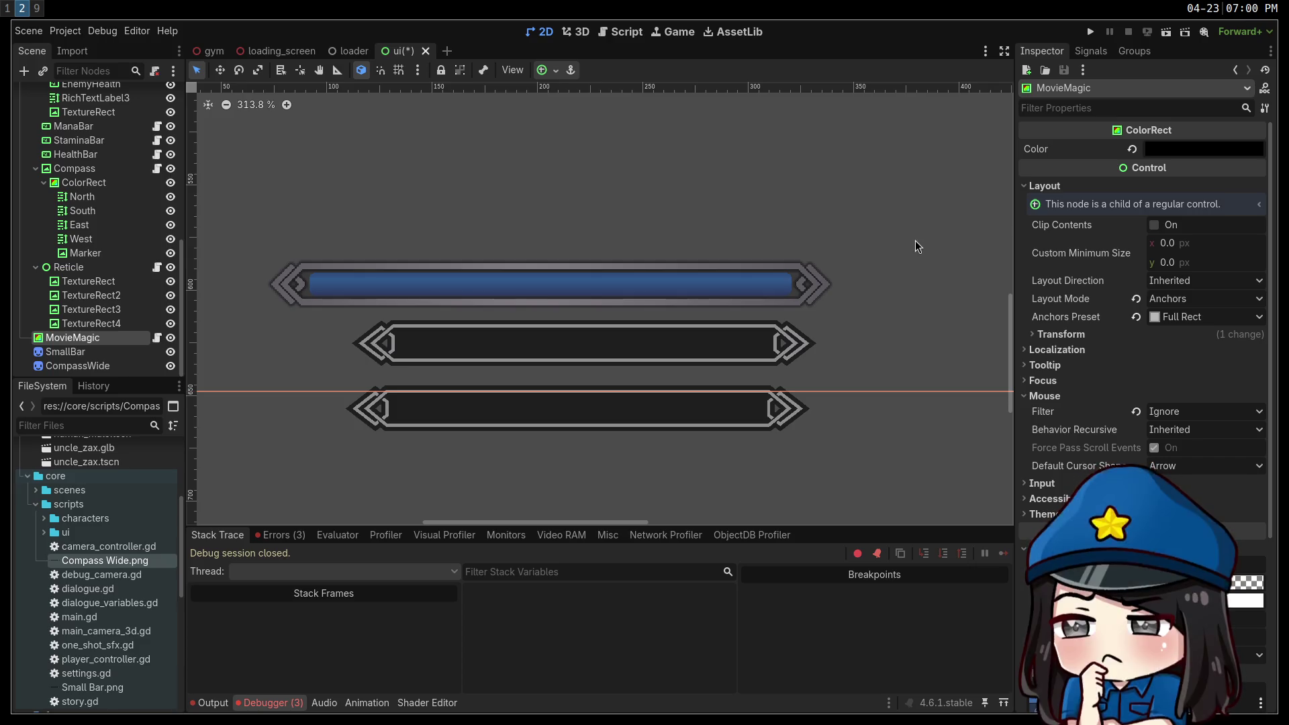
Drop icon.svg into the ui scene as an Icon sprite over the three stacked bars.
{"action": "scroll", "coordinate": [851, 224], "scroll_direction": "down", "scroll_amount": 5}
{"action": "scroll", "coordinate": [678, 296], "scroll_direction": "up", "scroll_amount": 5}
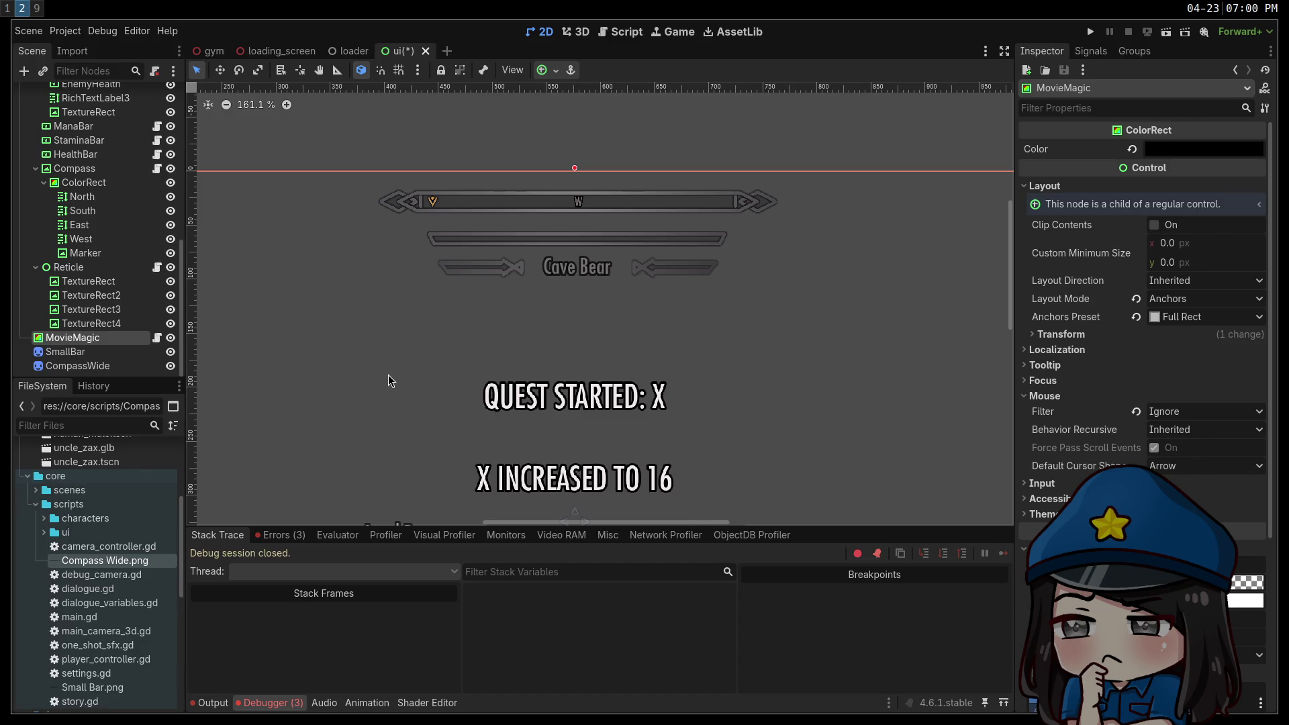
{"action": "scroll", "coordinate": [403, 357], "scroll_direction": "down", "scroll_amount": 10}
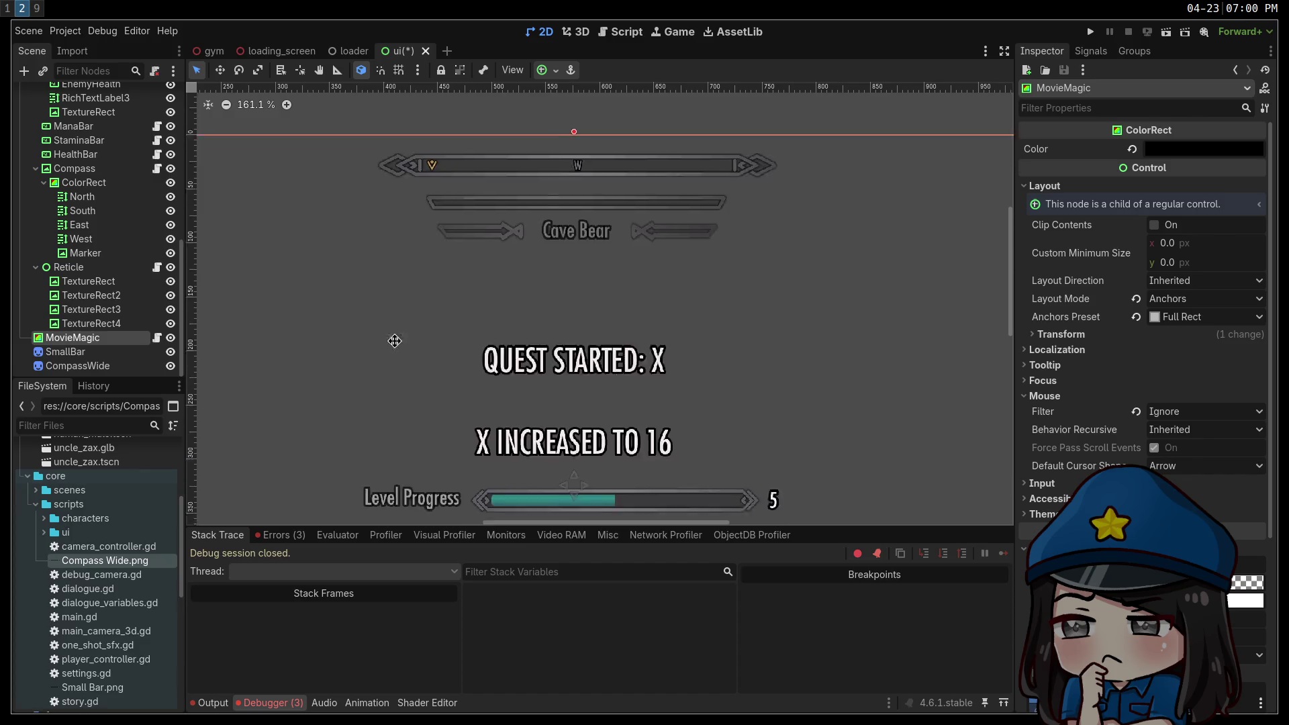
{"action": "scroll", "coordinate": [557, 202], "scroll_direction": "left", "scroll_amount": 6}
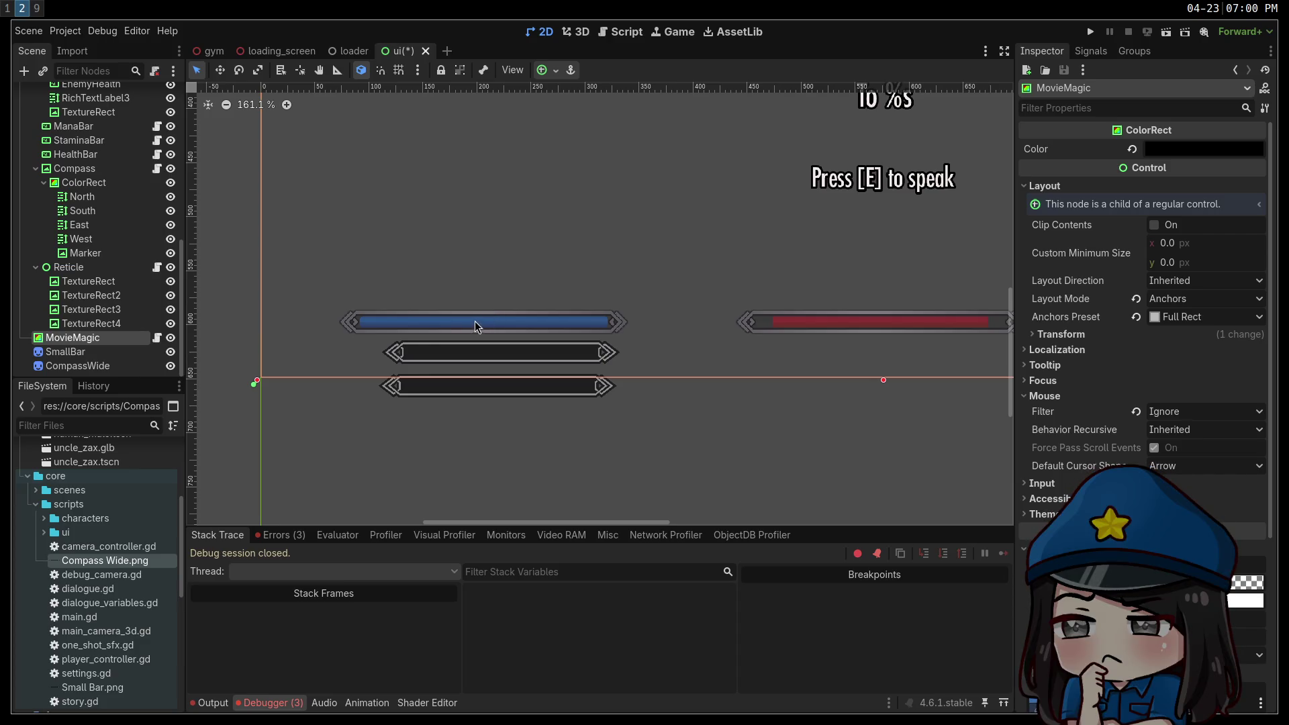
{"action": "scroll", "coordinate": [470, 322], "scroll_direction": "up", "scroll_amount": 5}
{"action": "scroll", "coordinate": [461, 329], "scroll_direction": "up", "scroll_amount": 4}
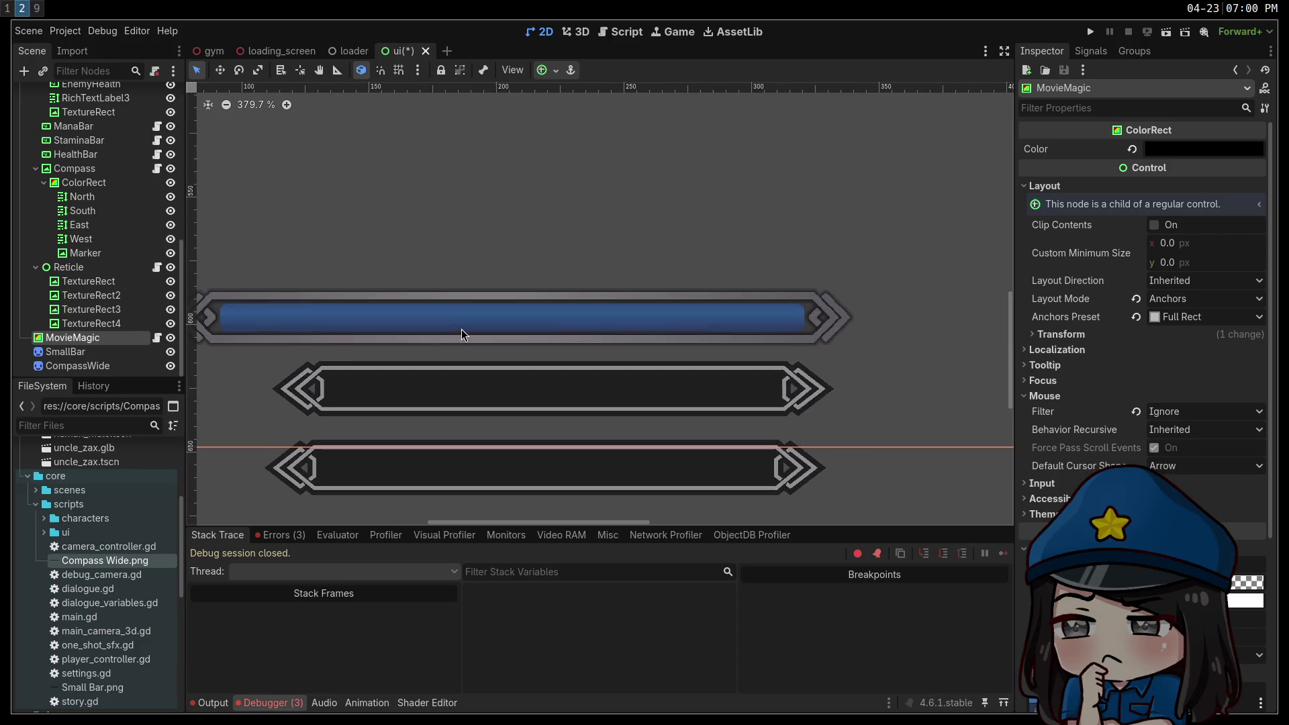
{"action": "scroll", "coordinate": [658, 429], "scroll_direction": "left", "scroll_amount": 5}
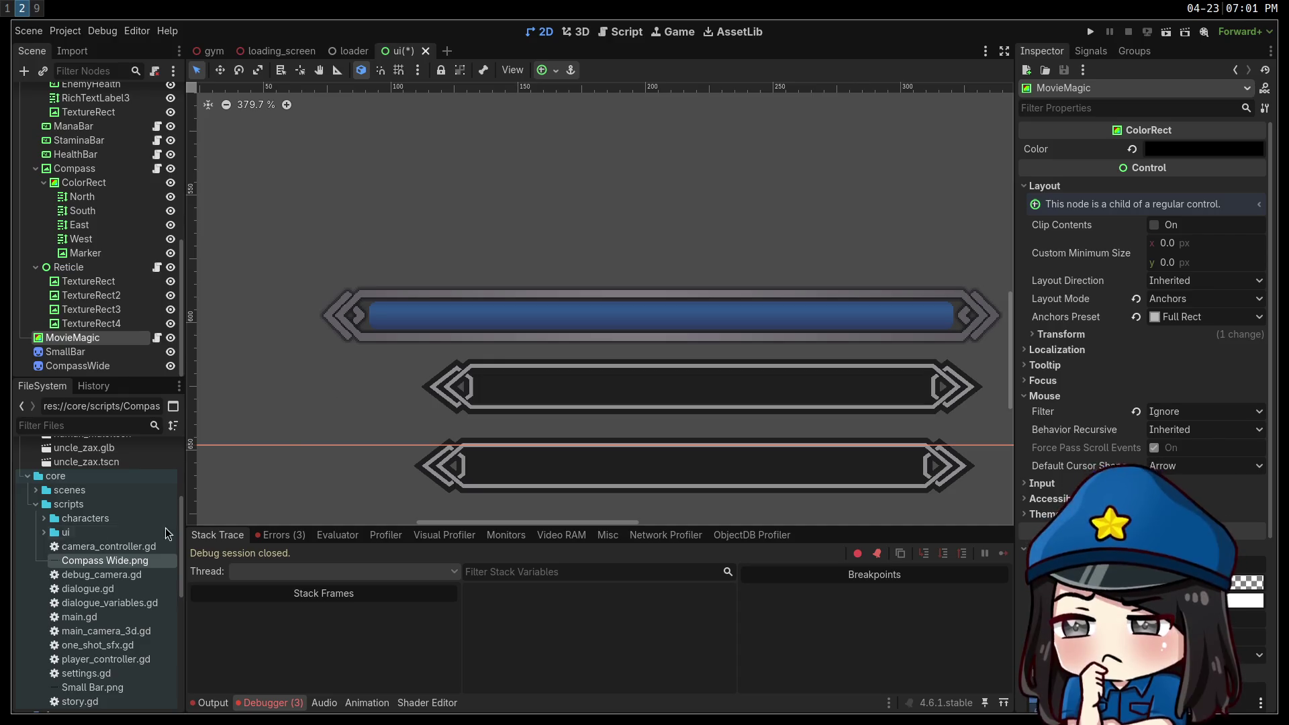
{"action": "scroll", "coordinate": [67, 673], "scroll_direction": "down", "scroll_amount": 10}
{"action": "mouse_move", "coordinate": [67, 673]}
{"action": "left_mouse_down"}
{"action": "mouse_move", "coordinate": [441, 223]}
{"action": "mouse_move", "coordinate": [577, 301]}
{"action": "left_mouse_up"}
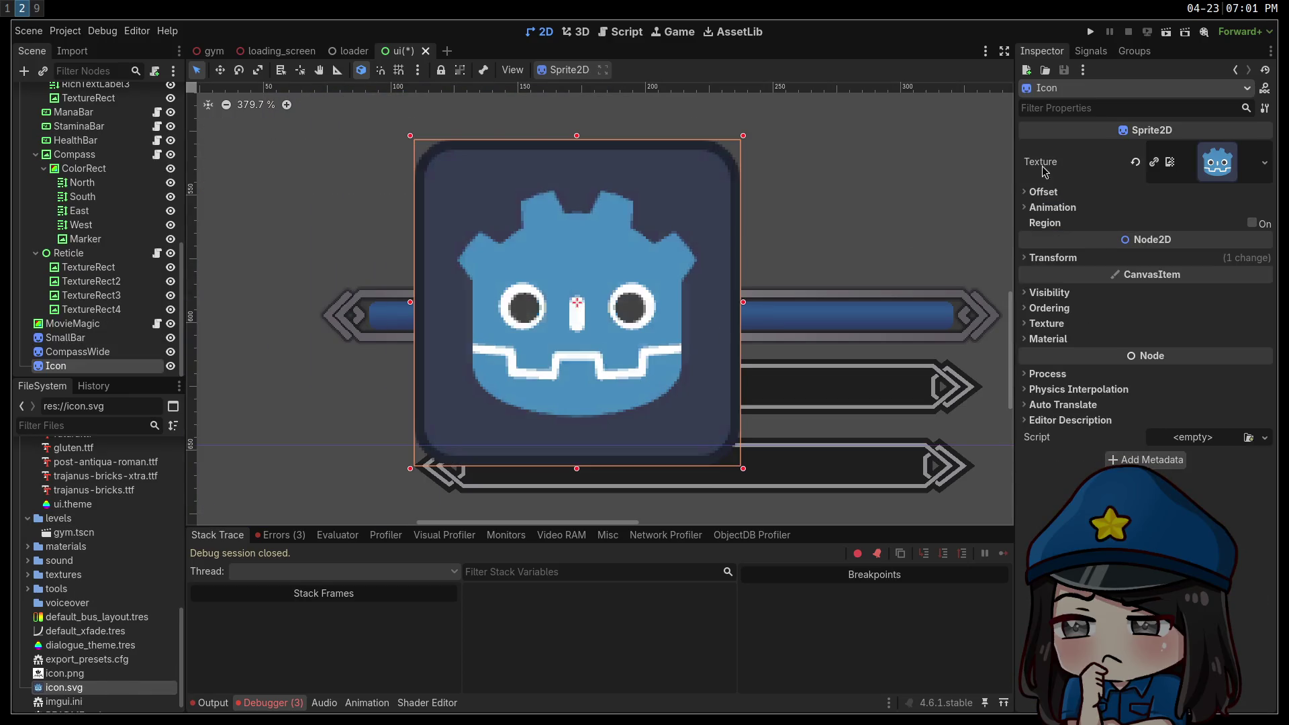
Inspect the Icon texture's size and memory details, keeping the node named Icon.
{"action": "left_click", "coordinate": [1214, 168]}
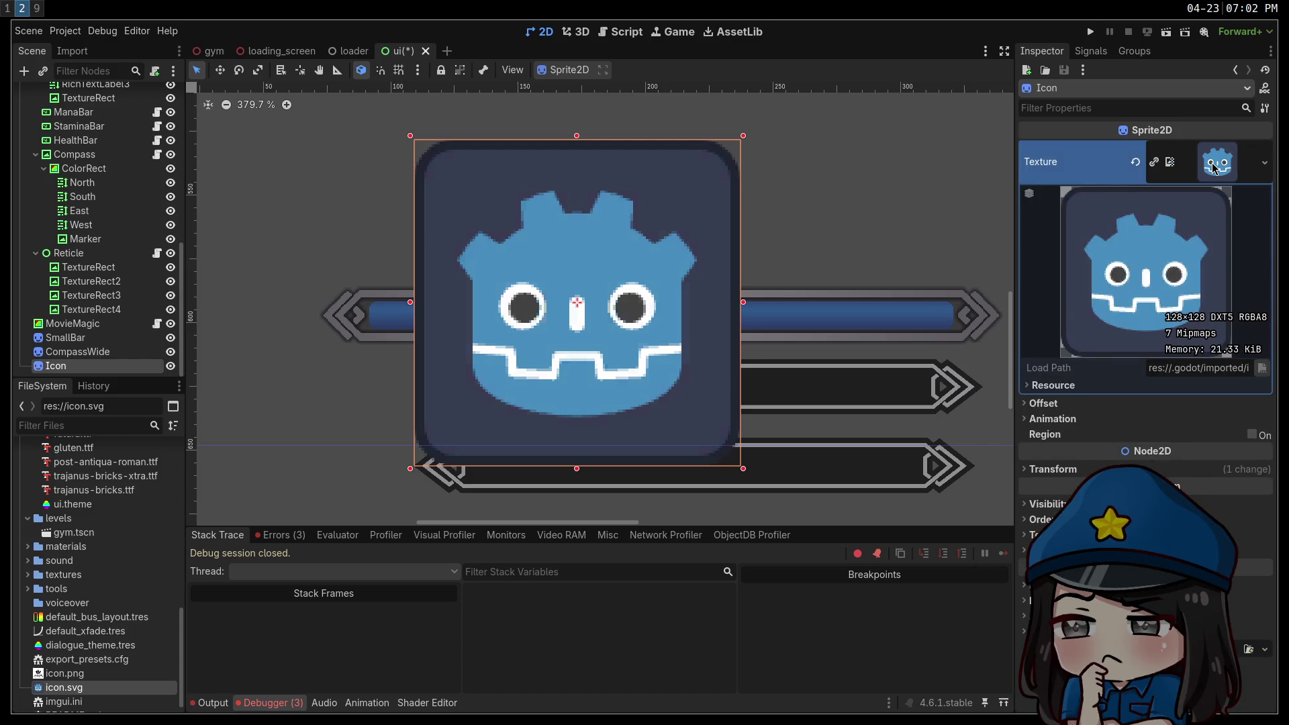
{"action": "left_click", "coordinate": [1214, 167]}
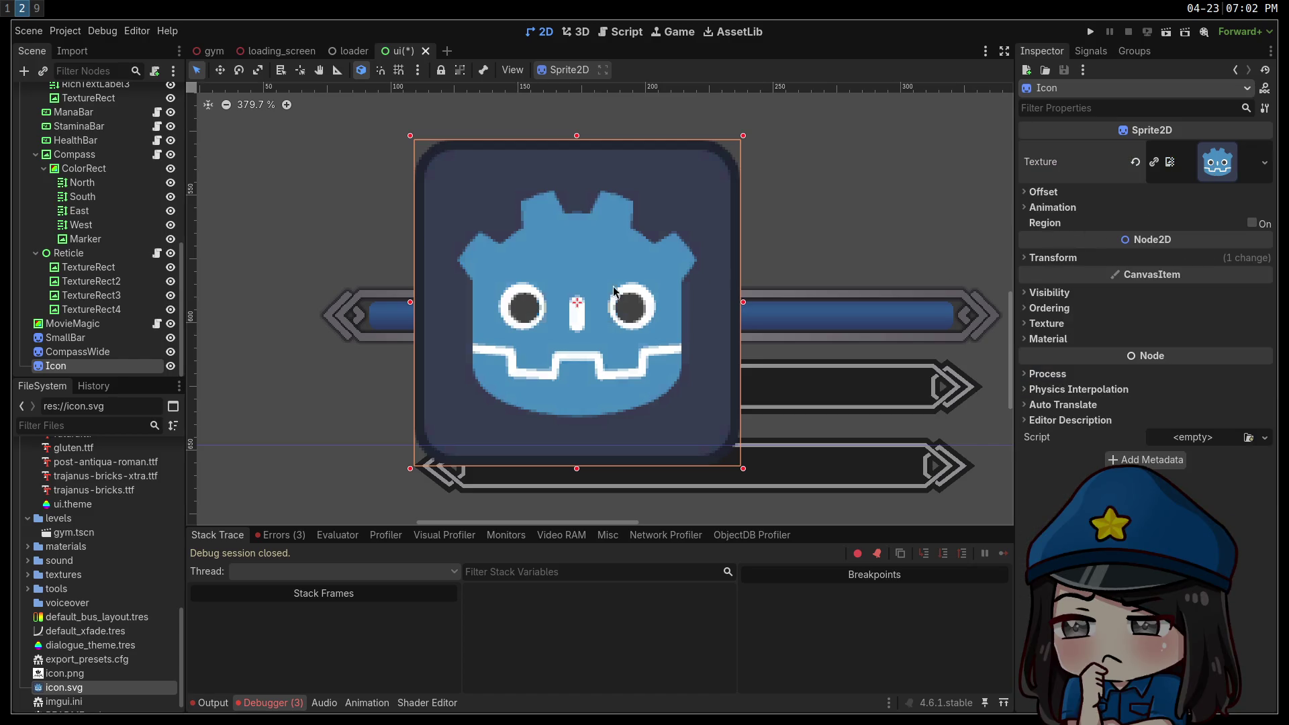
{"action": "right_click", "coordinate": [89, 368]}
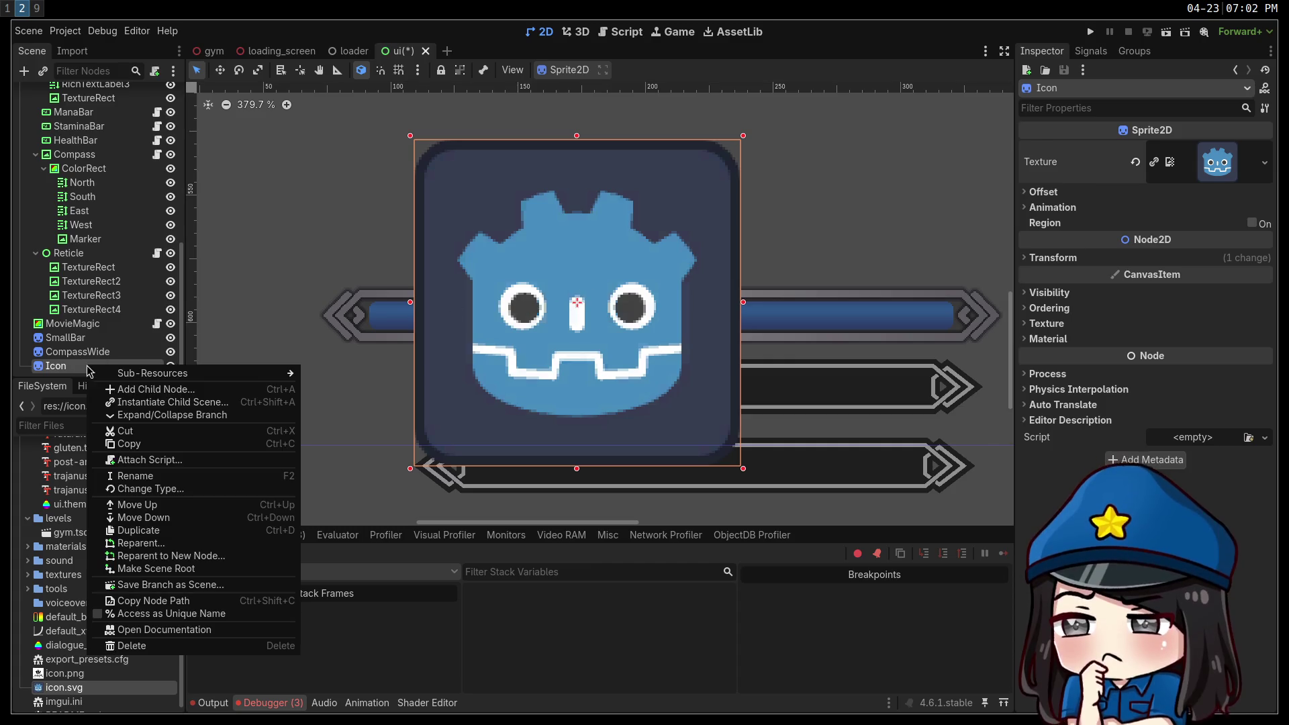
{"action": "key", "text": "F2"}
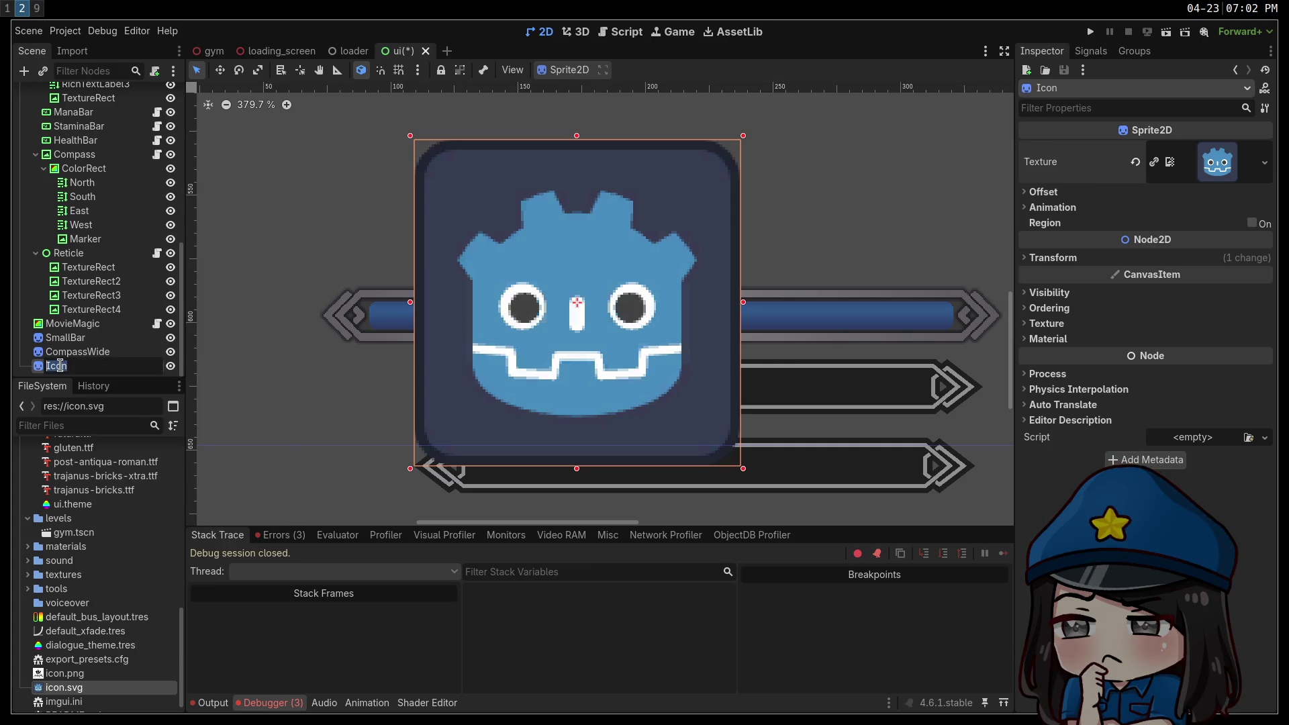
{"action": "key", "text": "Return"}
{"action": "left_click", "coordinate": [119, 352]}
{"action": "left_click", "coordinate": [111, 366]}
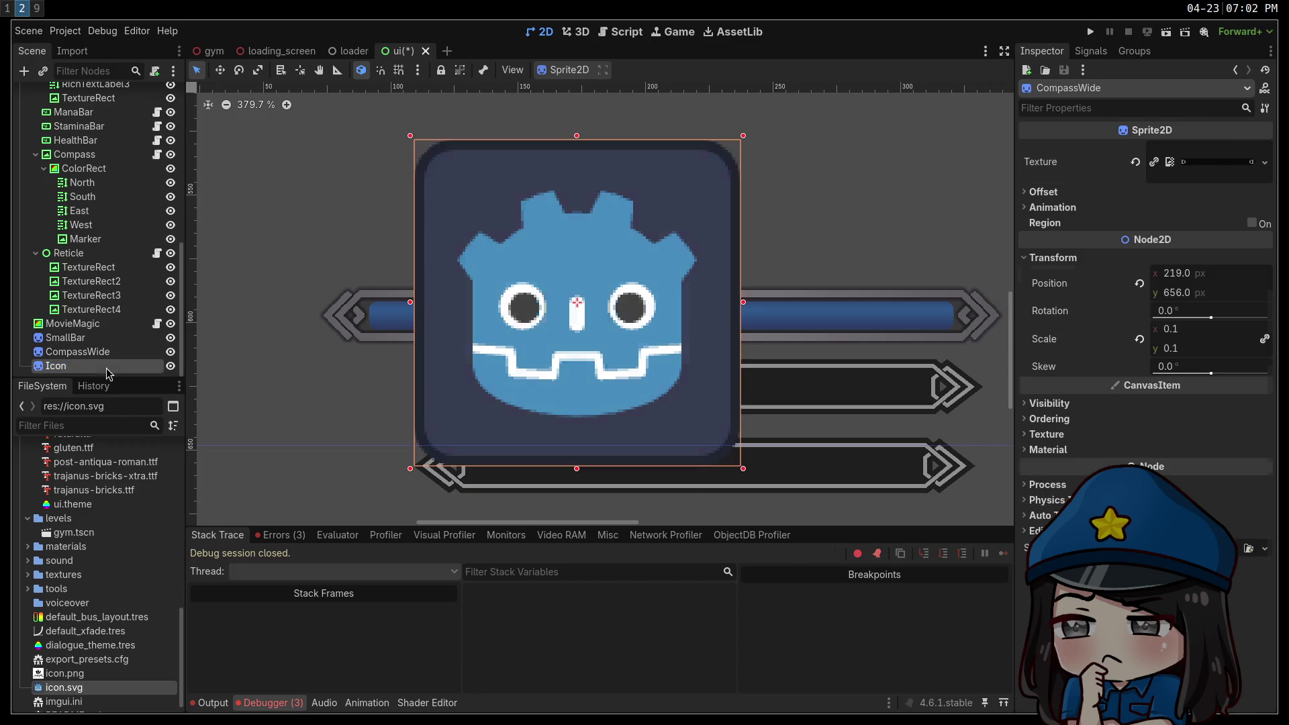
{"action": "left_click", "coordinate": [1211, 163]}
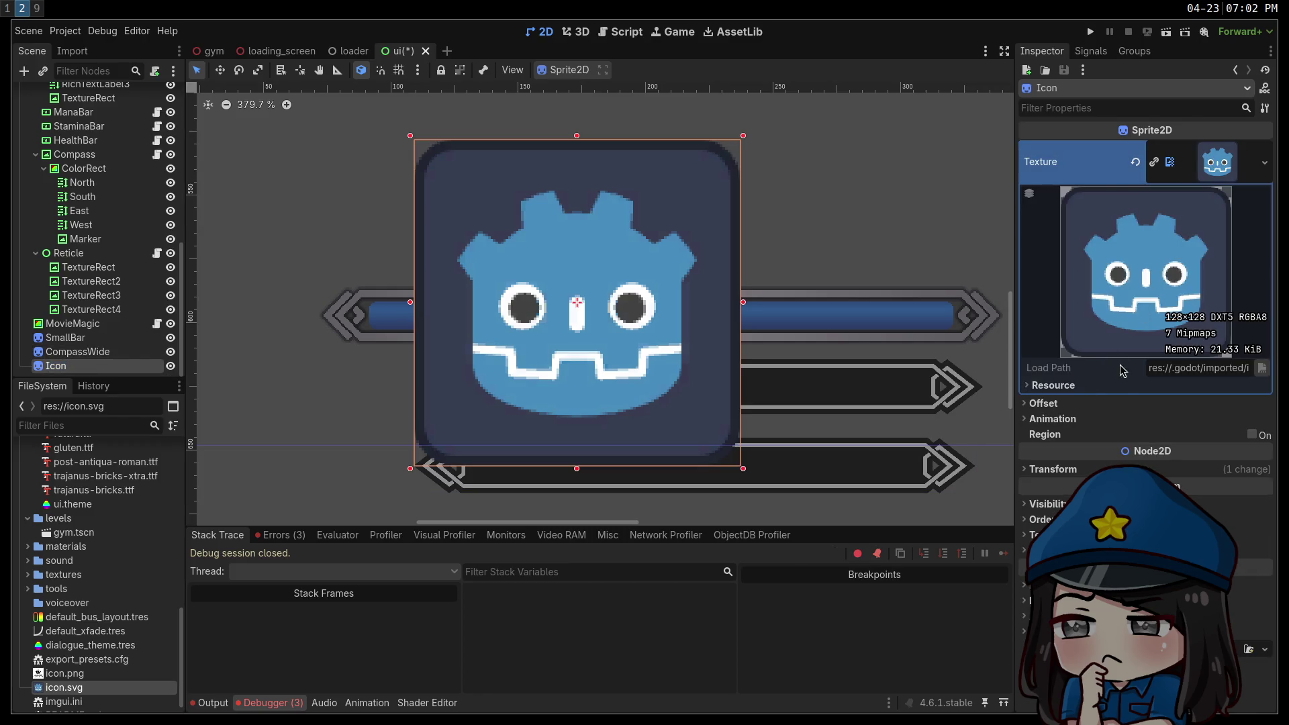
Reimport icon.svg with Lossless compression mode.
{"action": "left_click", "coordinate": [71, 51]}
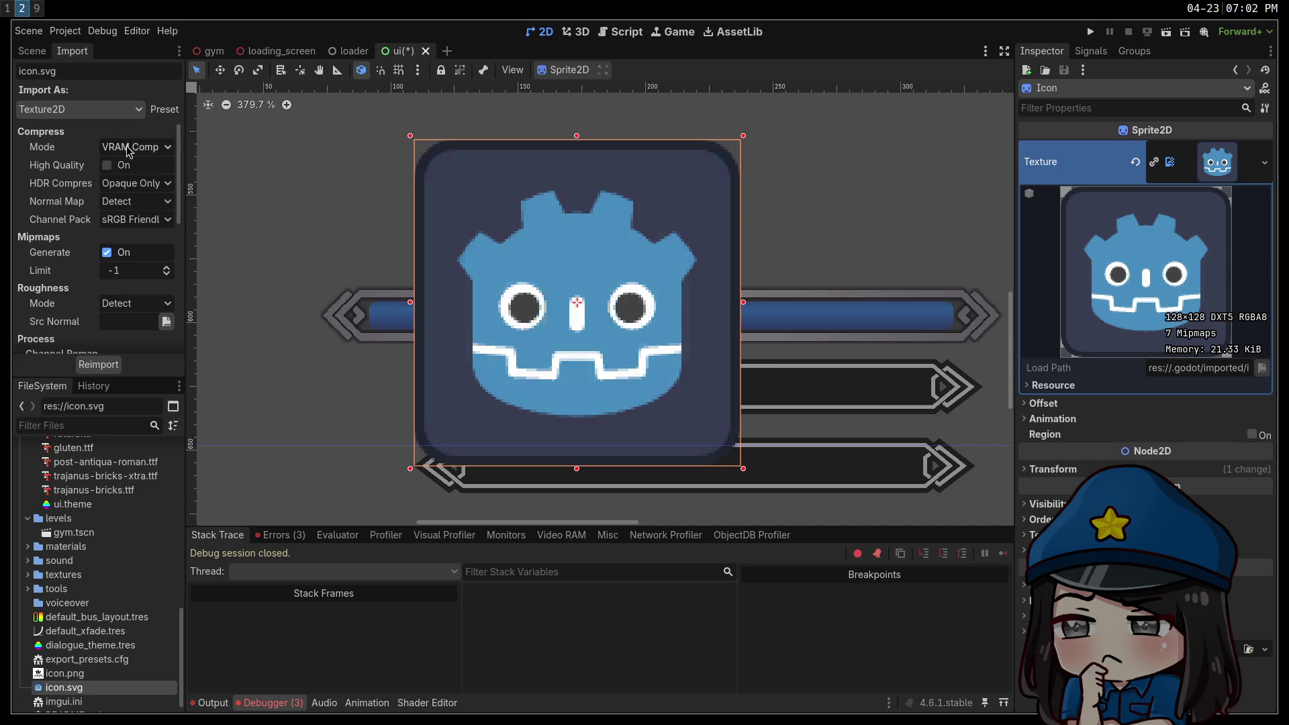
{"action": "left_click", "coordinate": [65, 673]}
{"action": "left_click", "coordinate": [65, 687]}
{"action": "left_click", "coordinate": [137, 148]}
{"action": "left_click", "coordinate": [134, 163]}
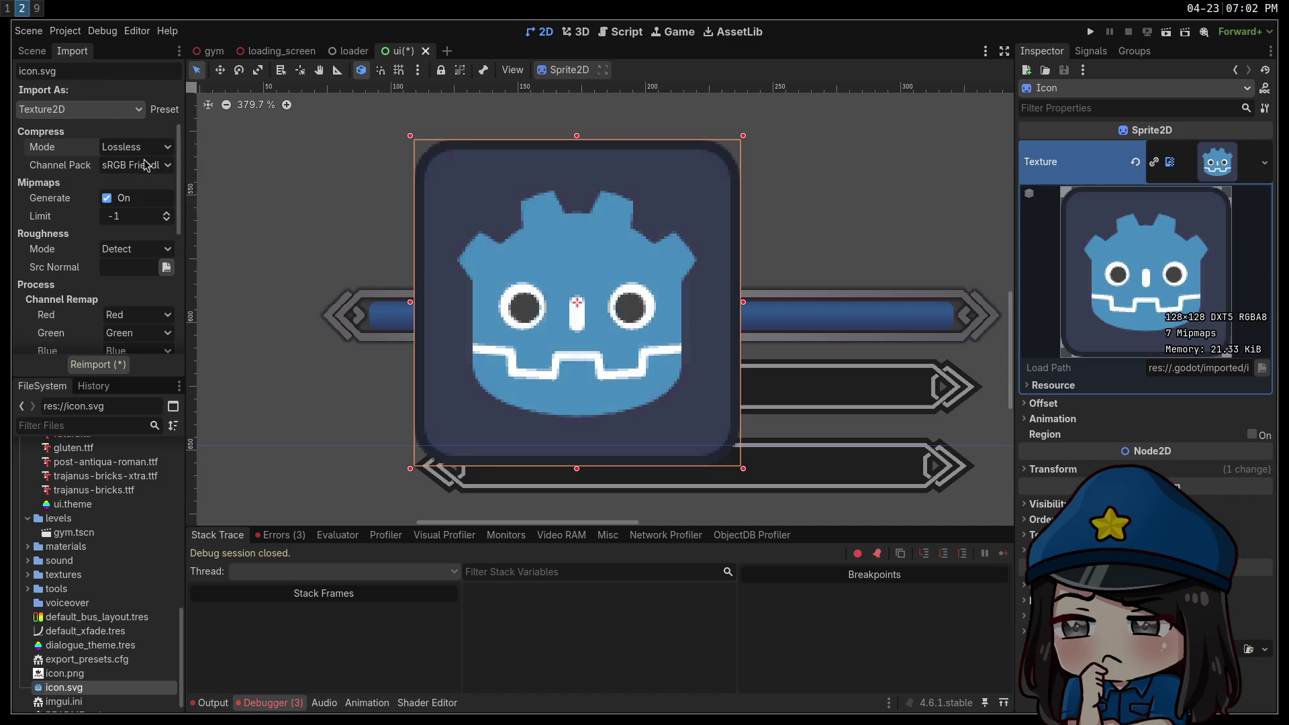
{"action": "left_click", "coordinate": [94, 366]}
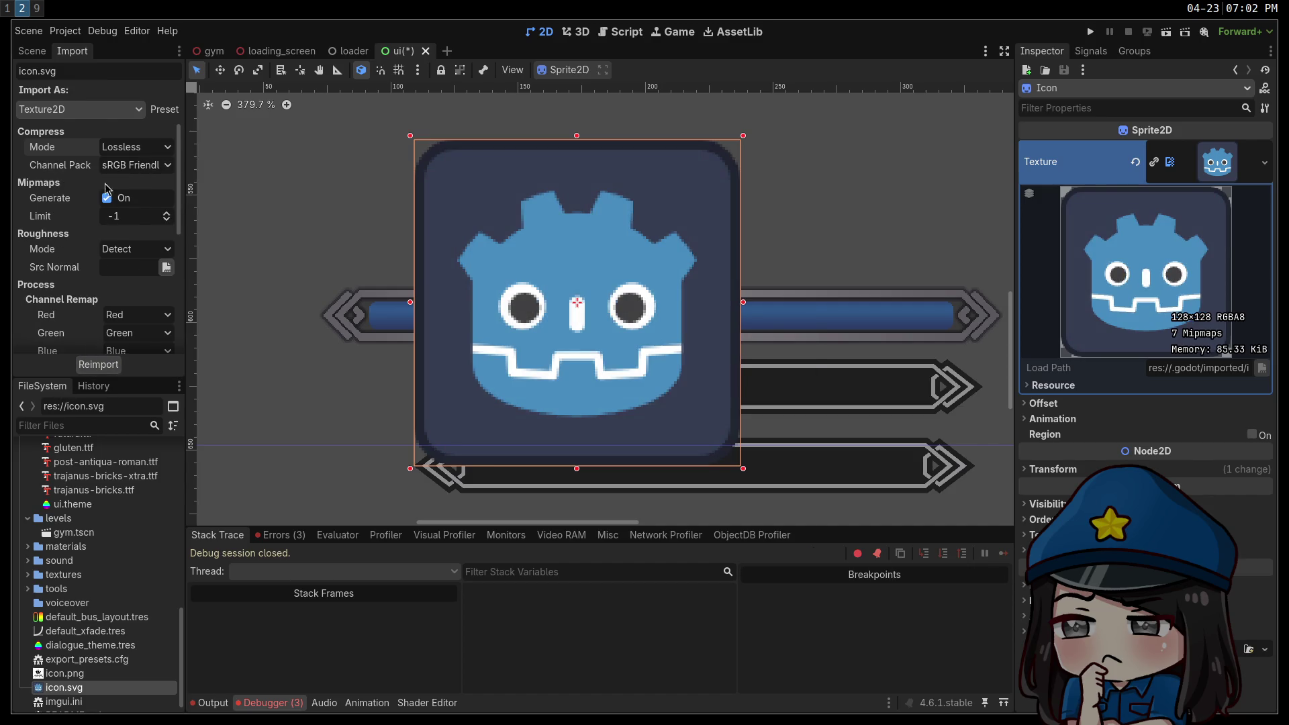
Keep Lossless compression and reimport icon.svg at SVG scale 2.0 for a 256×256 texture.
{"action": "left_click", "coordinate": [134, 147]}
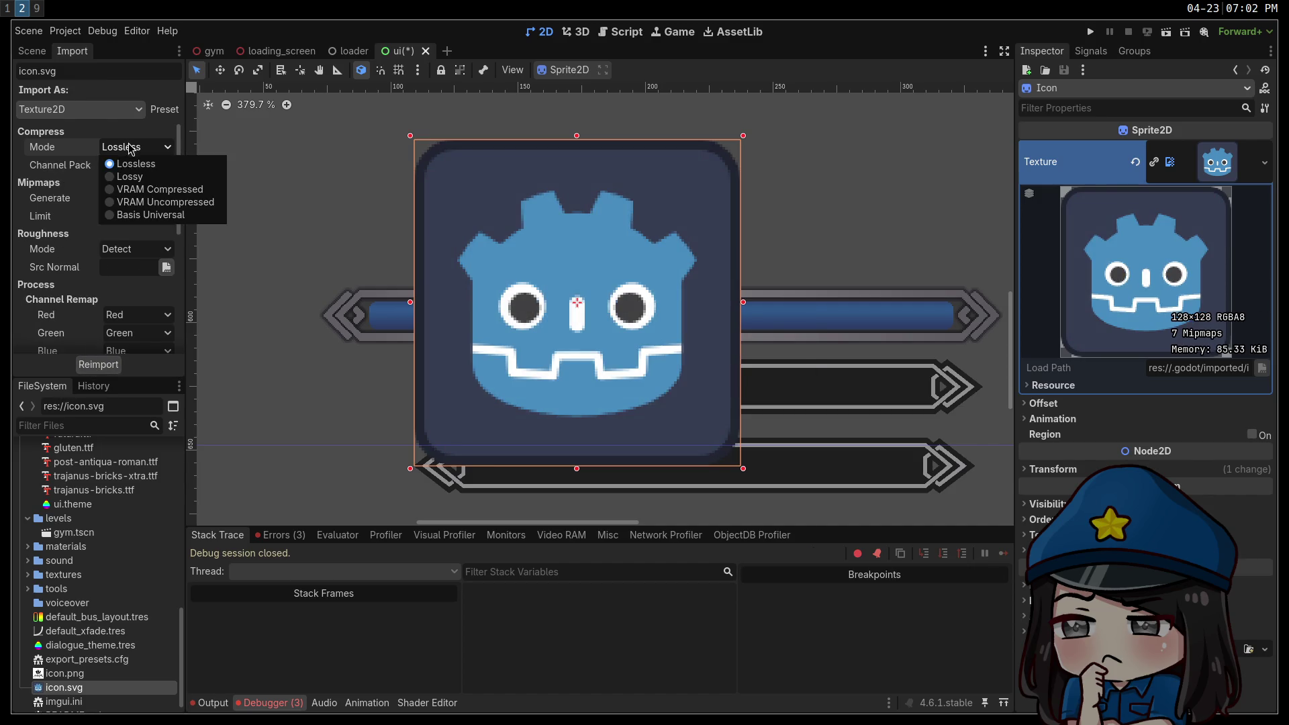
{"action": "left_click", "coordinate": [44, 238]}
{"action": "scroll", "coordinate": [45, 239], "scroll_direction": "down", "scroll_amount": 5}
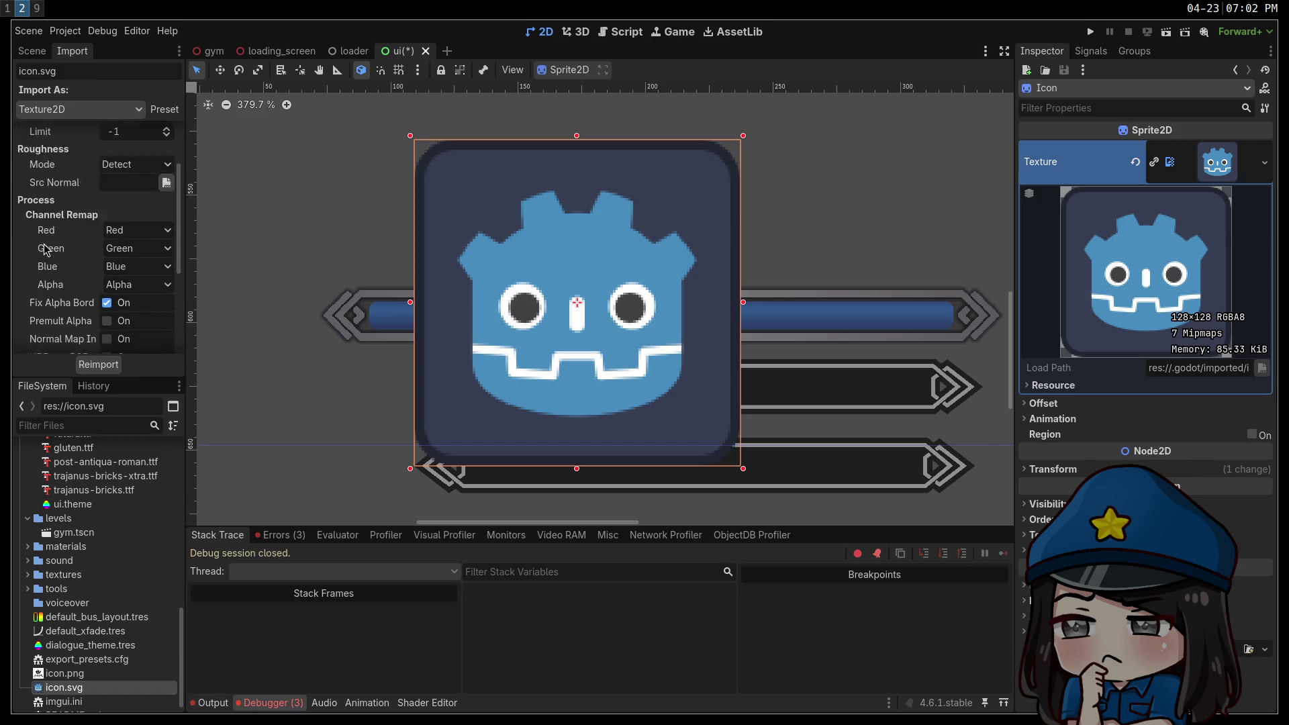
{"action": "left_click", "coordinate": [107, 299]}
{"action": "type", "text": "2"}
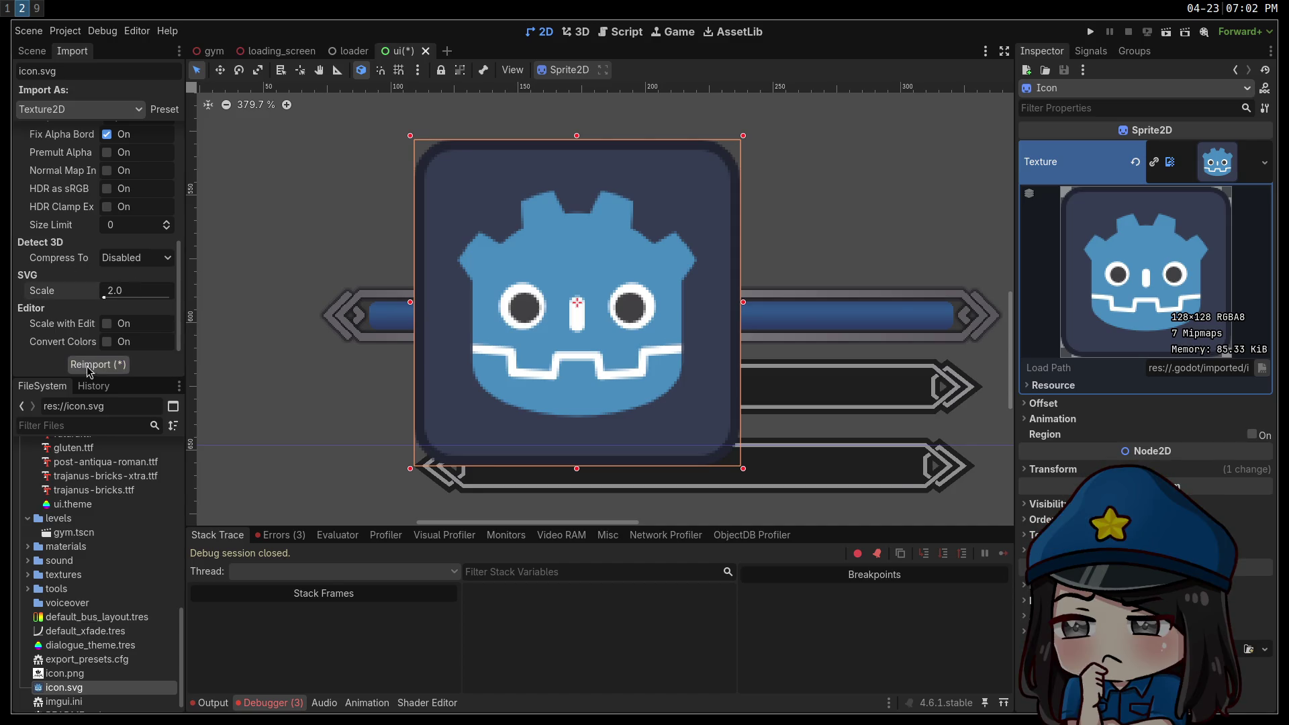
{"action": "left_click", "coordinate": [88, 367]}
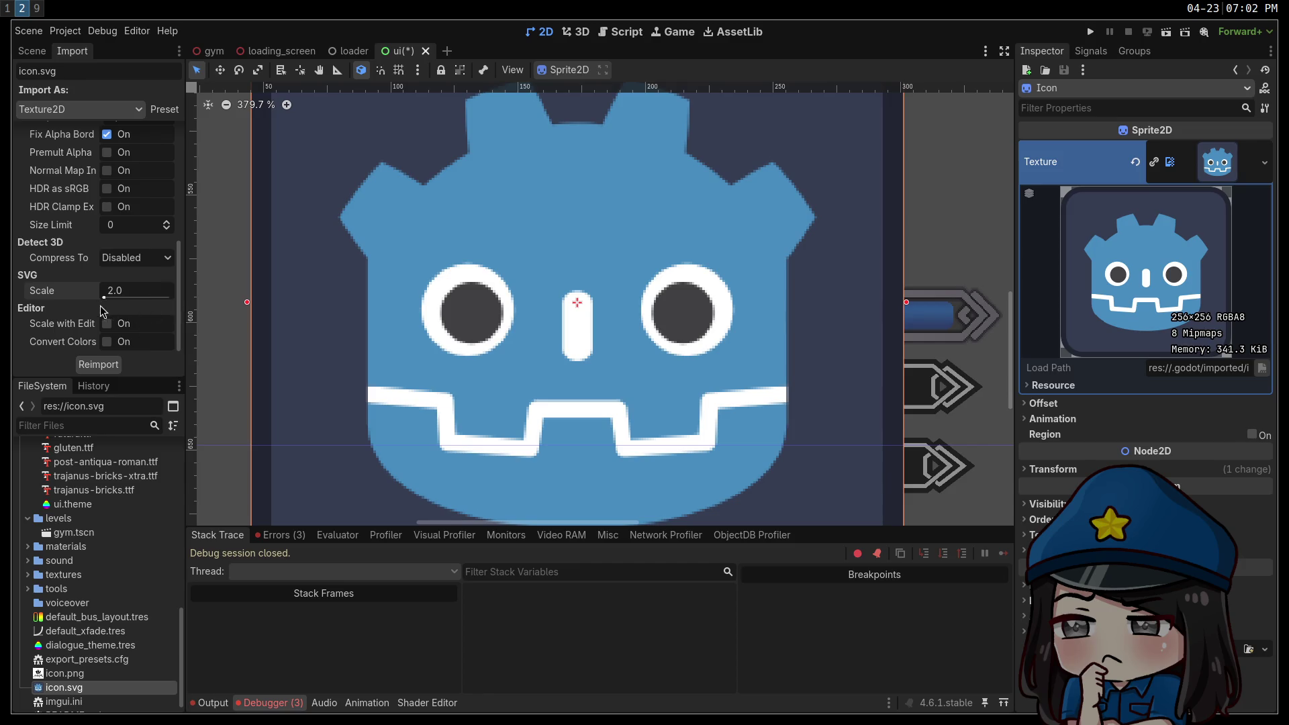
{"action": "mouse_move", "coordinate": [71, 329]}
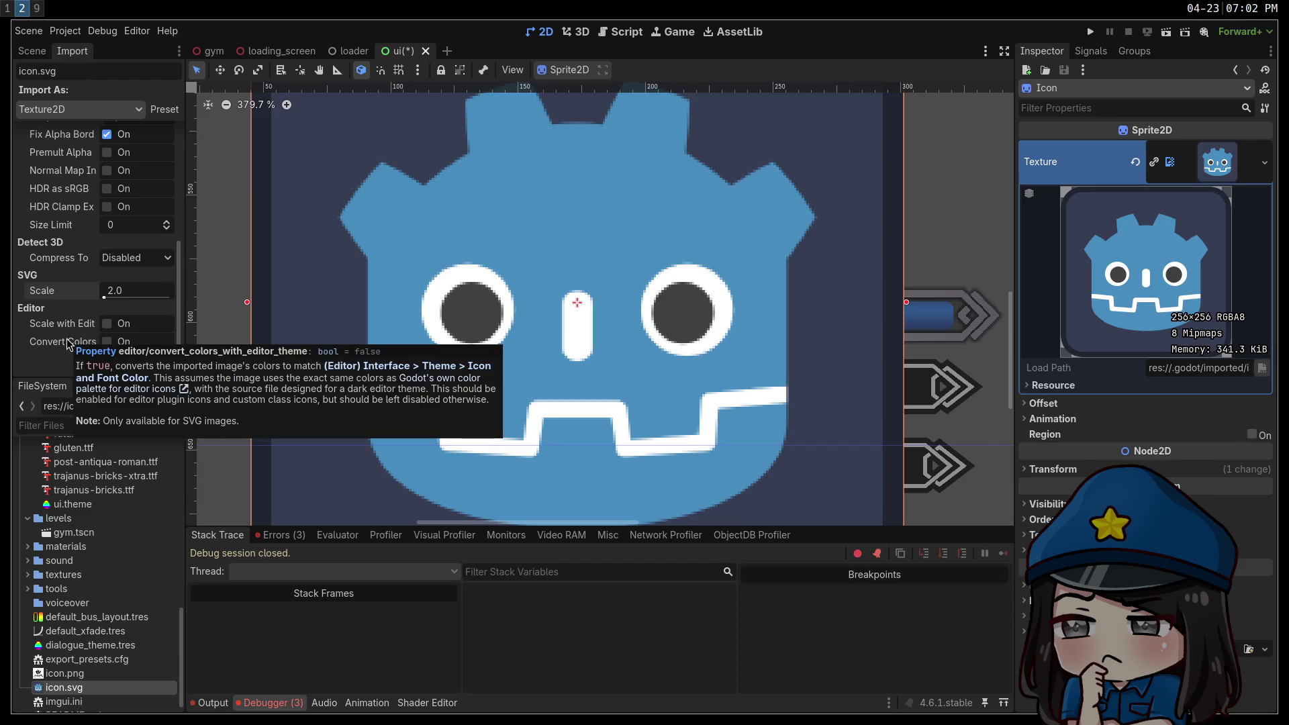
Reimport icon.svg at SVG scale 4.0 for a 512×512 texture.
{"action": "left_click", "coordinate": [137, 298]}
{"action": "type", "text": "4"}
{"action": "left_click", "coordinate": [98, 364]}
{"action": "scroll", "coordinate": [431, 267], "scroll_direction": "down", "scroll_amount": 5}
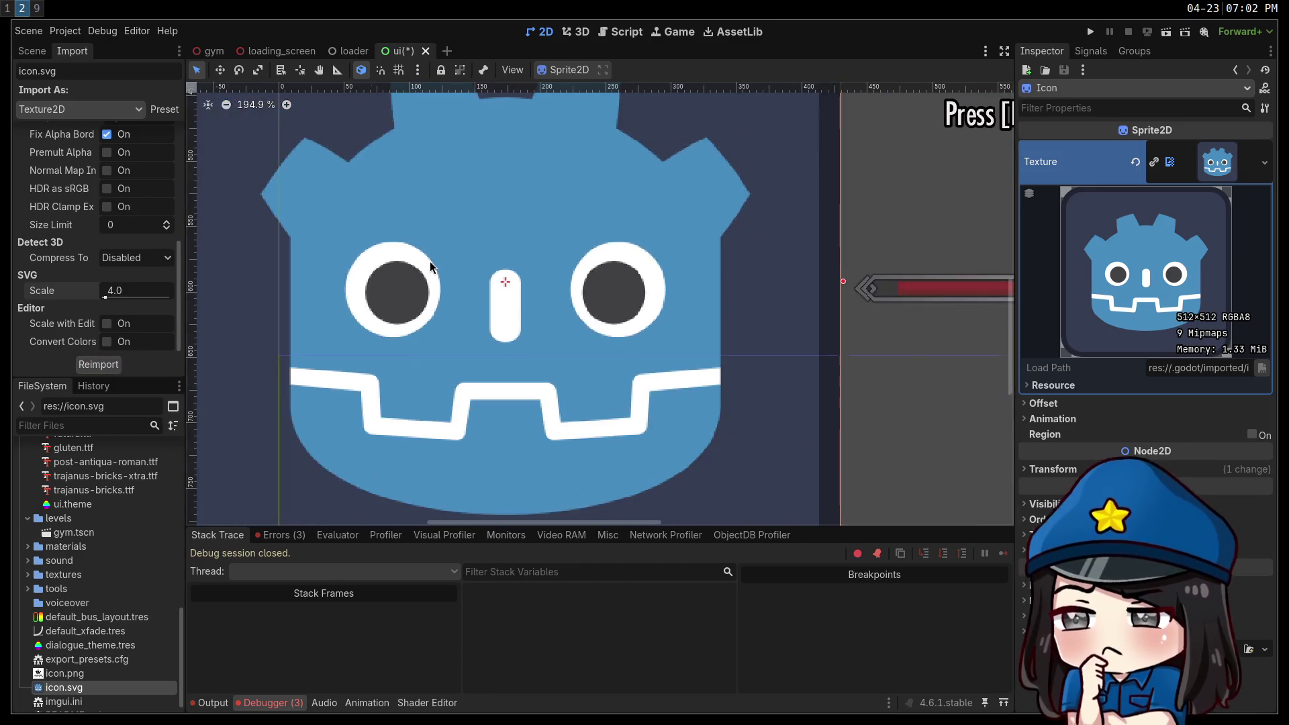
{"action": "scroll", "coordinate": [430, 266], "scroll_direction": "down", "scroll_amount": 6}
Shrink the Icon sprite on the canvas and return the view to 100% zoom.
{"action": "mouse_move", "coordinate": [323, 134]}
{"action": "left_mouse_down"}
{"action": "mouse_move", "coordinate": [450, 243]}
{"action": "mouse_move", "coordinate": [520, 363]}
{"action": "mouse_move", "coordinate": [509, 328]}
{"action": "mouse_move", "coordinate": [556, 363]}
{"action": "left_mouse_up"}
{"action": "scroll", "coordinate": [565, 386], "scroll_direction": "up", "scroll_amount": 10}
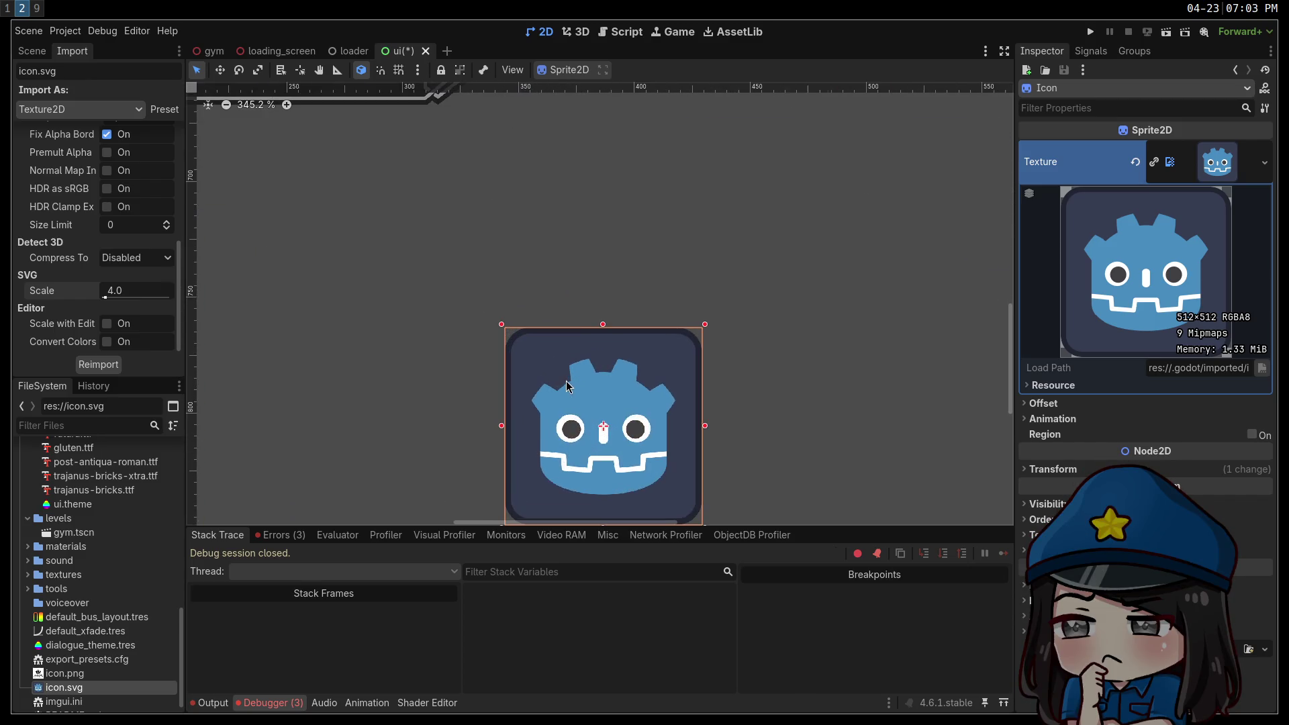
{"action": "scroll", "coordinate": [569, 407], "scroll_direction": "up", "scroll_amount": 2}
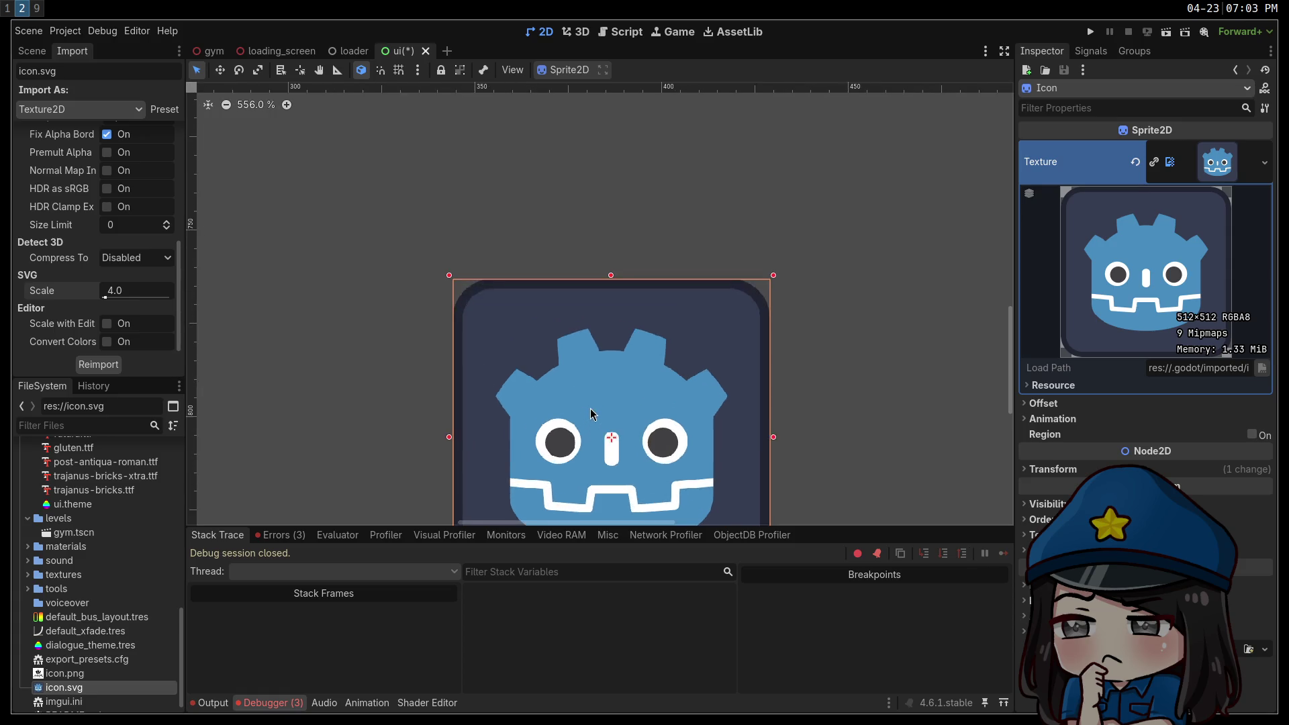
{"action": "scroll", "coordinate": [368, 278], "scroll_direction": "up", "scroll_amount": 2}
{"action": "scroll", "coordinate": [458, 284], "scroll_direction": "up", "scroll_amount": 1}
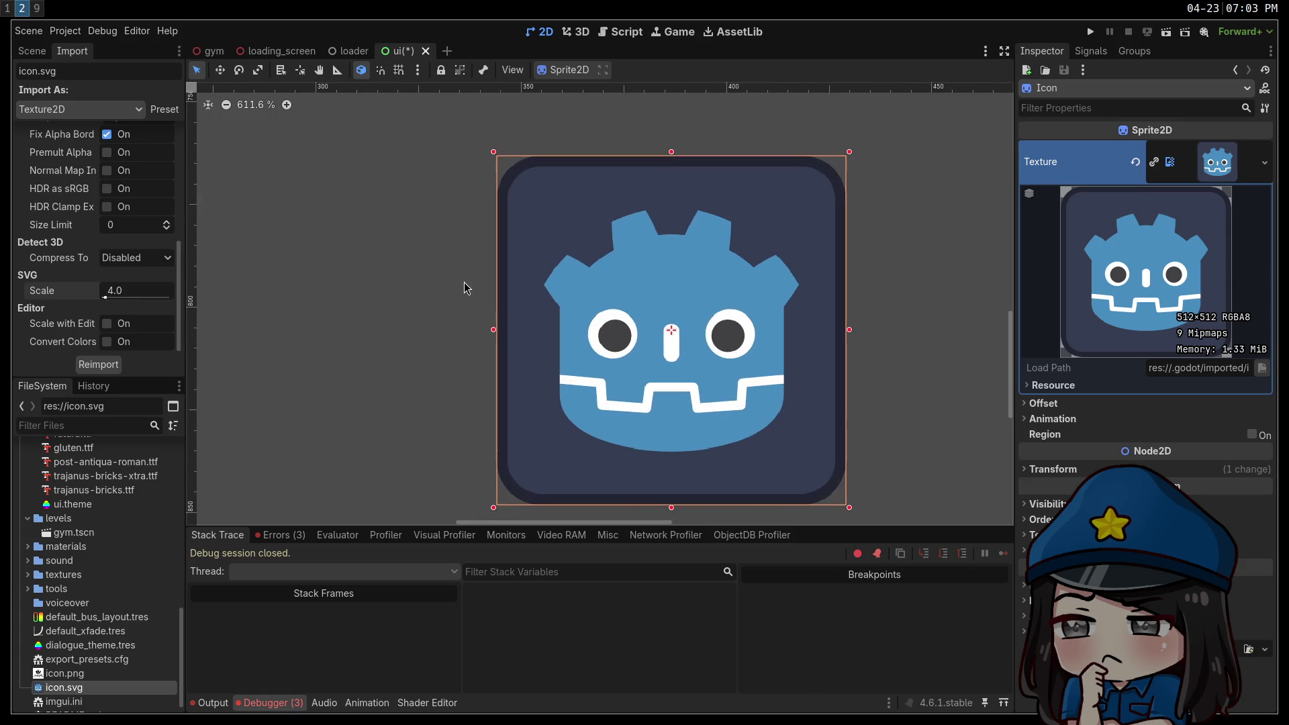
{"action": "scroll", "coordinate": [459, 288], "scroll_direction": "up", "scroll_amount": 1}
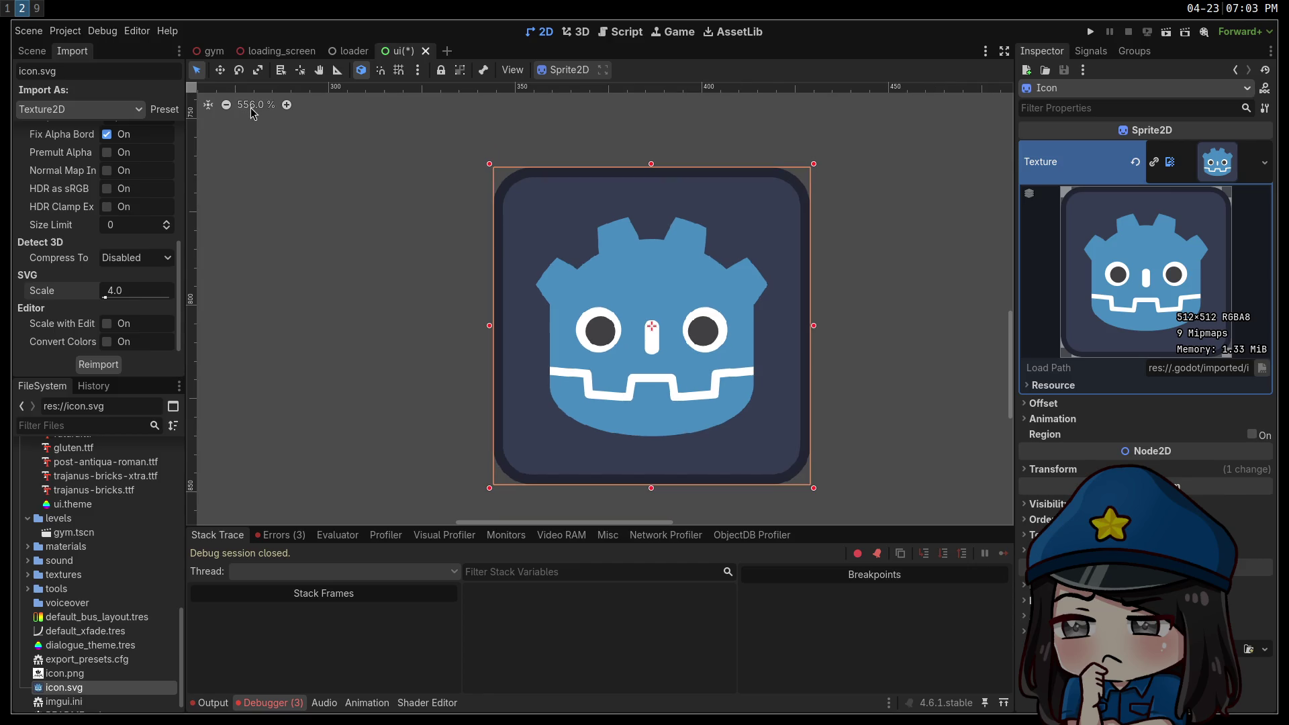
{"action": "left_click", "coordinate": [253, 106]}
{"action": "left_click", "coordinate": [488, 295]}
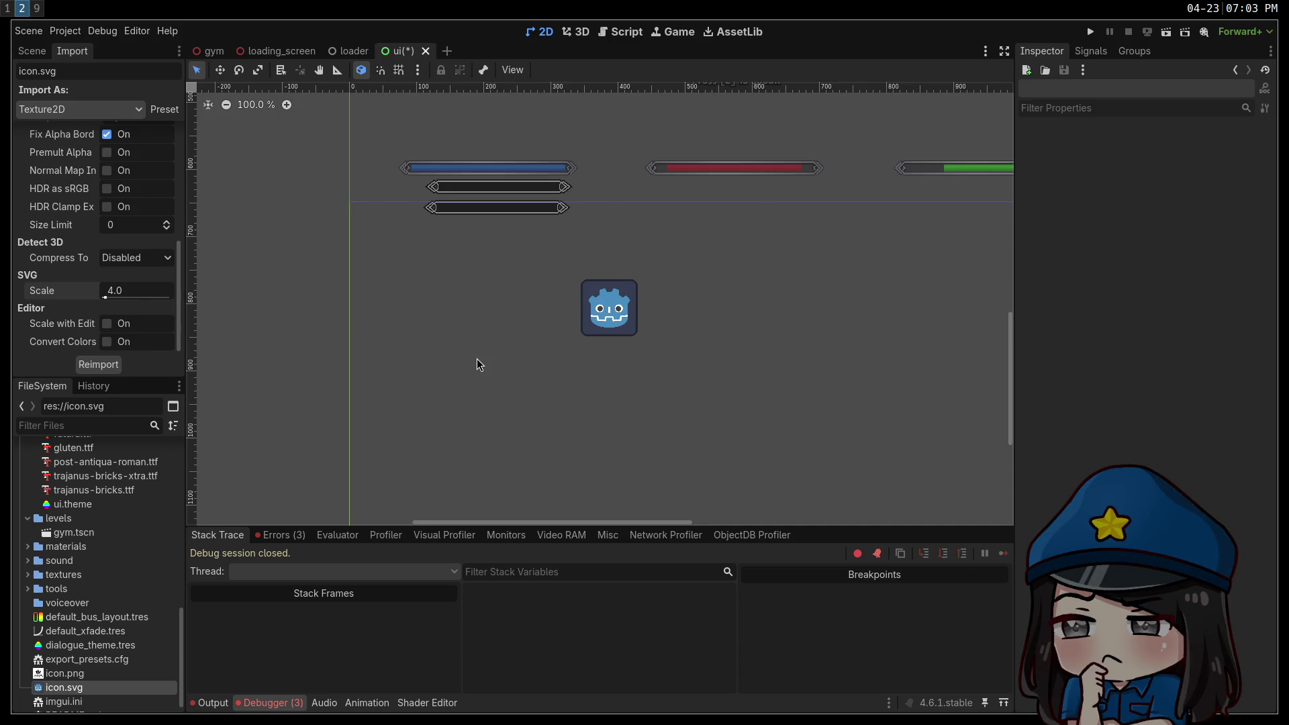
{"action": "left_click", "coordinate": [151, 291]}
Reimport icon.svg at SVG scale 1.0 and reset the Icon sprite to full scale.
{"action": "type", "text": "1"}
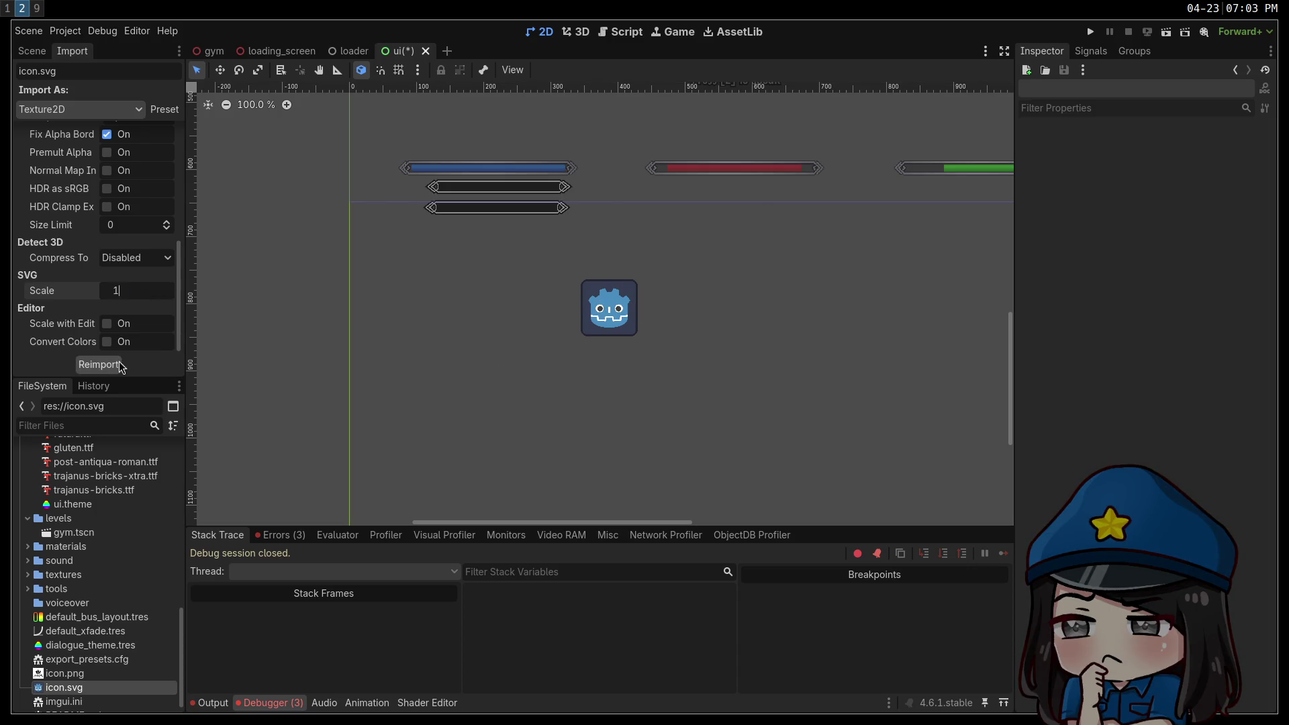
{"action": "left_click", "coordinate": [111, 368]}
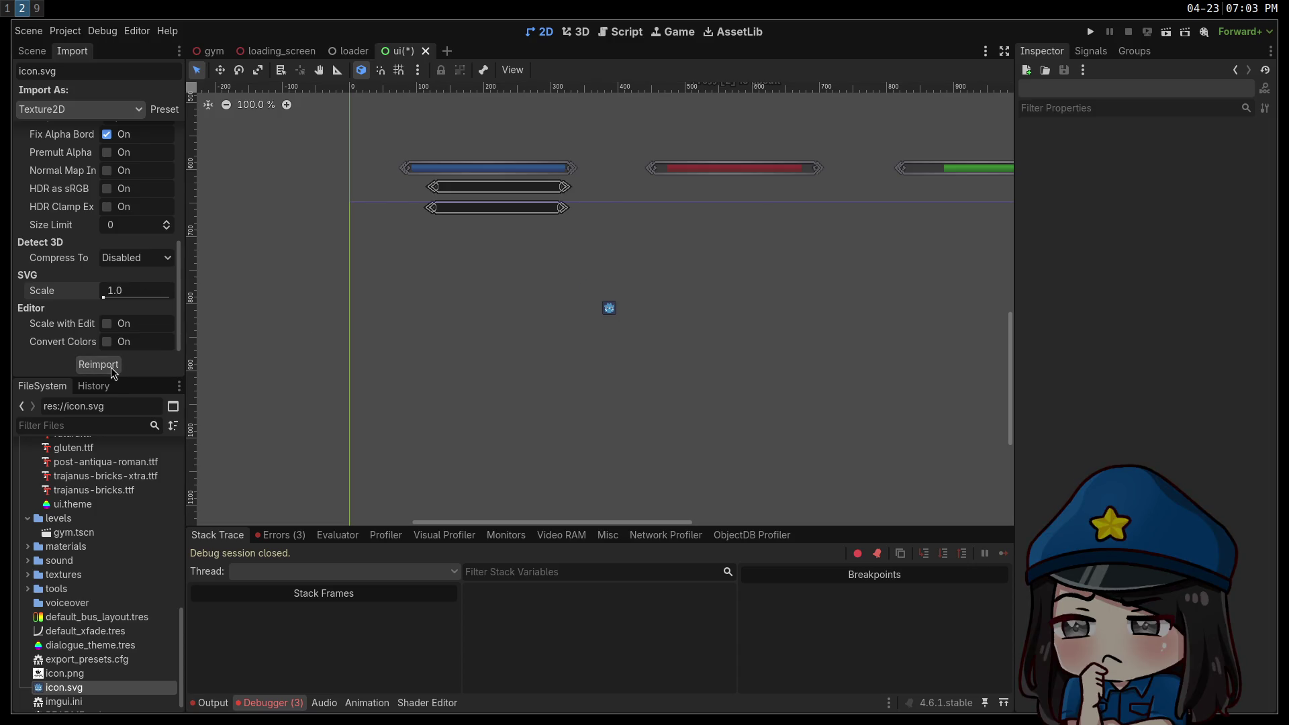
{"action": "left_click", "coordinate": [611, 311]}
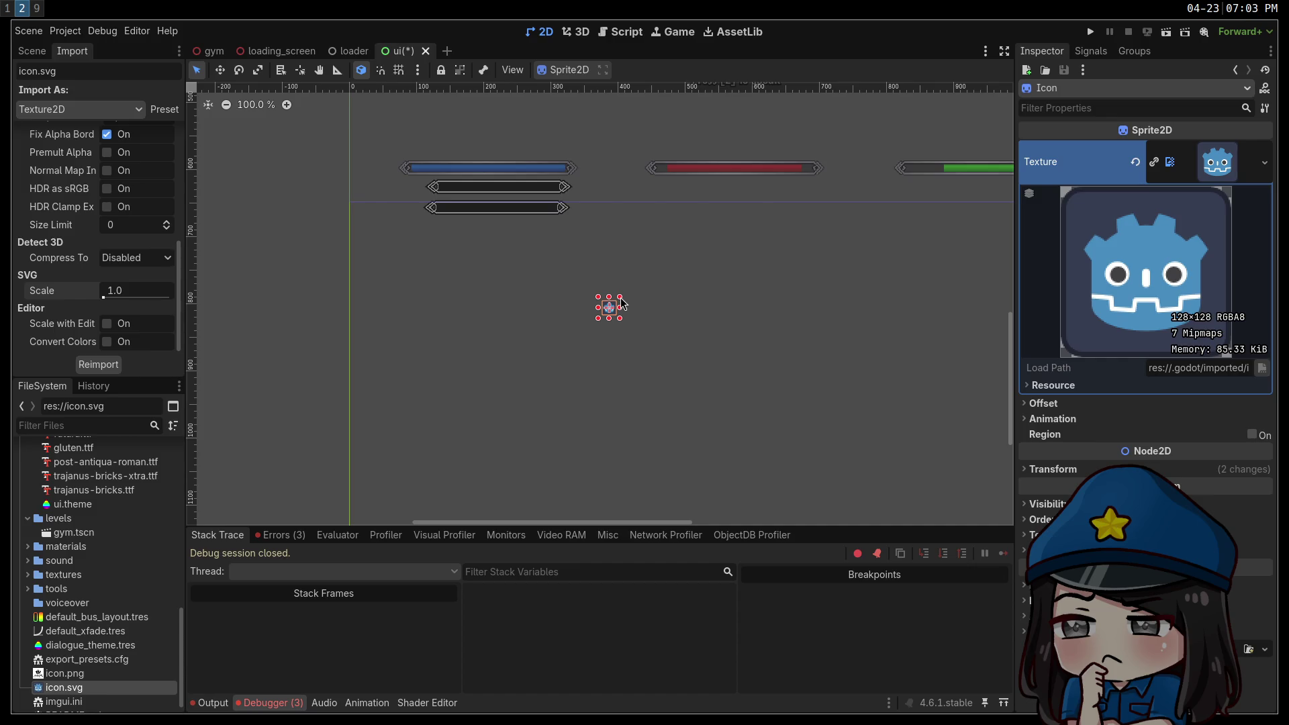
{"action": "left_click", "coordinate": [1053, 469]}
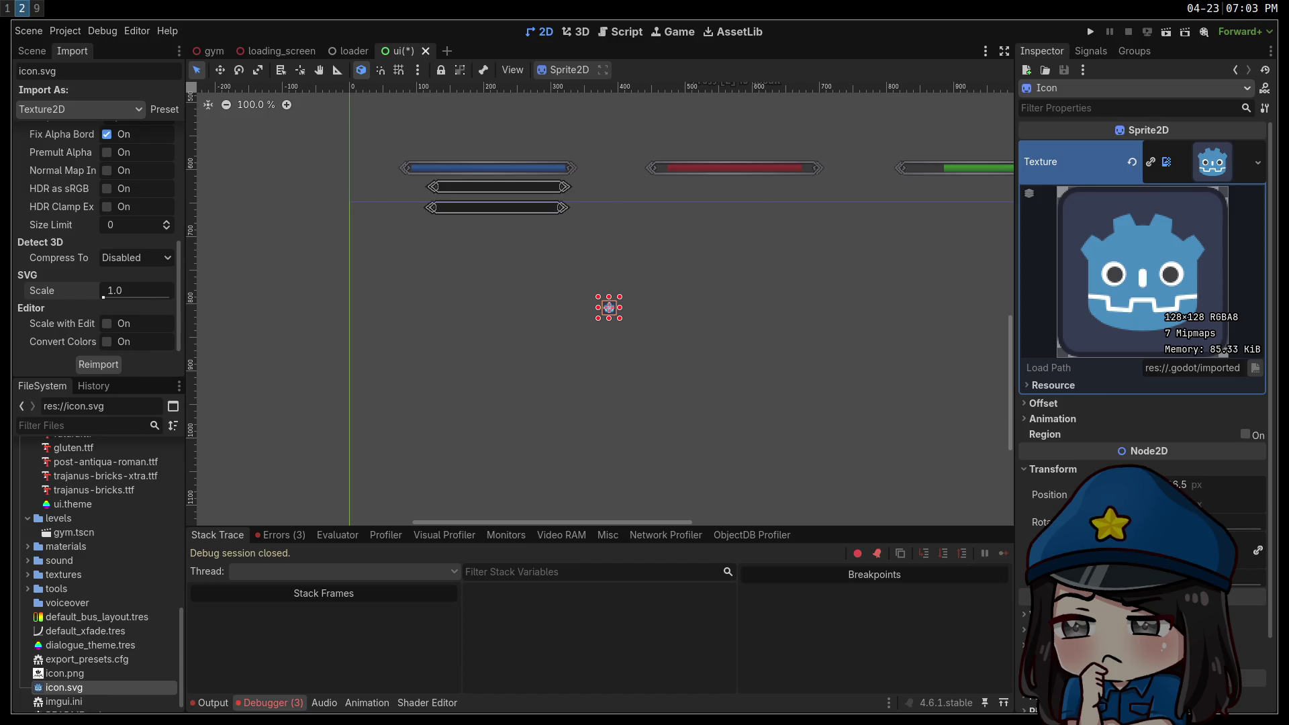
{"action": "left_click", "coordinate": [633, 420]}
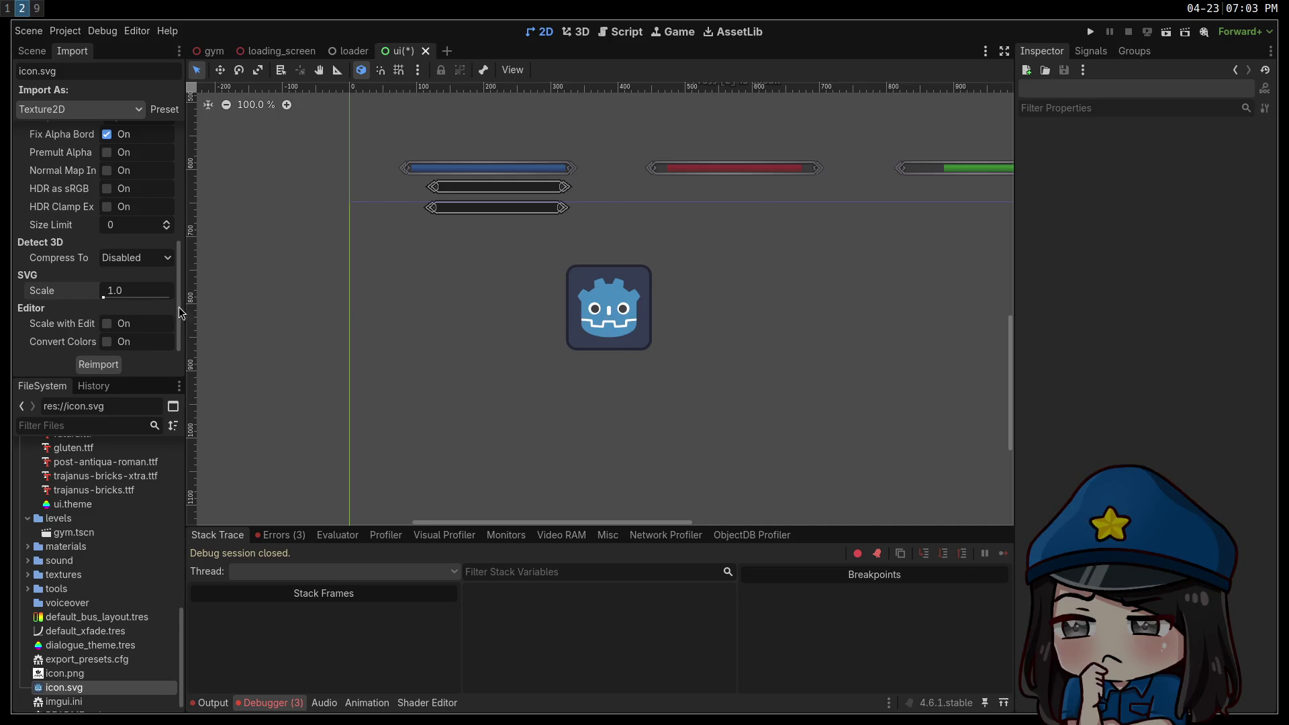
Reimport icon.svg back at SVG scale 4.0 and reselect the Icon sprite.
{"action": "left_click", "coordinate": [136, 300]}
{"action": "type", "text": "4"}
{"action": "left_click", "coordinate": [113, 365]}
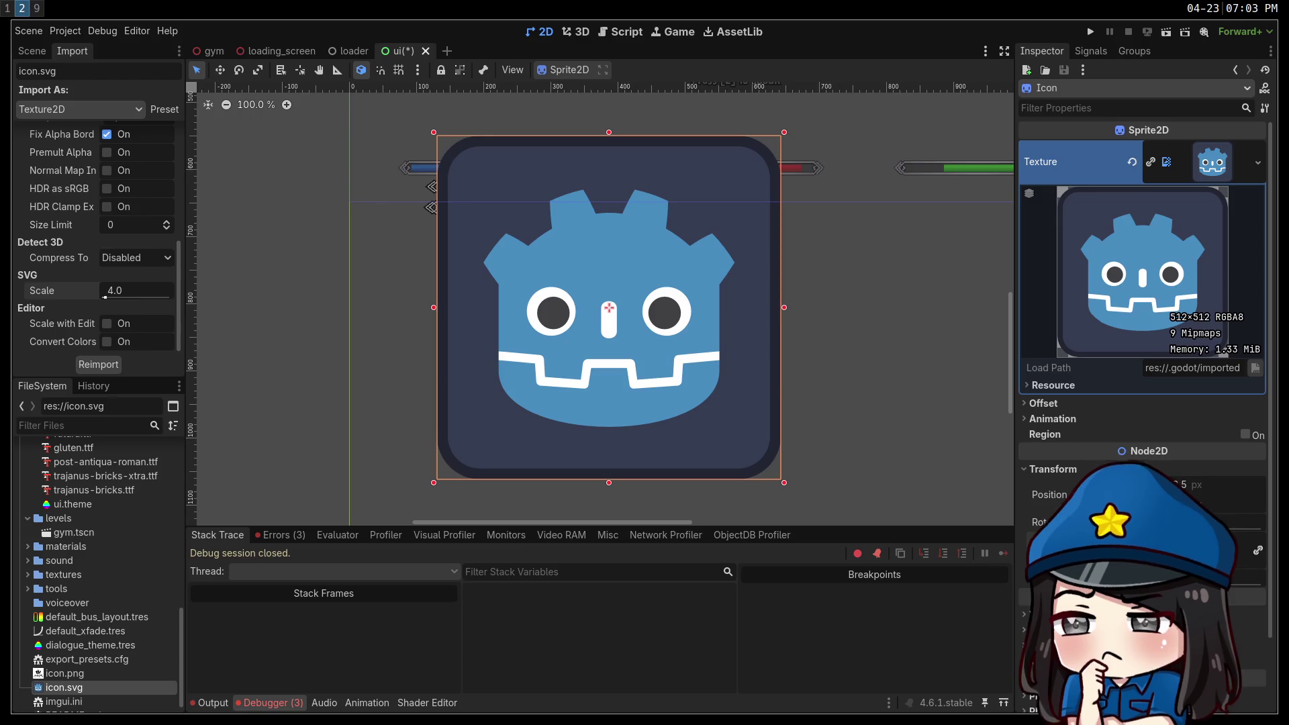
{"action": "left_click", "coordinate": [757, 423]}
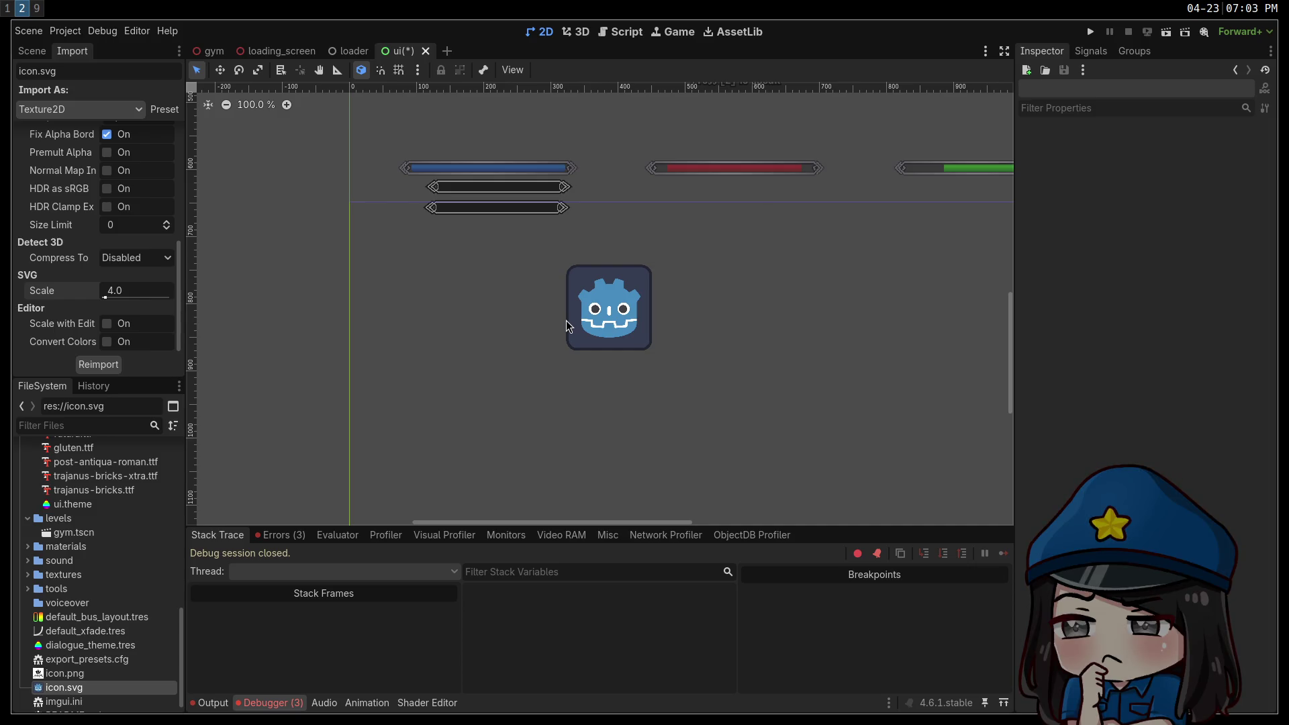
{"action": "left_click", "coordinate": [581, 321]}
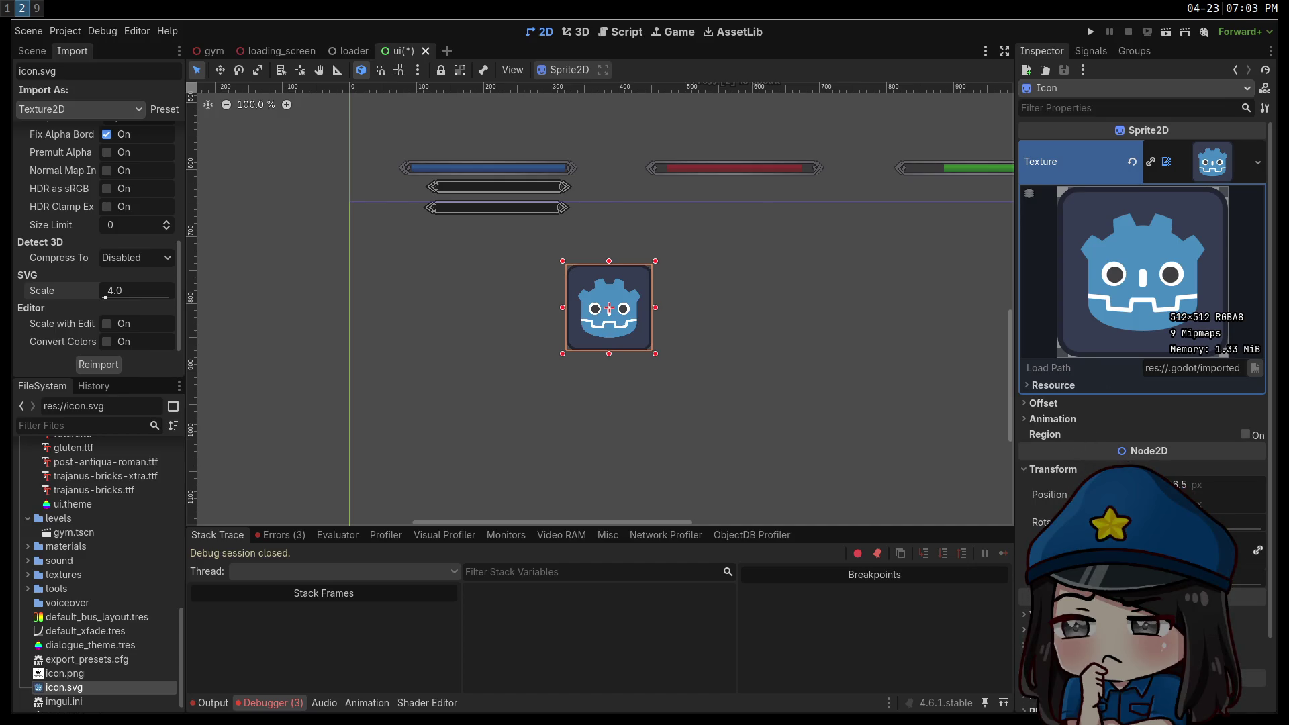
{"action": "scroll", "coordinate": [1141, 269], "scroll_direction": "down", "scroll_amount": 3}
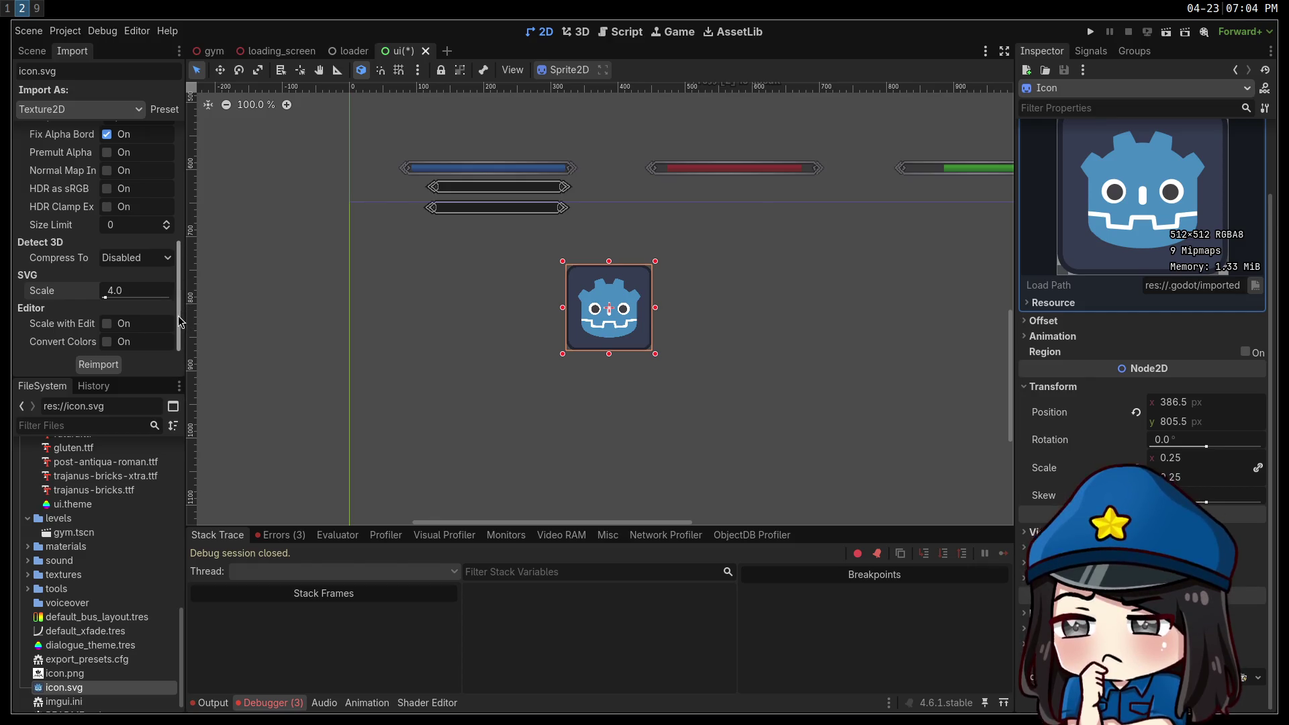
Set the Icon sprite's Texture Filter to an anisotropic mipmap mode.
{"action": "mouse_move", "coordinate": [180, 320]}
{"action": "left_mouse_down"}
{"action": "mouse_move", "coordinate": [162, 193]}
{"action": "mouse_move", "coordinate": [188, 336]}
{"action": "left_mouse_up"}
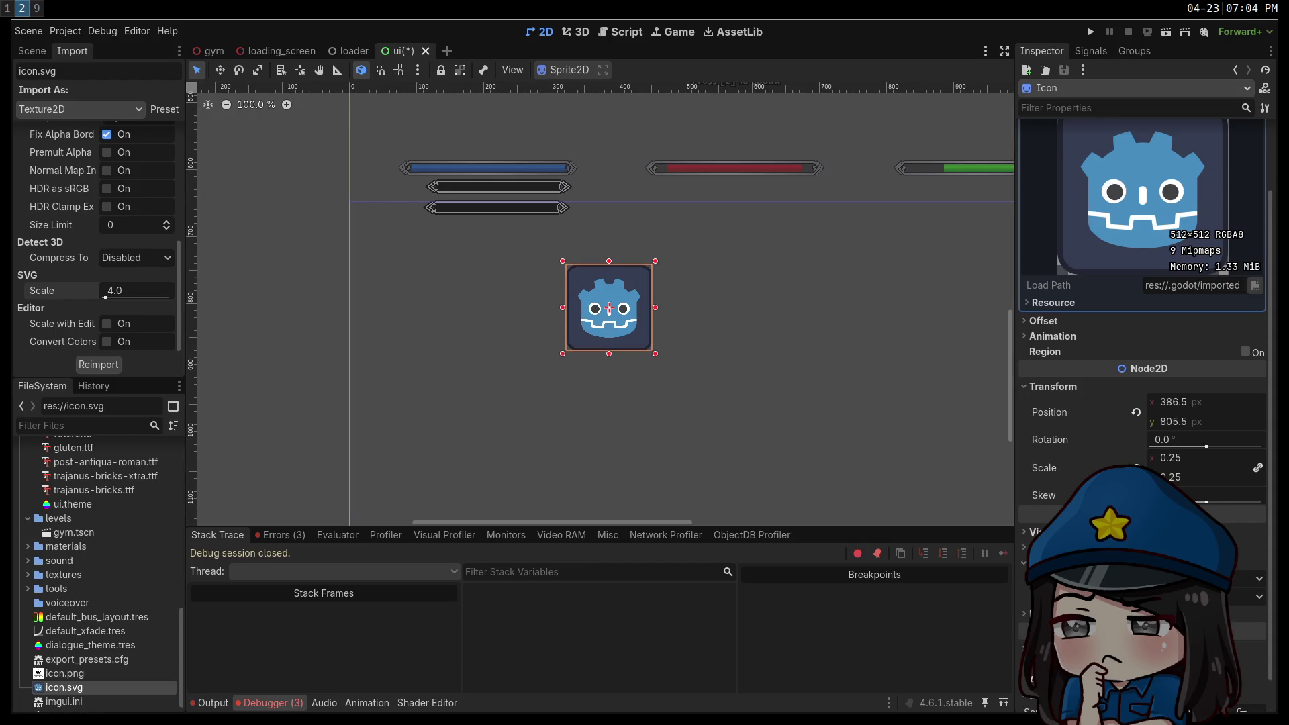
{"action": "left_click", "coordinate": [1208, 578]}
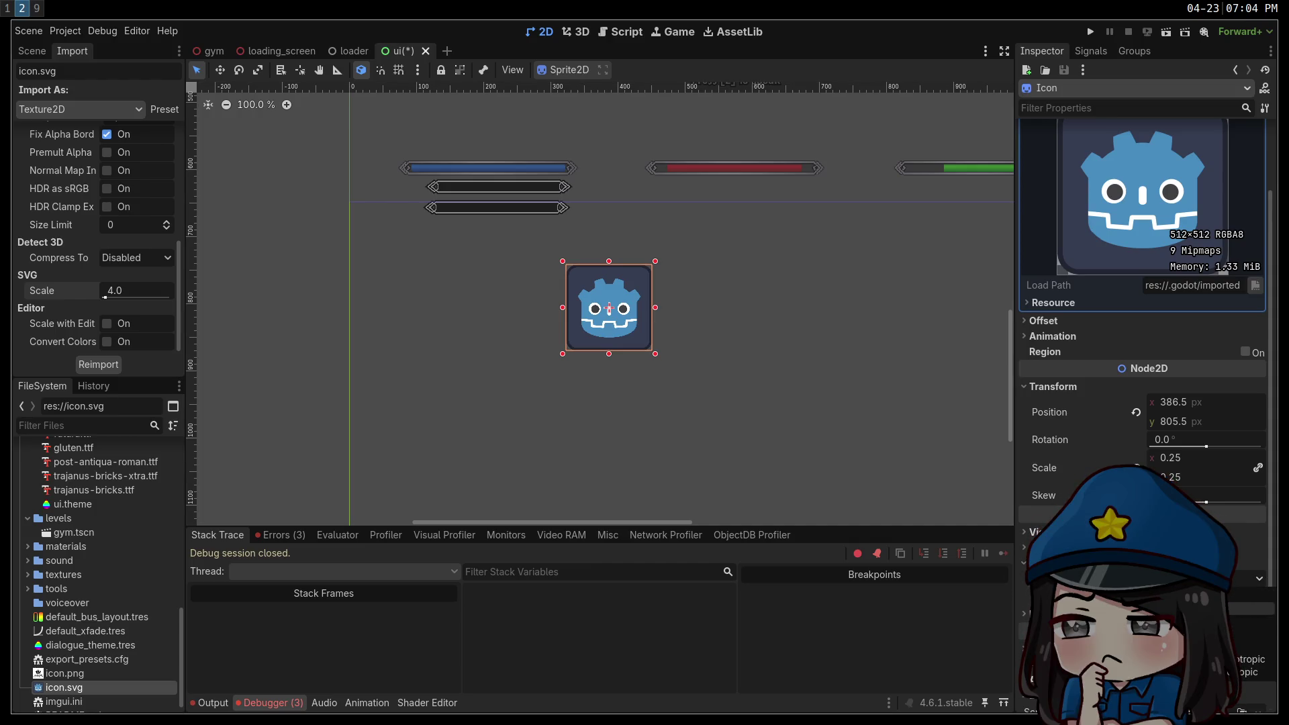
{"action": "left_click", "coordinate": [1209, 604]}
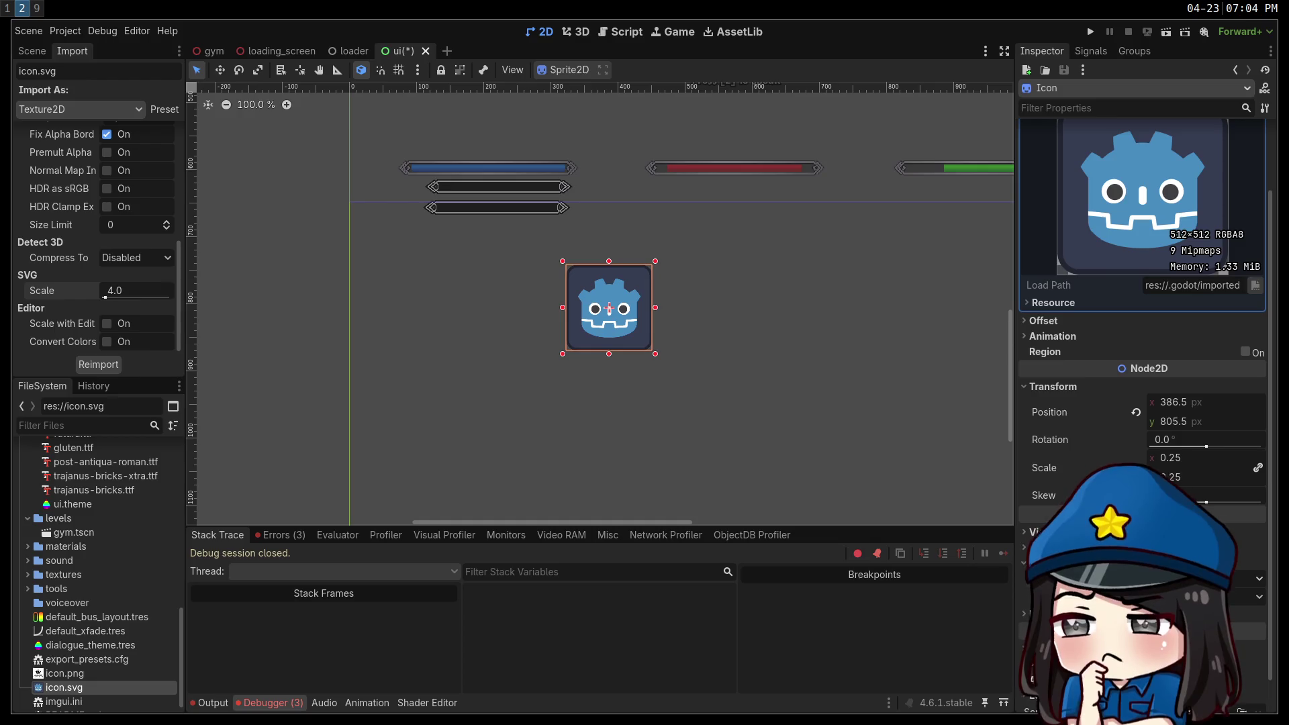
{"action": "left_click", "coordinate": [1244, 592]}
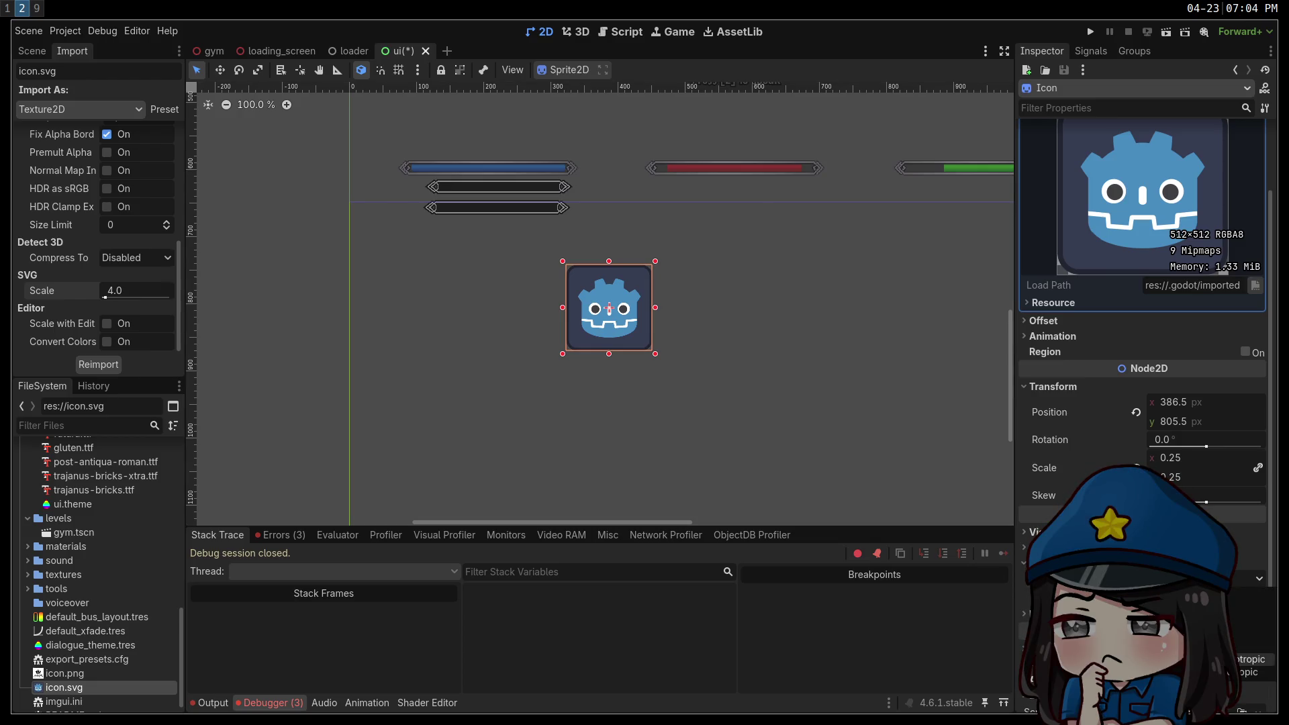
{"action": "left_click", "coordinate": [1247, 672]}
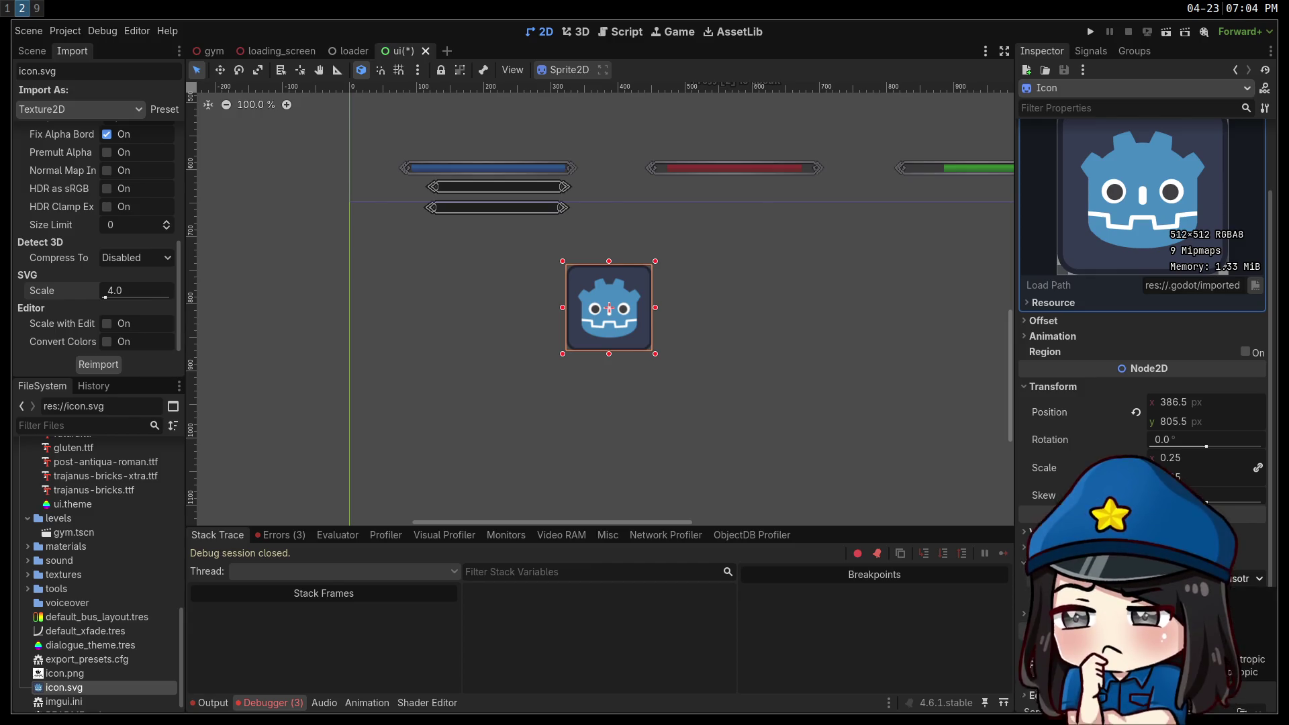
{"action": "left_click", "coordinate": [1248, 578]}
{"action": "left_click", "coordinate": [1247, 659]}
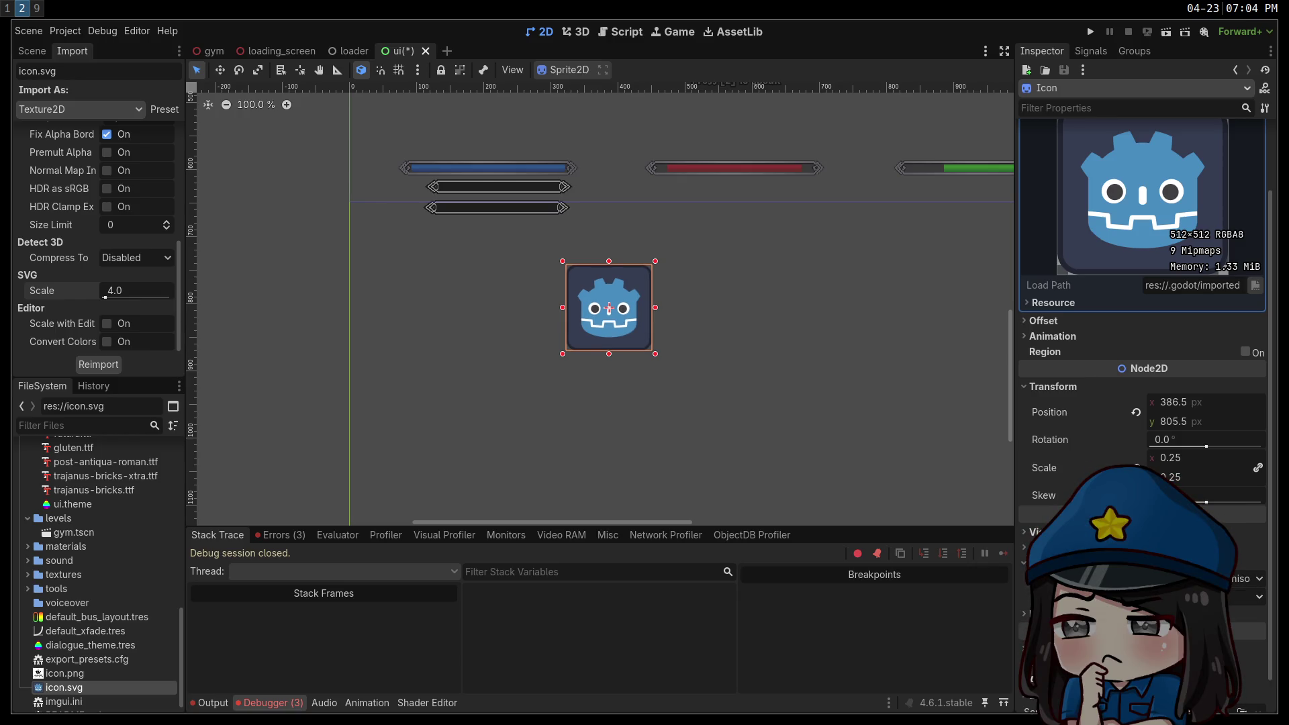
{"action": "left_click", "coordinate": [1141, 596]}
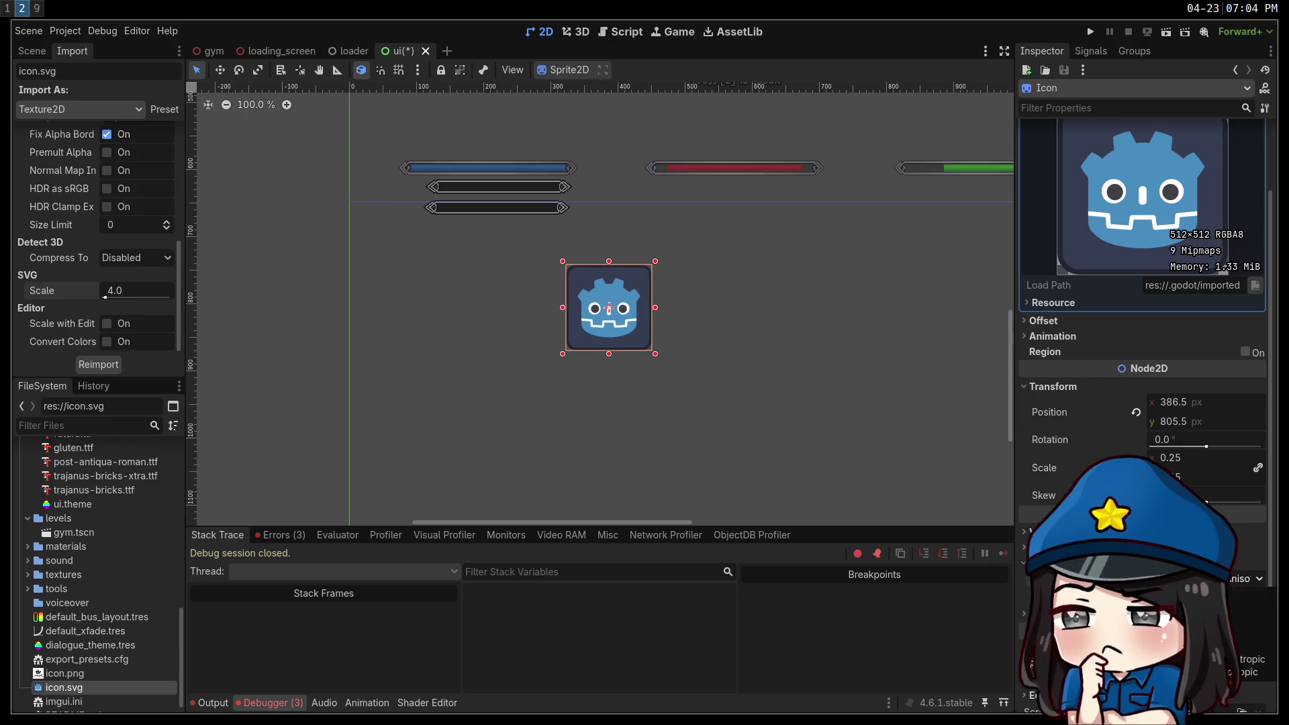
{"action": "left_click", "coordinate": [717, 369]}
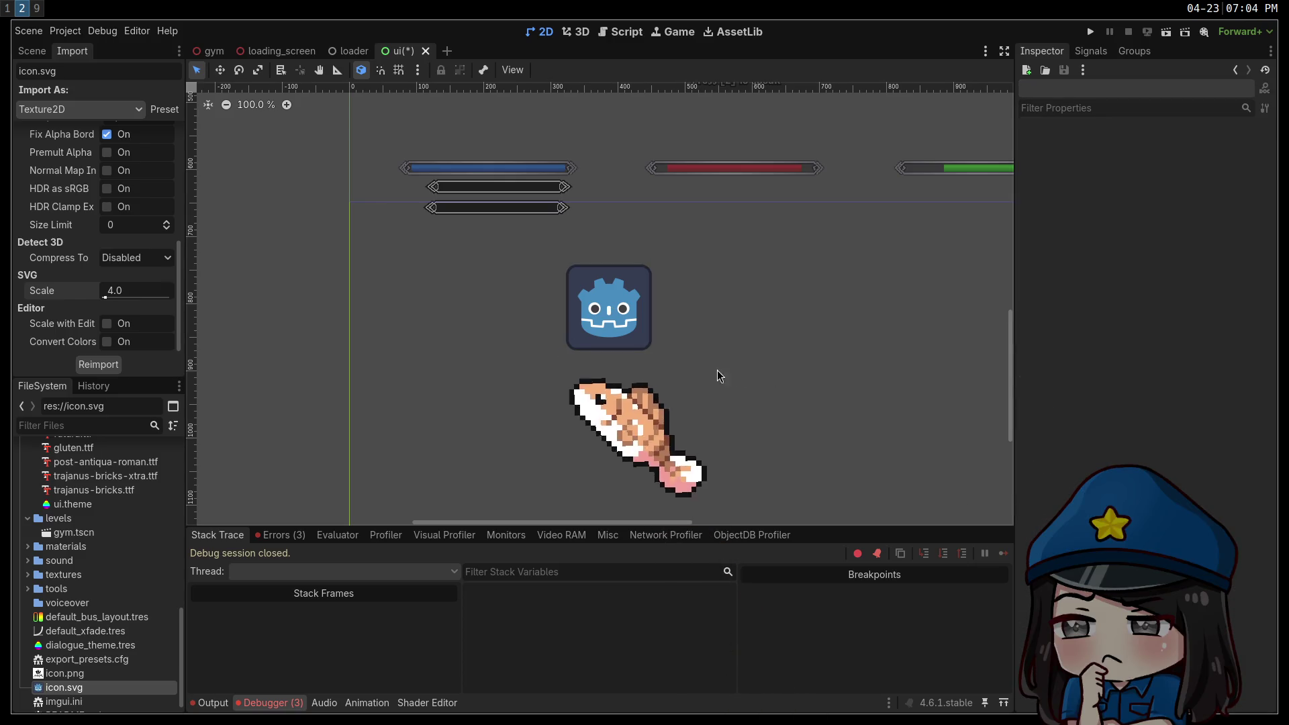
Set the Icon sprite's Transform Scale to 0.5.
{"action": "left_click", "coordinate": [628, 345]}
{"action": "left_click", "coordinate": [1184, 477]}
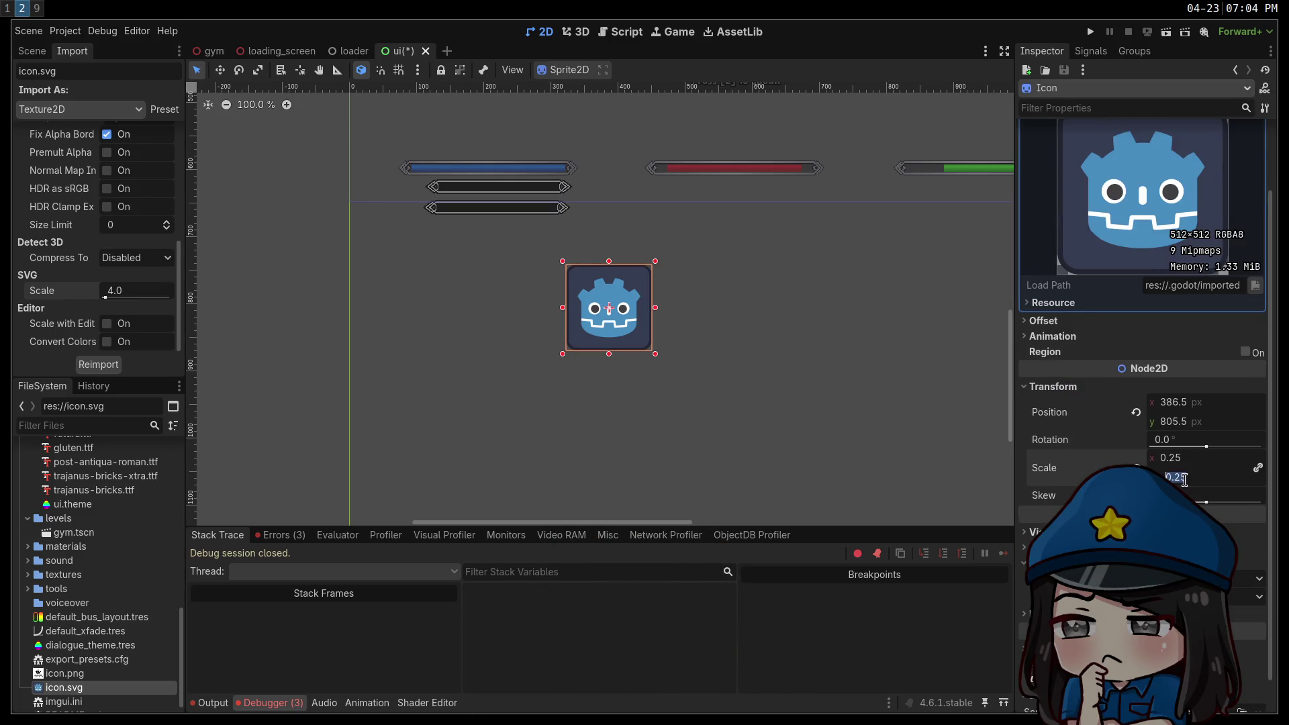
{"action": "type", "text": "0.5"}
{"action": "key", "text": "Return"}
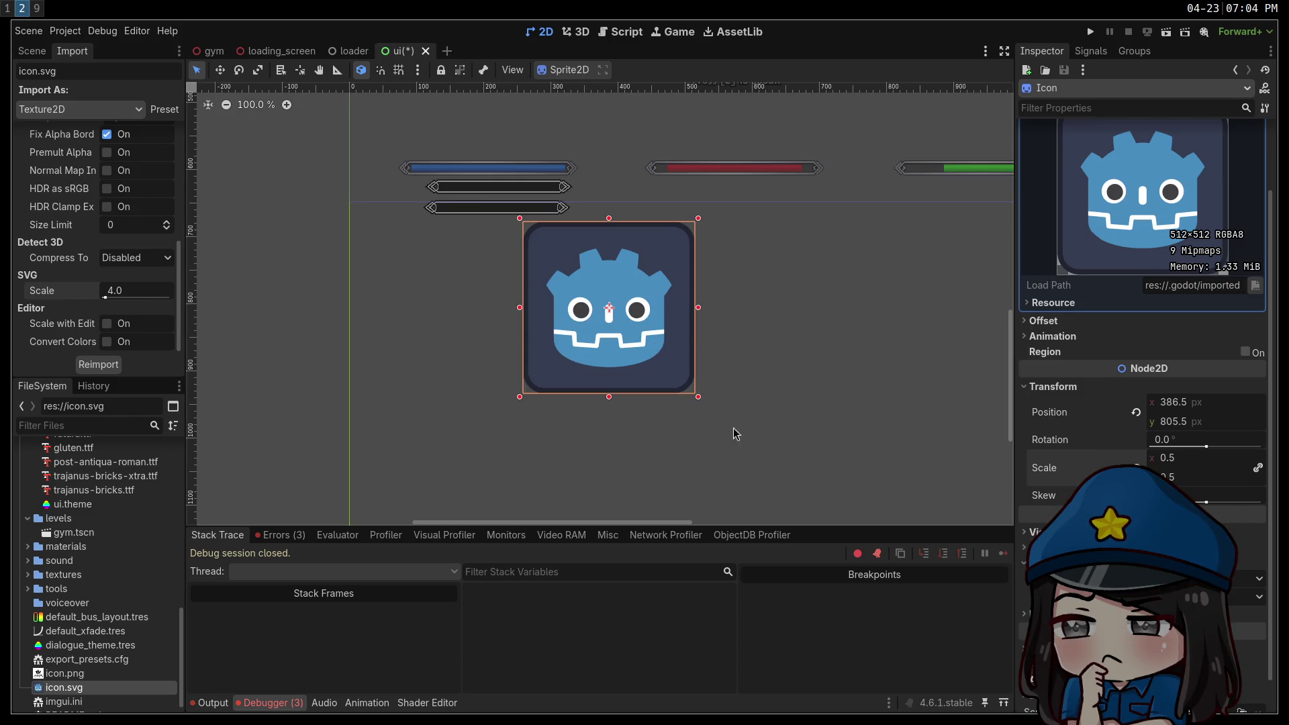
{"action": "left_click", "coordinate": [792, 449]}
{"action": "left_click", "coordinate": [637, 361]}
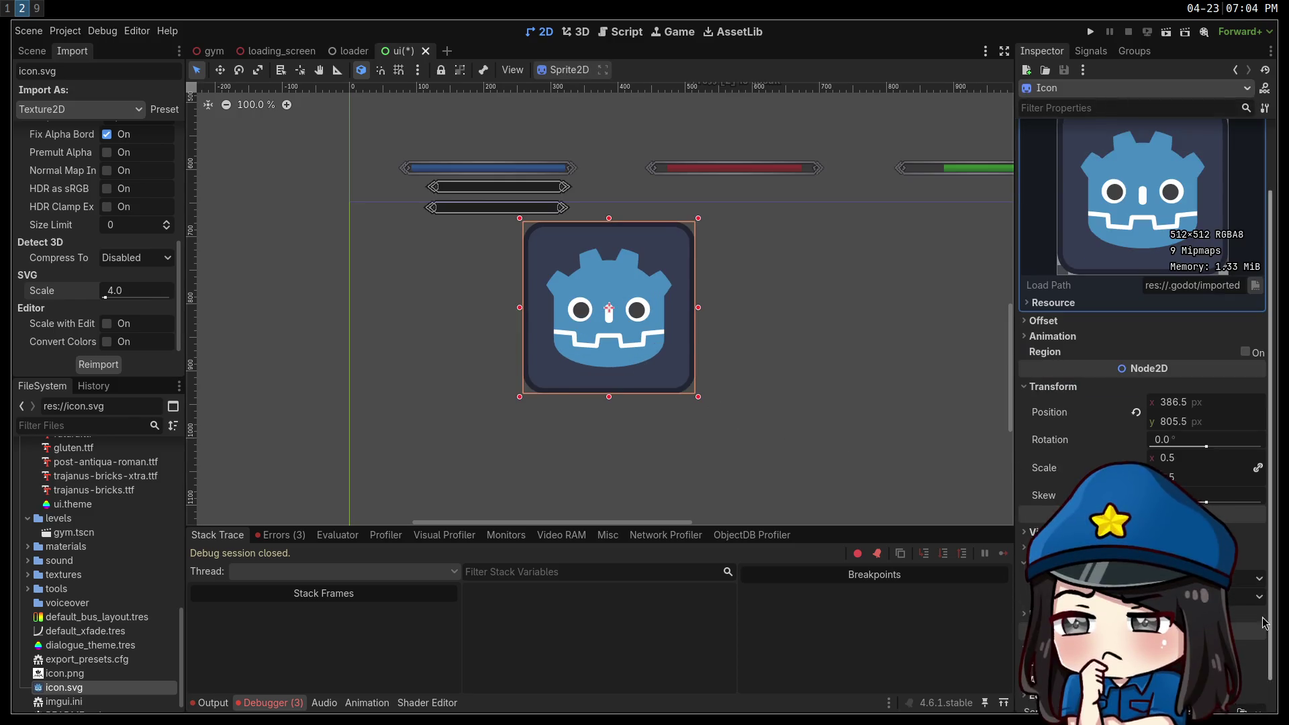
Review the Icon's texture filter modes and scroll the Import dock up to Mipmaps.
{"action": "left_click", "coordinate": [1255, 596]}
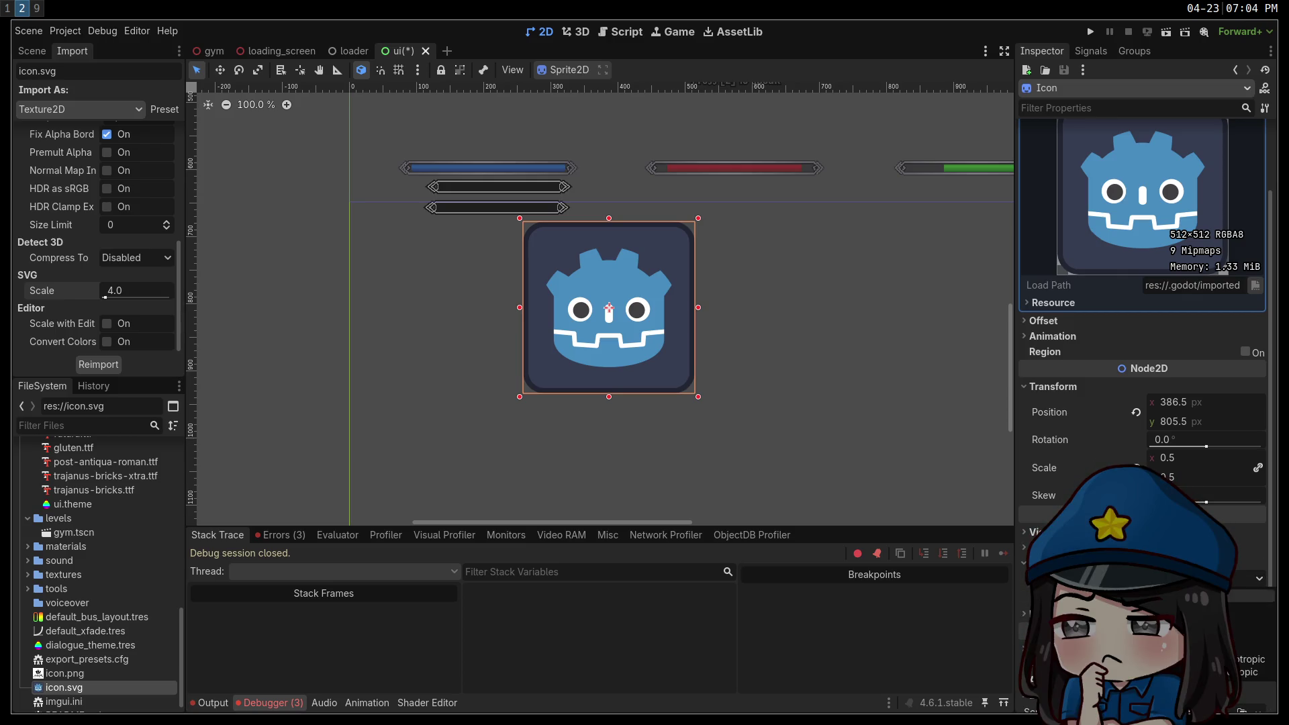
{"action": "left_click", "coordinate": [1251, 608]}
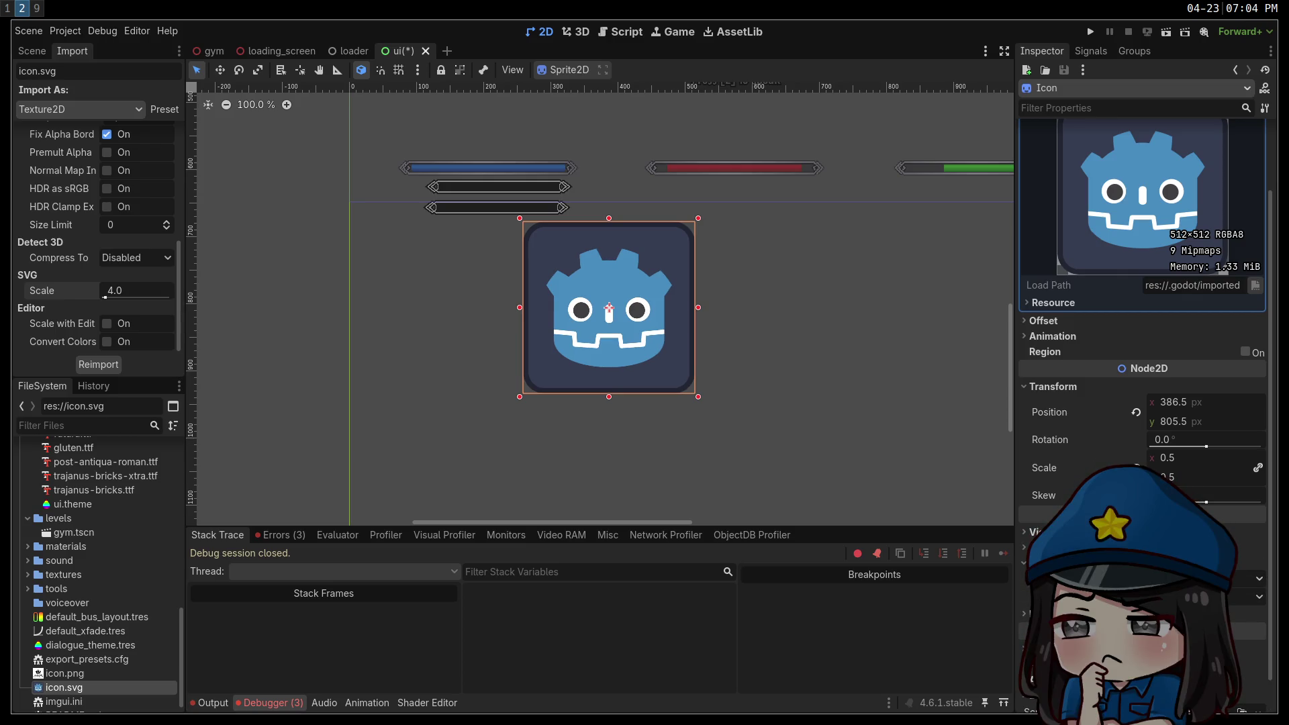
{"action": "left_click", "coordinate": [1255, 596]}
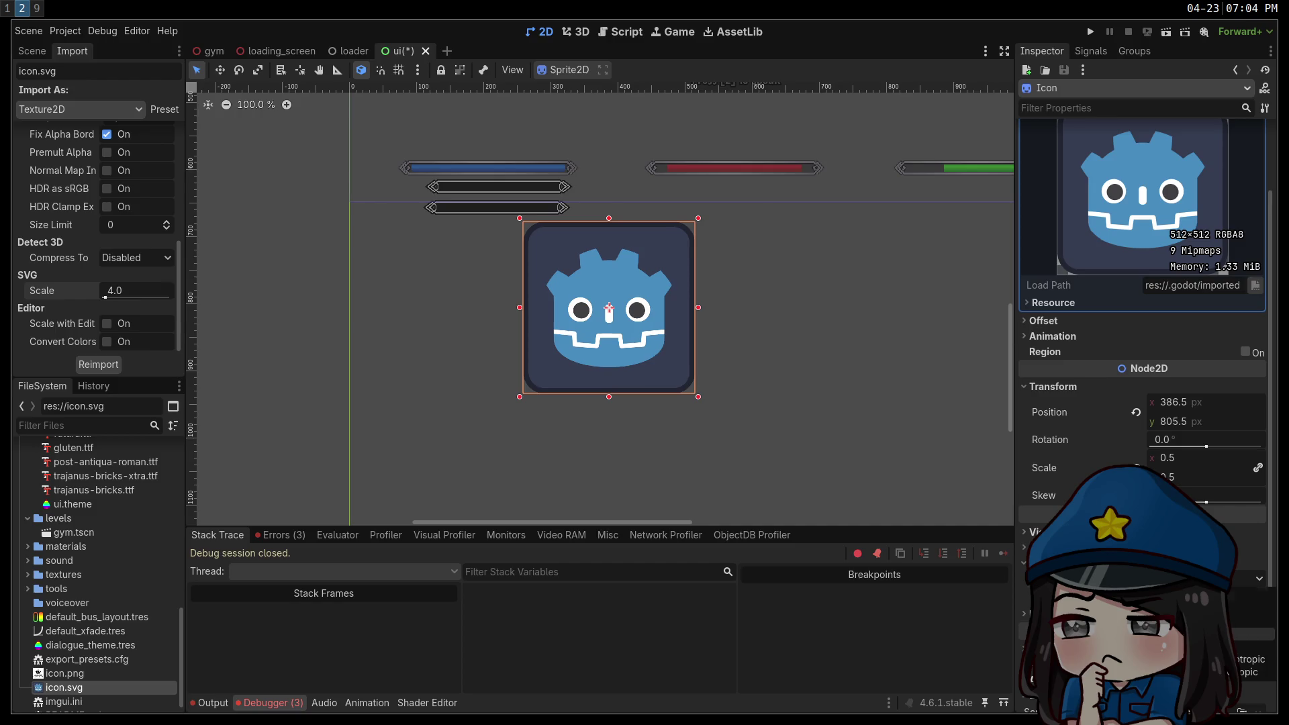
{"action": "left_click", "coordinate": [928, 504]}
{"action": "left_click", "coordinate": [775, 447]}
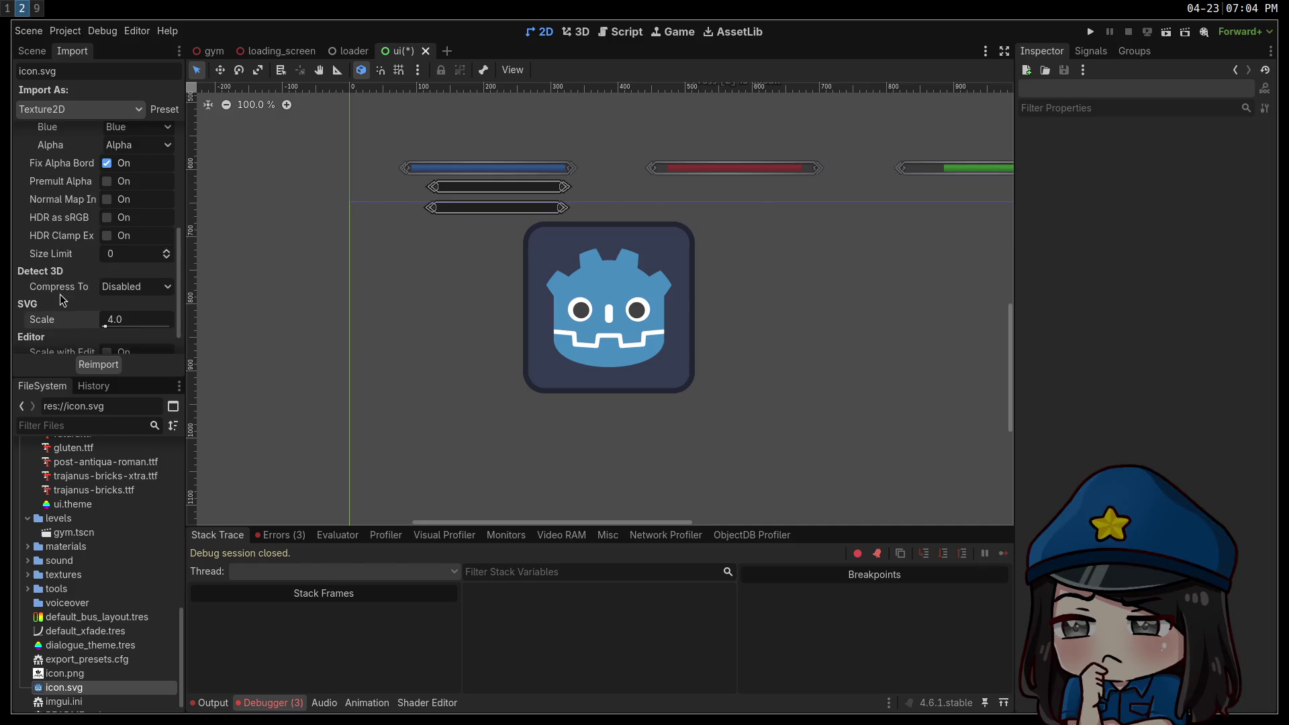
{"action": "scroll", "coordinate": [59, 294], "scroll_direction": "up", "scroll_amount": 5}
{"action": "scroll", "coordinate": [59, 293], "scroll_direction": "up", "scroll_amount": 1}
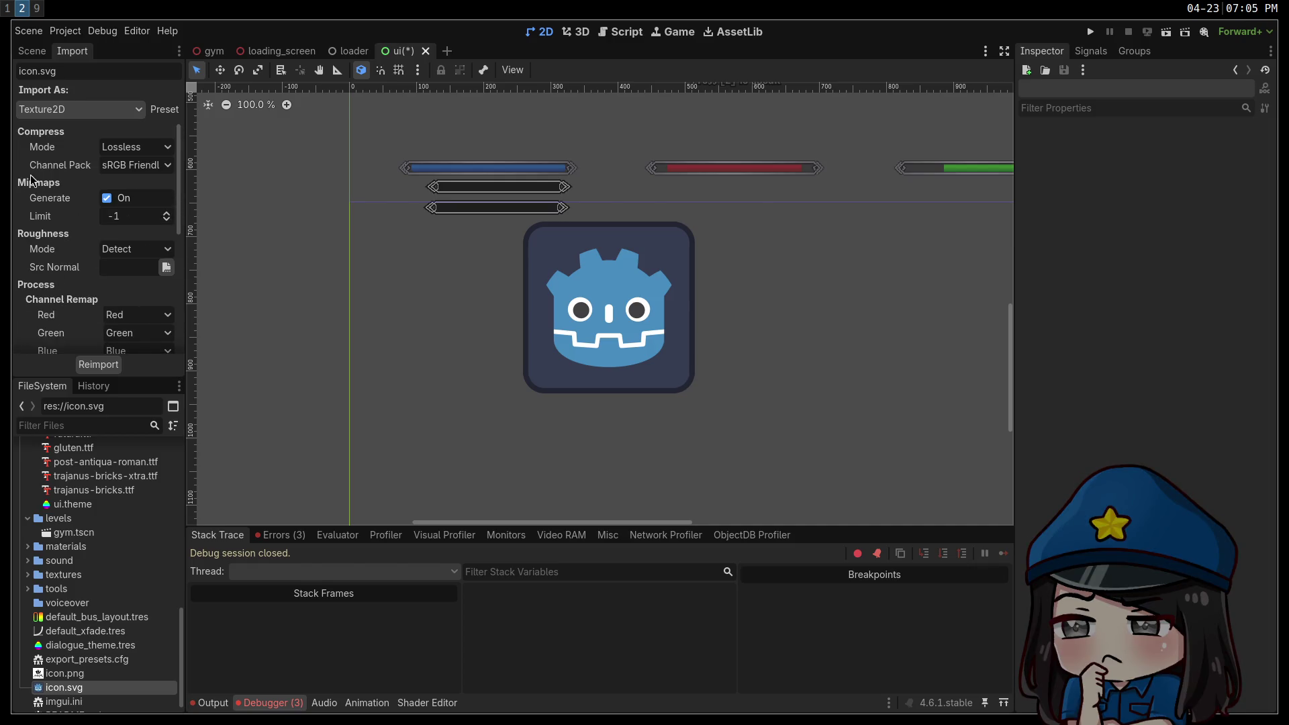
{"action": "mouse_move", "coordinate": [46, 198]}
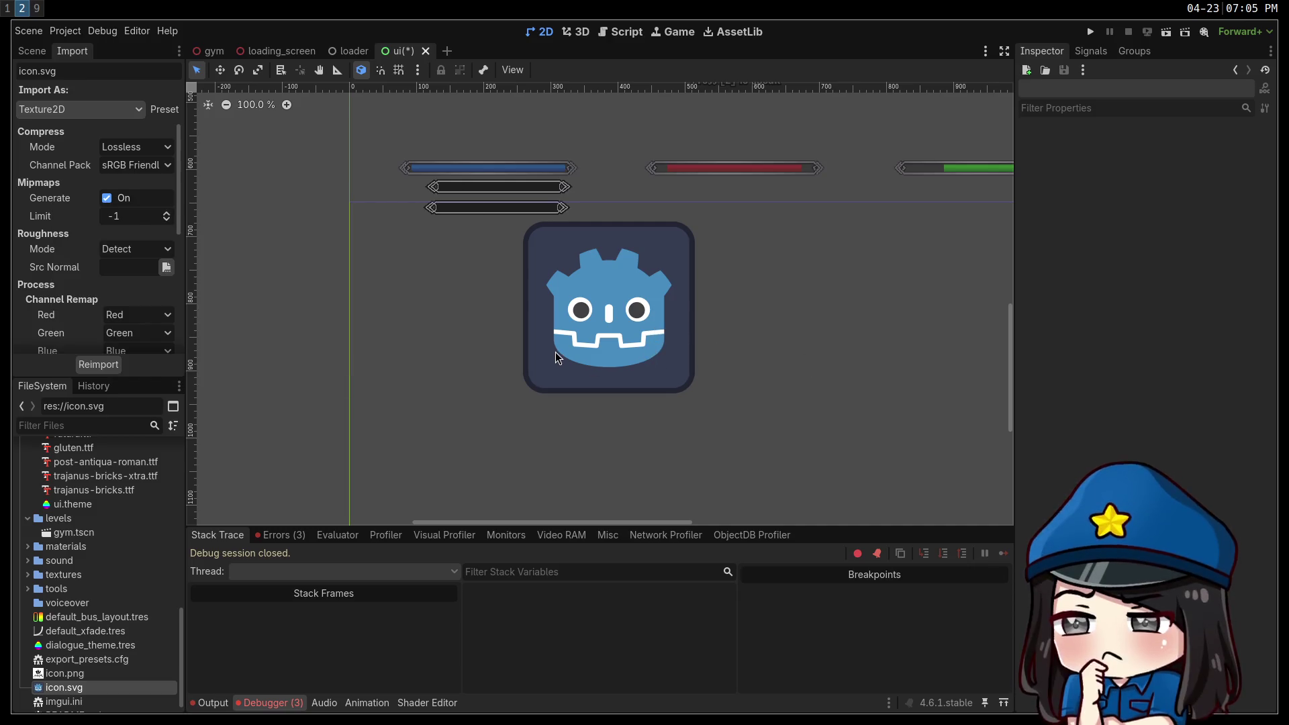
{"action": "left_click", "coordinate": [649, 373]}
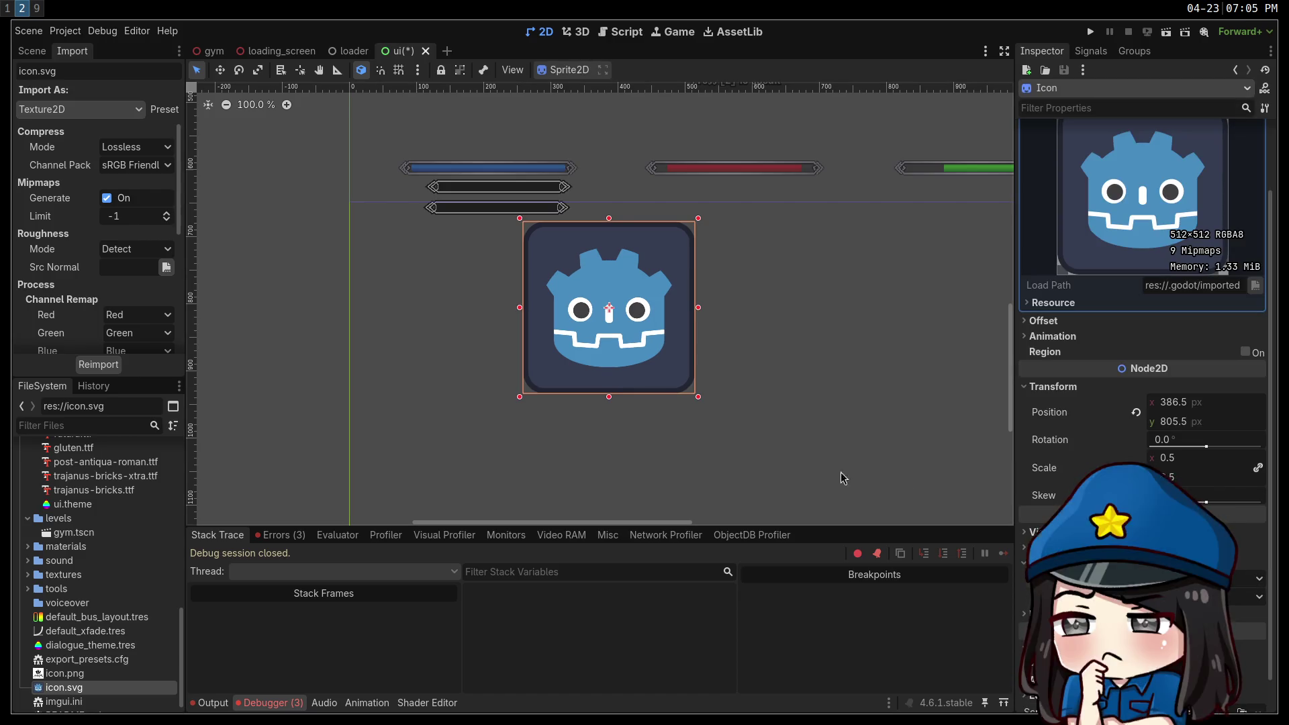
Cycle the Icon sprite's Texture Filter through several anisotropic modes to compare rendering.
{"action": "left_click", "coordinate": [1208, 596]}
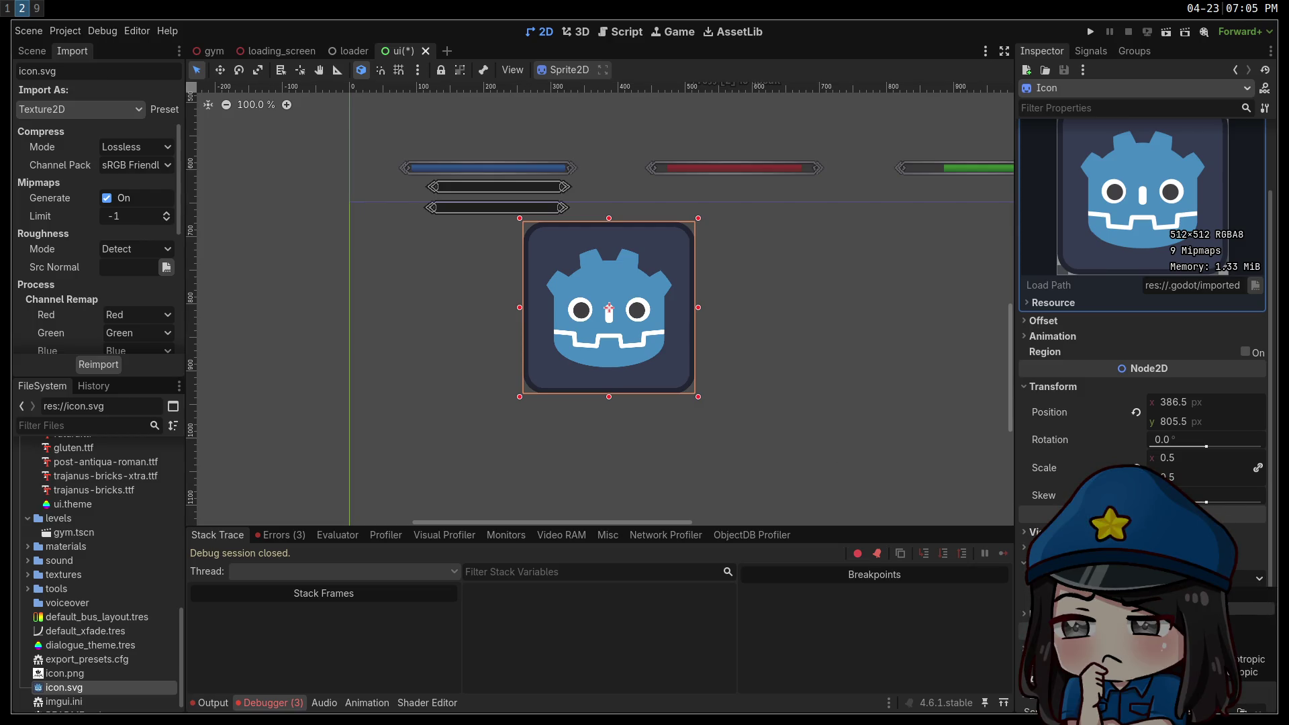
{"action": "left_click", "coordinate": [1248, 659]}
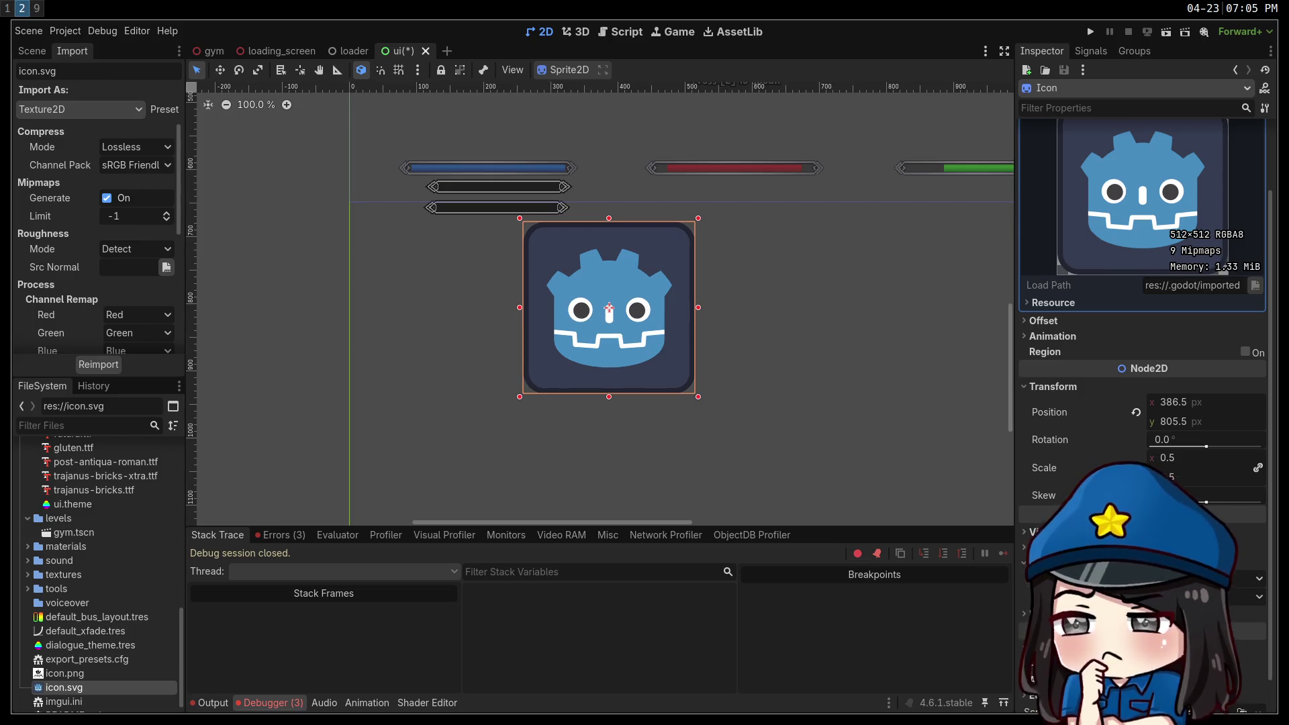
{"action": "left_click", "coordinate": [1208, 596]}
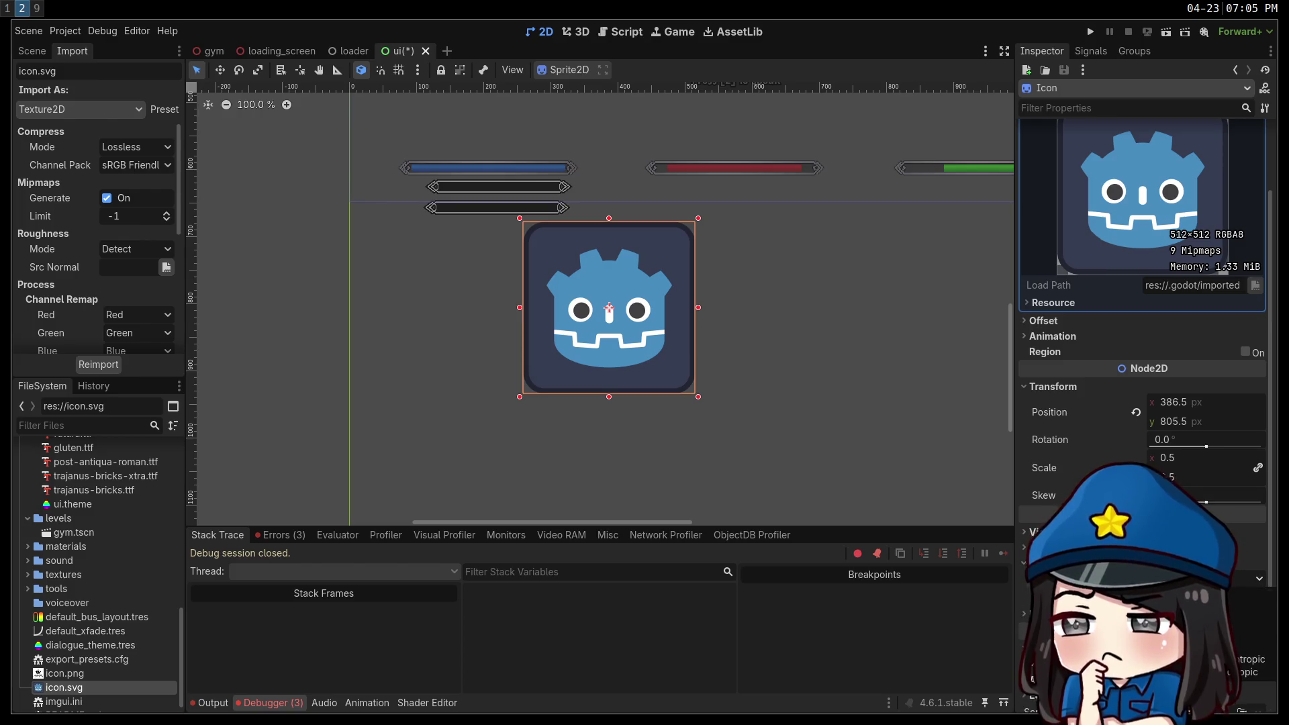
{"action": "left_click", "coordinate": [1208, 631]}
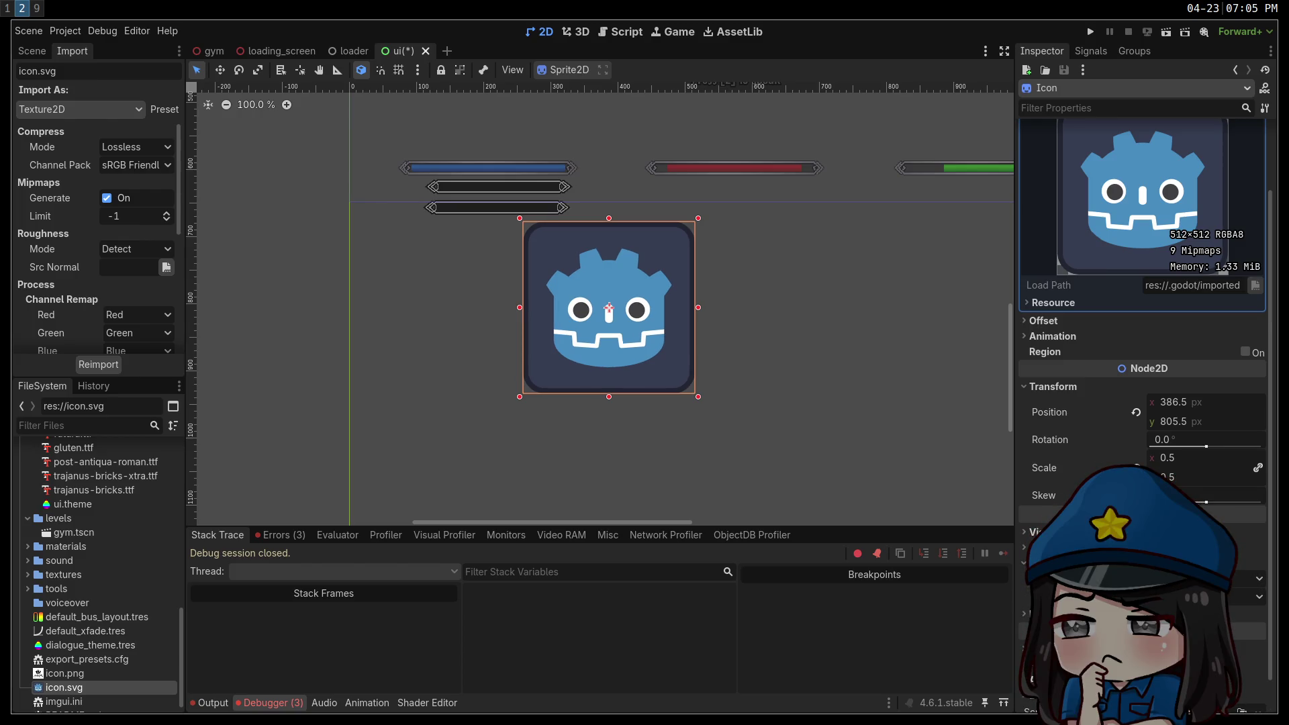
{"action": "left_click", "coordinate": [1208, 596]}
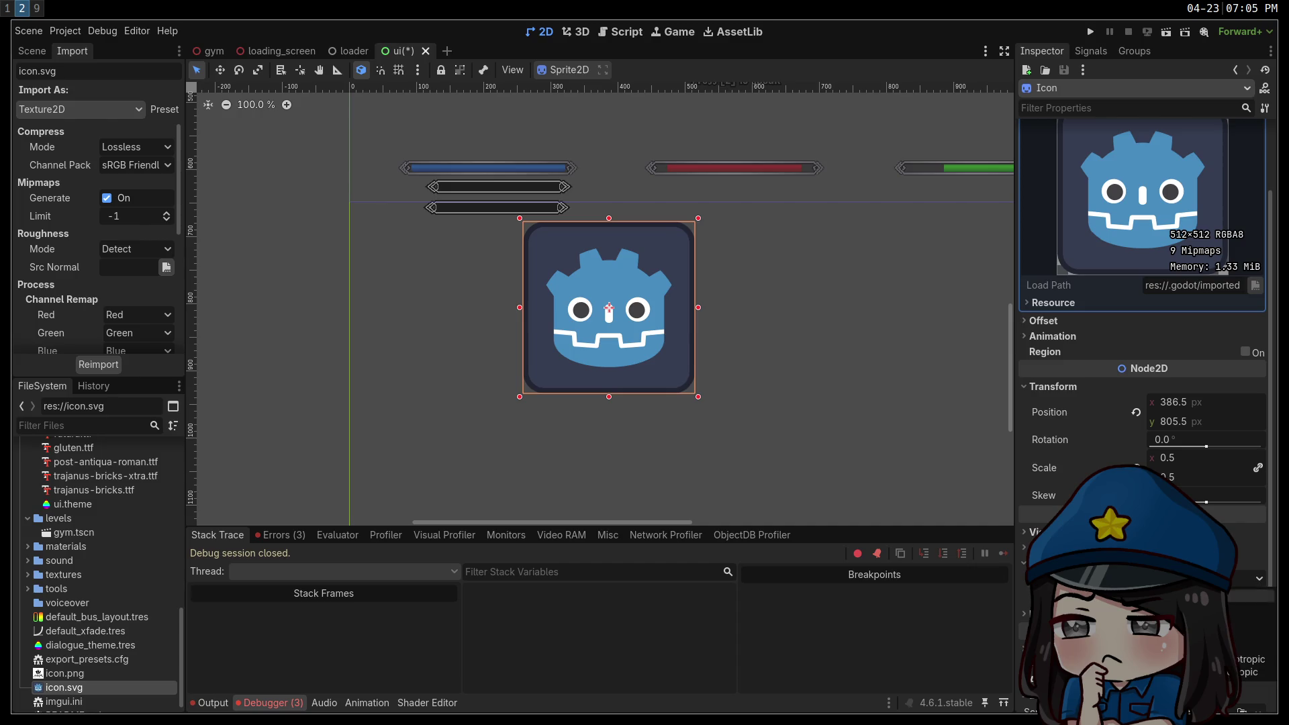
{"action": "left_click", "coordinate": [1209, 631]}
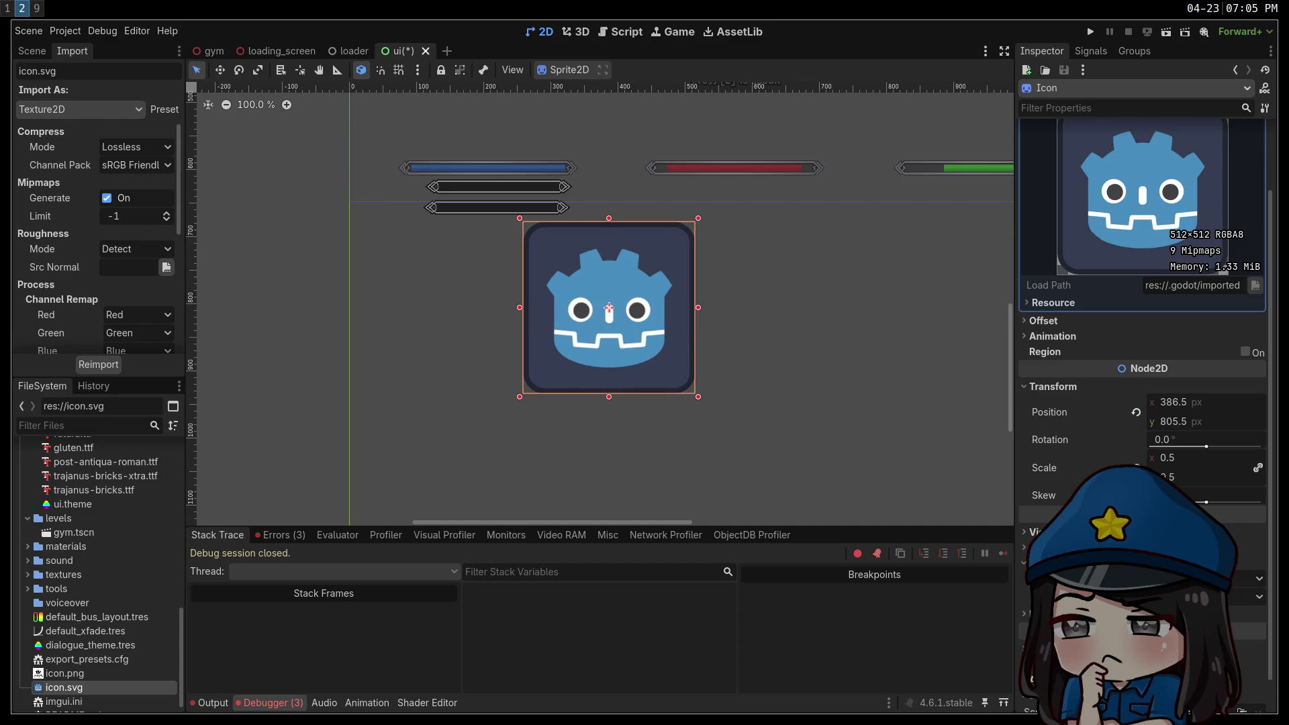
{"action": "left_click", "coordinate": [1208, 596]}
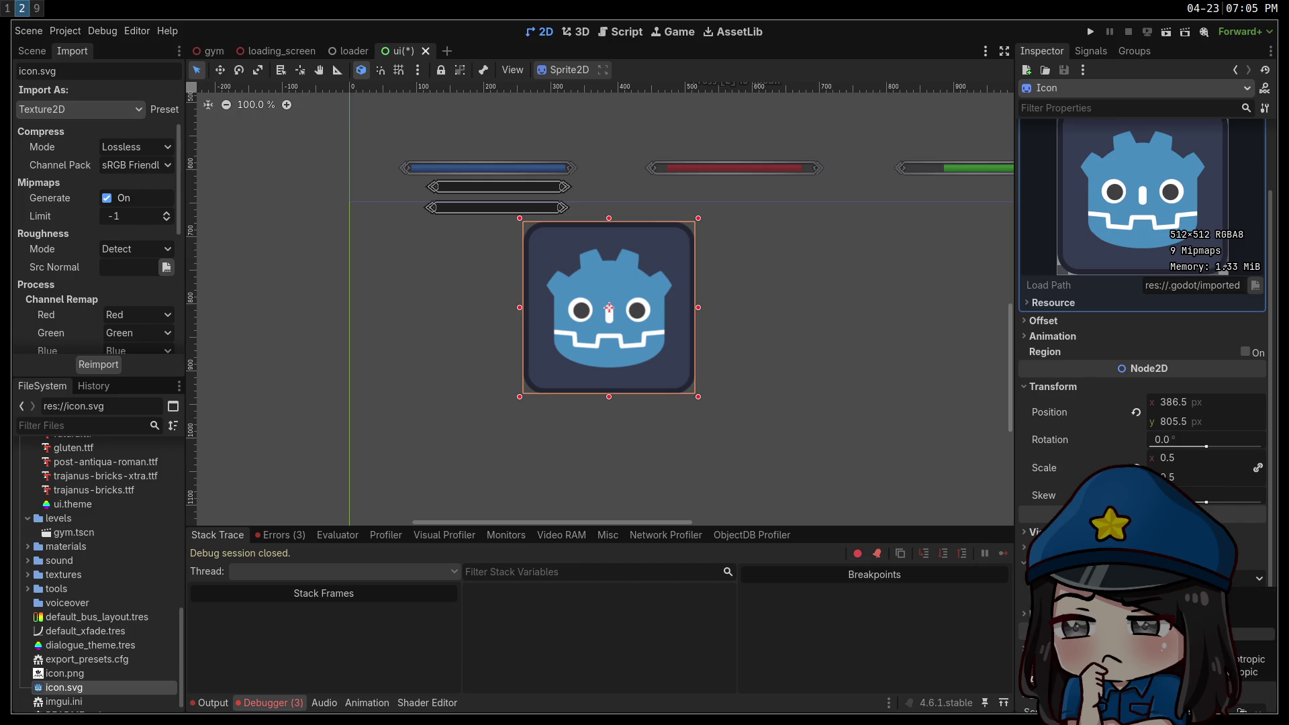
{"action": "left_click", "coordinate": [1208, 644]}
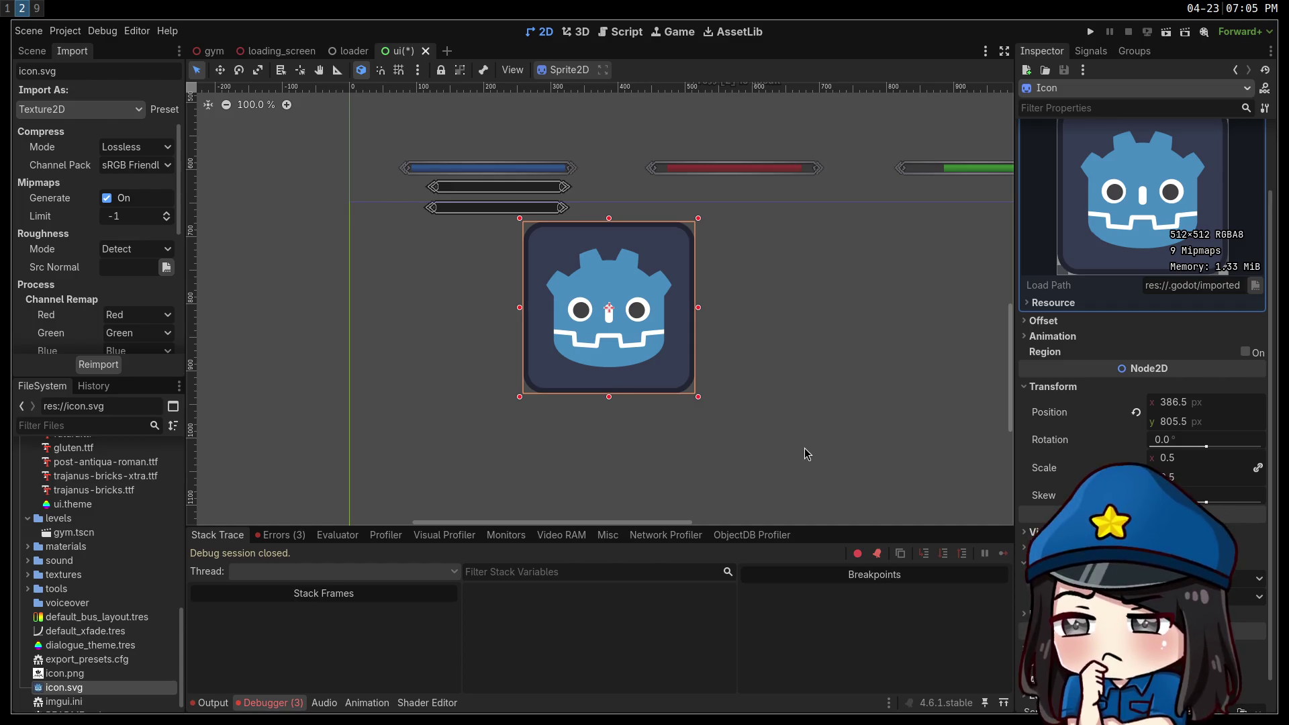
{"action": "left_click", "coordinate": [804, 448]}
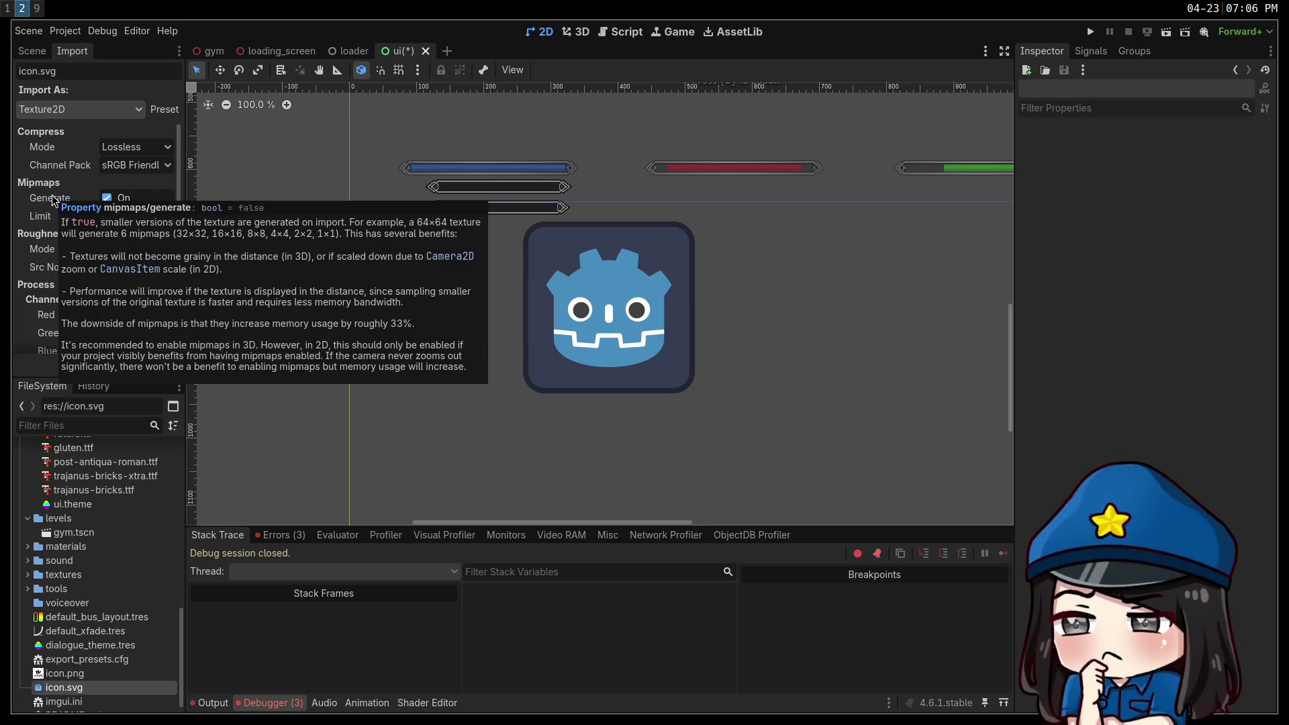
{"action": "left_click", "coordinate": [690, 345]}
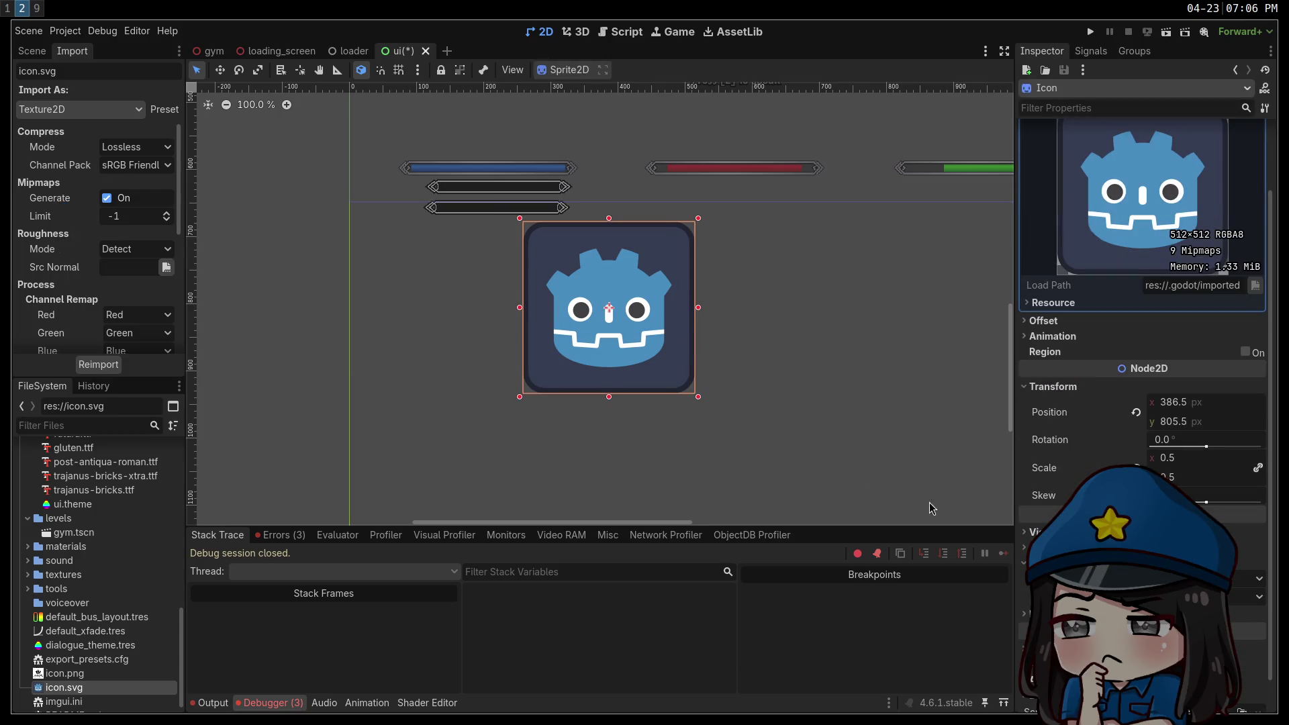
Scale the Icon sprite down to 0.3 and view it at that size.
{"action": "left_click", "coordinate": [1180, 459]}
{"action": "type", "text": "0.3"}
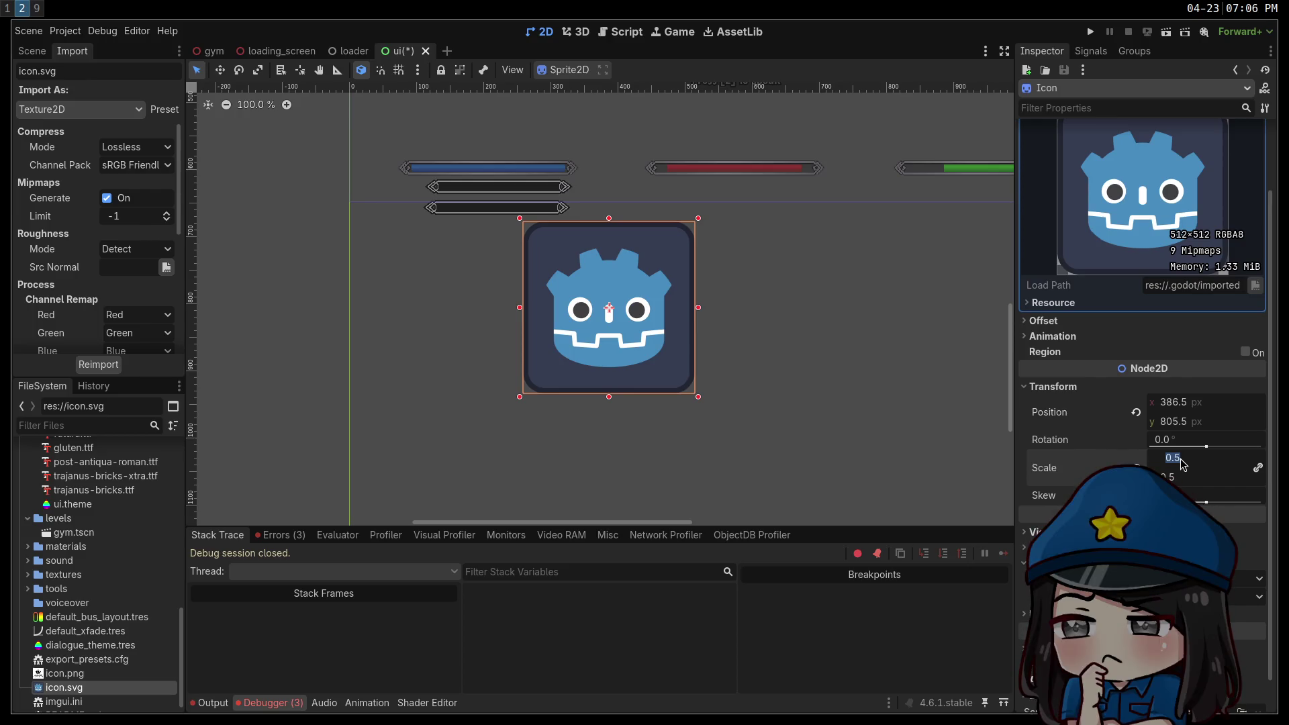
{"action": "key", "text": "Return"}
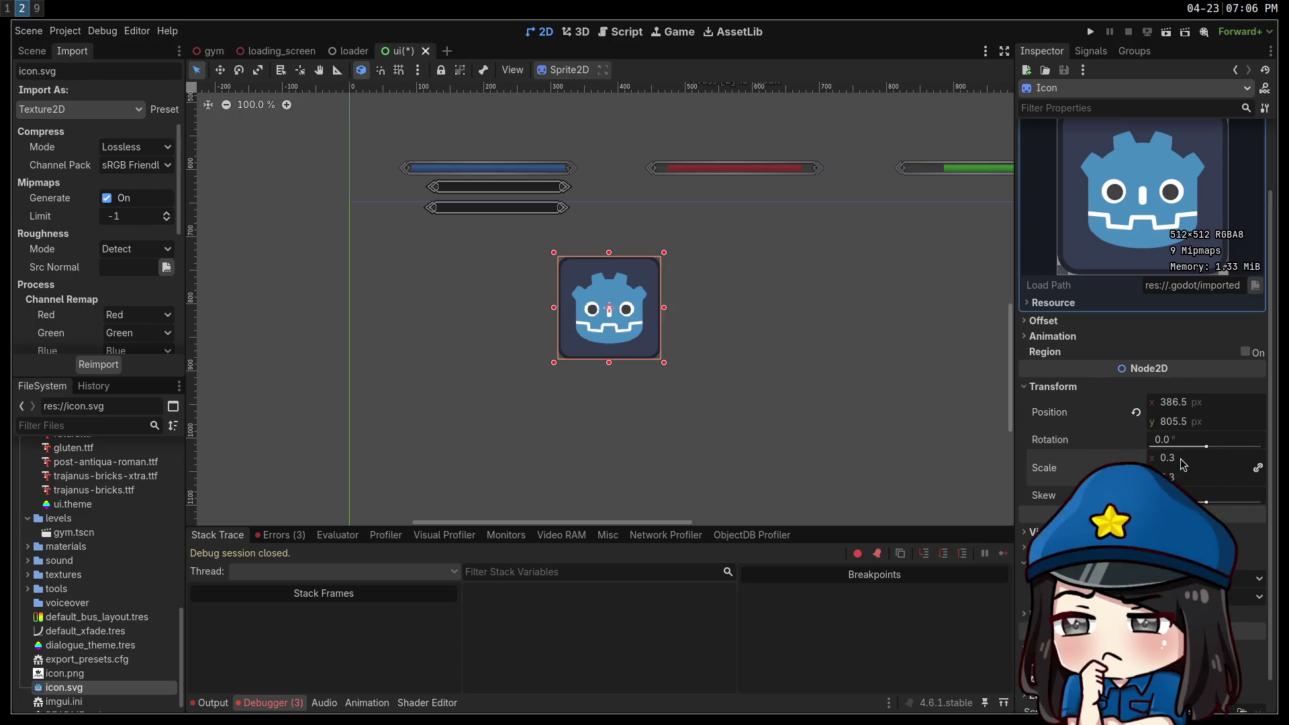
{"action": "left_click", "coordinate": [773, 307]}
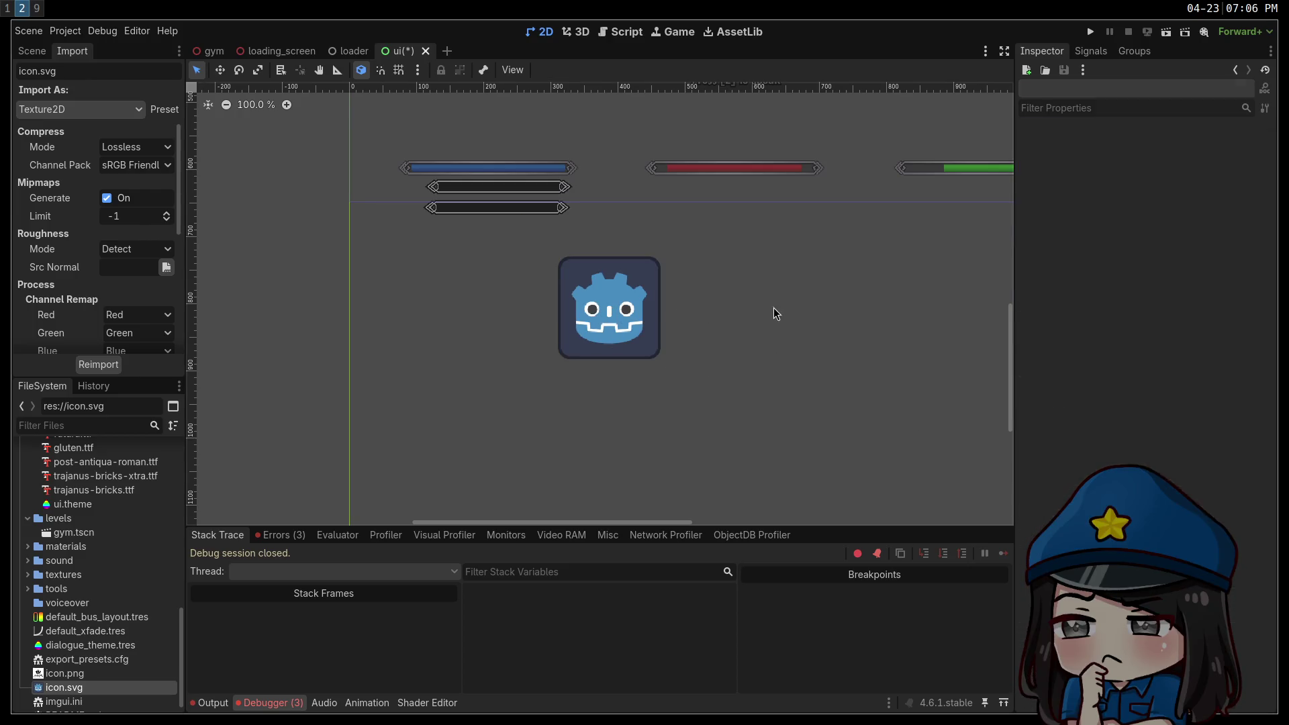
{"action": "left_click", "coordinate": [589, 333]}
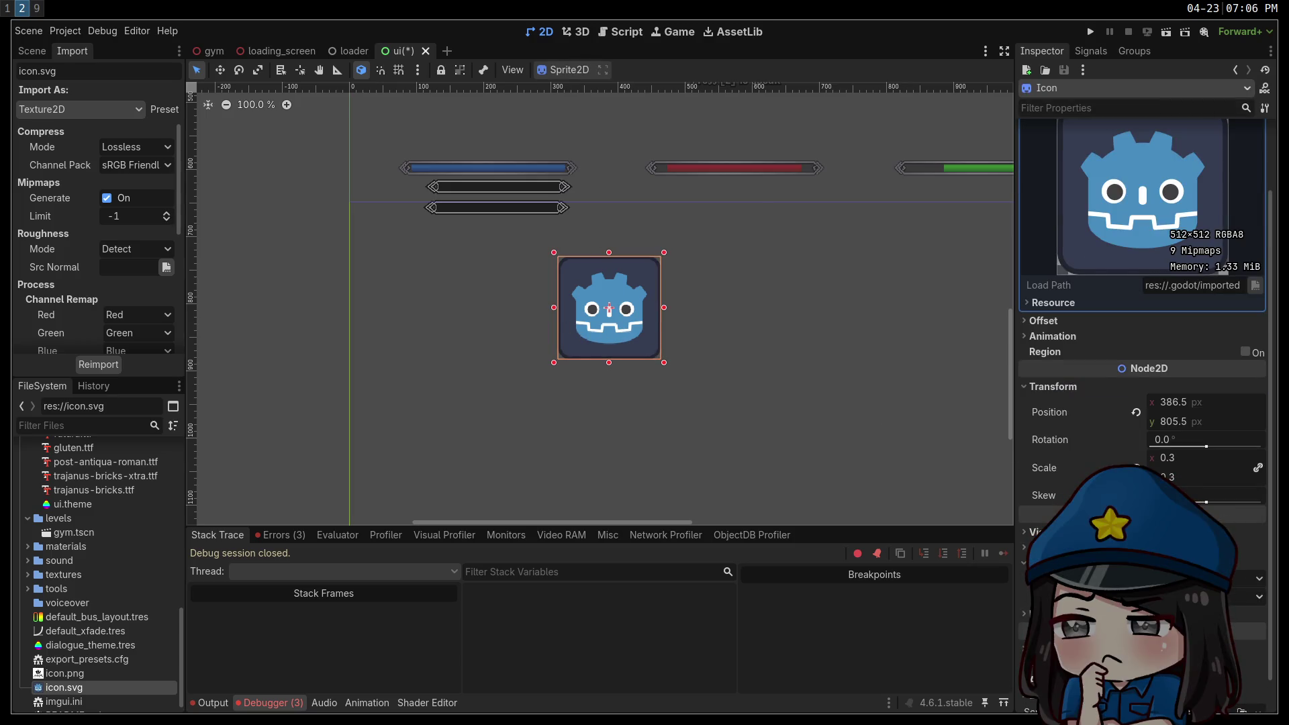
{"action": "left_click", "coordinate": [1259, 596]}
{"action": "left_click", "coordinate": [1141, 672]}
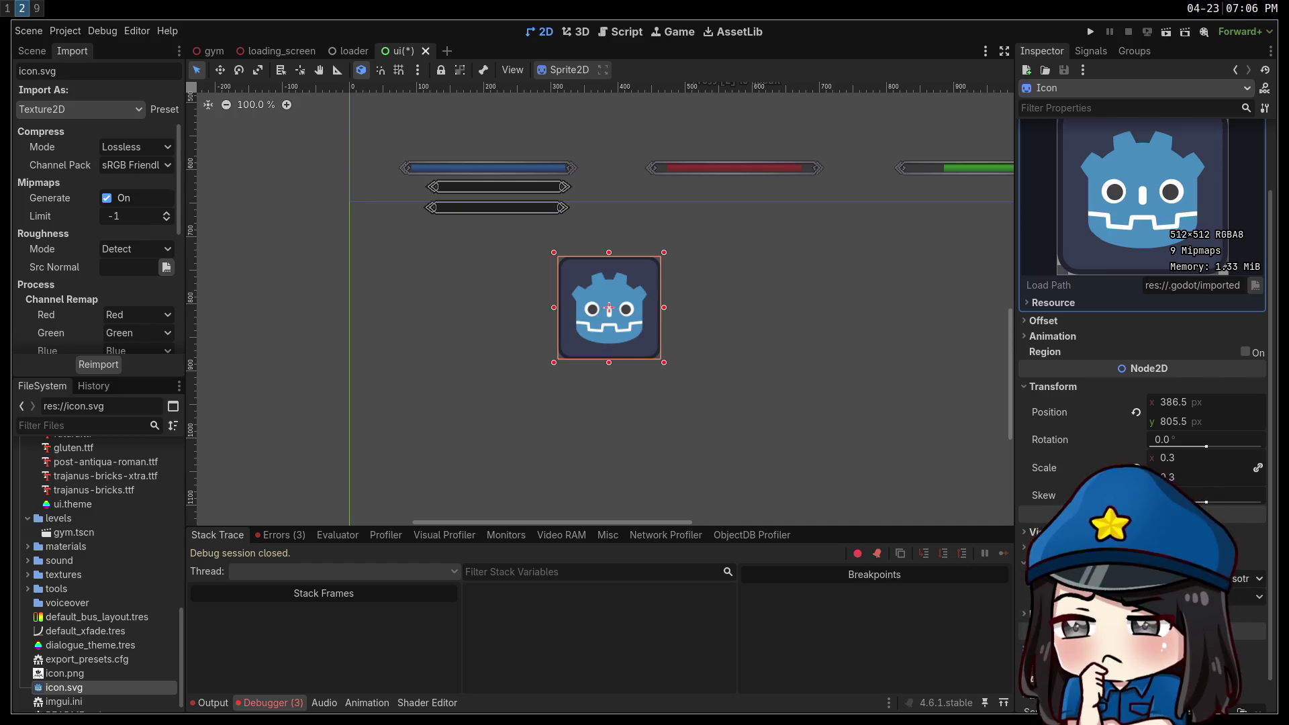
Give the Icon an anisotropic texture filter, trying scale 0.5 before returning to 0.3.
{"action": "left_click", "coordinate": [1206, 459]}
{"action": "type", "text": "0.5"}
{"action": "key", "text": "Return"}
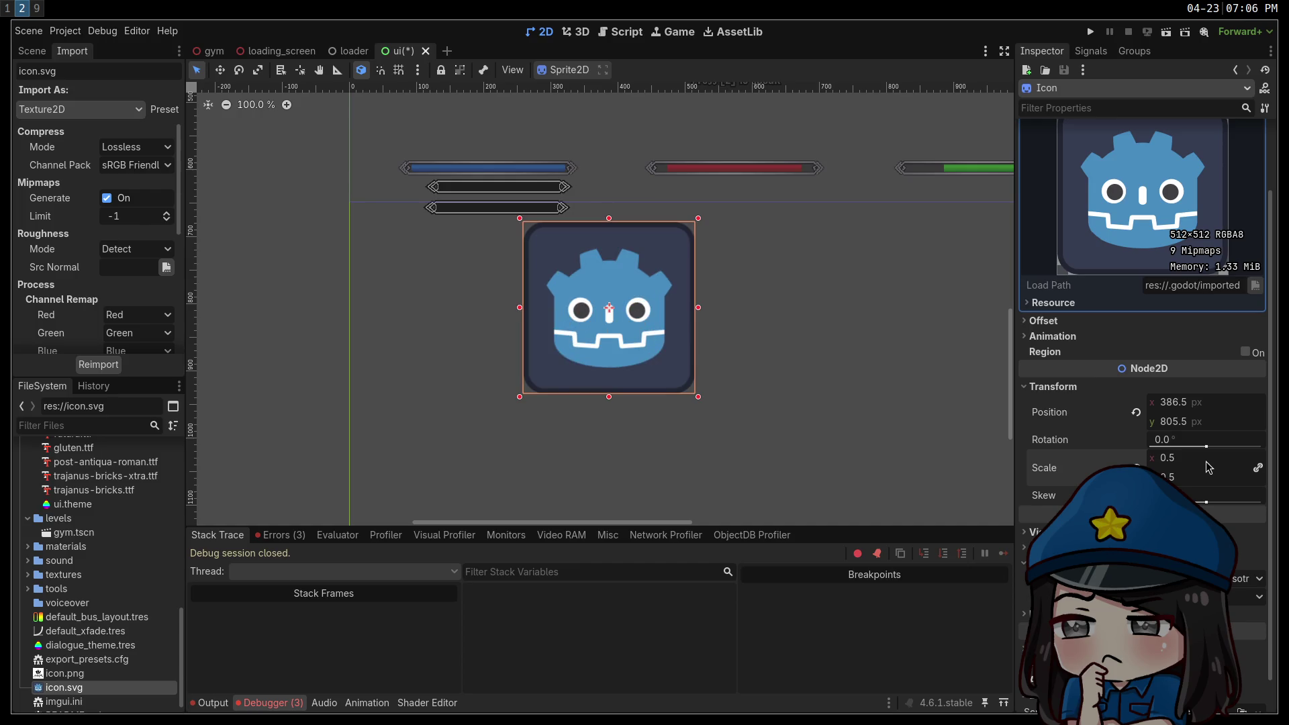
{"action": "left_click", "coordinate": [1245, 578]}
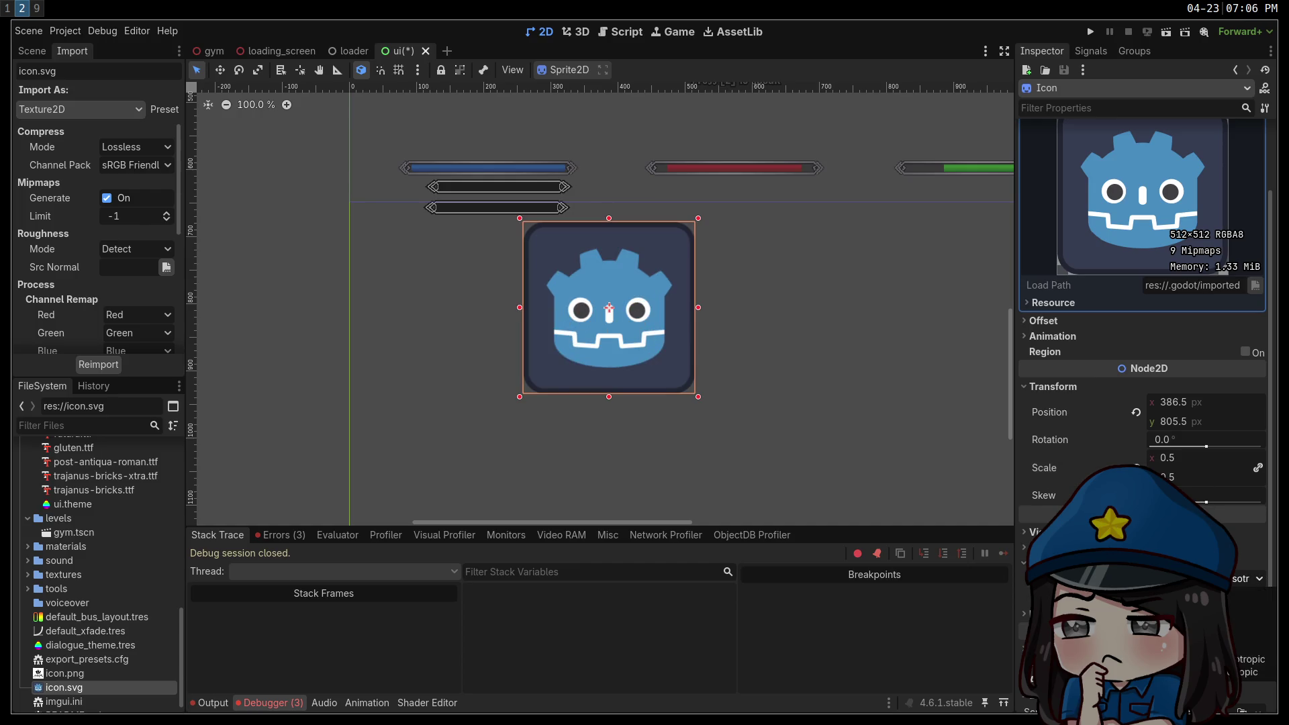
{"action": "left_click", "coordinate": [1249, 659]}
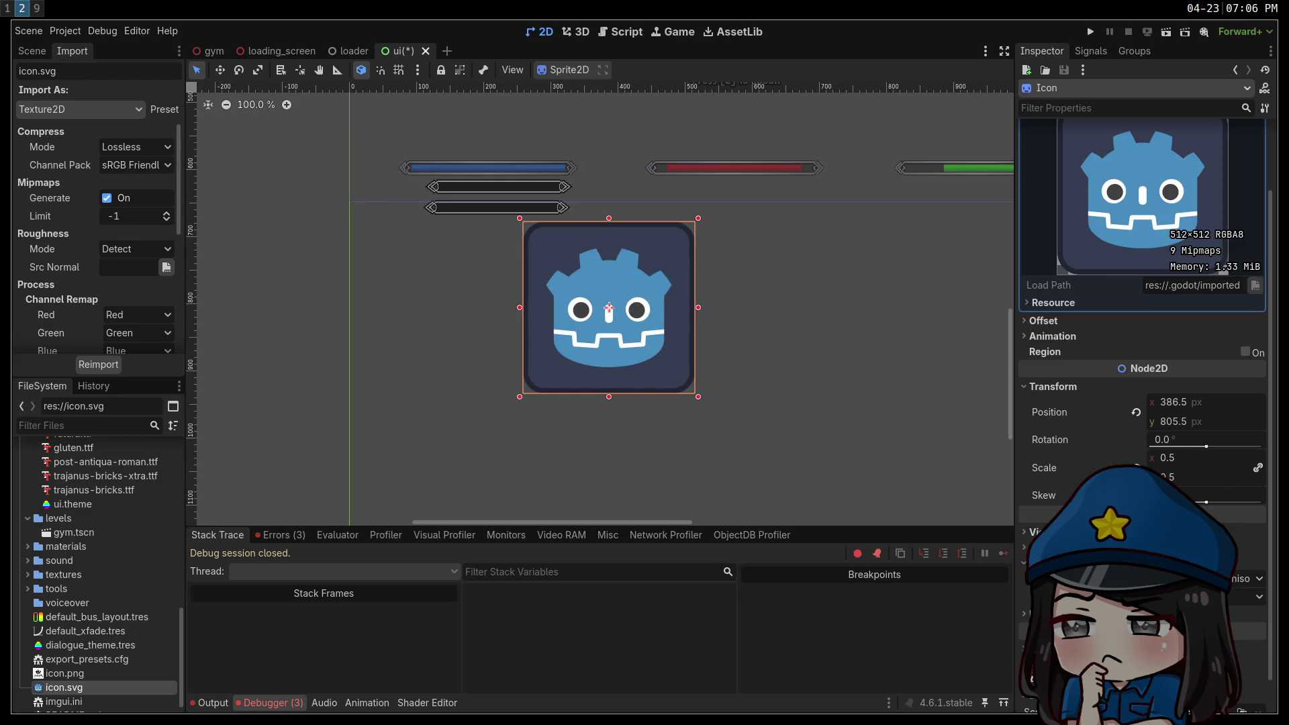
{"action": "left_click", "coordinate": [1187, 475]}
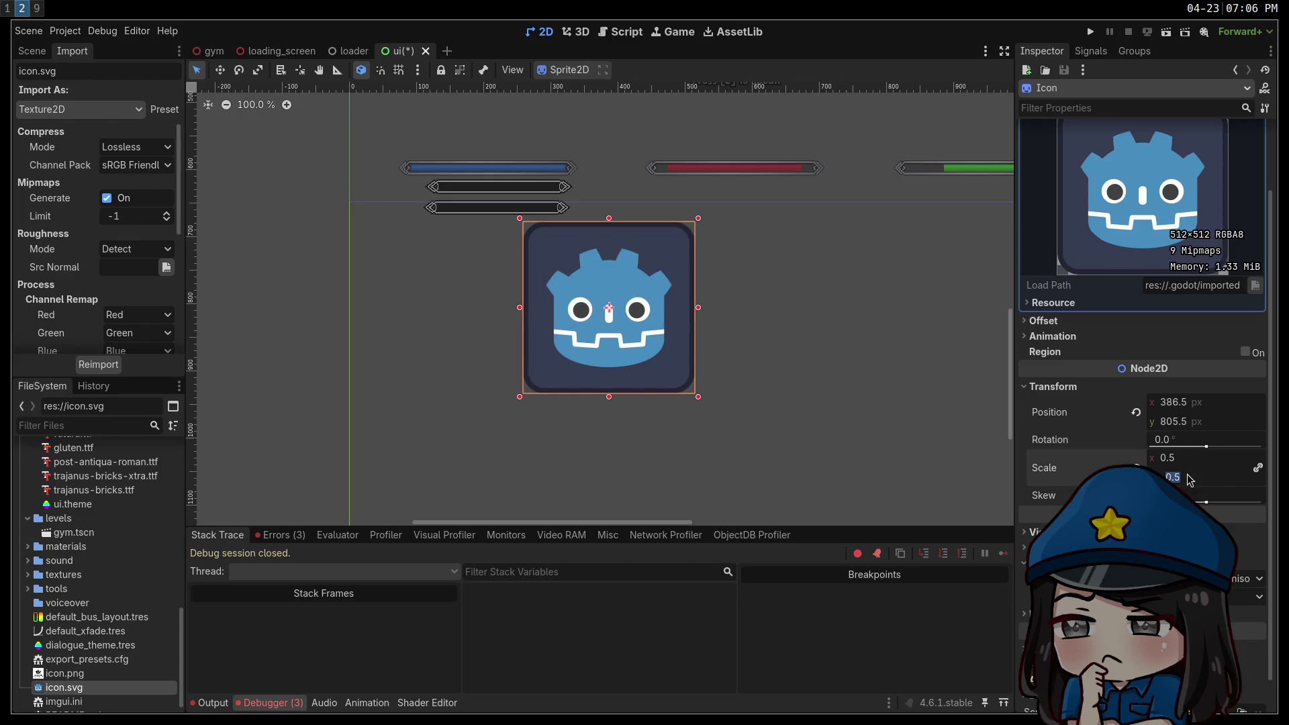
{"action": "type", "text": "3"}
{"action": "type", "text": "0.3"}
{"action": "key", "text": "Return"}
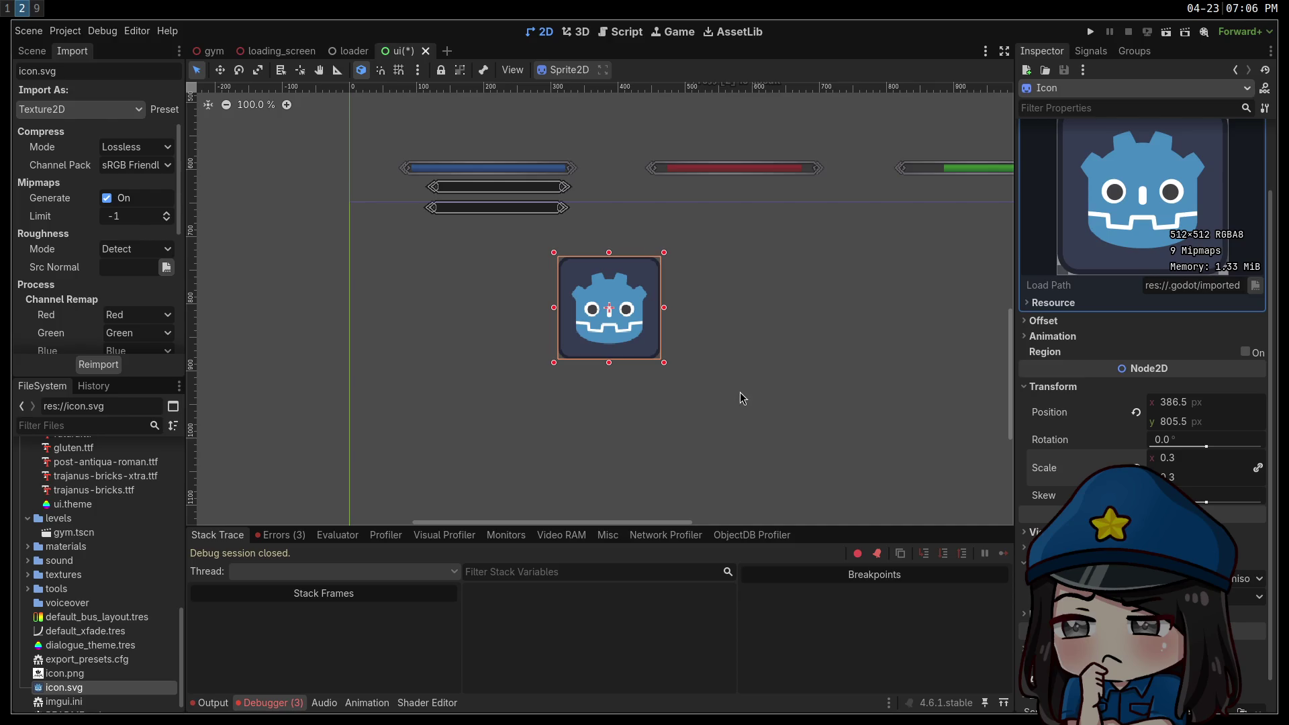
{"action": "mouse_move", "coordinate": [1061, 467]}
{"action": "left_click", "coordinate": [1195, 577]}
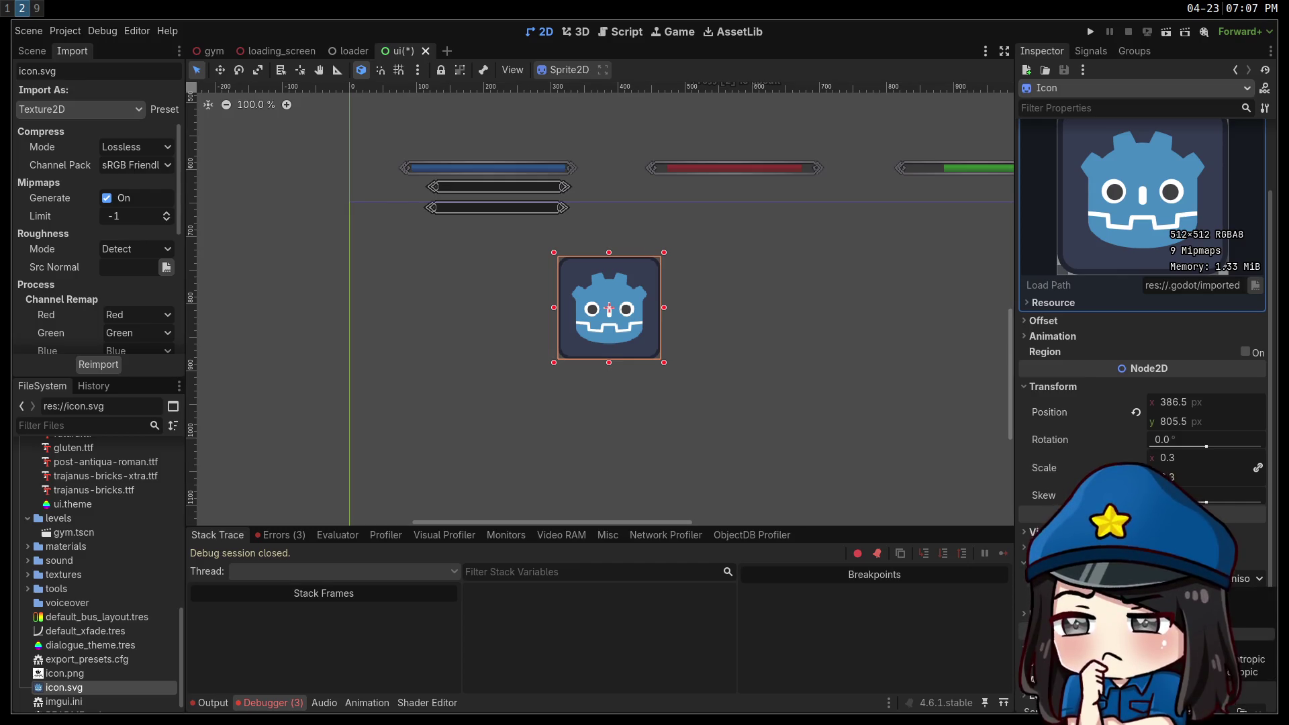
Pick a texture filter and try icon sprite scales of 0.39 and 0.625.
{"action": "left_click", "coordinate": [1195, 630]}
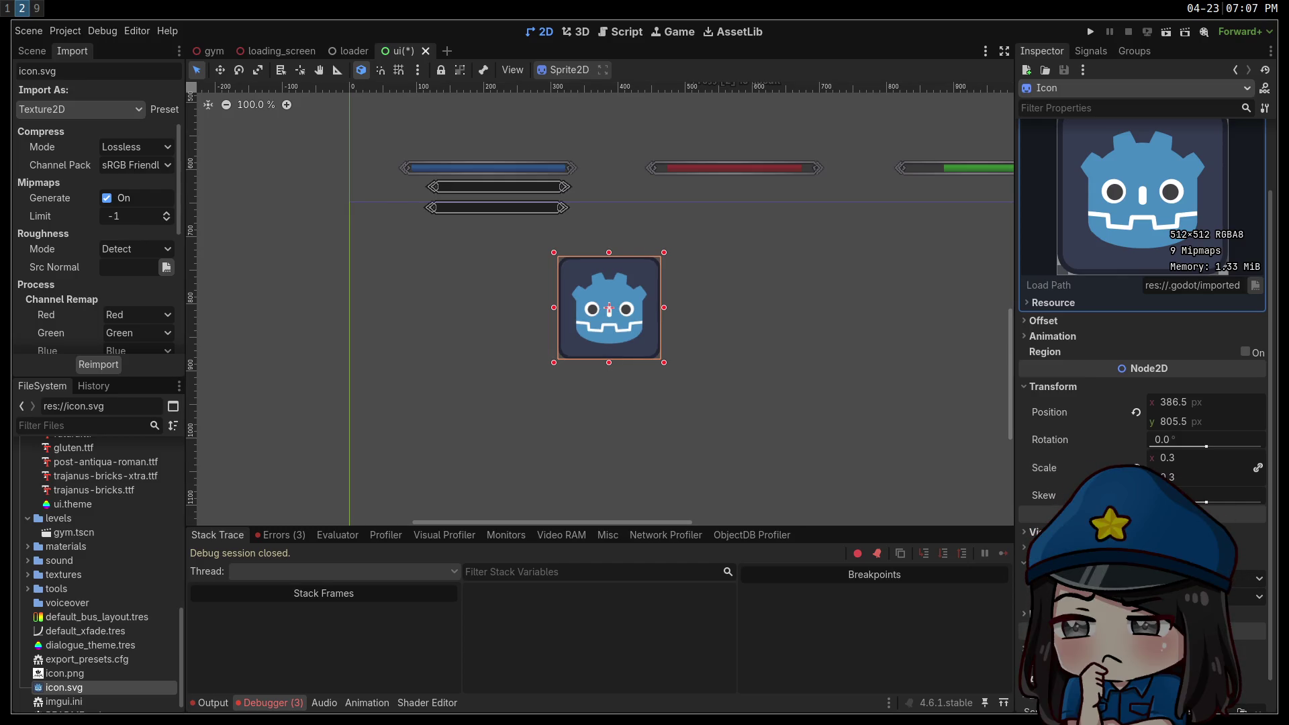
{"action": "left_click", "coordinate": [1178, 457]}
{"action": "type", "text": "9"}
{"action": "key", "text": "Return"}
{"action": "mouse_move", "coordinate": [1170, 458]}
{"action": "left_mouse_down"}
{"action": "mouse_move", "coordinate": [1235, 458]}
{"action": "mouse_move", "coordinate": [1169, 457]}
{"action": "mouse_move", "coordinate": [1180, 457]}
{"action": "left_mouse_up"}
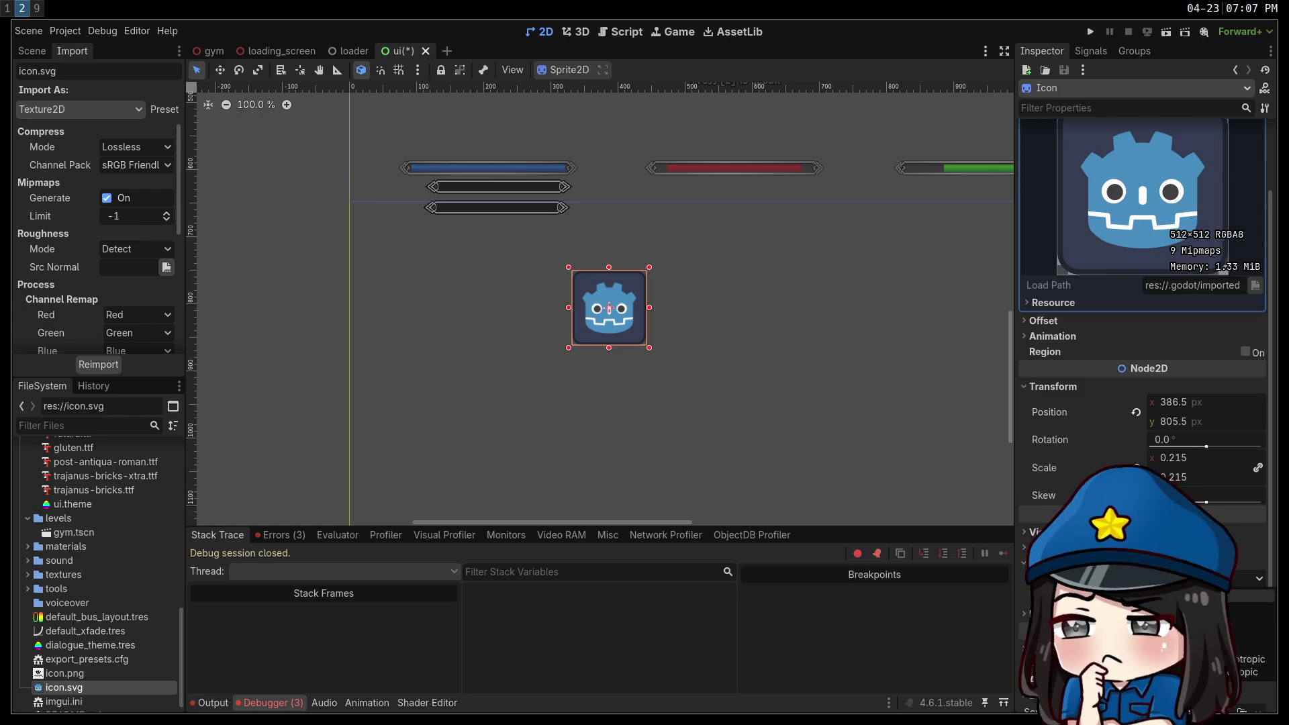
{"action": "left_click", "coordinate": [1174, 457]}
{"action": "type", "text": "0.625"}
{"action": "key", "text": "Return"}
{"action": "mouse_move", "coordinate": [1175, 458]}
{"action": "left_mouse_down"}
{"action": "mouse_move", "coordinate": [1235, 458]}
{"action": "mouse_move", "coordinate": [1155, 458]}
{"action": "mouse_move", "coordinate": [1202, 458]}
{"action": "mouse_move", "coordinate": [1174, 457]}
{"action": "left_mouse_up"}
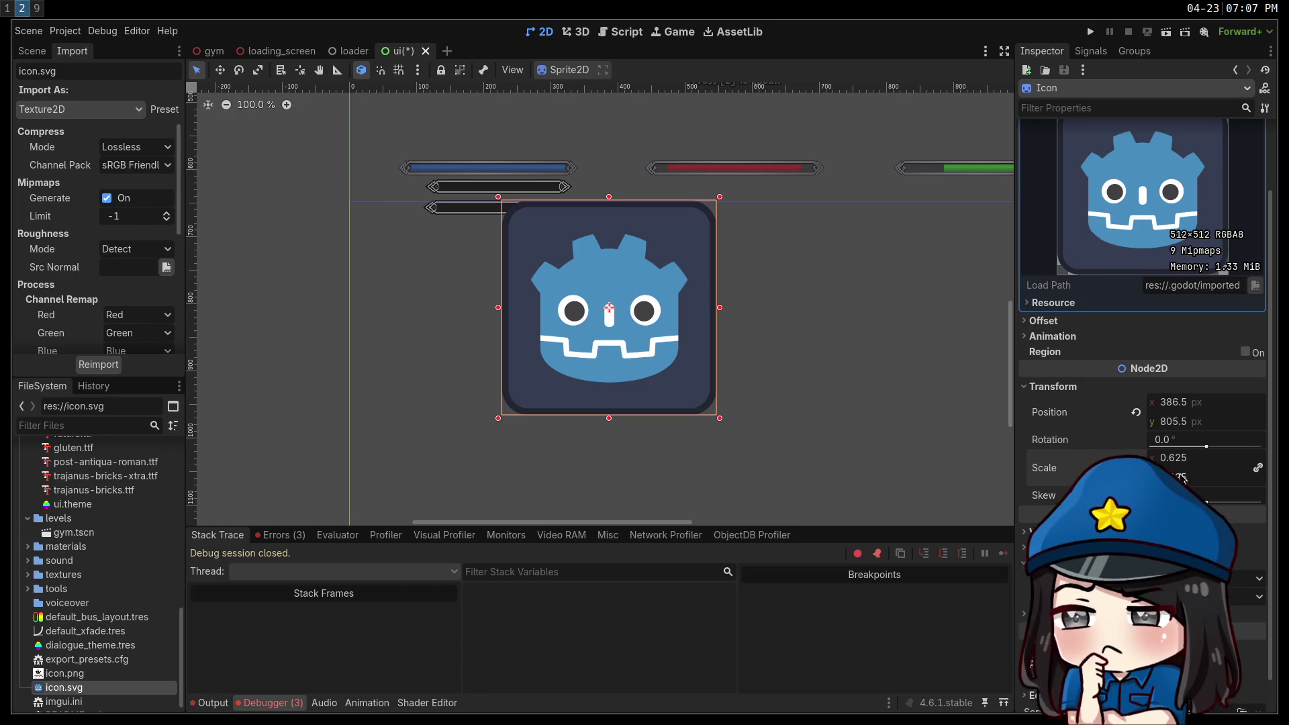
Try different anisotropic texture filters on the icon sprite while shrinking it.
{"action": "left_click", "coordinate": [1182, 596]}
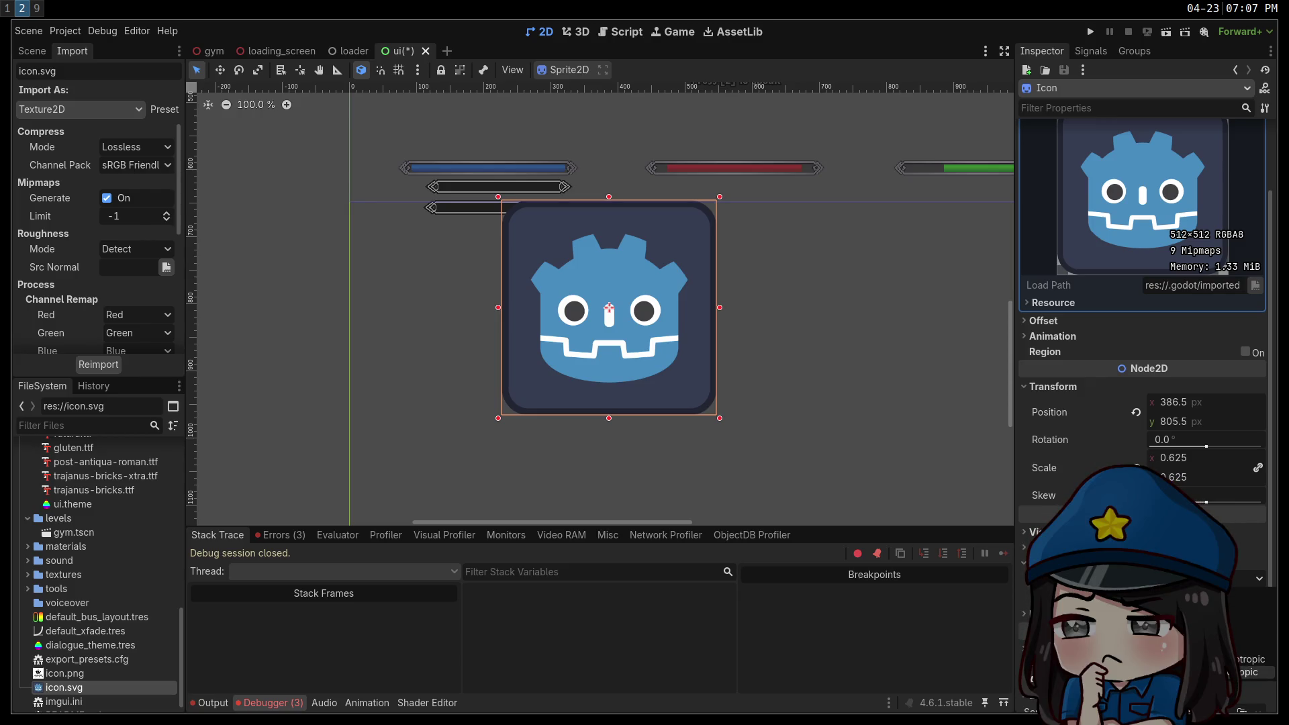
{"action": "left_click", "coordinate": [1248, 672]}
{"action": "mouse_move", "coordinate": [1183, 463]}
{"action": "left_mouse_down"}
{"action": "mouse_move", "coordinate": [1101, 464]}
{"action": "mouse_move", "coordinate": [1275, 463]}
{"action": "mouse_move", "coordinate": [1148, 463]}
{"action": "left_mouse_up"}
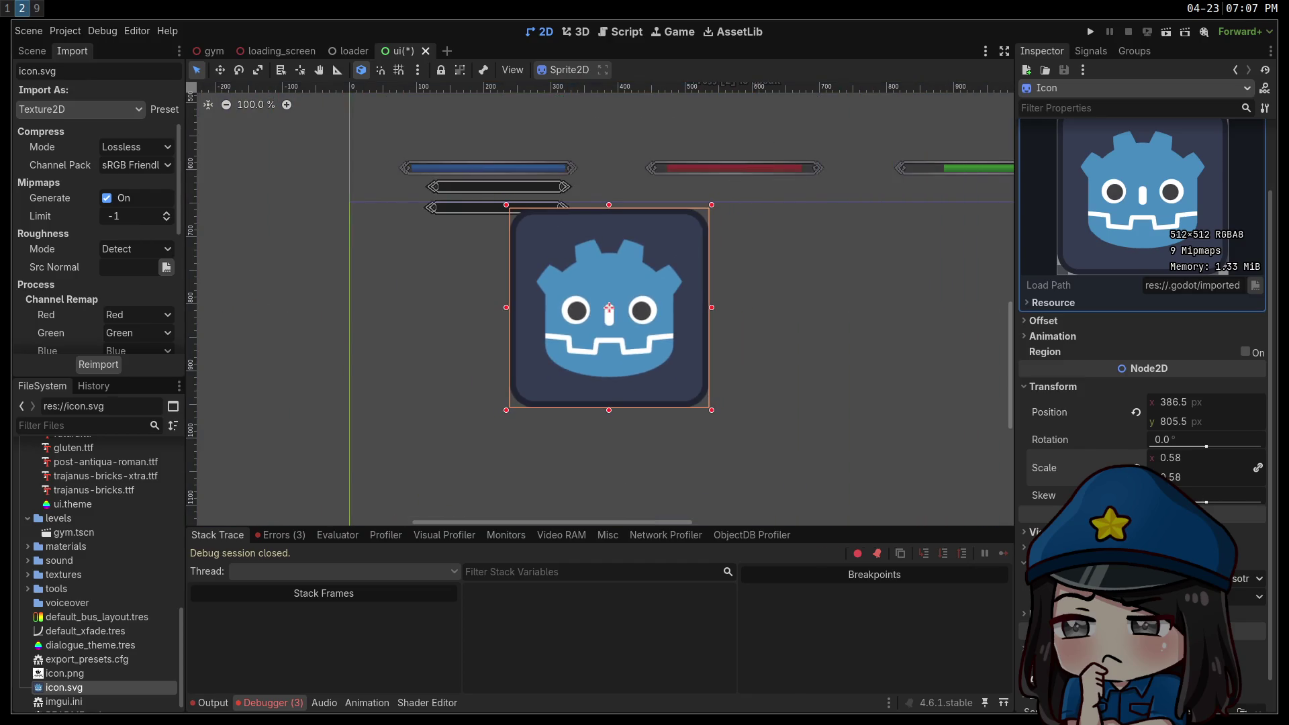
{"action": "left_click", "coordinate": [1245, 578]}
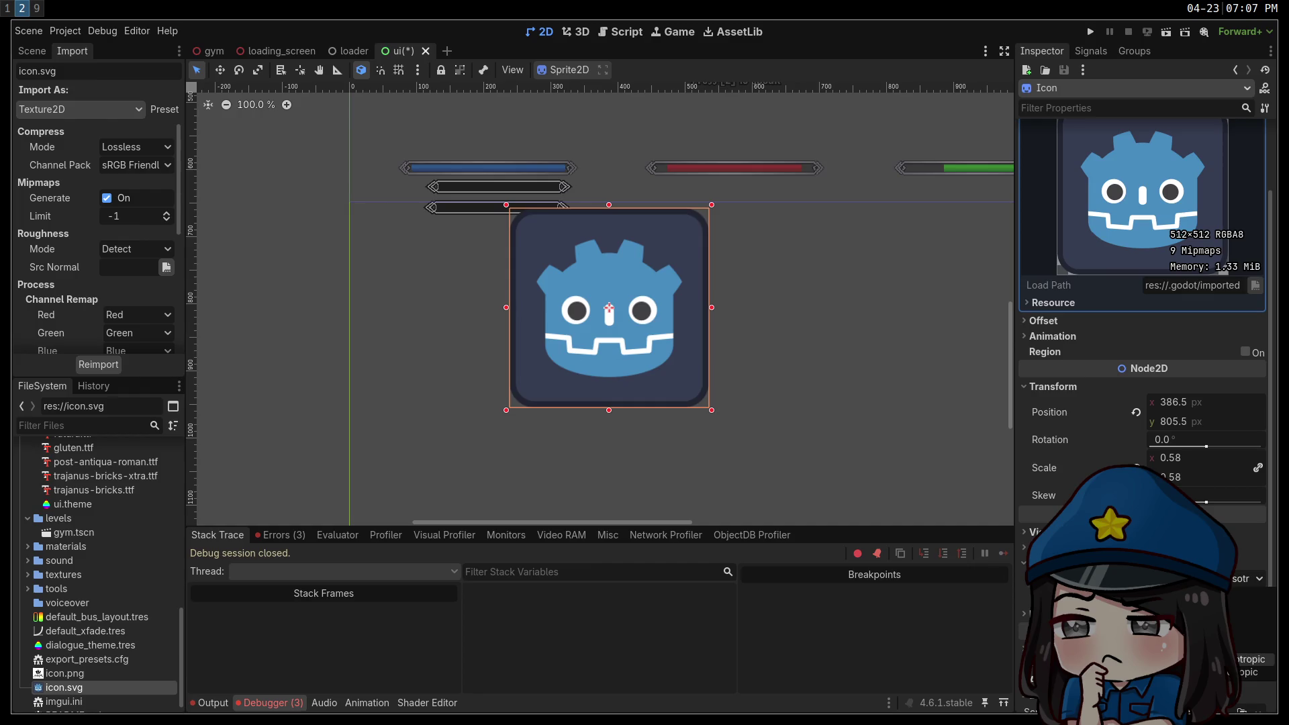
{"action": "left_click", "coordinate": [1248, 659]}
{"action": "left_click", "coordinate": [1245, 578]}
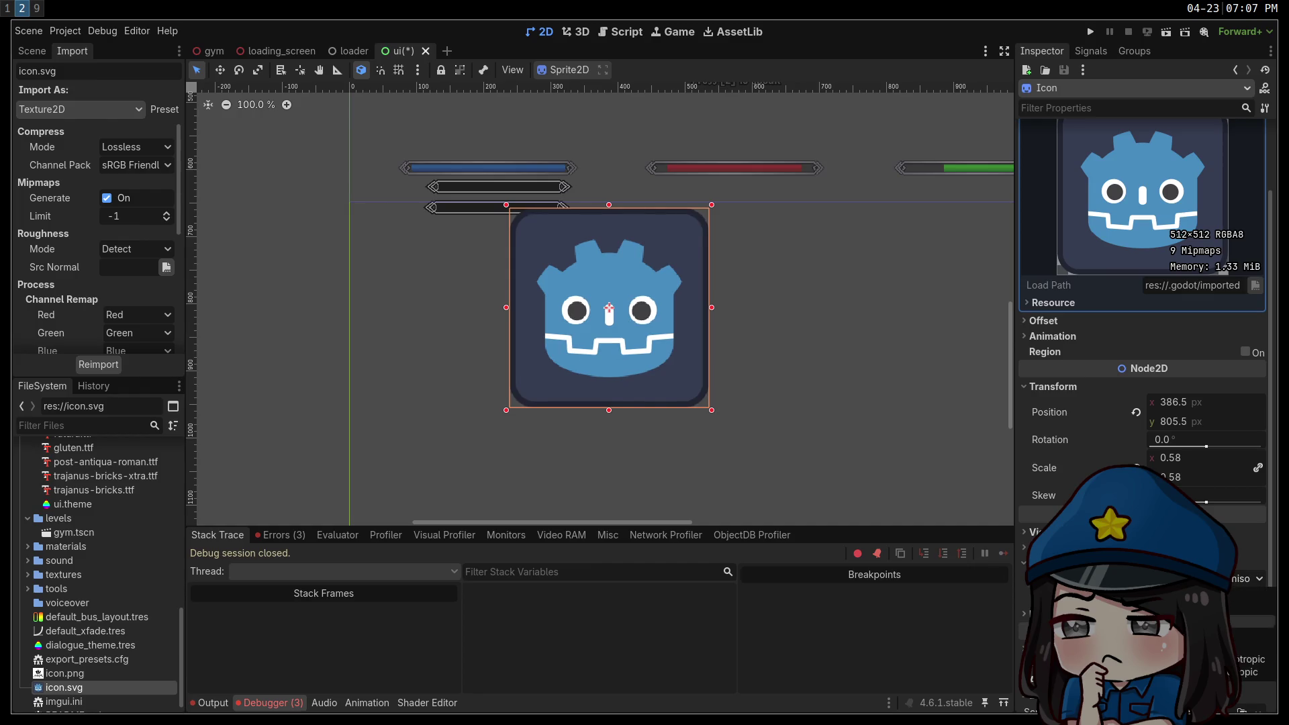
{"action": "left_click", "coordinate": [1252, 641]}
Shrink the icon sprite to about 0.51, then enter an exact scale of 0.5.
{"action": "left_click_drag", "start_coordinate": [1201, 458], "coordinate": [1175, 458]}
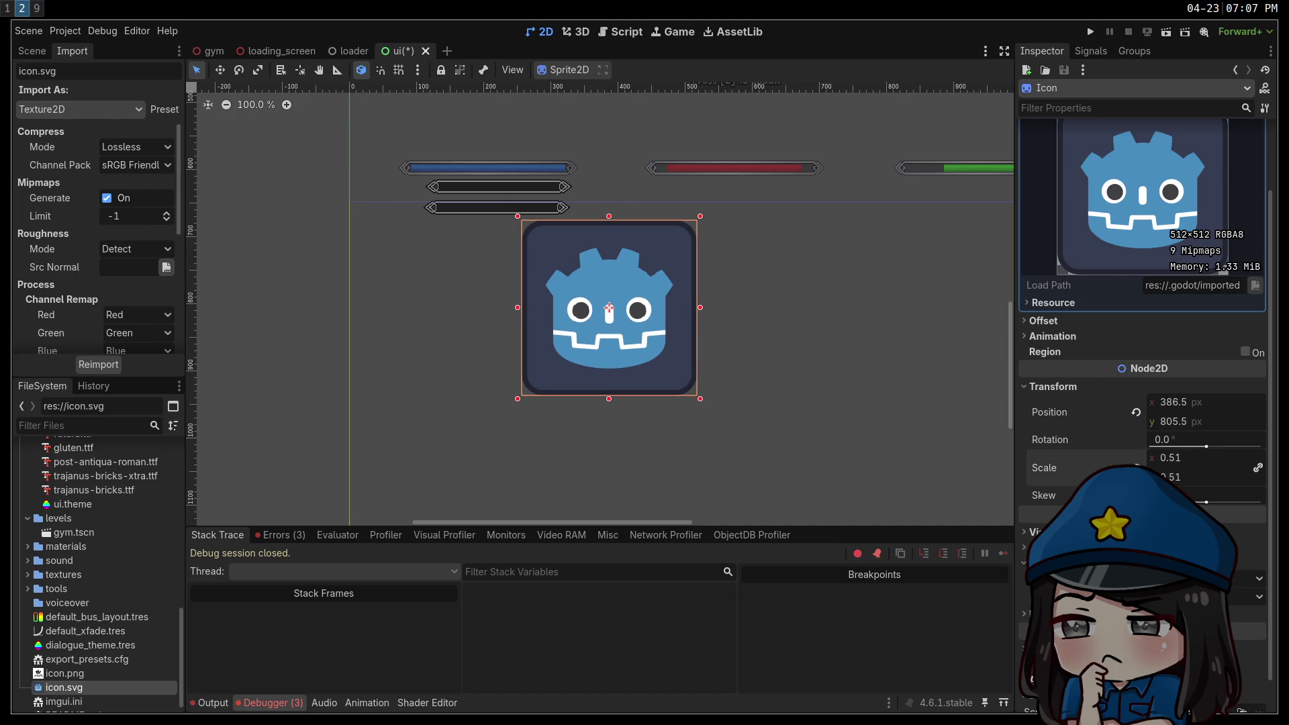
{"action": "left_click", "coordinate": [1190, 466]}
{"action": "key", "text": "BackSpace"}
{"action": "type", "text": "0.5"}
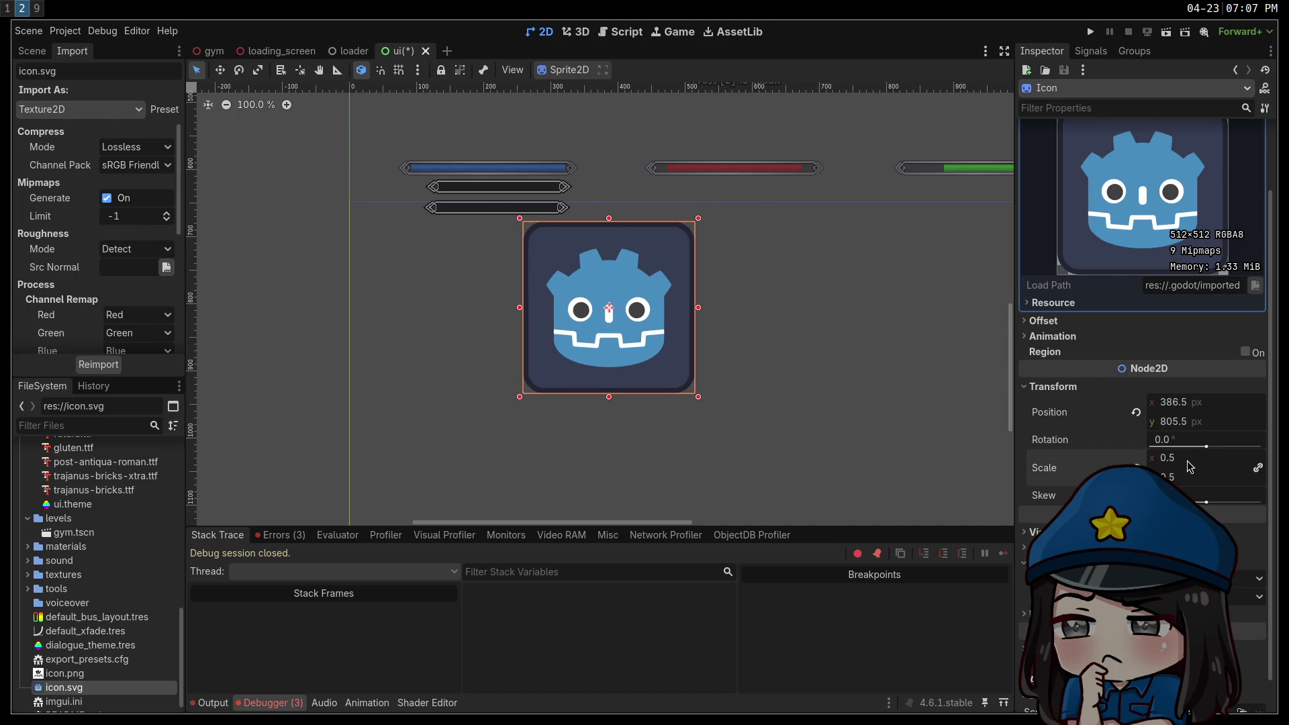
{"action": "key", "text": "Return"}
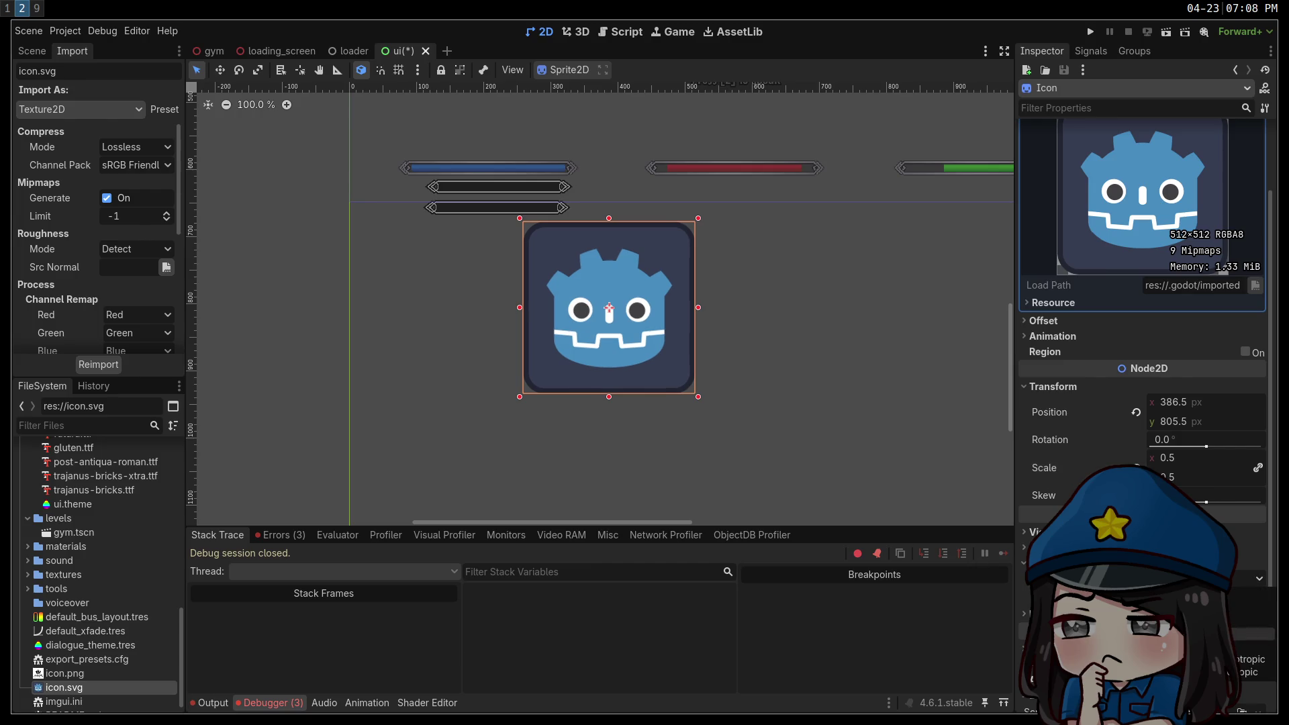
{"action": "mouse_move", "coordinate": [1148, 369]}
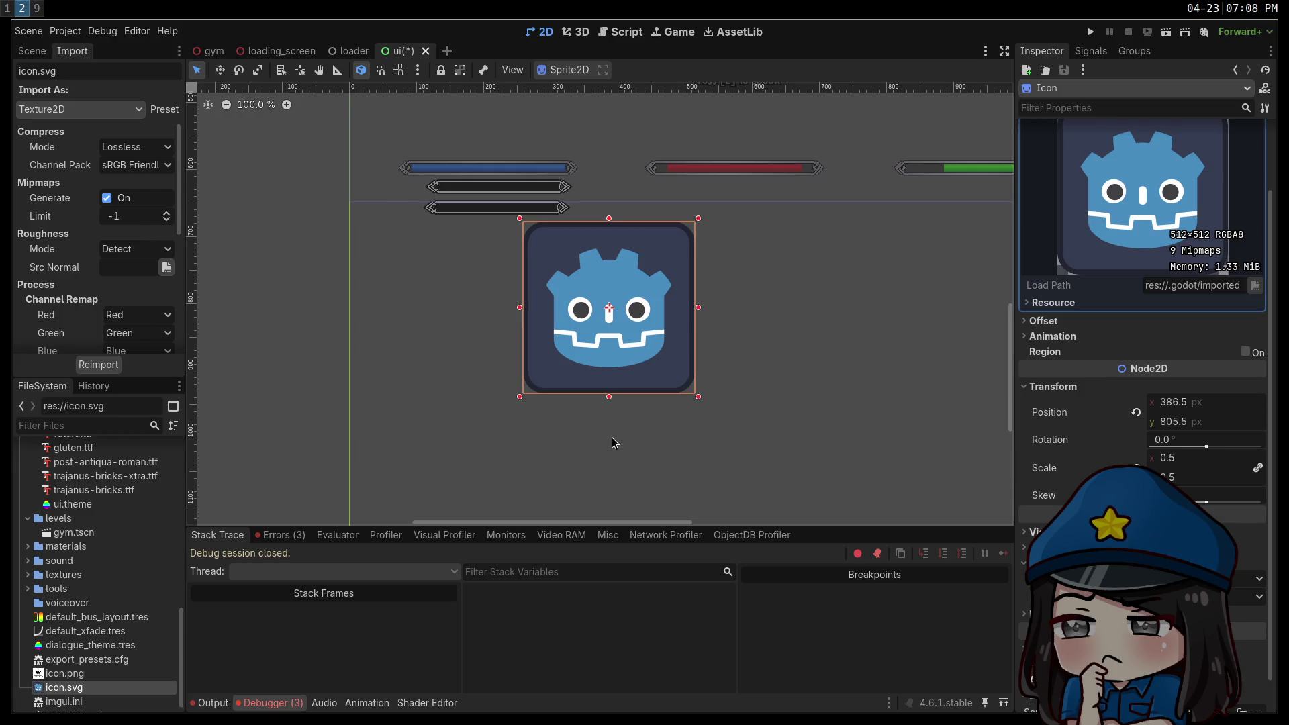
{"action": "left_click", "coordinate": [1182, 463]}
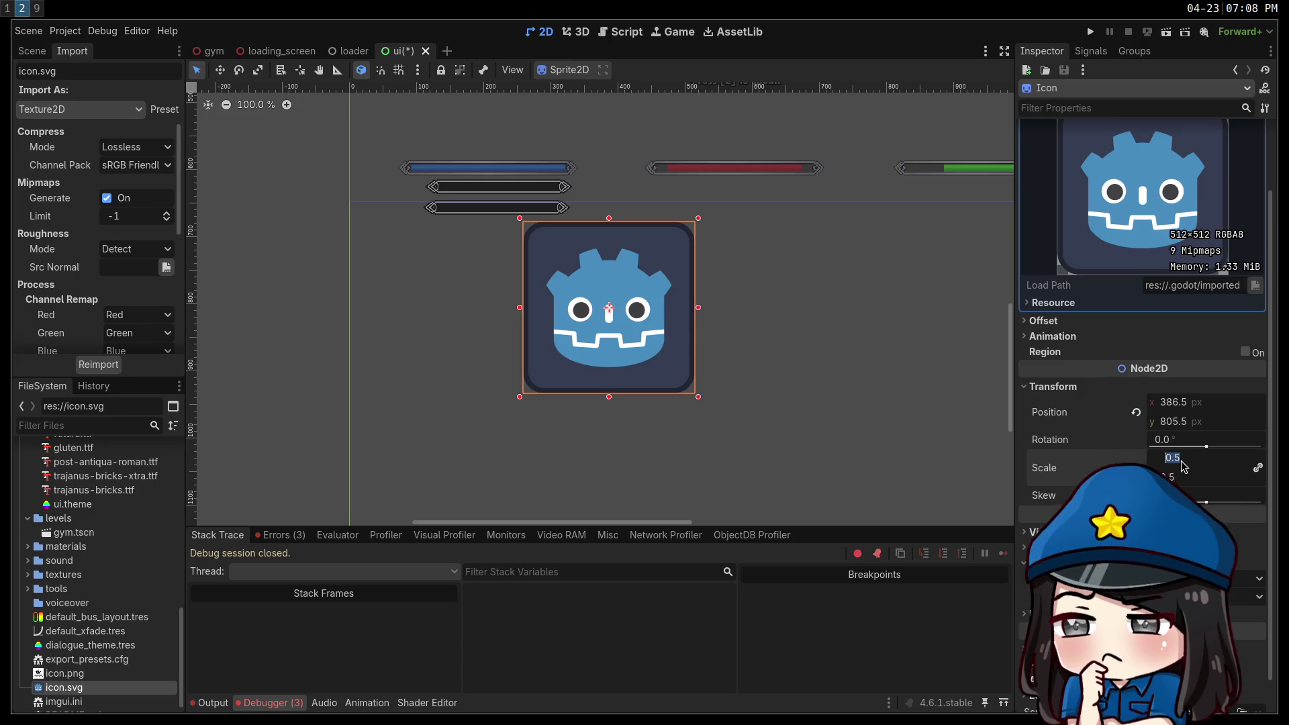
{"action": "type", "text": "0.25"}
{"action": "key", "text": "Return"}
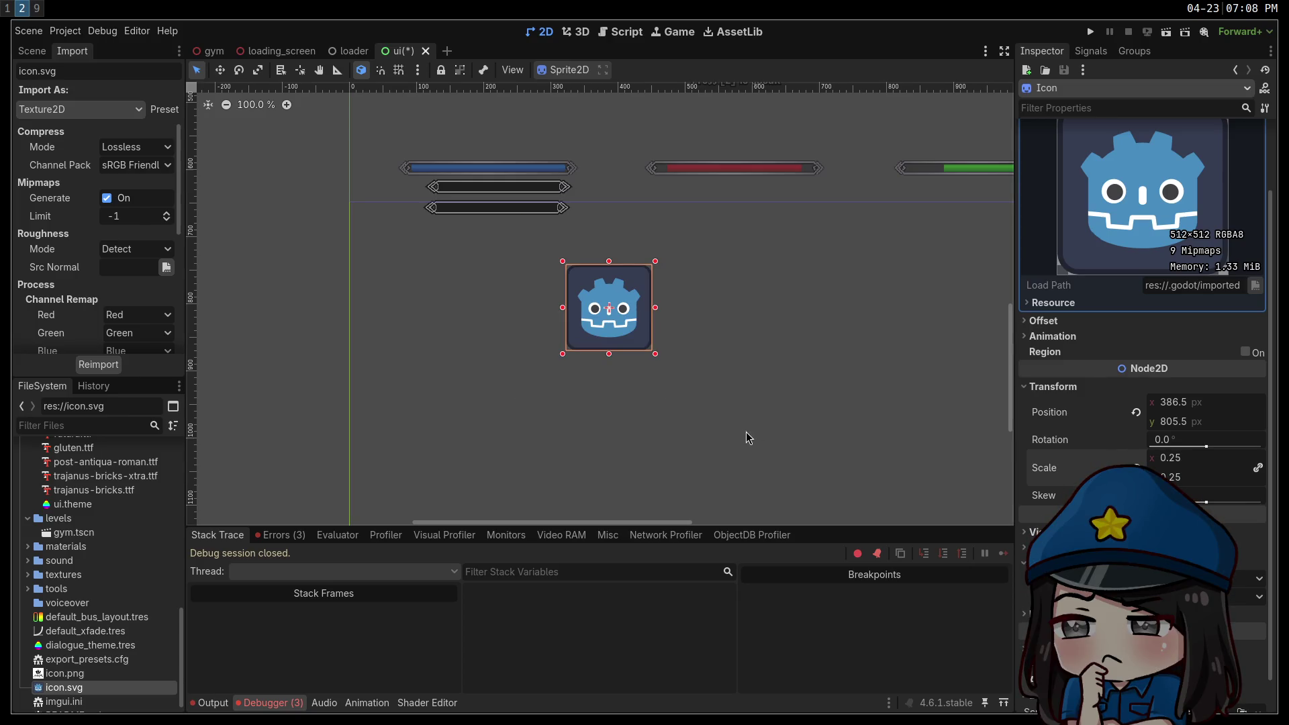
{"action": "left_click", "coordinate": [724, 444]}
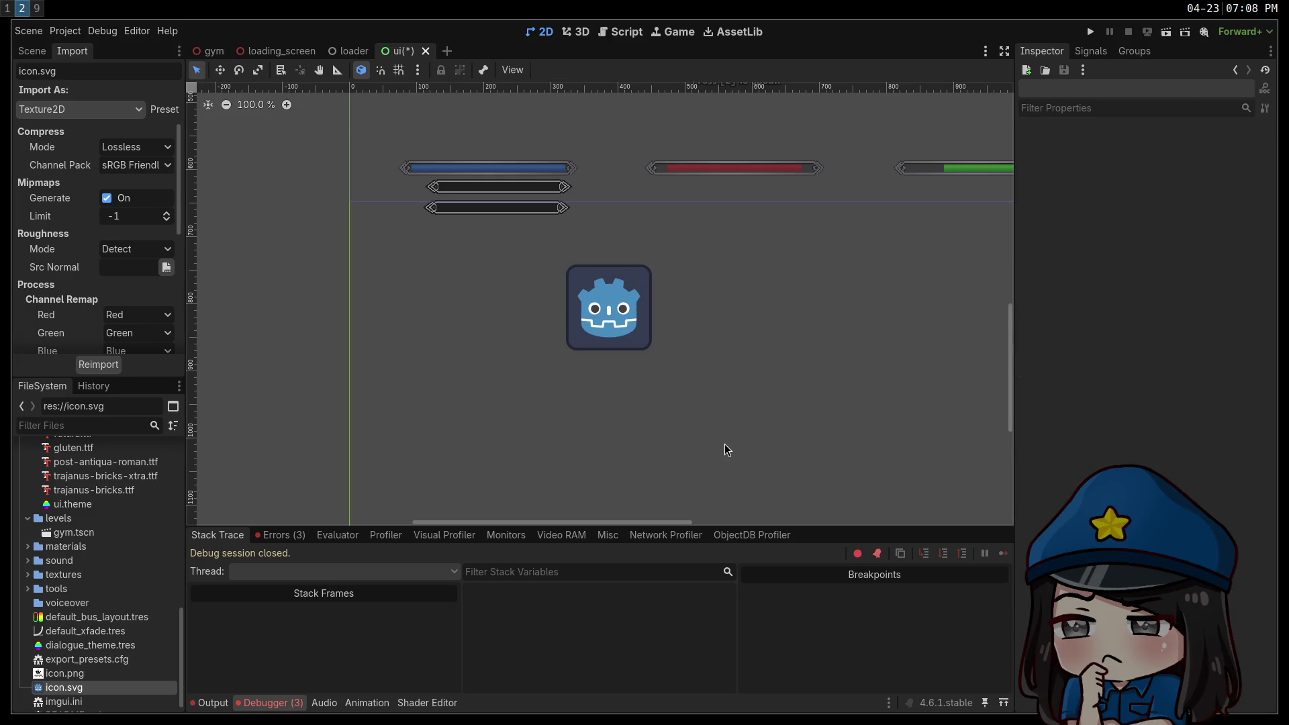
{"action": "left_click", "coordinate": [603, 332]}
{"action": "left_click", "coordinate": [1212, 456]}
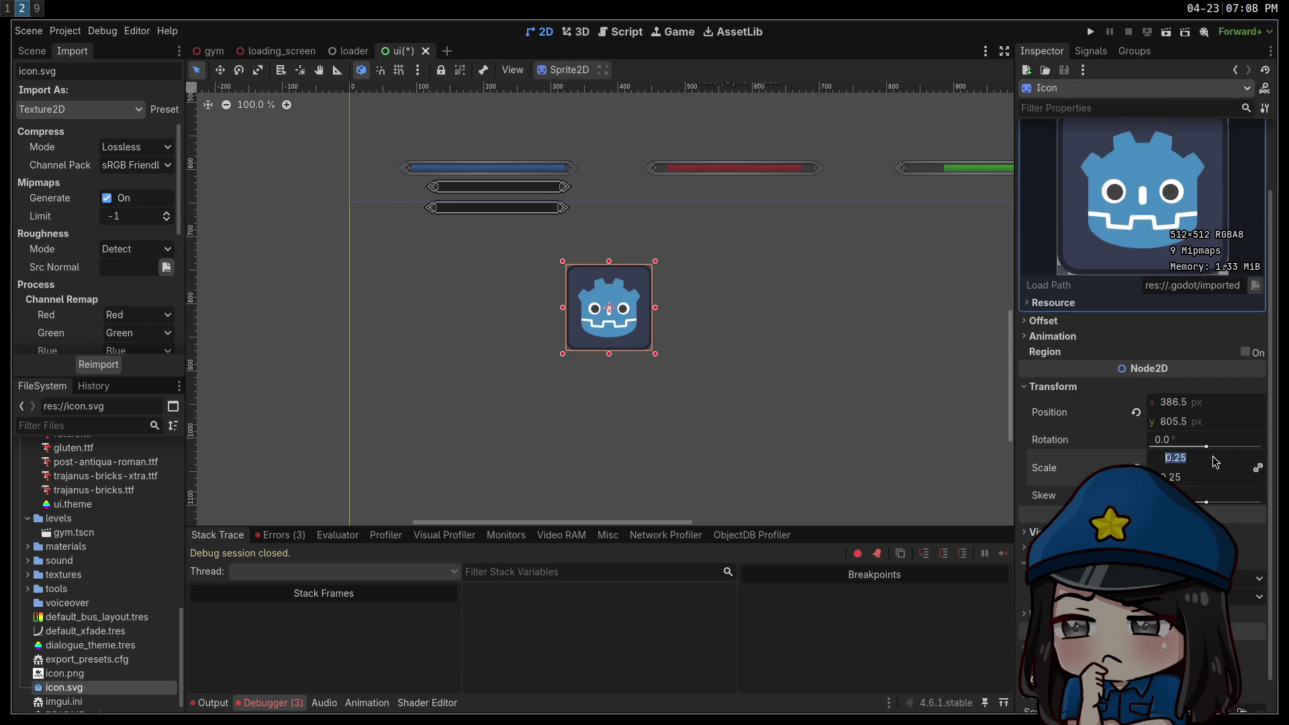
{"action": "type", "text": "1"}
{"action": "key", "text": "Return"}
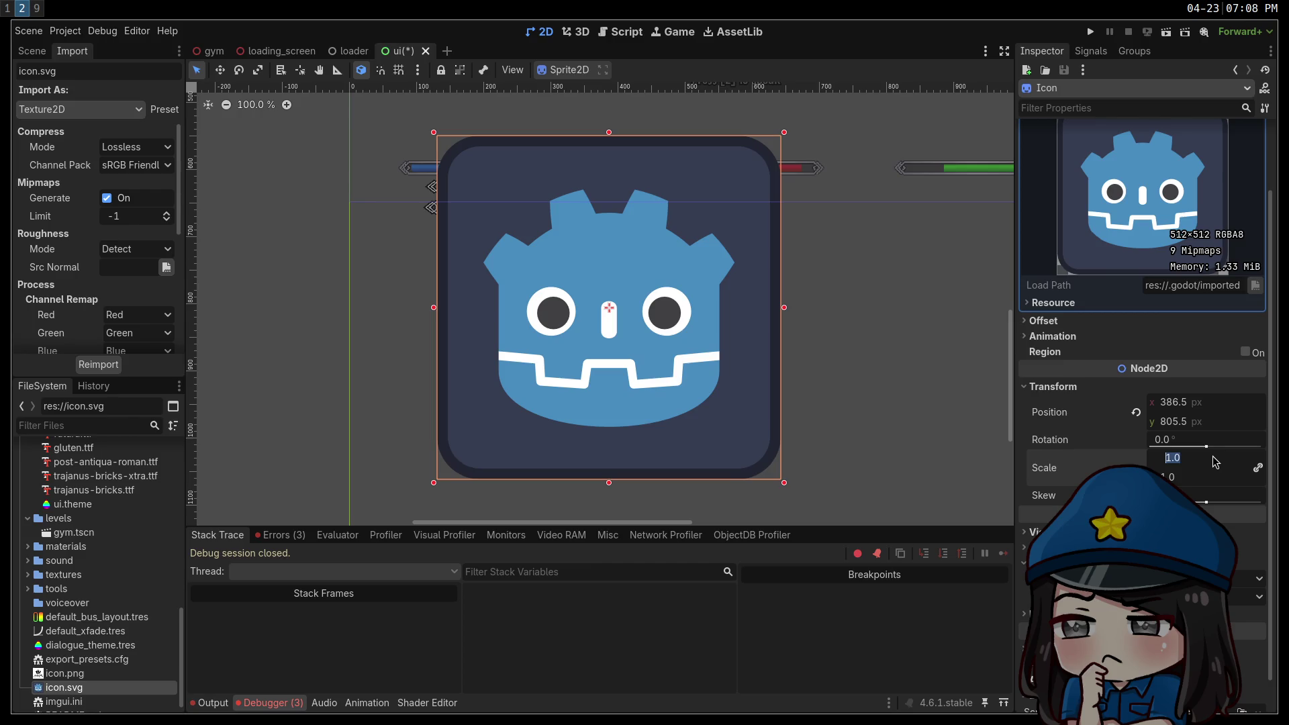
{"action": "key", "text": "ctrl+z"}
{"action": "left_click", "coordinate": [1212, 457]}
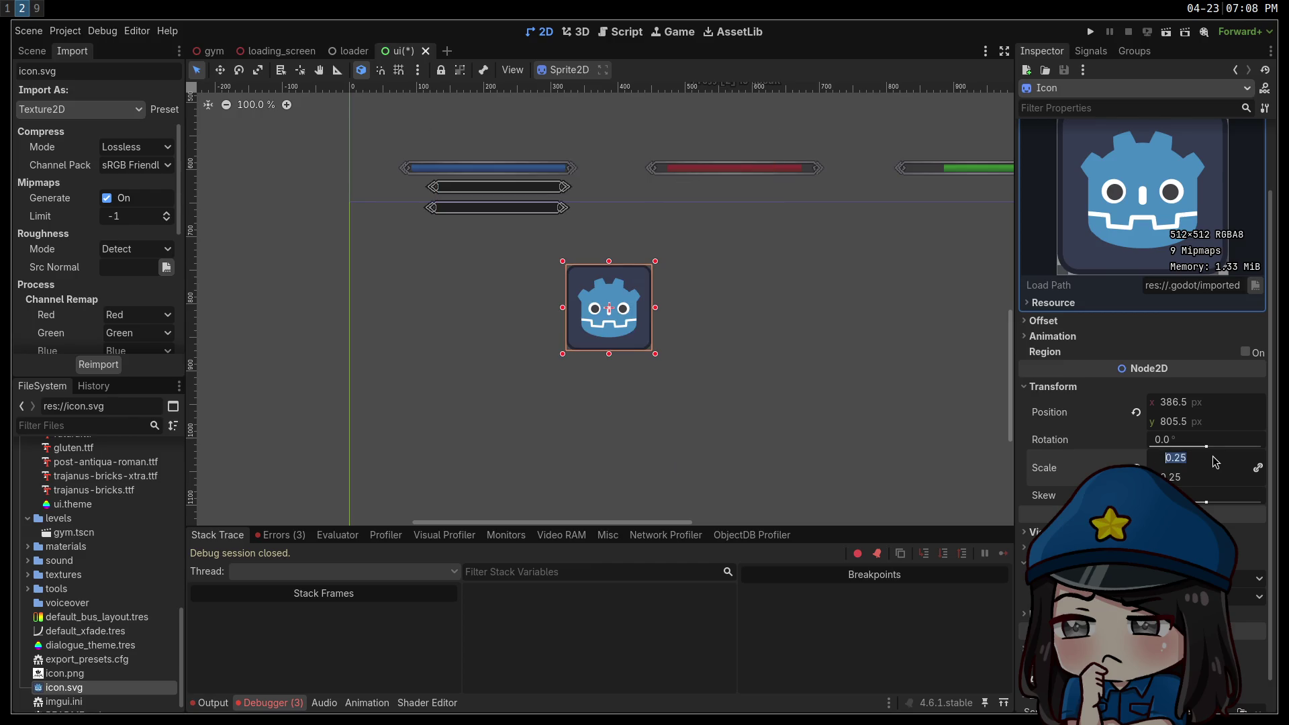
{"action": "type", "text": "0.5"}
{"action": "key", "text": "Return"}
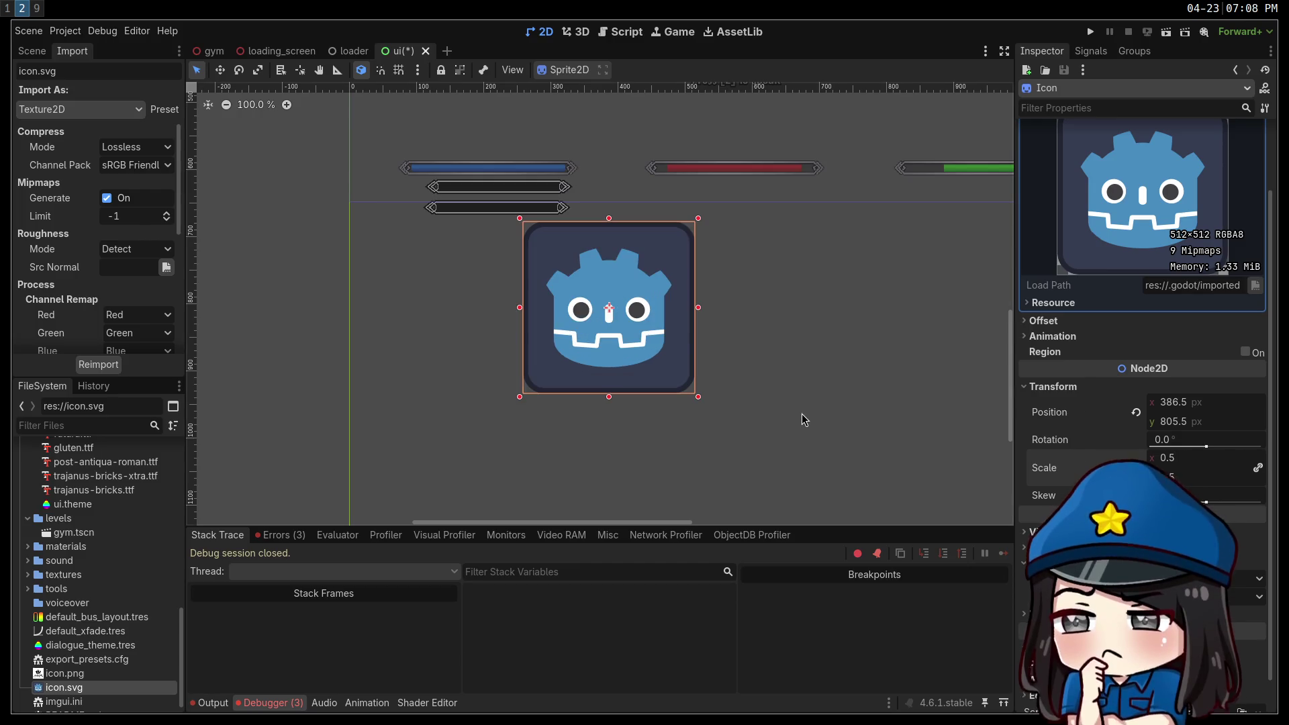
{"action": "left_click", "coordinate": [803, 416]}
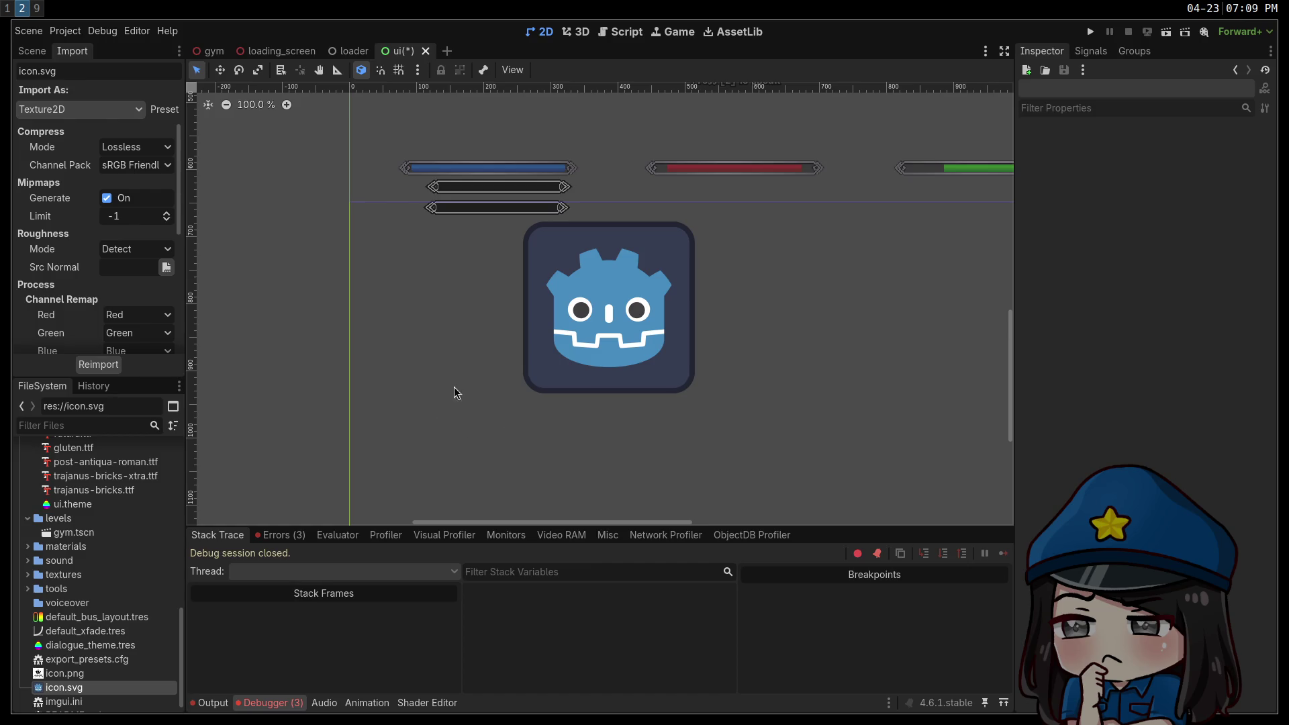
{"action": "scroll", "coordinate": [680, 342], "scroll_direction": "up", "scroll_amount": 10}
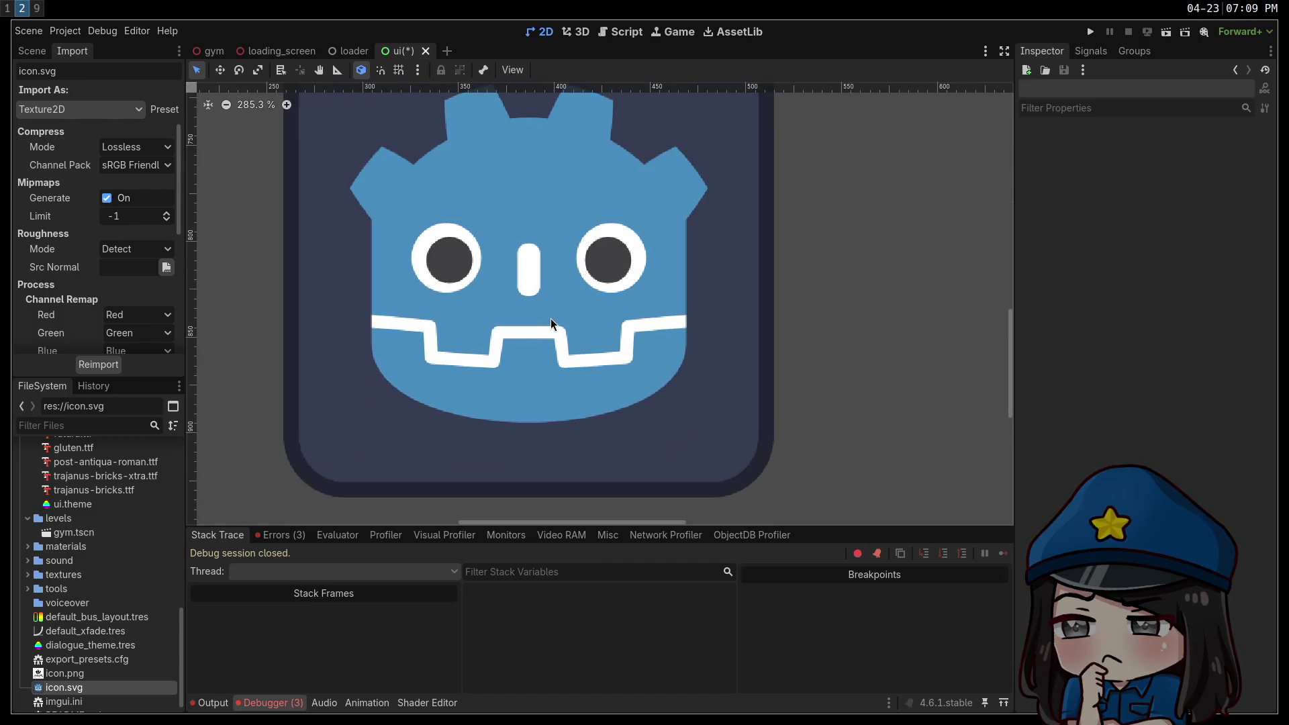
{"action": "scroll", "coordinate": [551, 320], "scroll_direction": "up", "scroll_amount": 5}
{"action": "scroll", "coordinate": [551, 320], "scroll_direction": "down", "scroll_amount": 13}
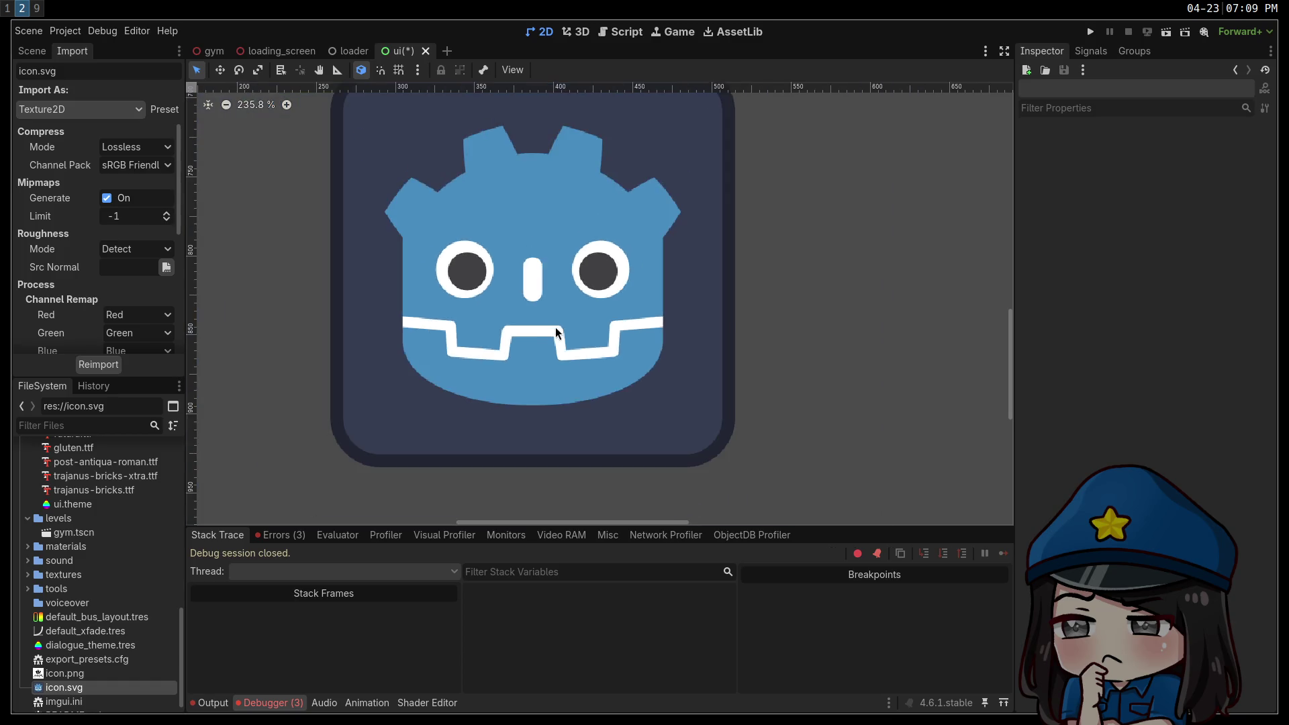
{"action": "left_click", "coordinate": [258, 109]}
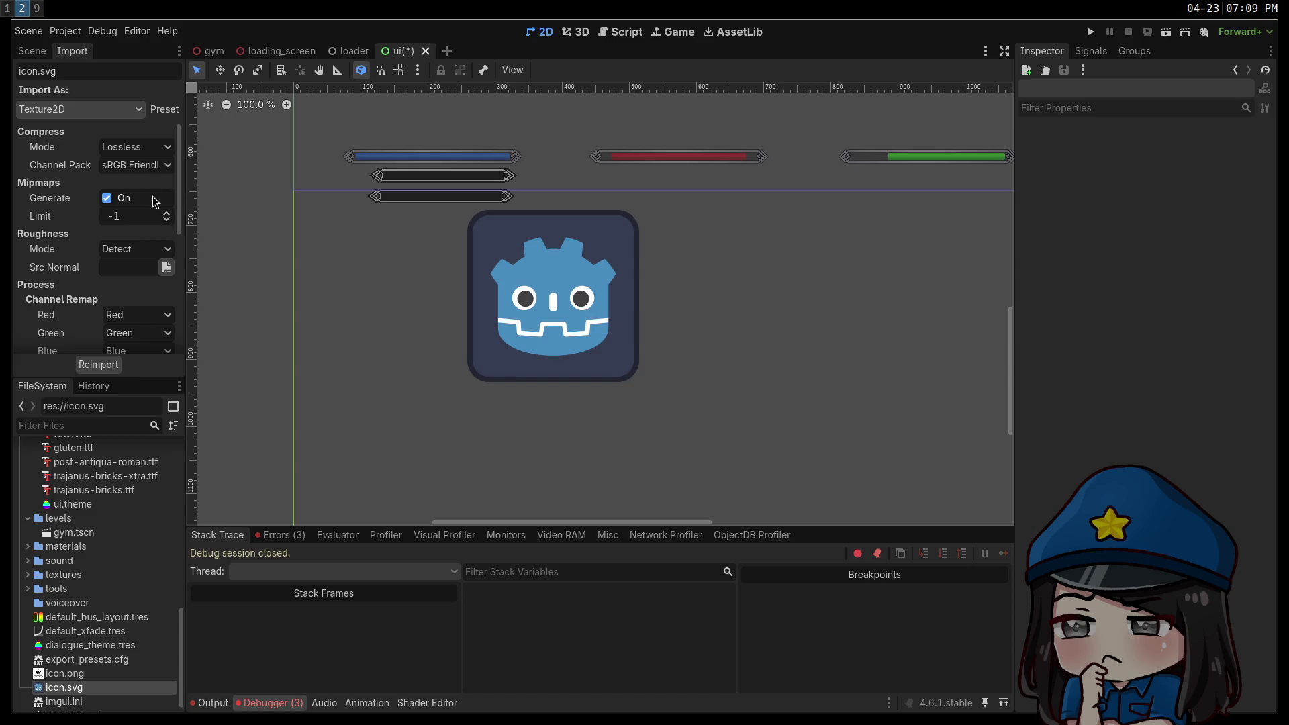
{"action": "left_click", "coordinate": [575, 308]}
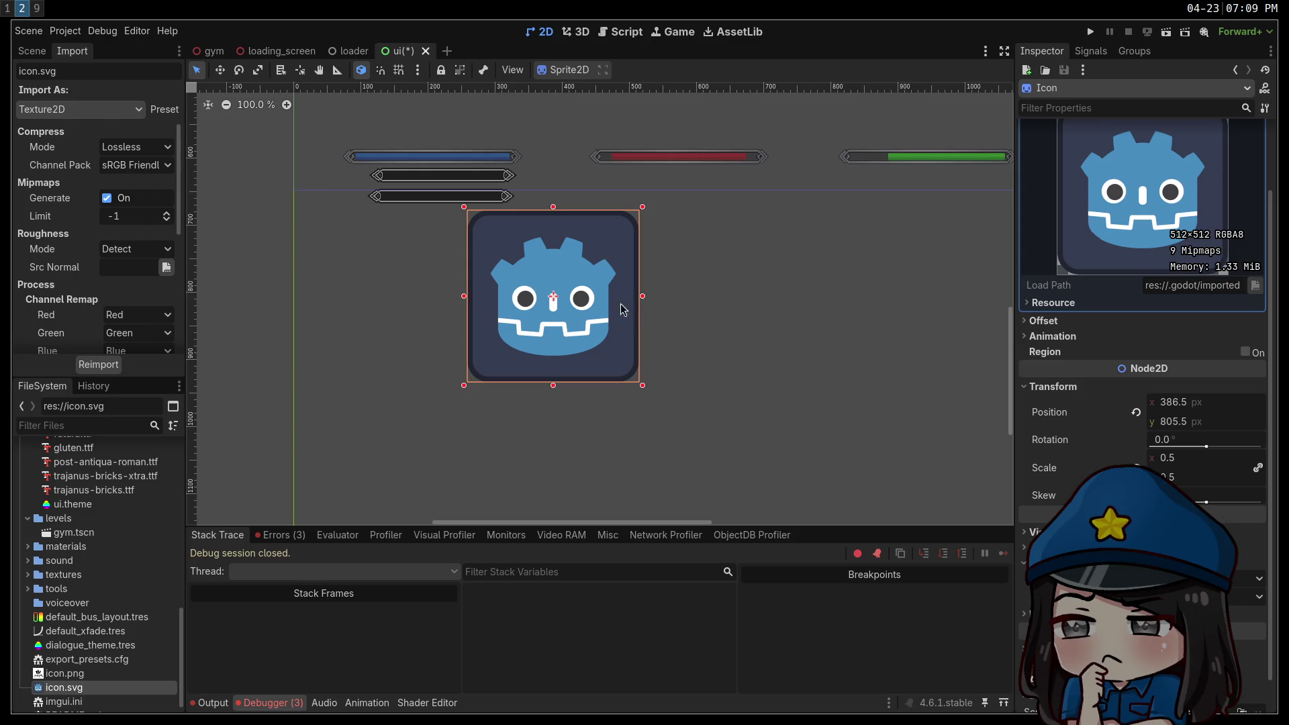
Move the icon sprite up above the bars and nudge it about 57 px right.
{"action": "scroll", "coordinate": [764, 279], "scroll_direction": "up", "scroll_amount": 5}
{"action": "mouse_move", "coordinate": [517, 462]}
{"action": "left_mouse_down"}
{"action": "mouse_move", "coordinate": [620, 191]}
{"action": "mouse_move", "coordinate": [626, 211]}
{"action": "mouse_move", "coordinate": [669, 217]}
{"action": "left_mouse_up"}
{"action": "left_click", "coordinate": [754, 379]}
{"action": "left_click", "coordinate": [722, 436]}
Save the ui scene, run the game, then stop it.
{"action": "key", "text": "ctrl+s"}
{"action": "left_click", "coordinate": [1092, 33]}
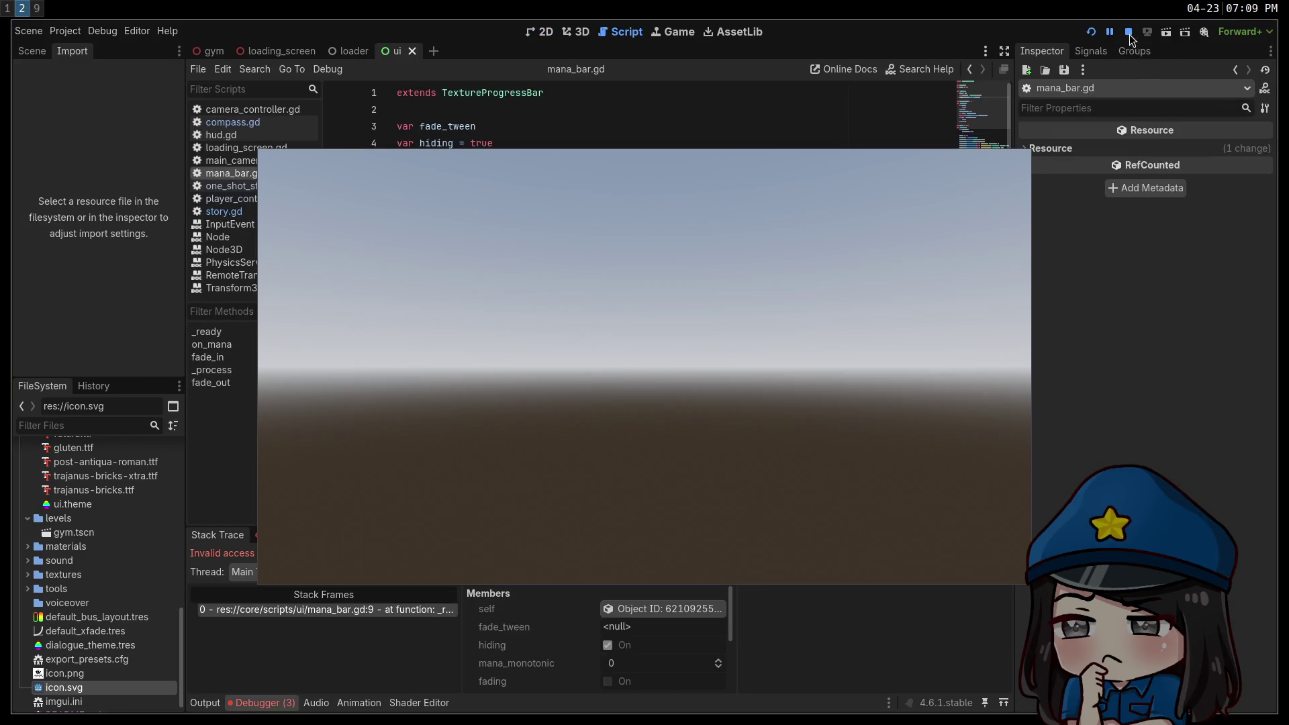
{"action": "left_click", "coordinate": [1130, 35]}
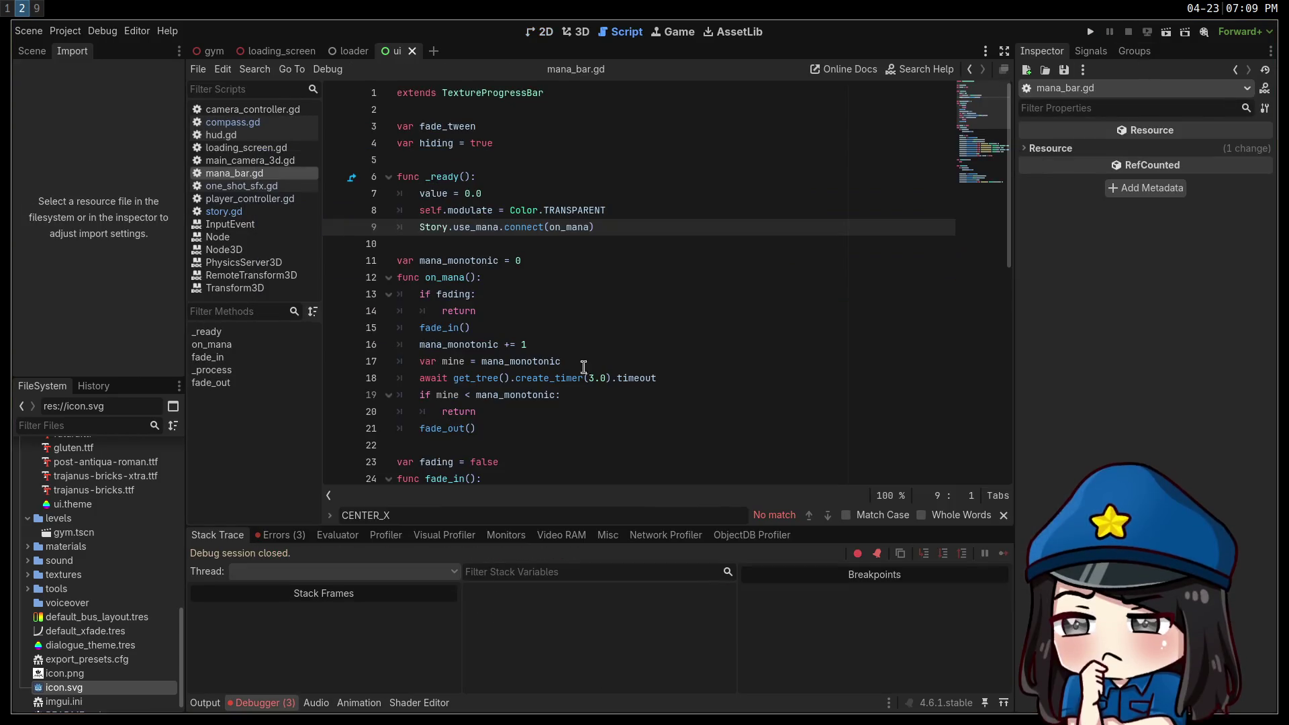
From the use_mana error, delete mana_bar.gd's Story.use_mana connect line and rerun the game.
{"action": "left_click", "coordinate": [280, 535]}
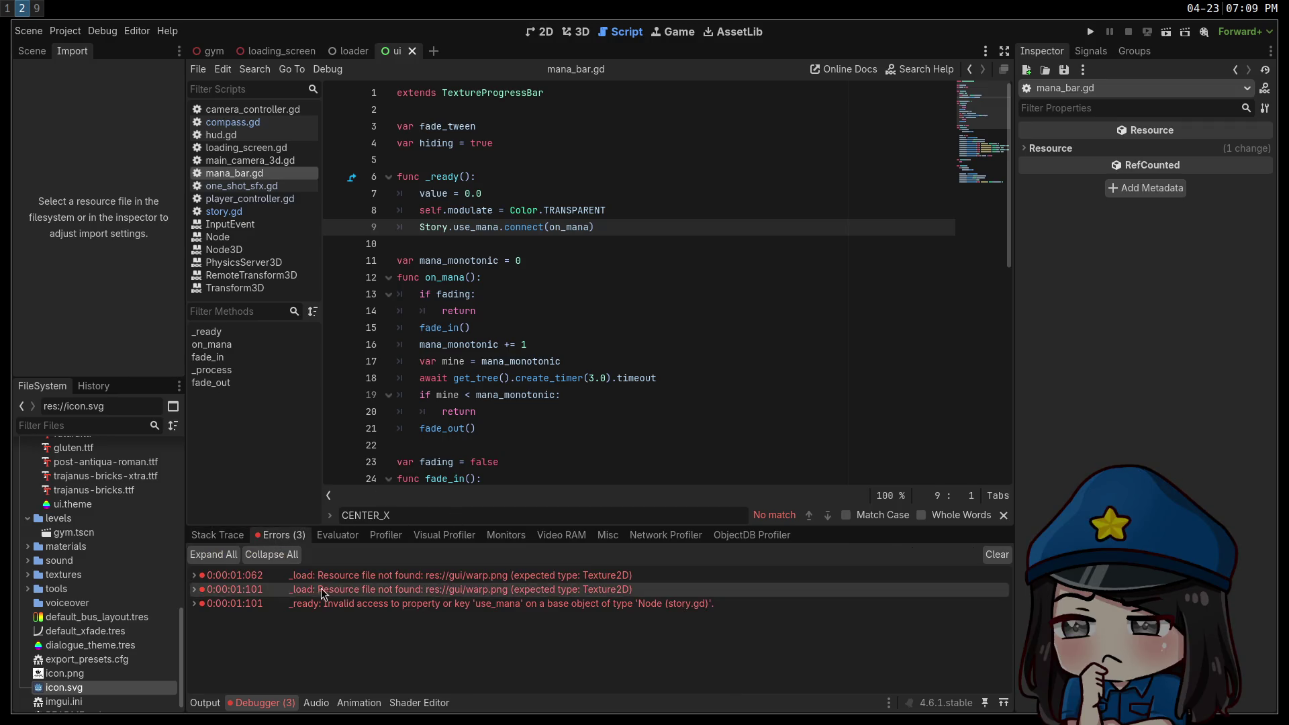
{"action": "left_click", "coordinate": [409, 602]}
{"action": "left_click", "coordinate": [605, 228]}
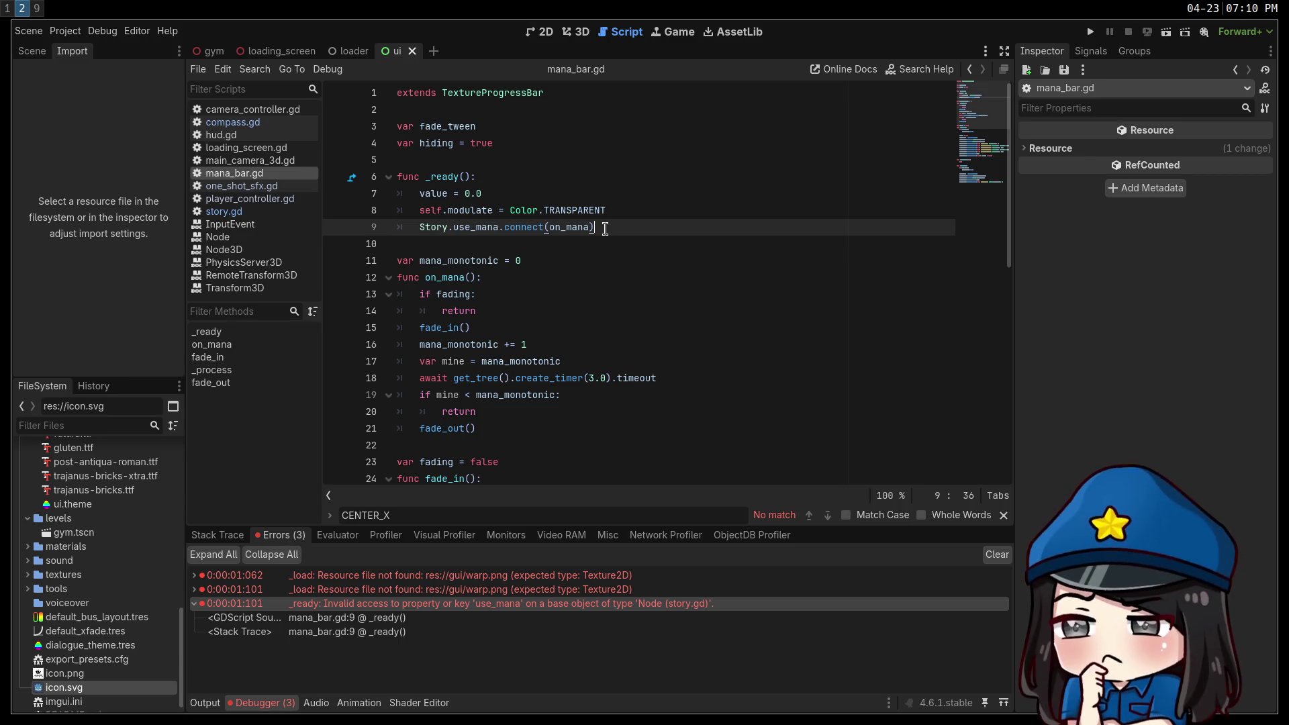
{"action": "key", "text": "ctrl+shift+k"}
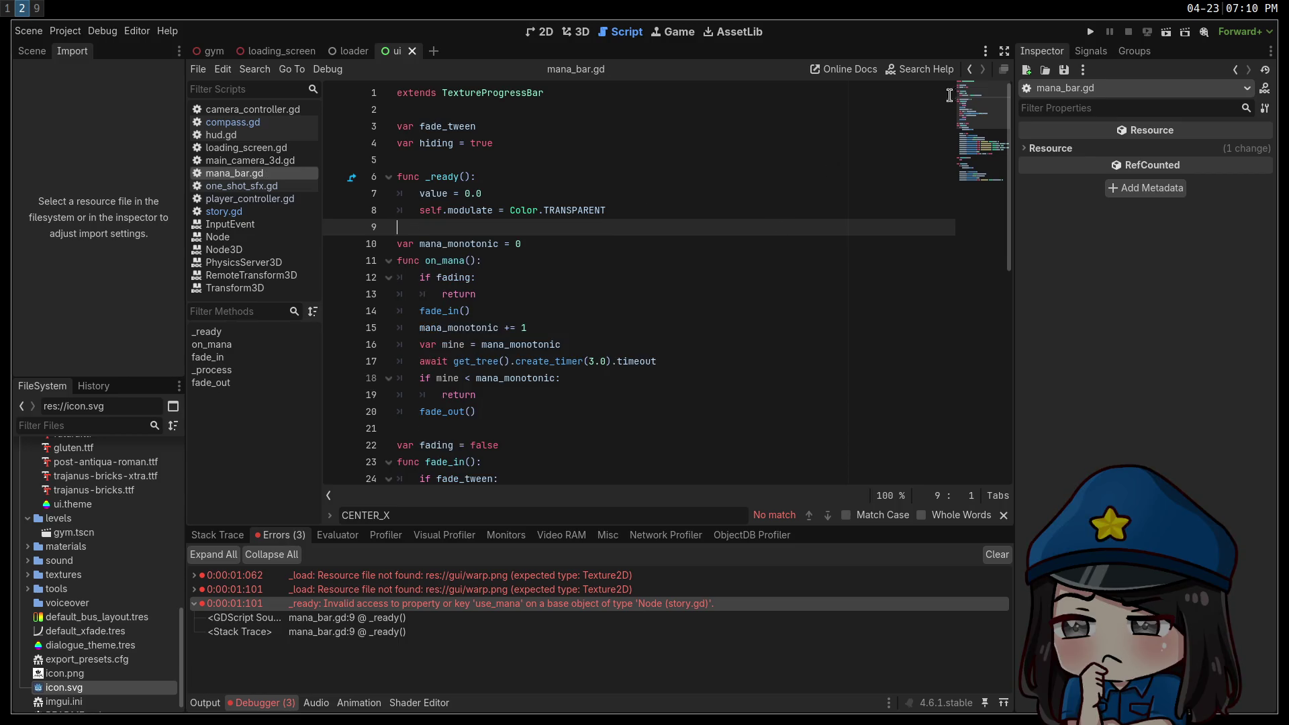
{"action": "left_click", "coordinate": [1092, 32]}
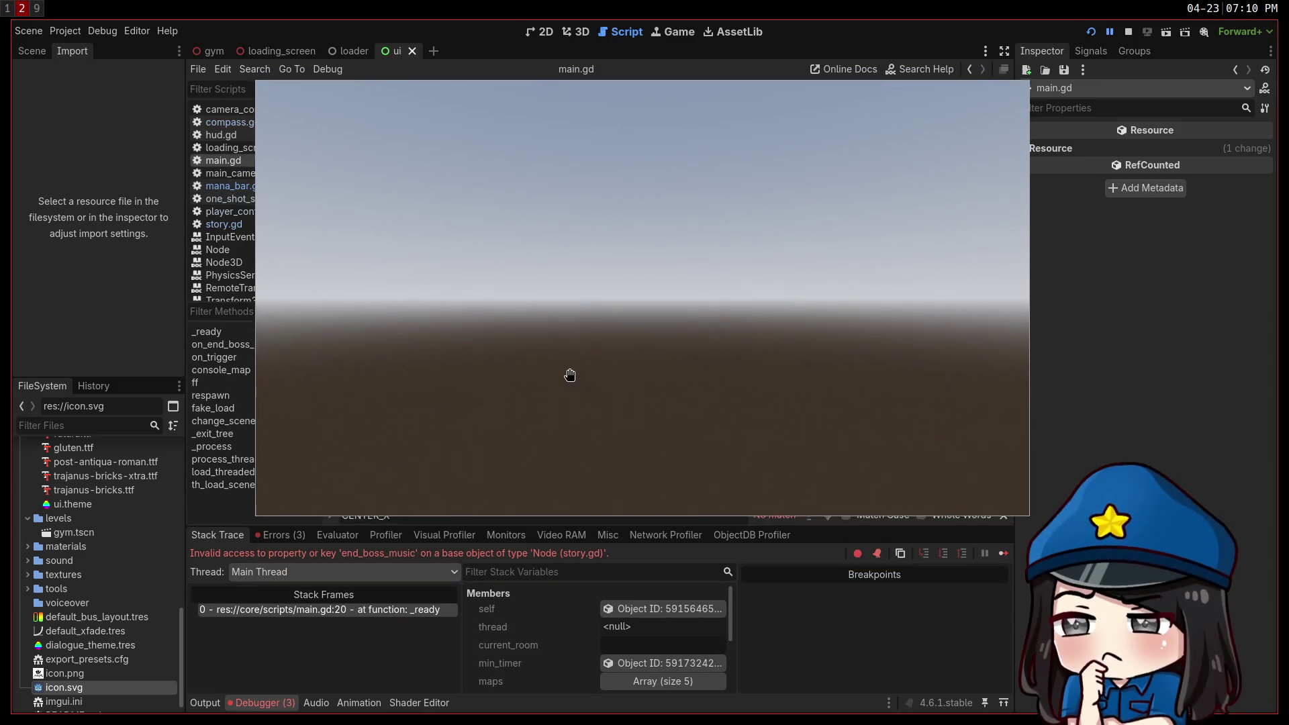
Stop the game, delete main.gd's end_boss_music connect line from the error, and rerun.
{"action": "left_click", "coordinate": [1128, 33]}
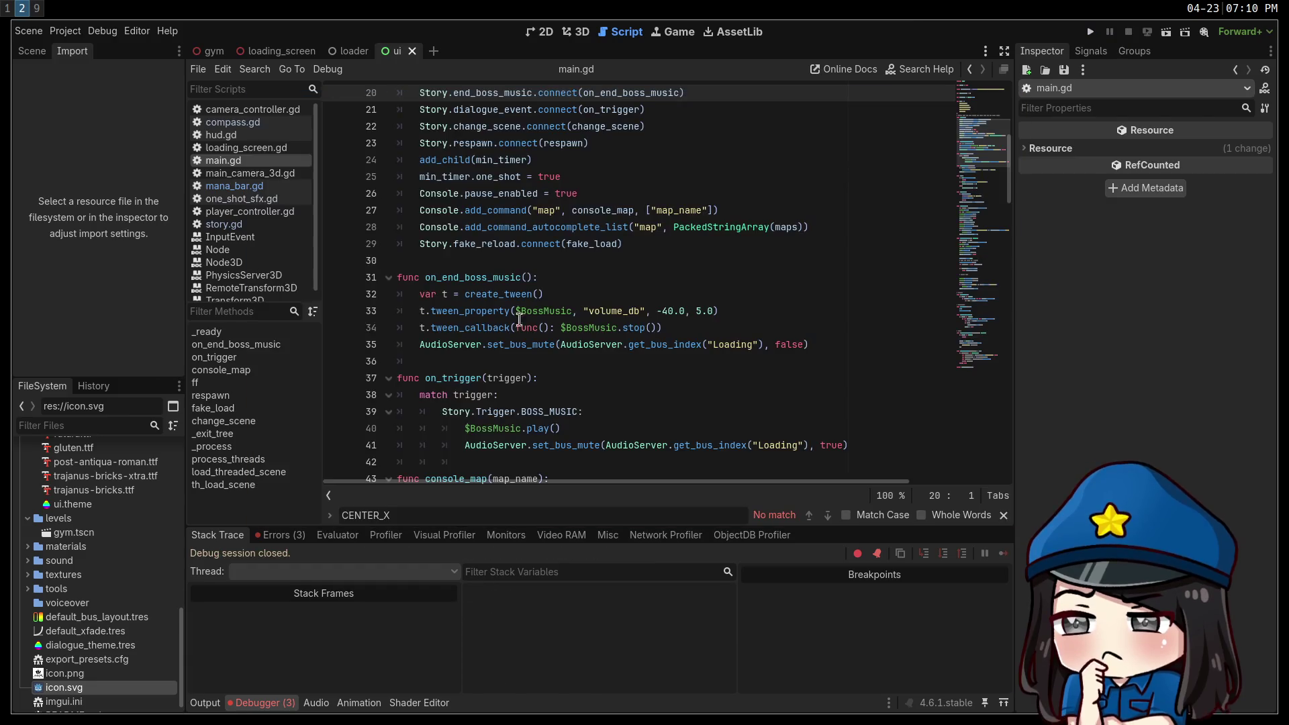
{"action": "left_click", "coordinate": [281, 534]}
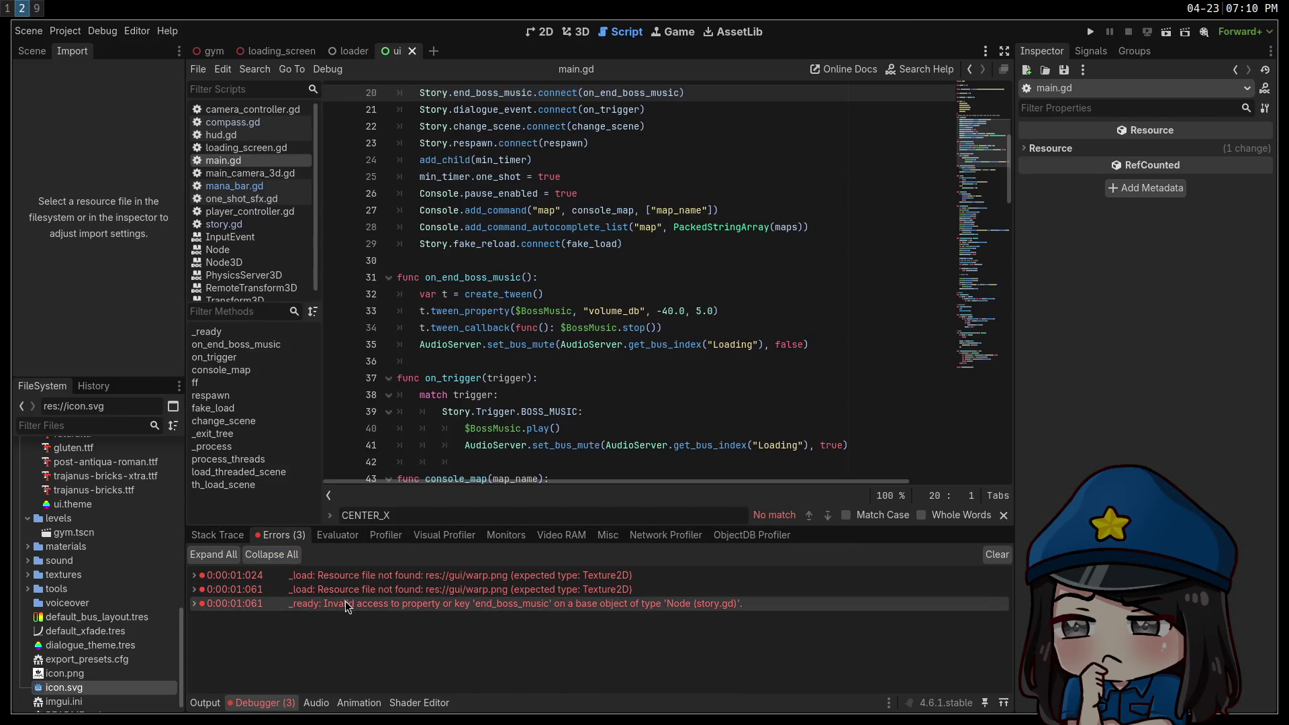
{"action": "left_click", "coordinate": [369, 605]}
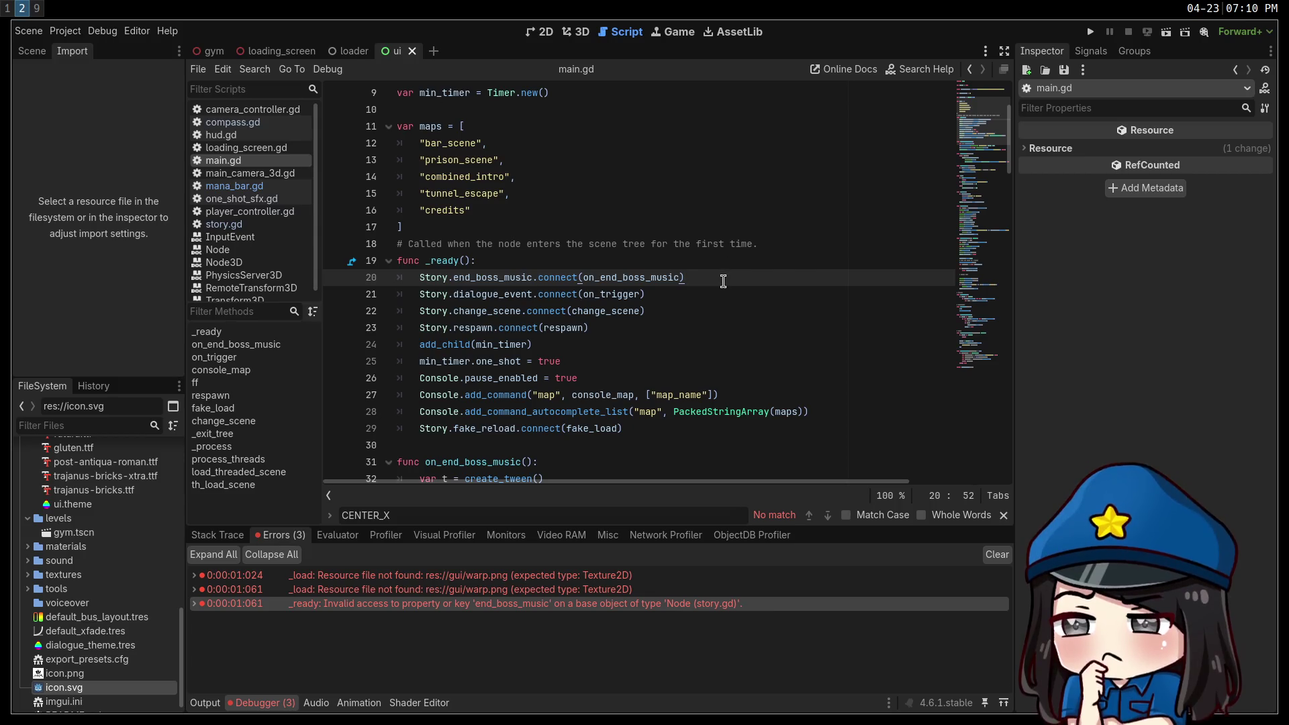
{"action": "key", "text": "ctrl+shift+k"}
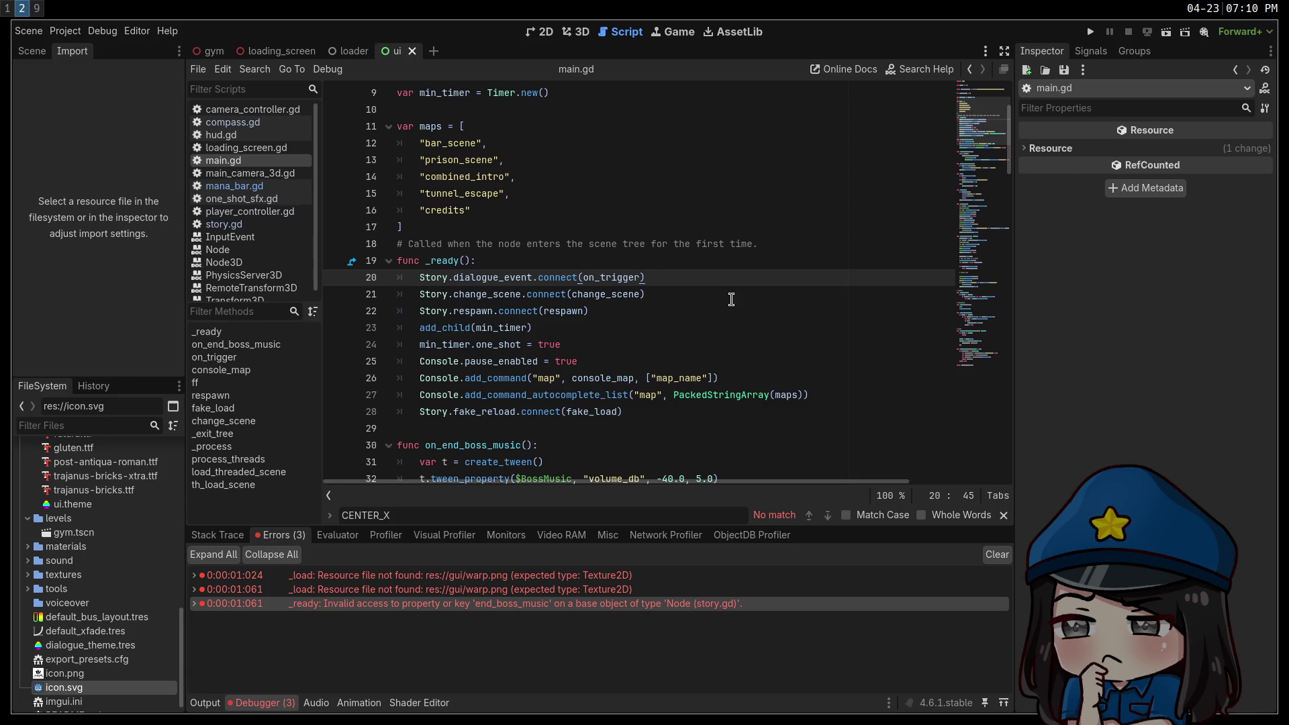
{"action": "left_click", "coordinate": [1090, 31]}
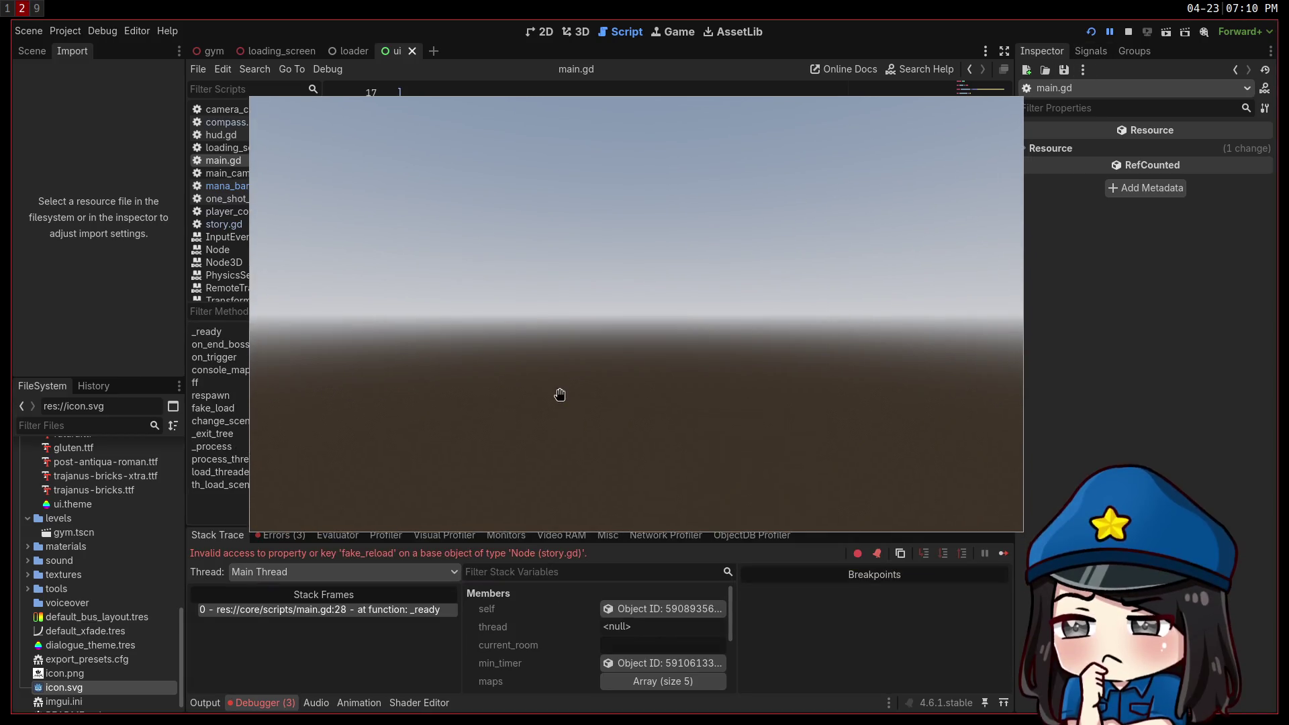
Stop the game, cut the fake_reload connect line, search for 'fake_lo', and save main.gd.
{"action": "left_click", "coordinate": [1128, 32]}
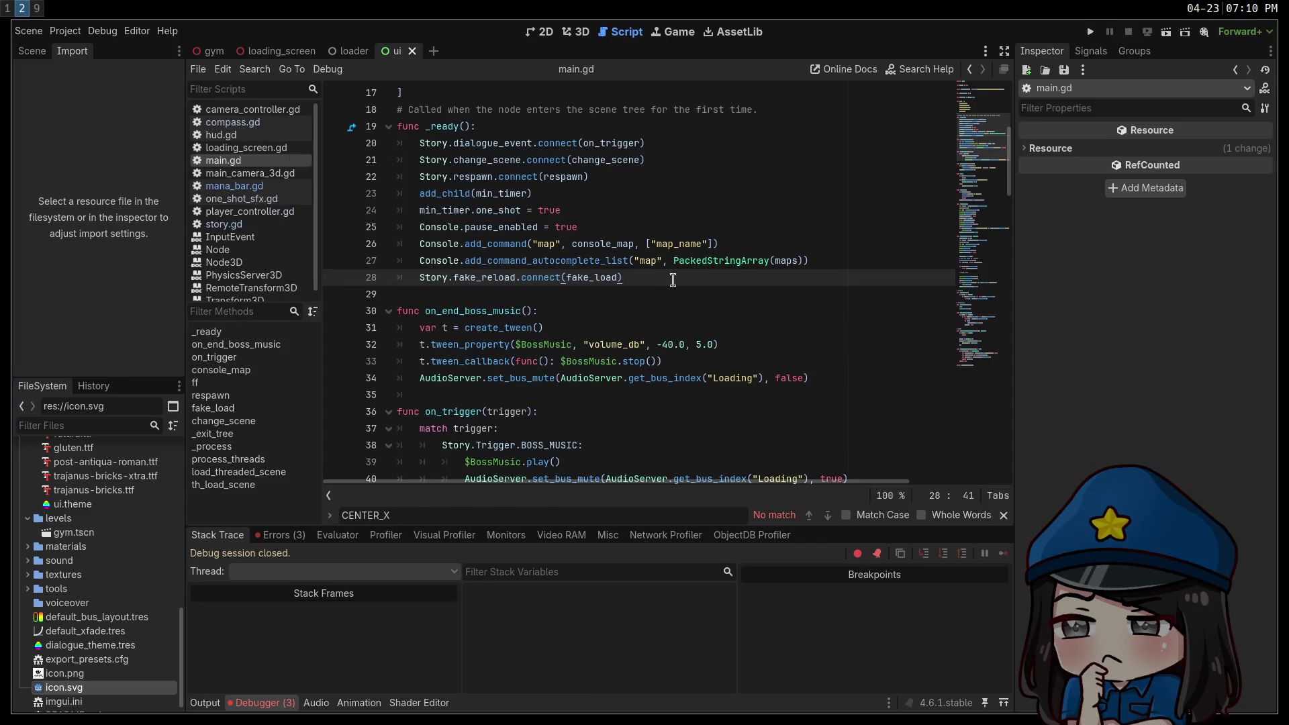
{"action": "key", "text": "ctrl+x"}
{"action": "key", "text": "ctrl+f"}
{"action": "type", "text": "fake_lo"}
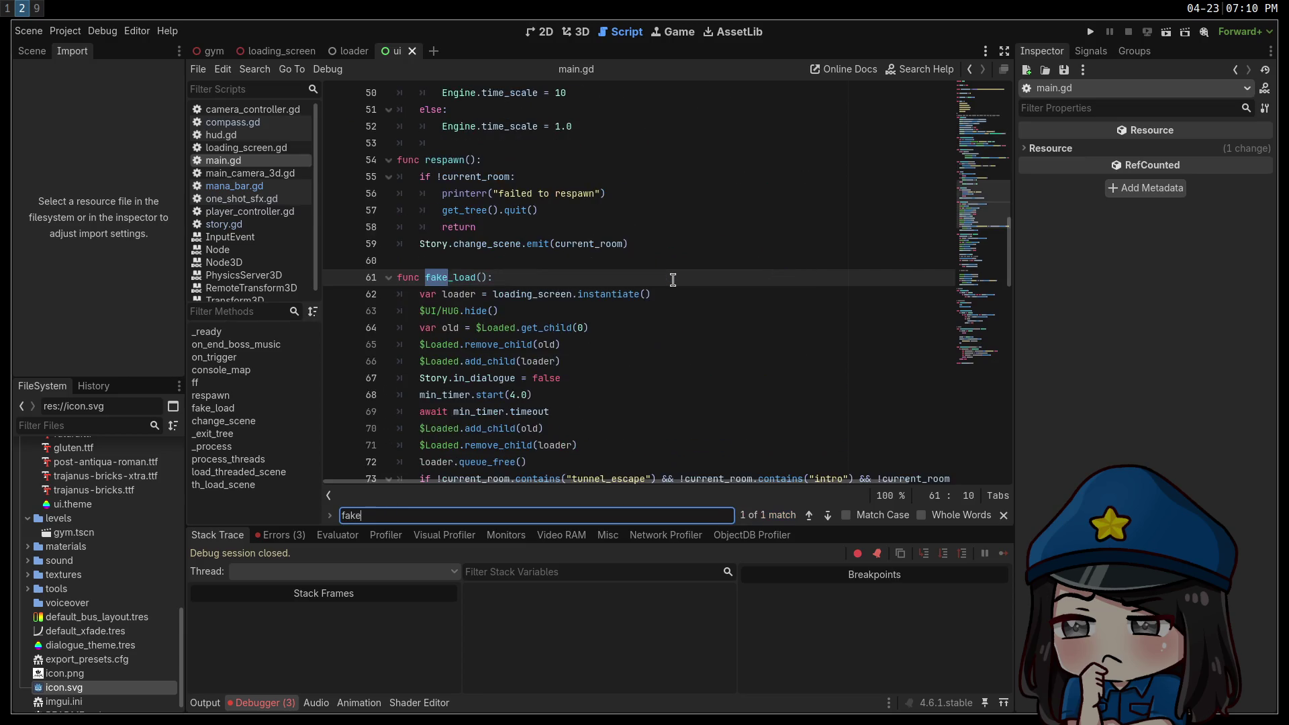
{"action": "scroll", "coordinate": [672, 279], "scroll_direction": "down", "scroll_amount": 3}
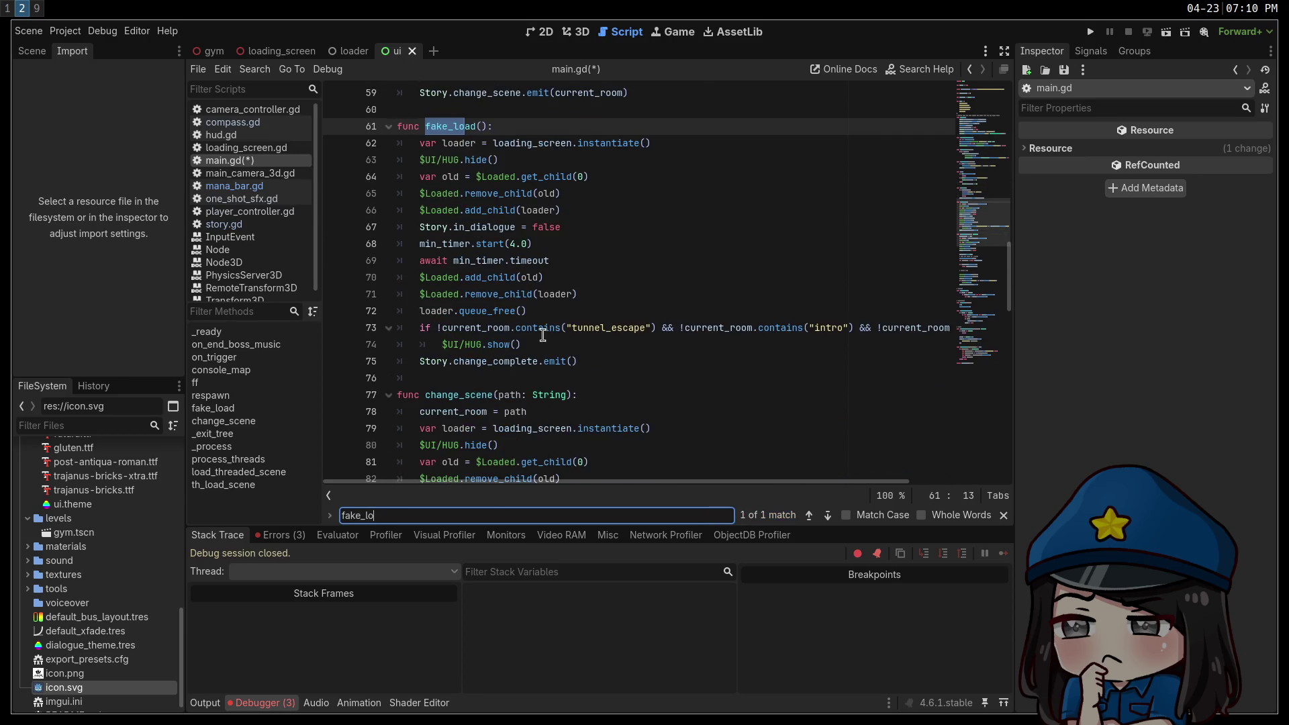
{"action": "left_click", "coordinate": [597, 361]}
{"action": "key", "text": "ctrl+s"}
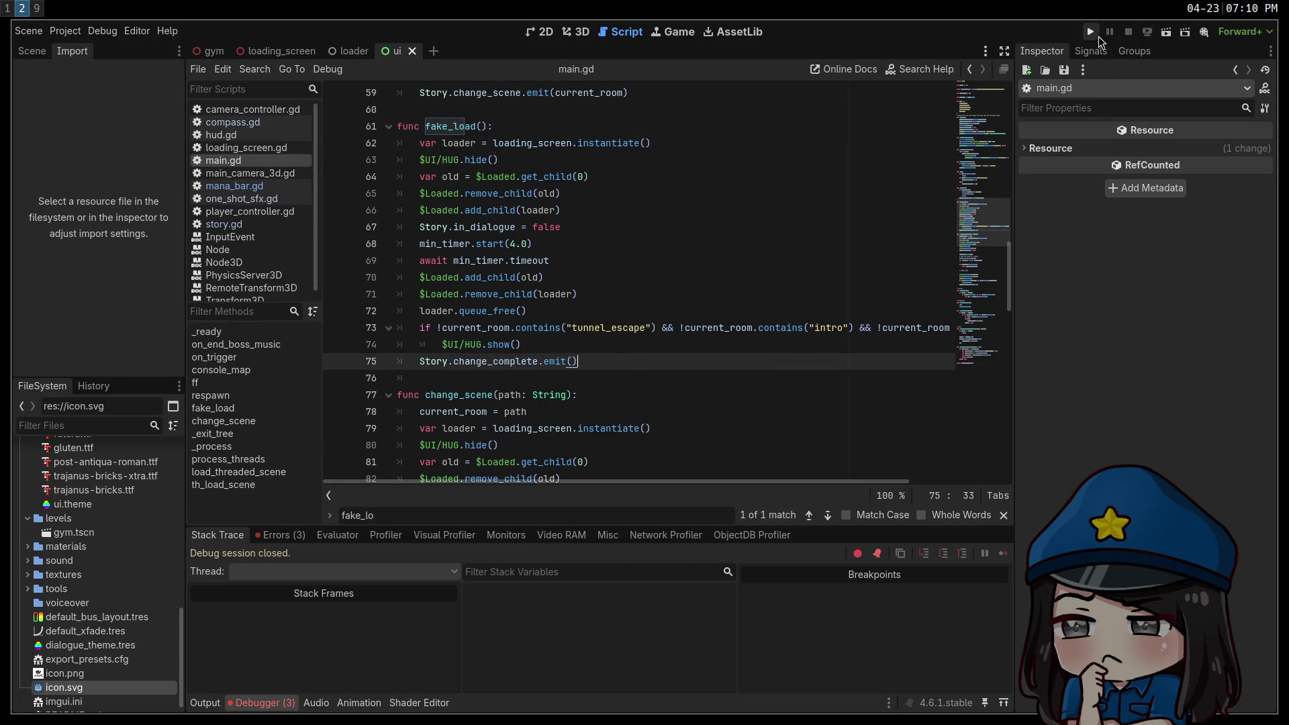
Run the game, switch it to fullscreen with F11, open its settings screen, then stop with F8.
{"action": "left_click", "coordinate": [1090, 32]}
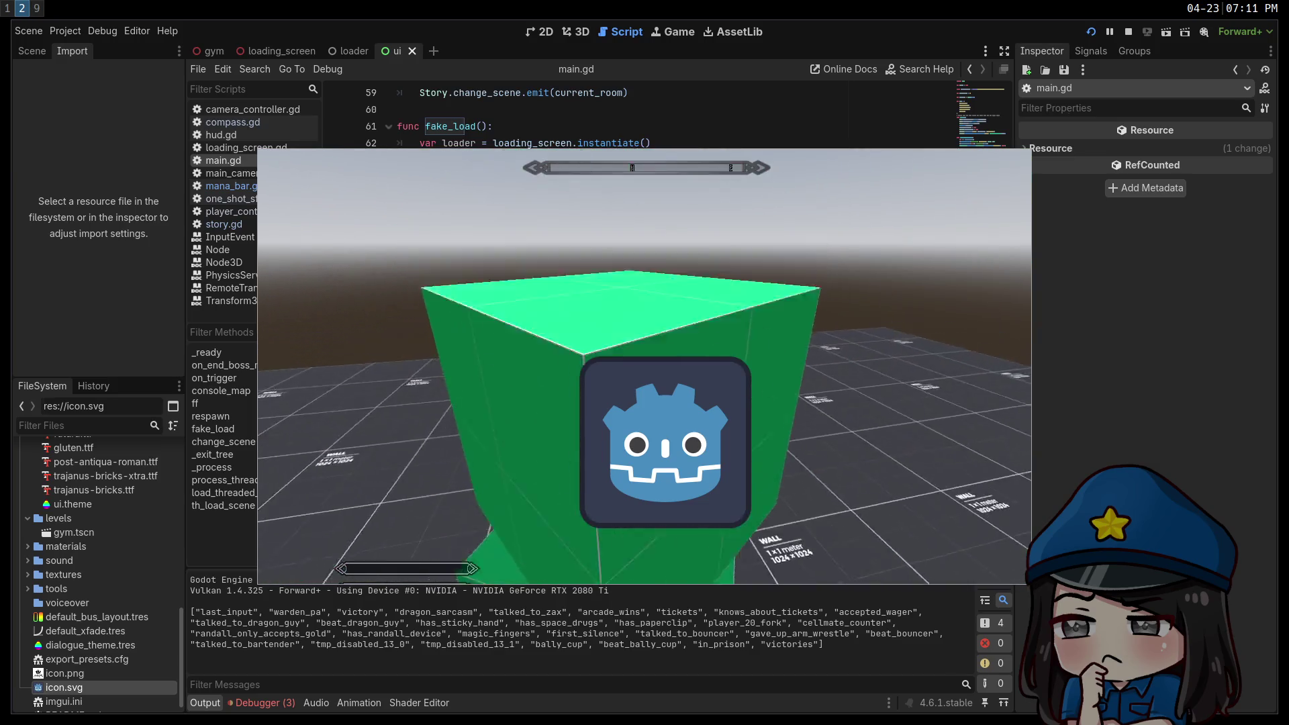
{"action": "key", "text": "F11"}
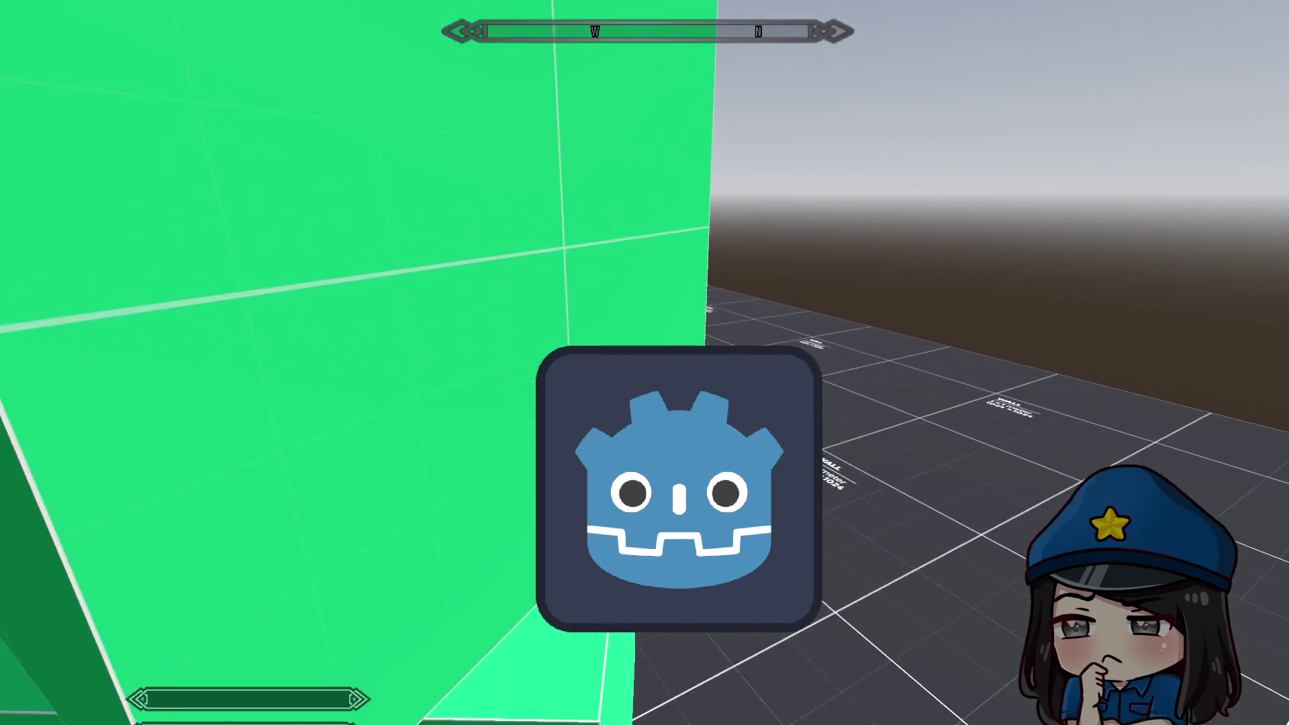
{"action": "key", "text": "Escape"}
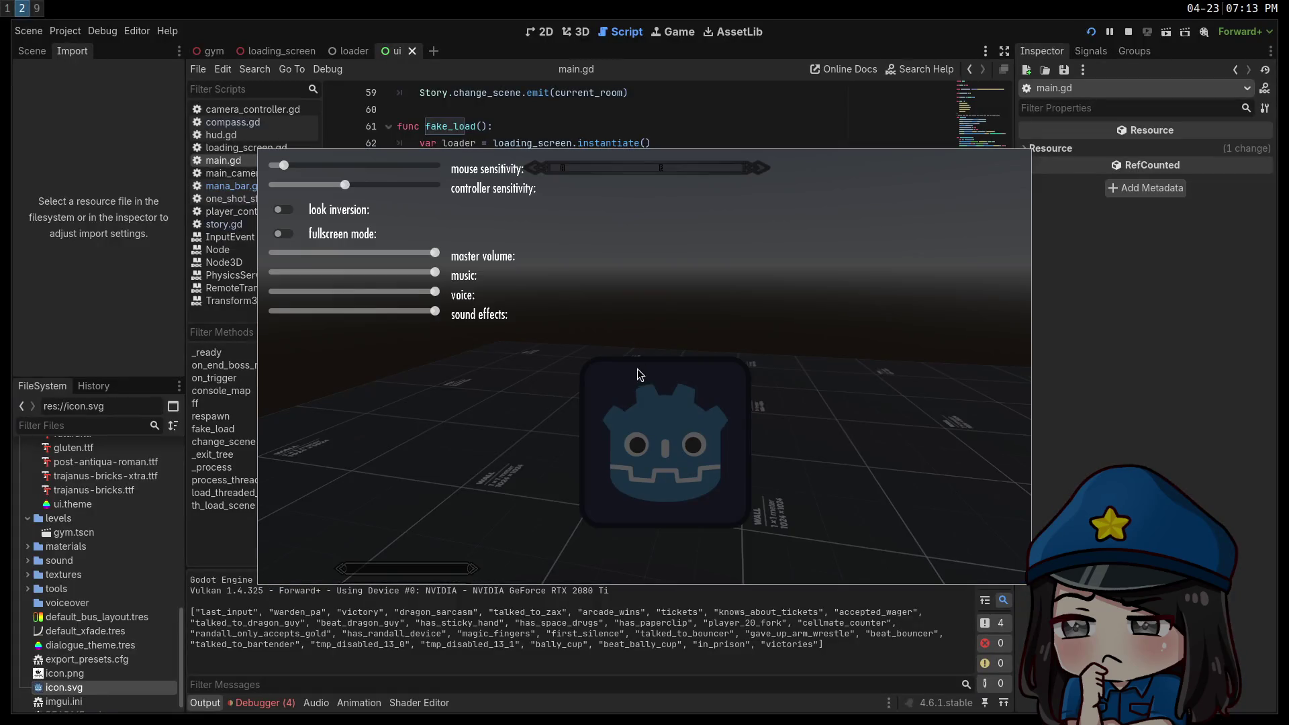
{"action": "key", "text": "F8"}
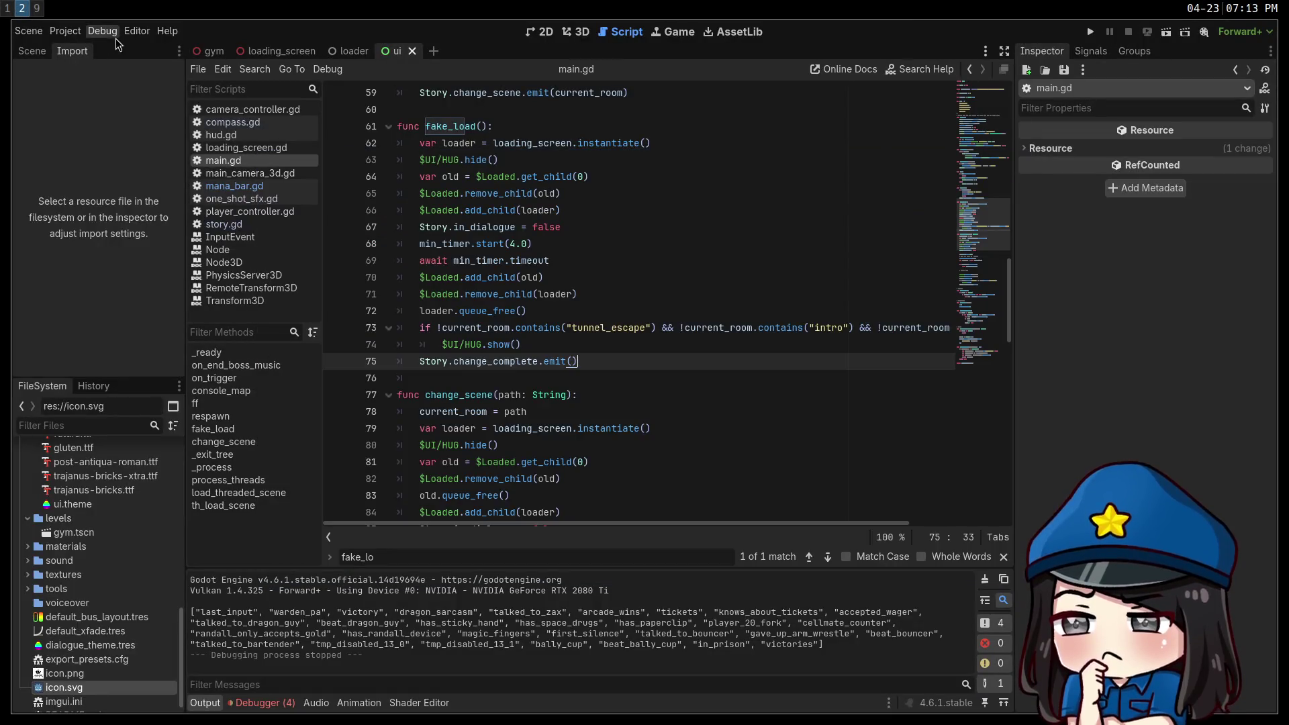
In Project Settings, set Stretch Mode to disabled and inspect the Scale Mode setting.
{"action": "left_click", "coordinate": [65, 31]}
{"action": "left_click", "coordinate": [94, 46]}
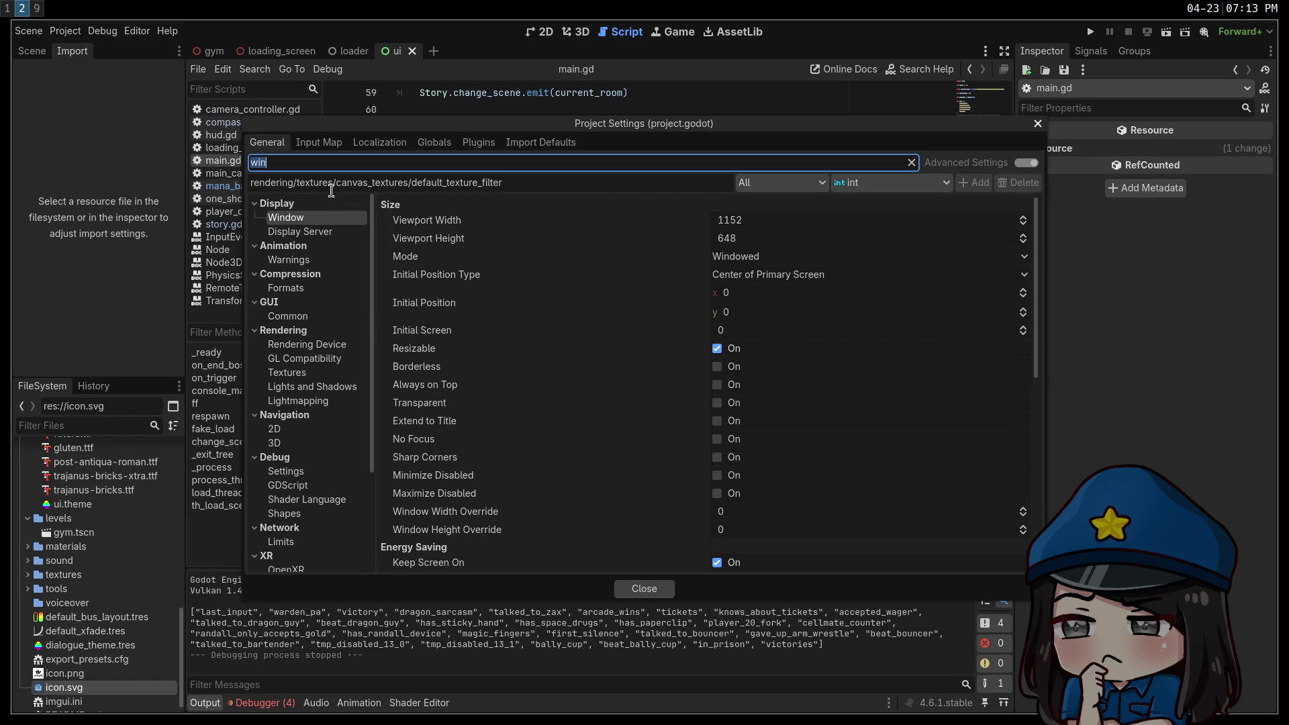
{"action": "key", "text": "BackSpace"}
{"action": "scroll", "coordinate": [682, 381], "scroll_direction": "down", "scroll_amount": 5}
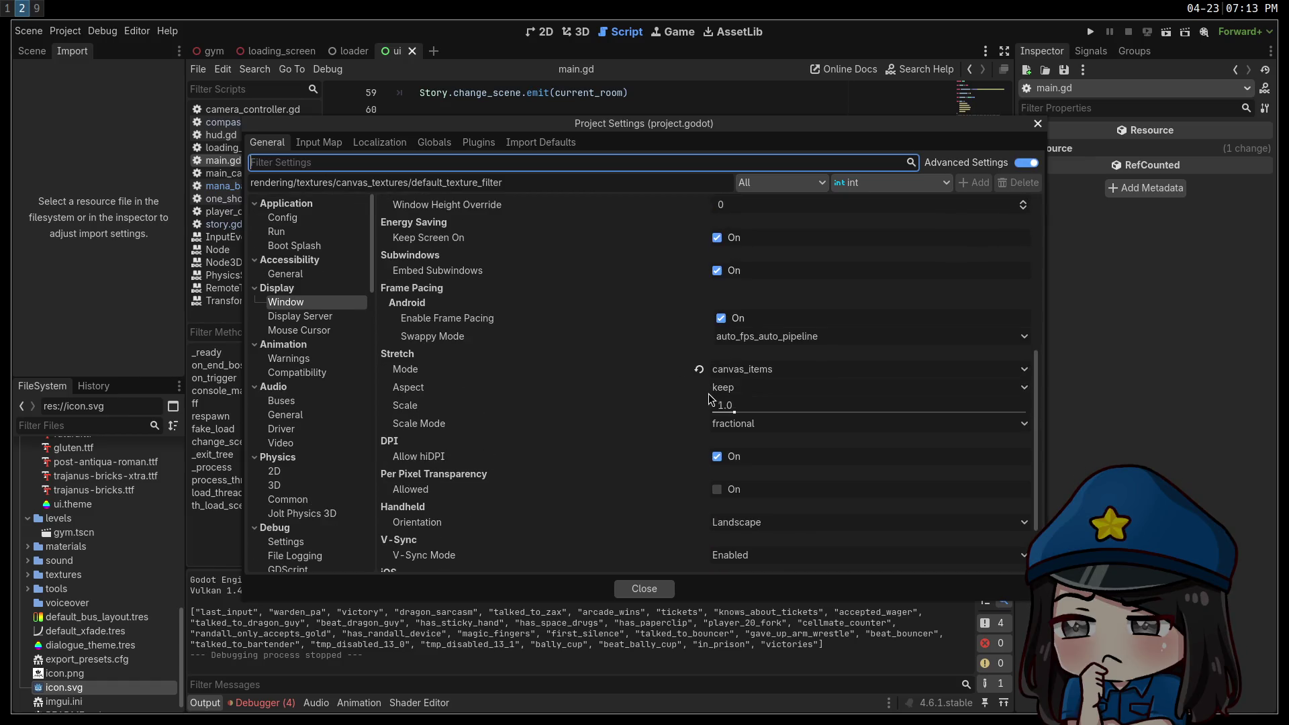
{"action": "left_click", "coordinate": [738, 369]}
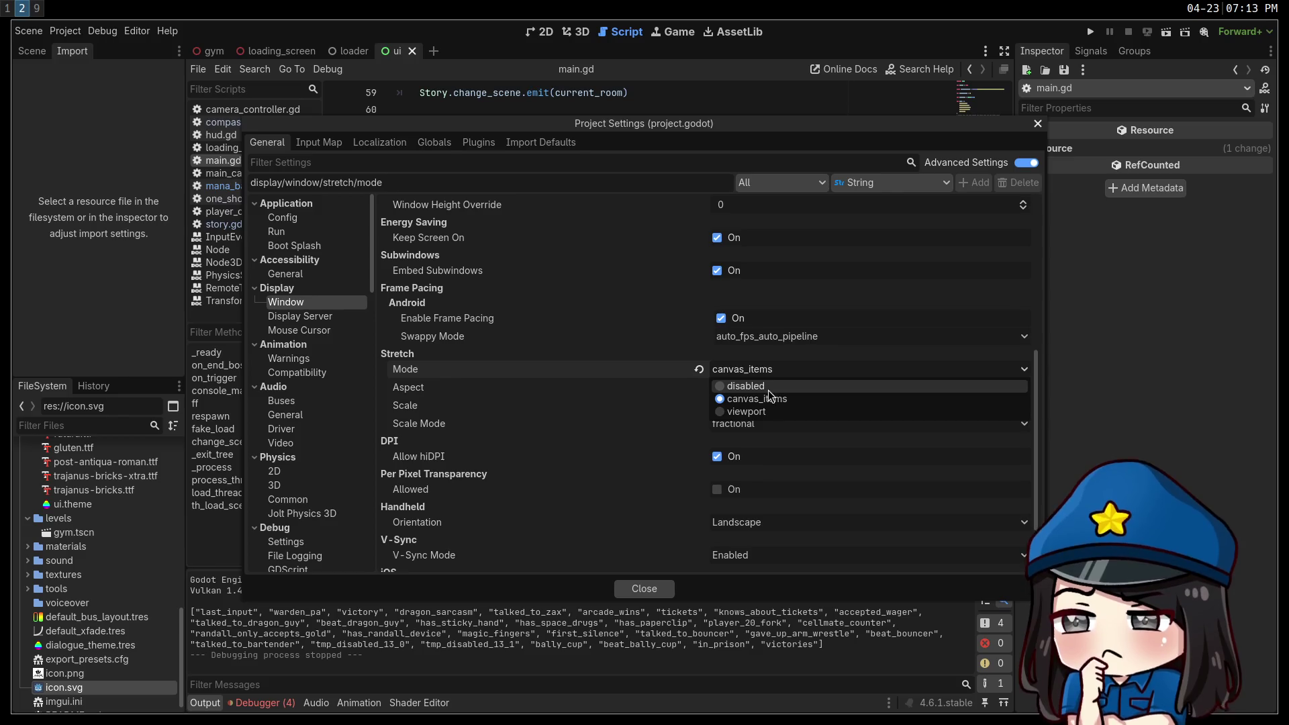
{"action": "left_click", "coordinate": [754, 388]}
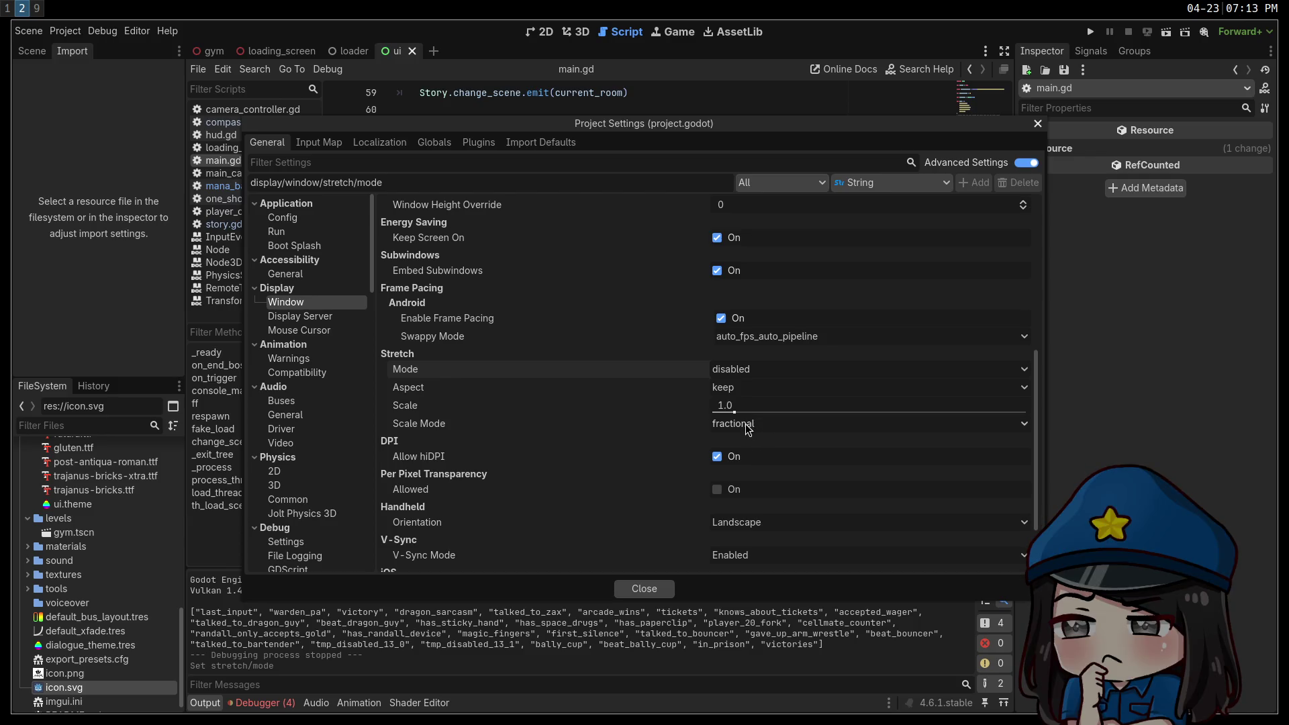
{"action": "left_click", "coordinate": [730, 371]}
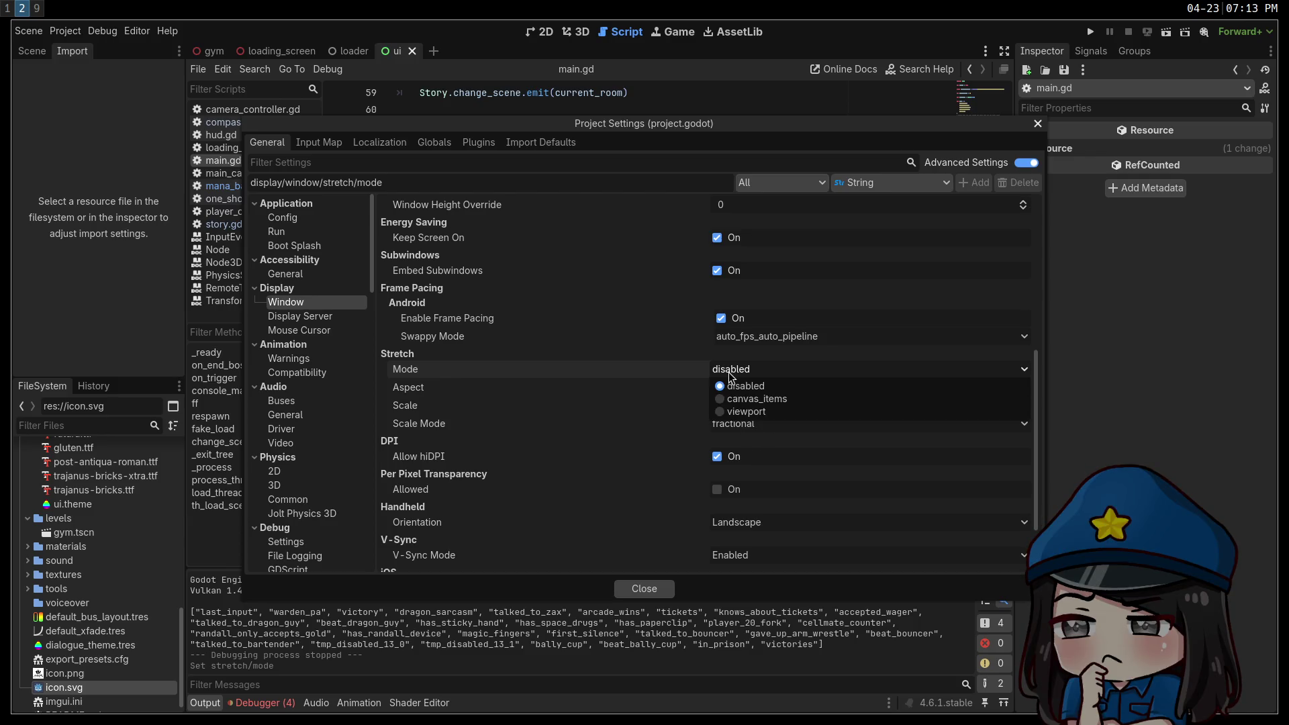
{"action": "left_click", "coordinate": [730, 373]}
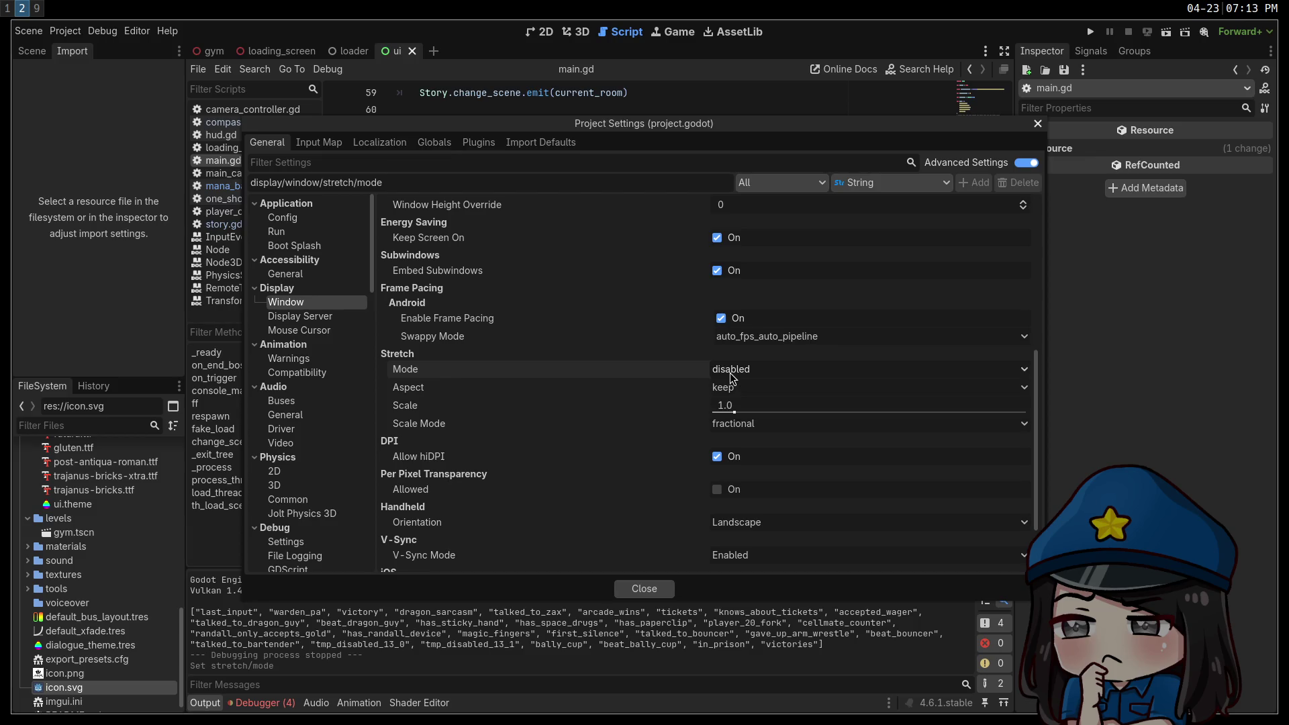
{"action": "left_click", "coordinate": [751, 425]}
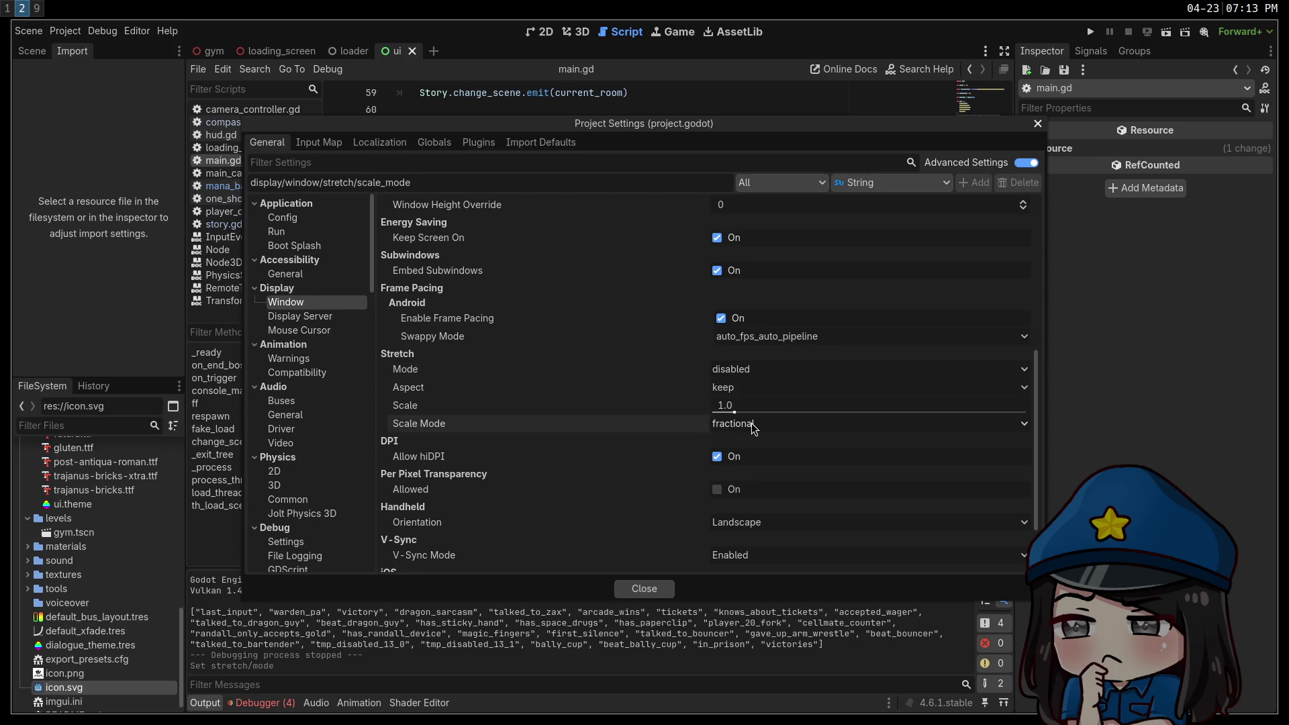
{"action": "left_click", "coordinate": [725, 373]}
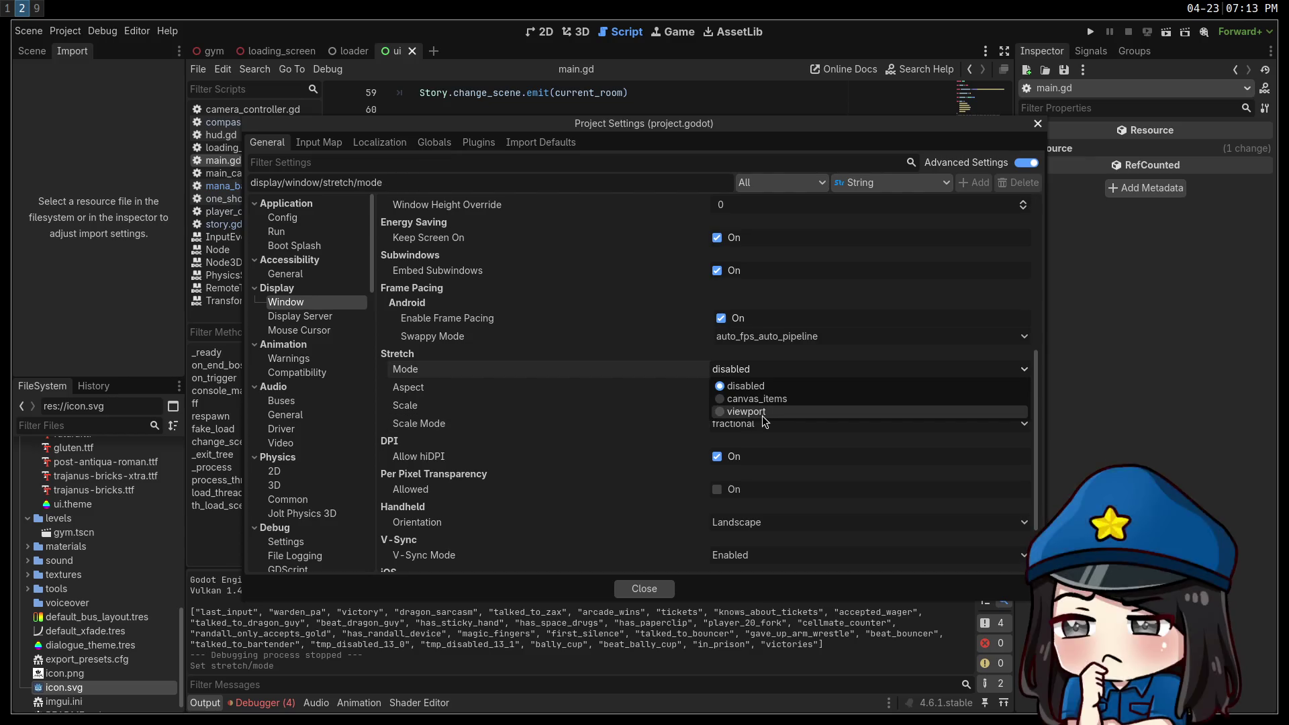
{"action": "left_click", "coordinate": [696, 387]}
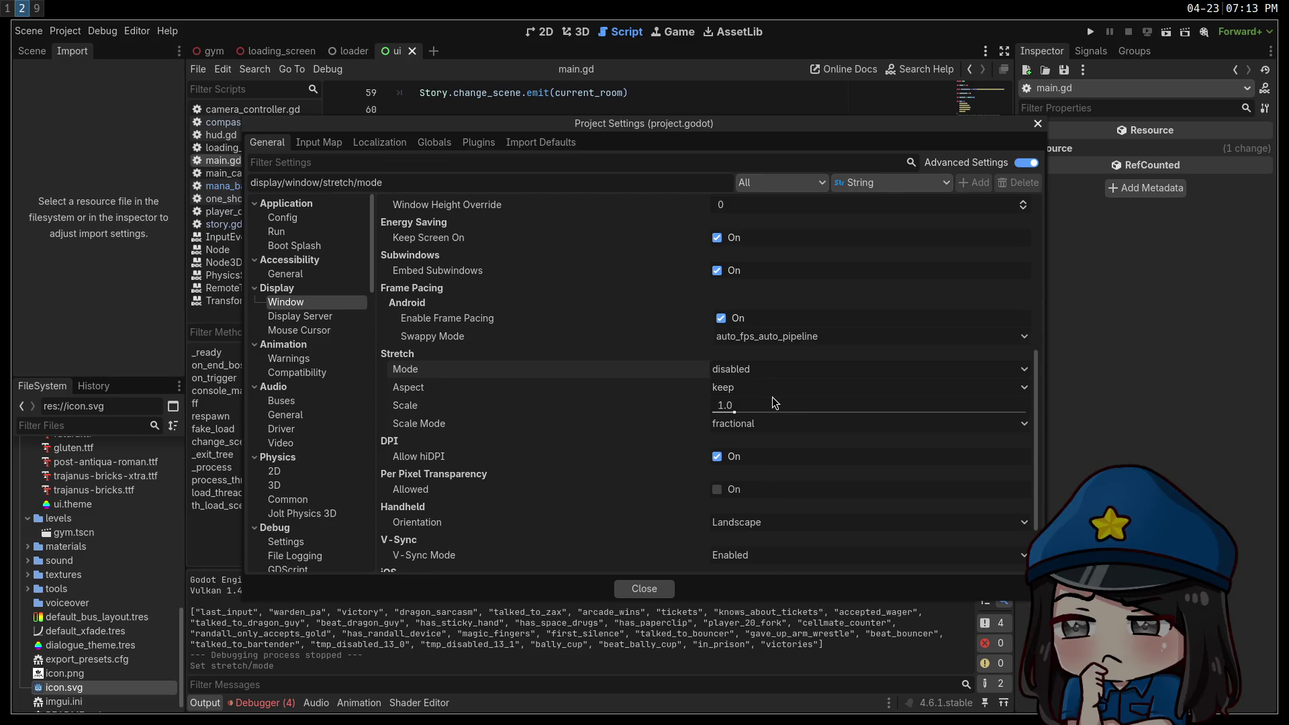
Set Stretch Mode to canvas_items, keep Aspect as keep, and set Scale Mode to integer.
{"action": "left_click", "coordinate": [745, 369]}
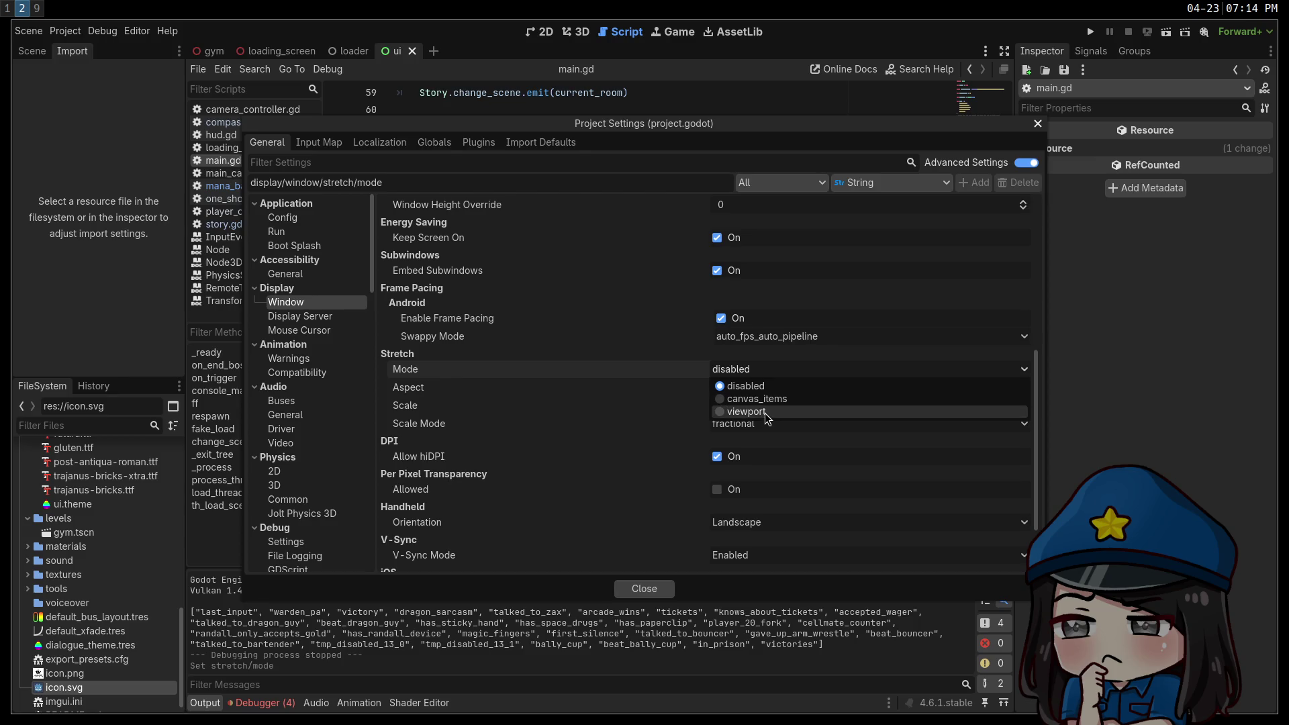
{"action": "left_click", "coordinate": [749, 398]}
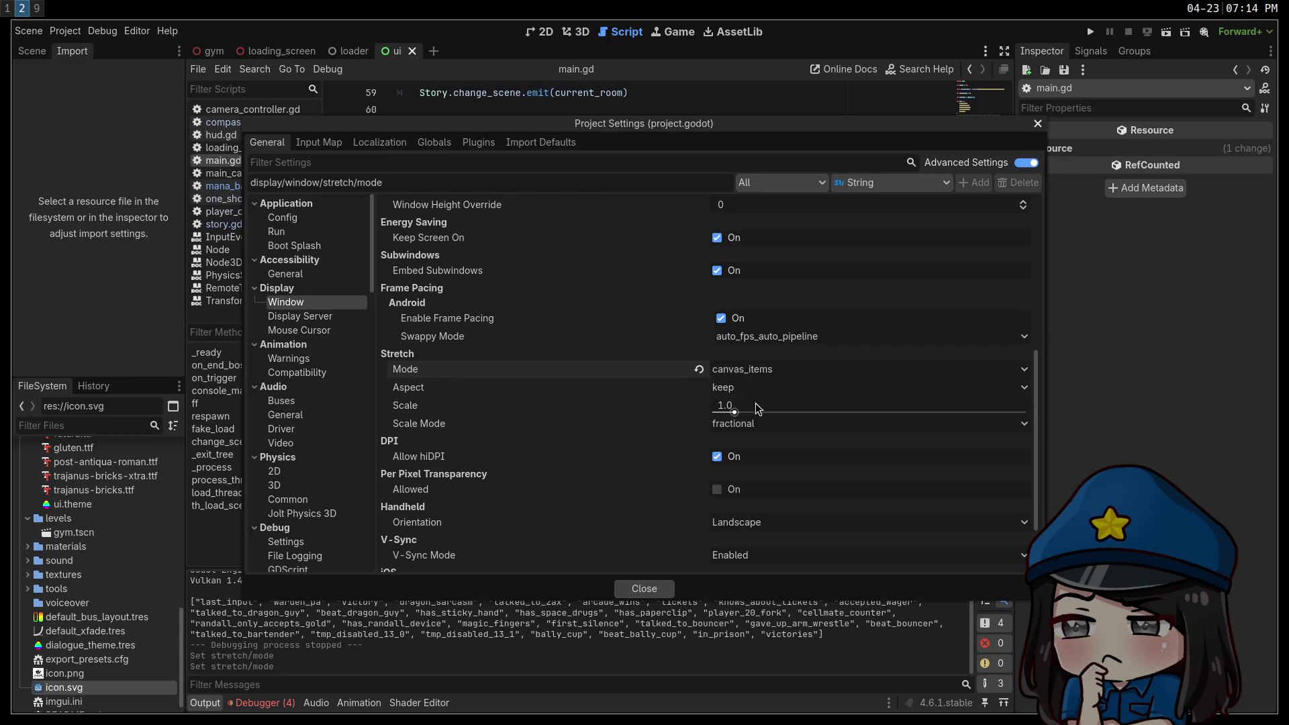
{"action": "left_click", "coordinate": [730, 393]}
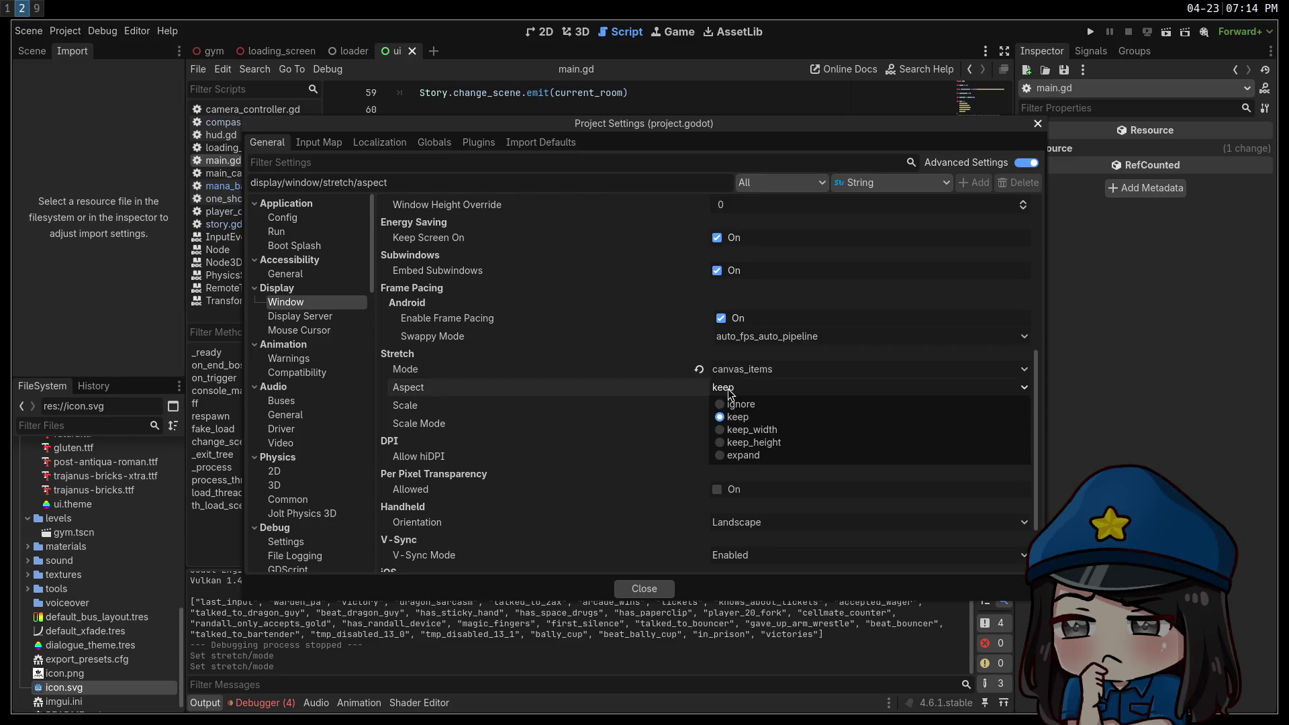
{"action": "left_click", "coordinate": [728, 393]}
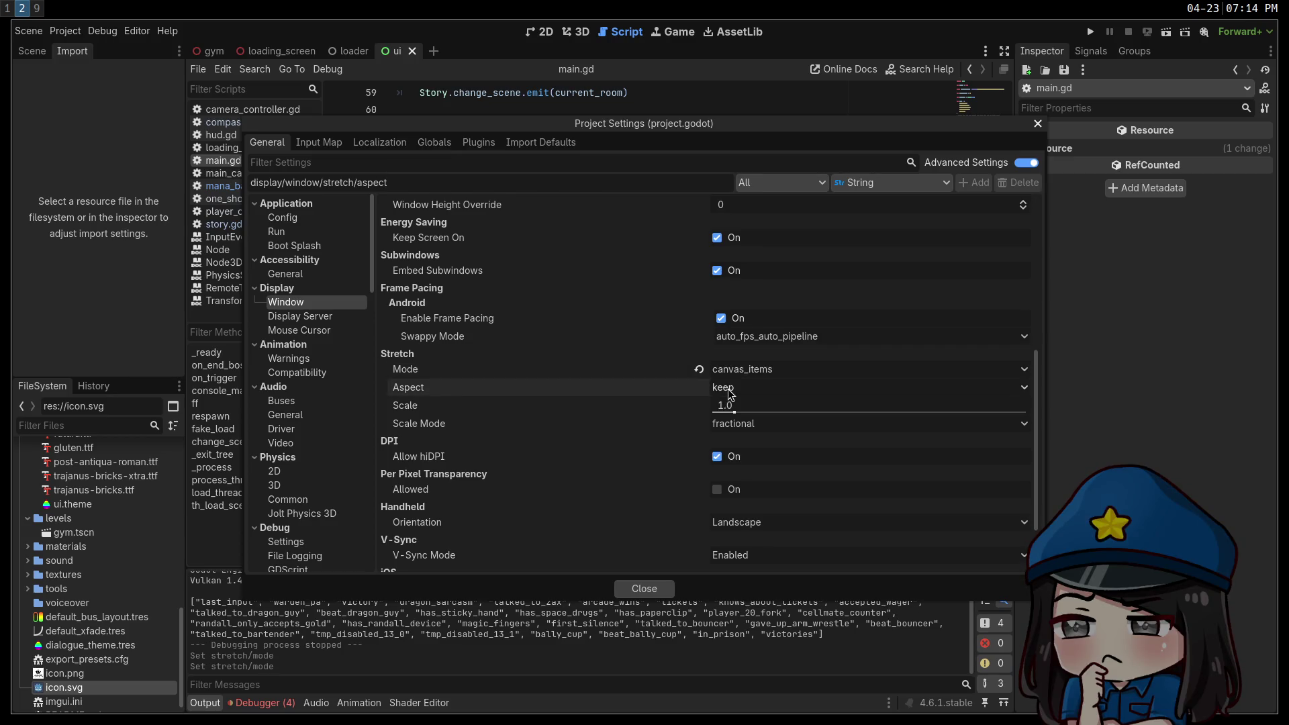
{"action": "left_click", "coordinate": [750, 429]}
{"action": "left_click", "coordinate": [745, 453]}
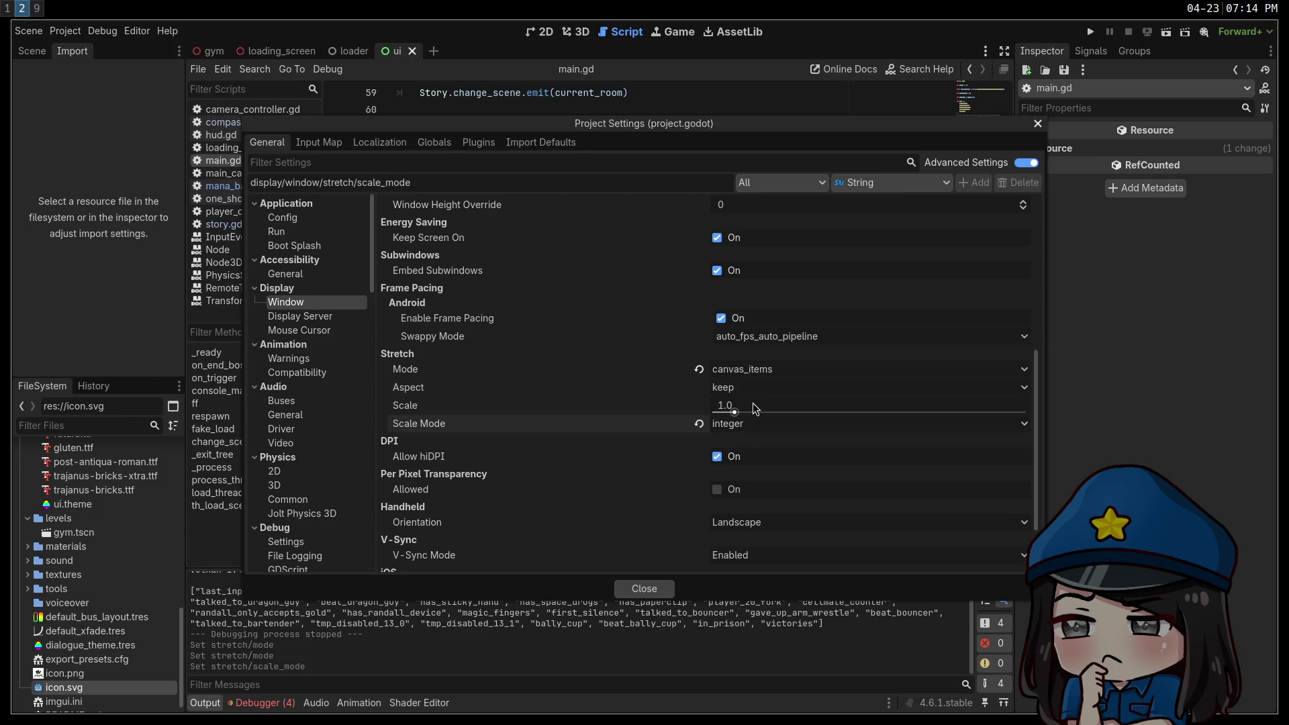
{"action": "mouse_move", "coordinate": [753, 404]}
Revert Scale Mode and Stretch Mode to defaults, close Project Settings, and launch the game.
{"action": "left_click", "coordinate": [699, 423]}
{"action": "left_click", "coordinate": [698, 369]}
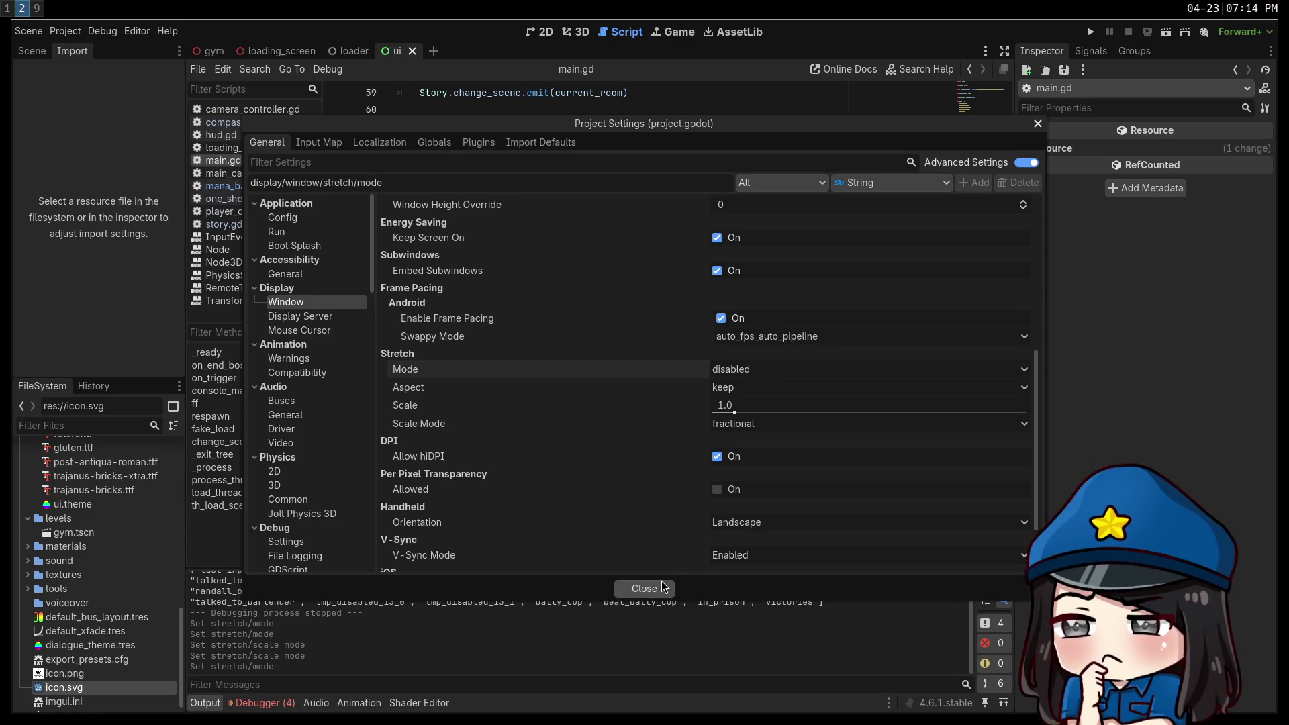
{"action": "left_click", "coordinate": [643, 588]}
{"action": "left_click", "coordinate": [1090, 31]}
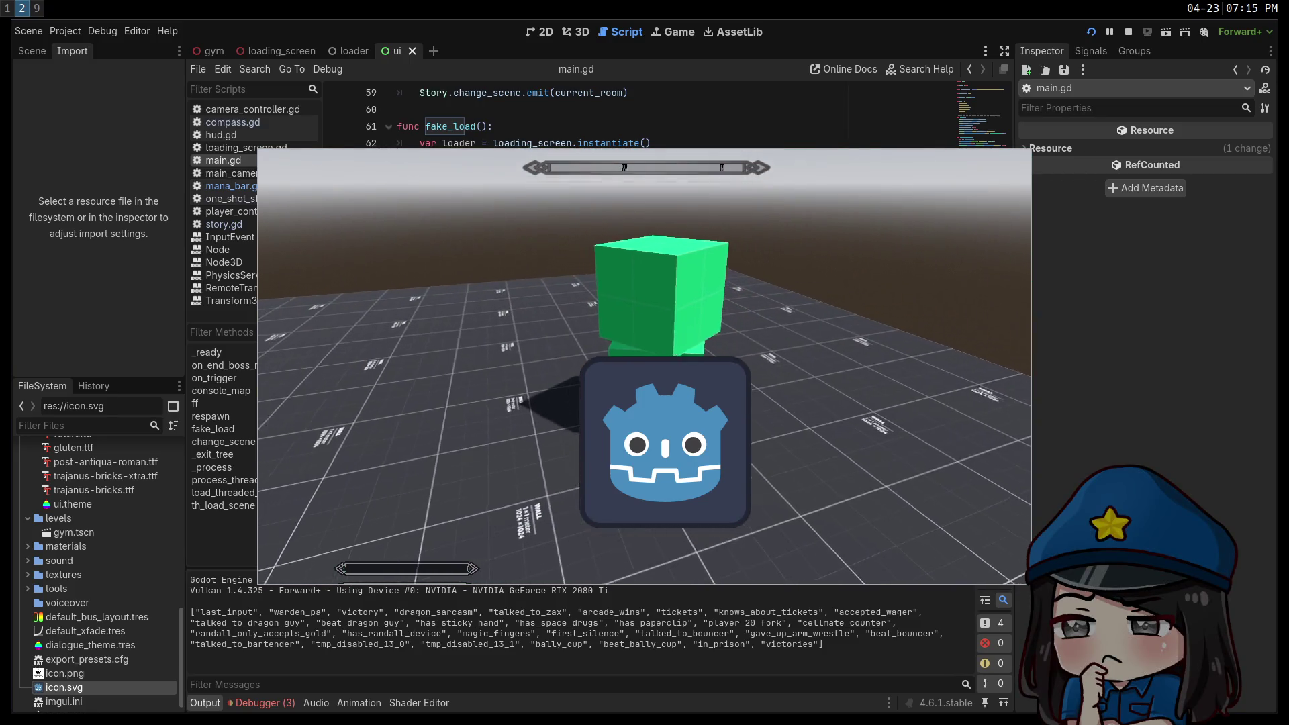
Open the in-game settings menu with Escape, then stop the test run.
{"action": "key", "text": "Escape"}
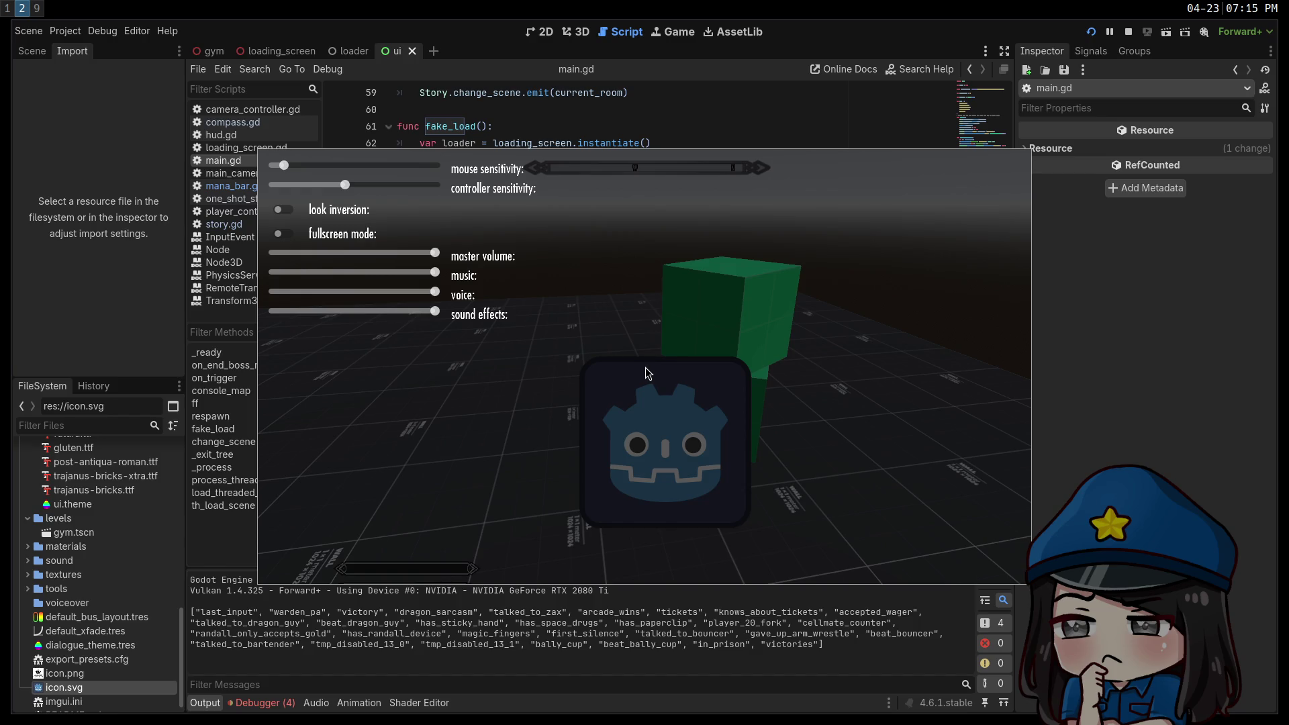
{"action": "left_click", "coordinate": [1128, 31]}
{"action": "left_click", "coordinate": [65, 31]}
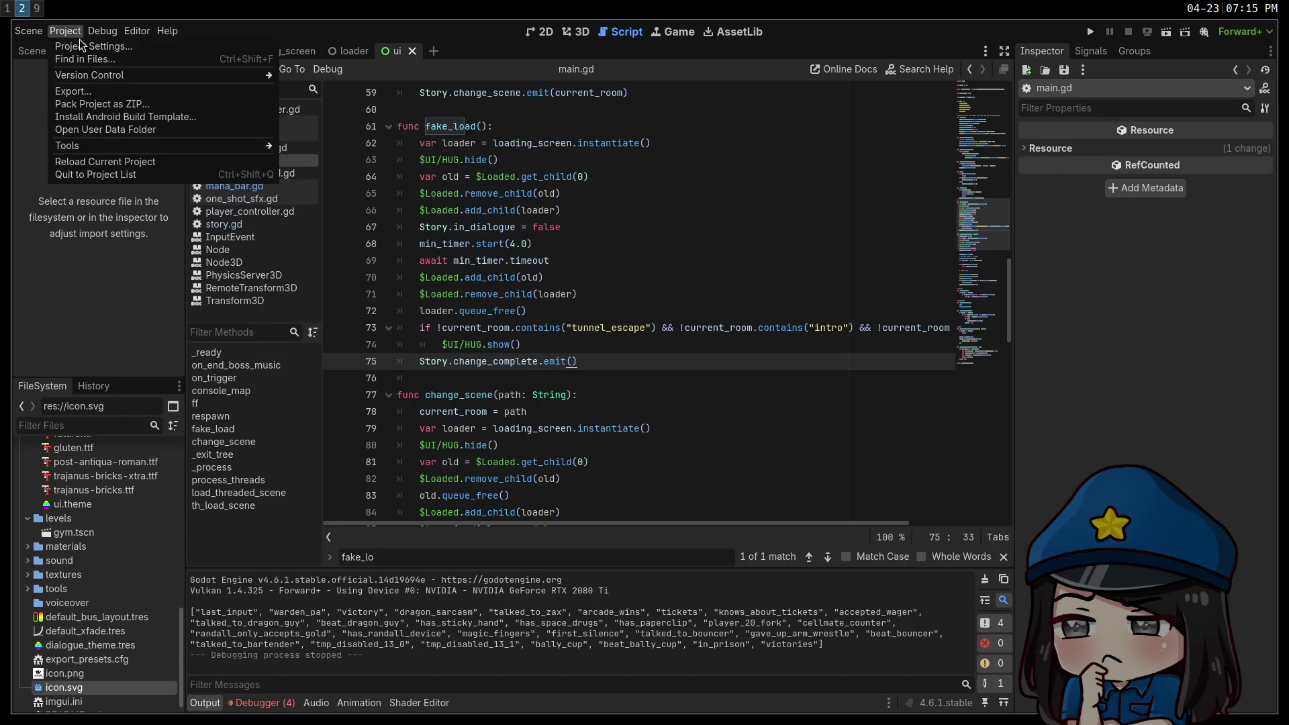
Open Project Settings and browse to the Display > Window size settings.
{"action": "left_click", "coordinate": [88, 47]}
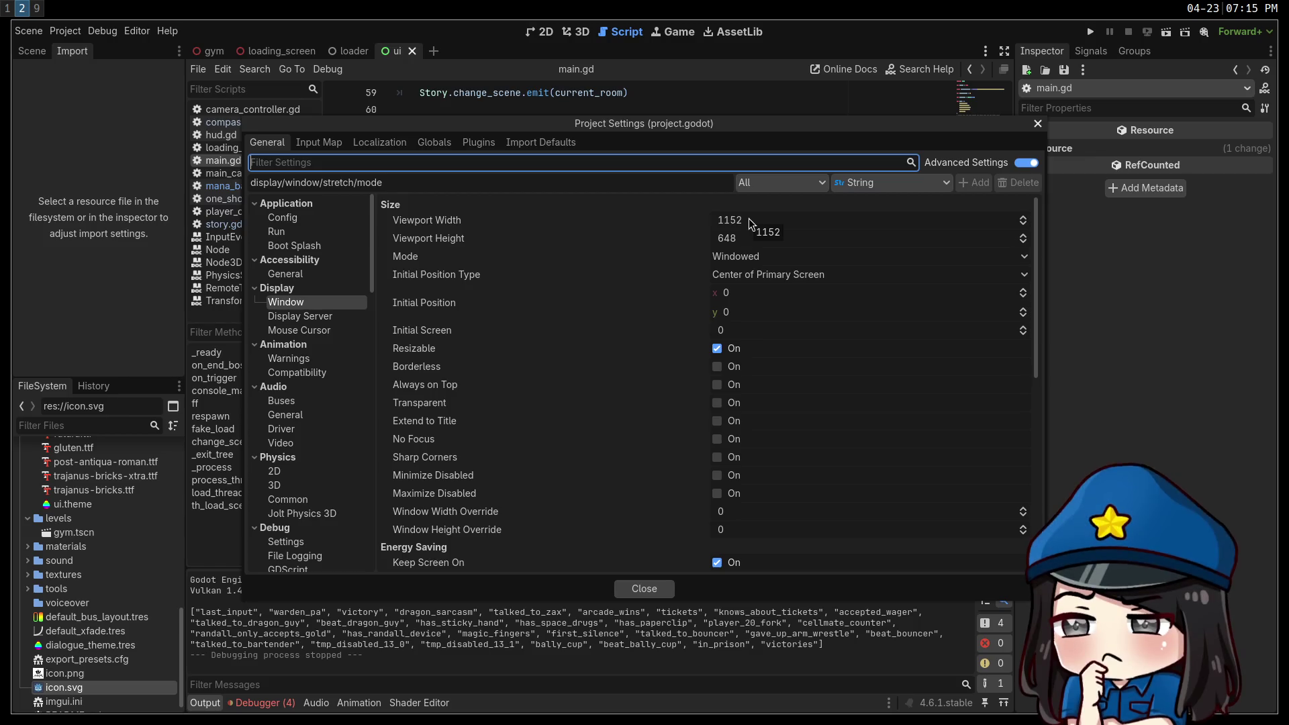
{"action": "left_click", "coordinate": [748, 219]}
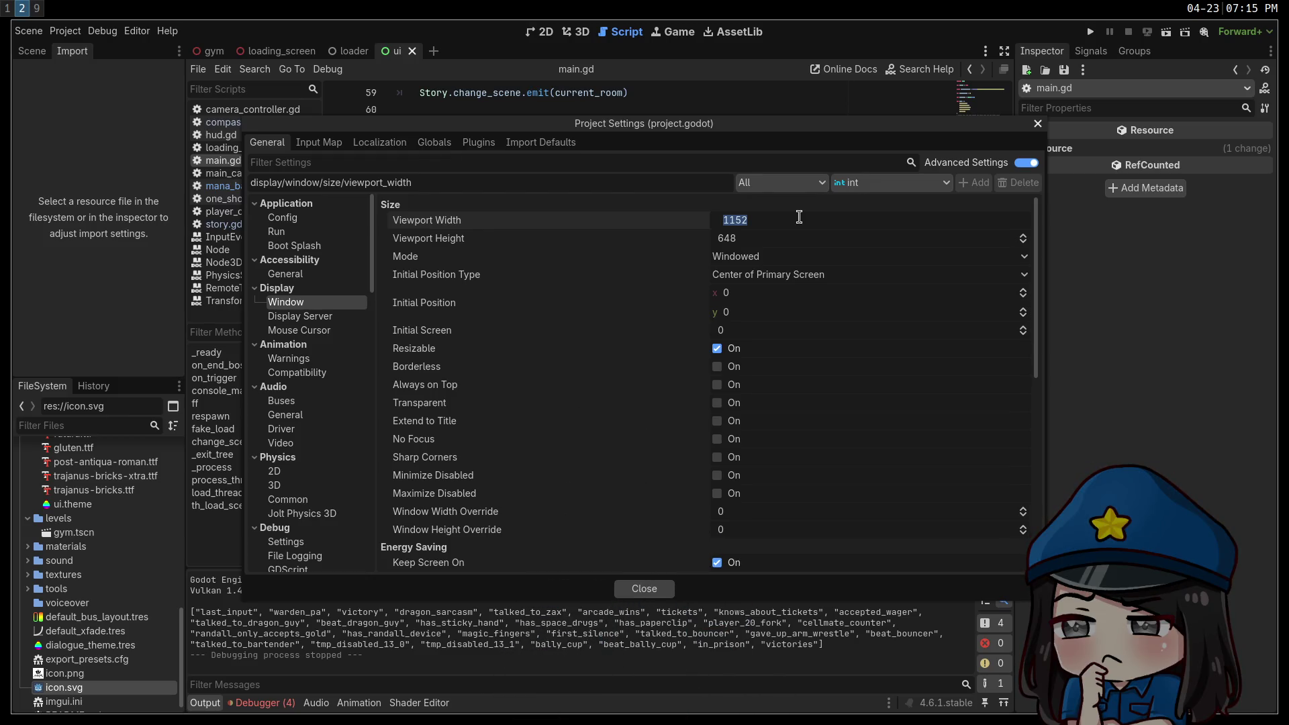
{"action": "left_click_drag", "start_coordinate": [1033, 263], "coordinate": [1042, 471]}
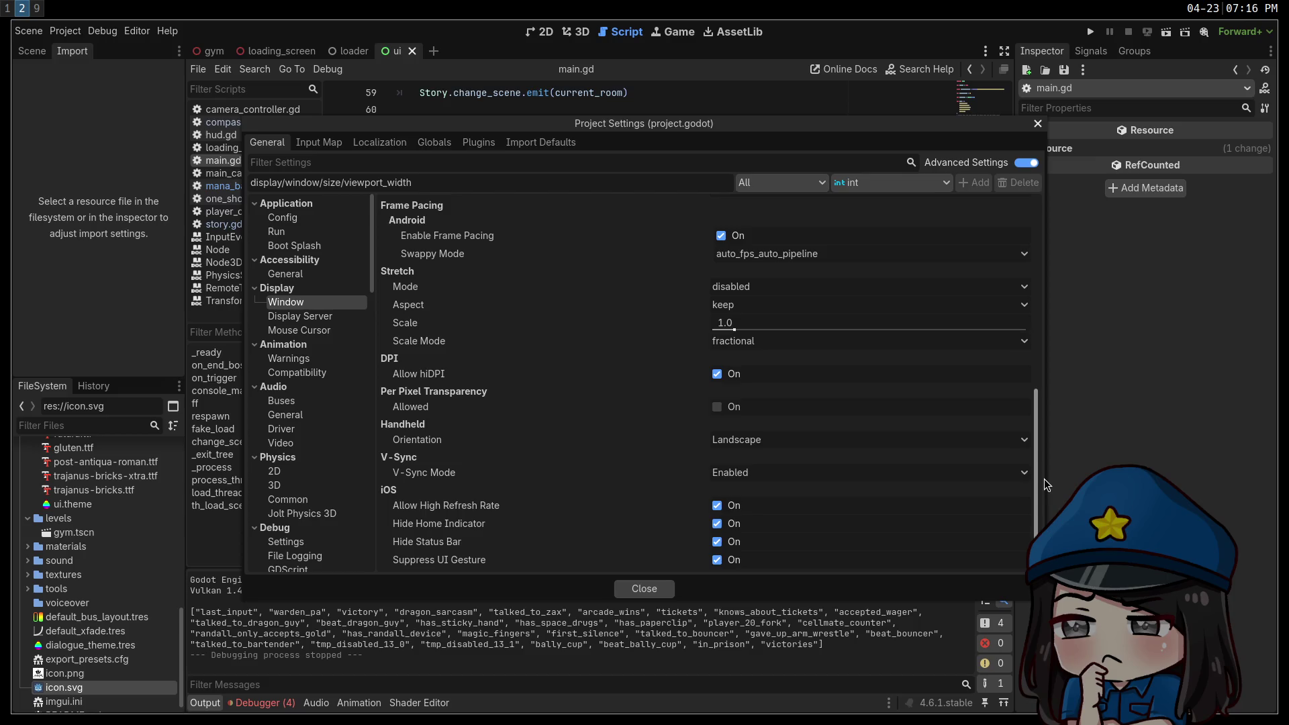
{"action": "scroll", "coordinate": [1024, 412], "scroll_direction": "up", "scroll_amount": 3}
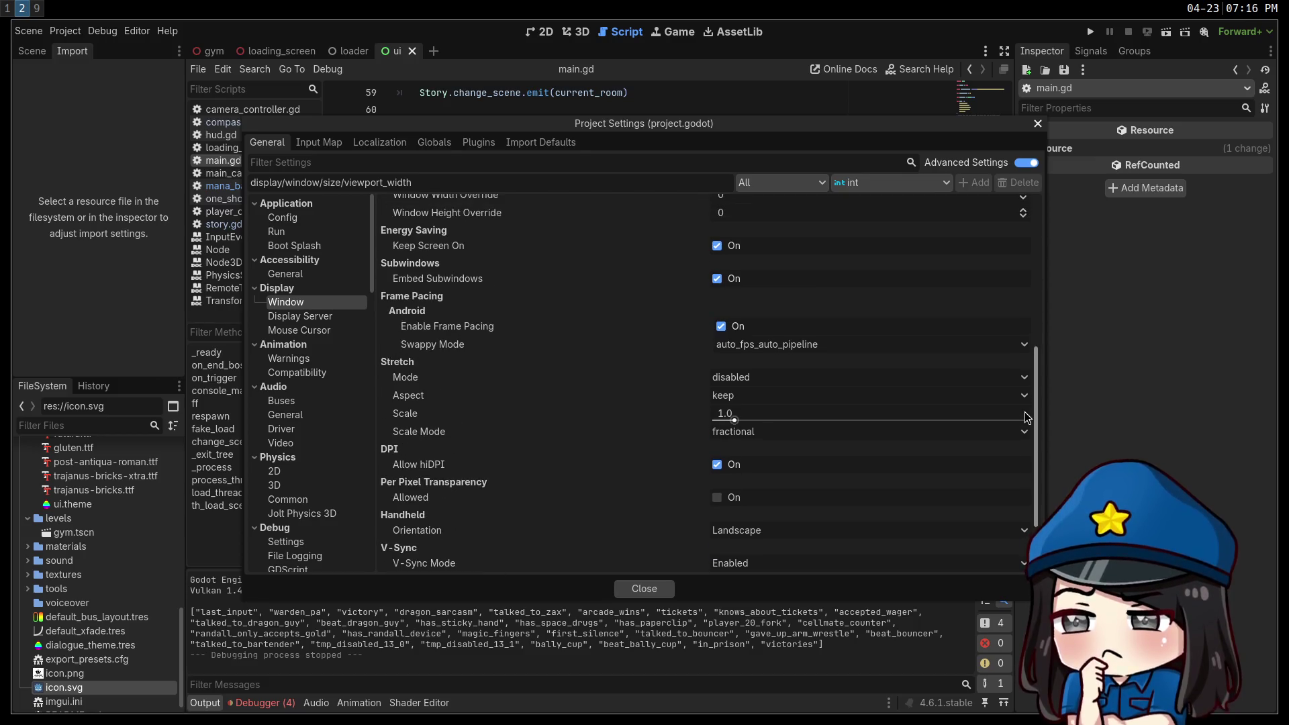
{"action": "scroll", "coordinate": [1025, 412], "scroll_direction": "down", "scroll_amount": 3}
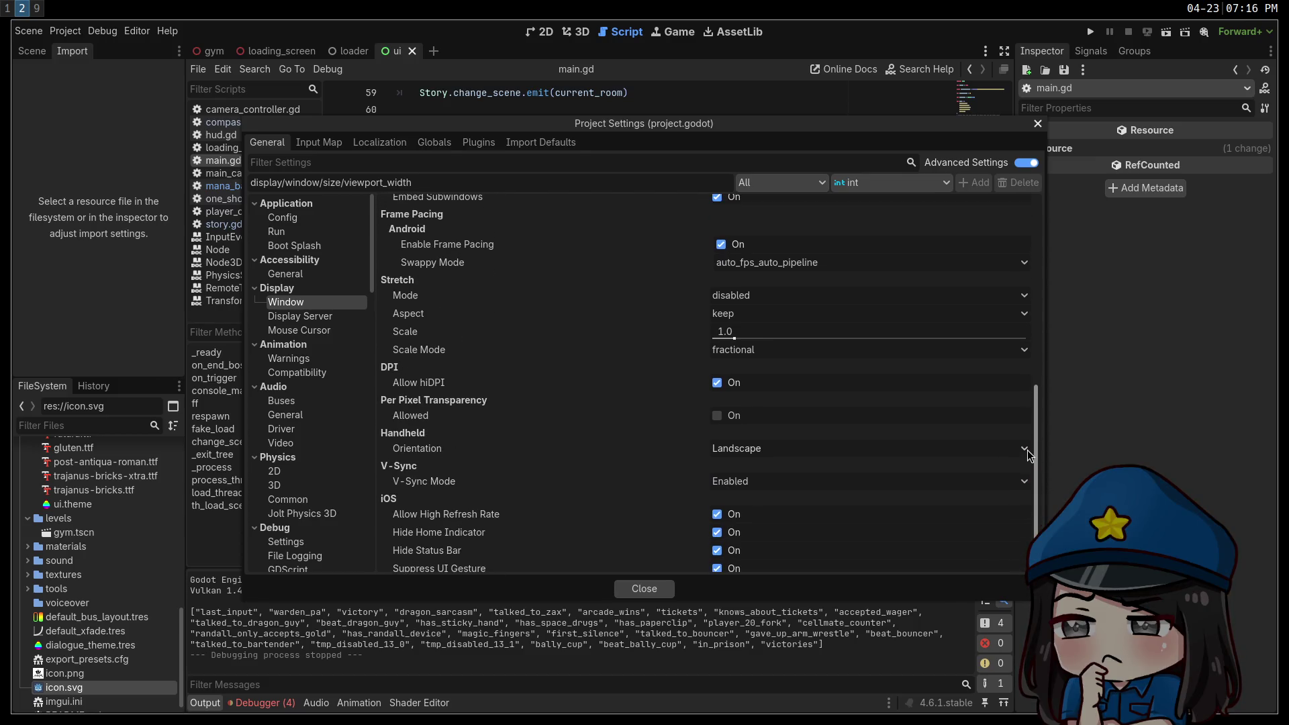
{"action": "left_click", "coordinate": [331, 316]}
{"action": "left_click", "coordinate": [320, 303]}
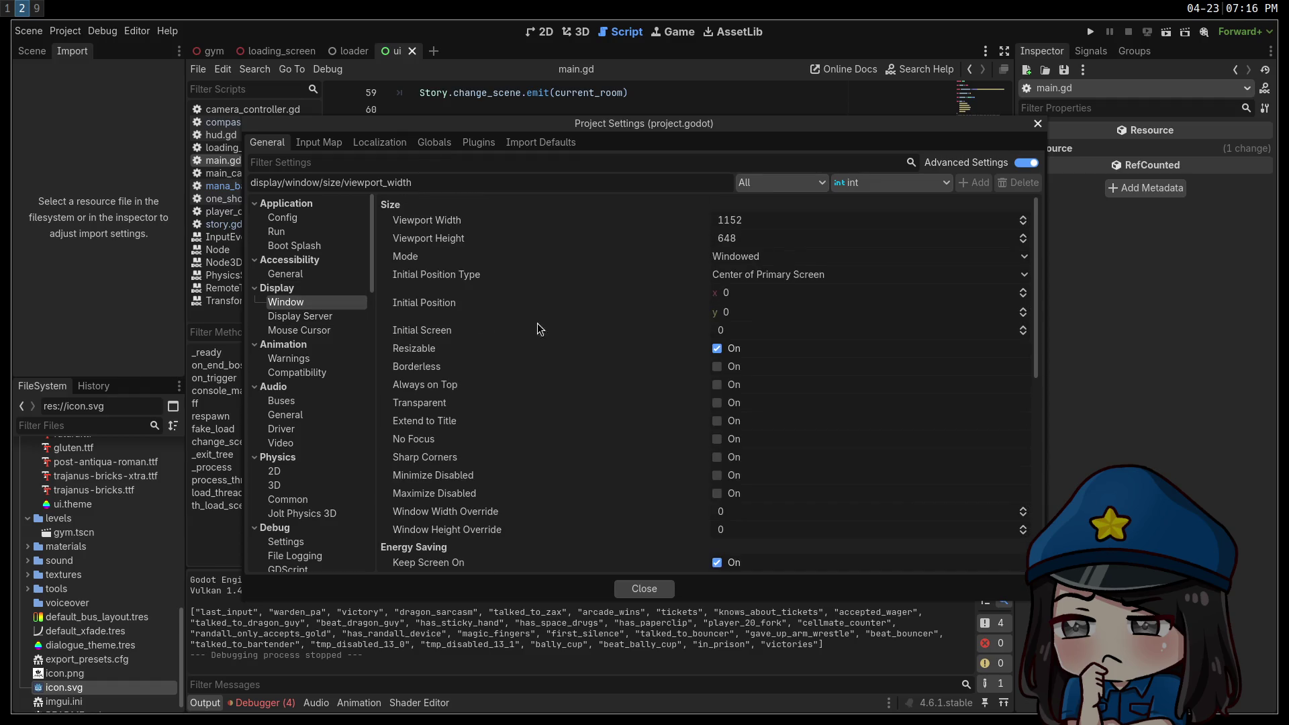
Set the viewport width to 1920 and height to 1080.
{"action": "left_click", "coordinate": [755, 220]}
{"action": "type", "text": "1920"}
{"action": "key", "text": "Tab"}
{"action": "type", "text": "1080"}
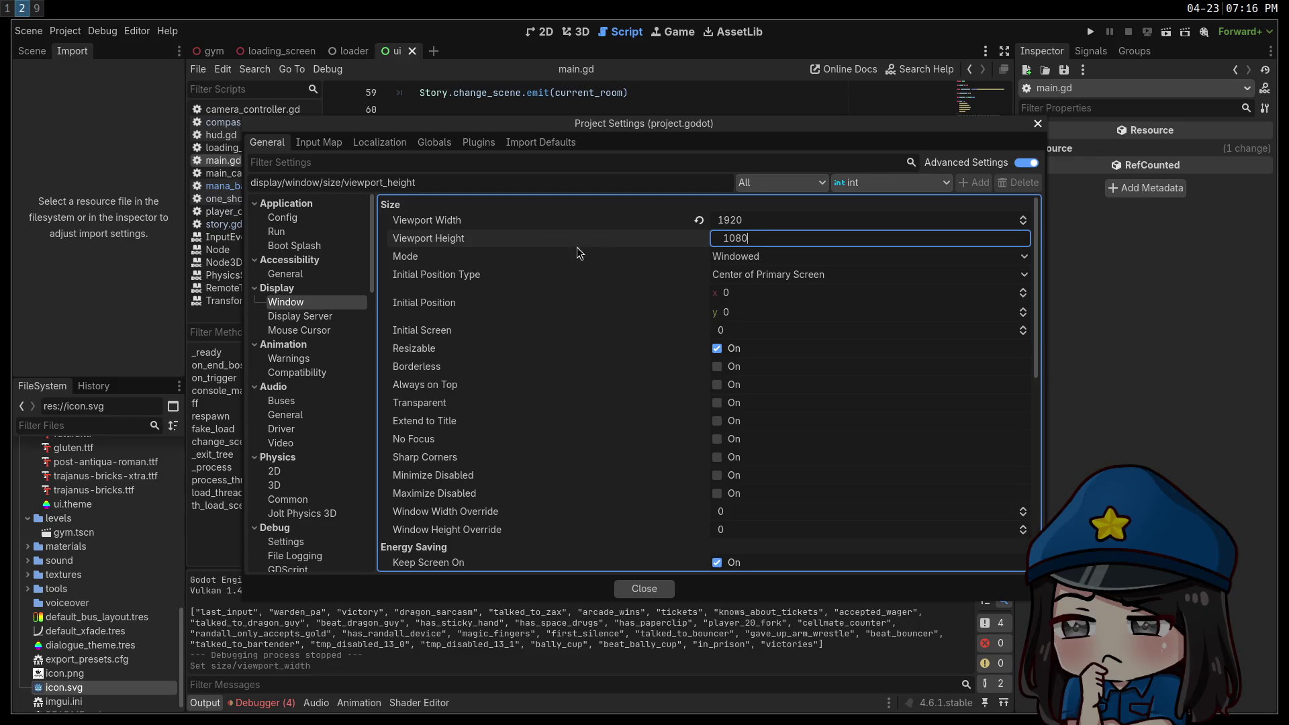
{"action": "key", "text": "Return"}
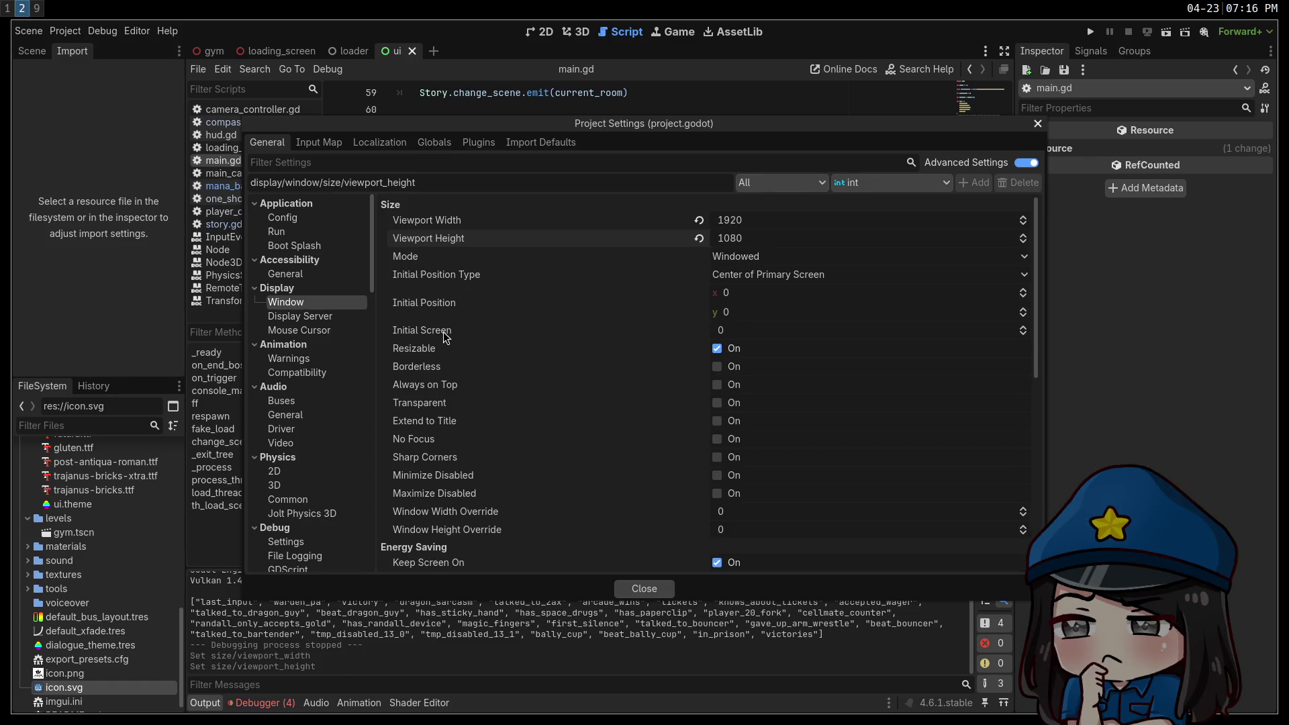
Set the window width override to 1152 and height override to 648.
{"action": "mouse_move", "coordinate": [426, 350]}
{"action": "mouse_move", "coordinate": [437, 303]}
{"action": "mouse_move", "coordinate": [475, 510]}
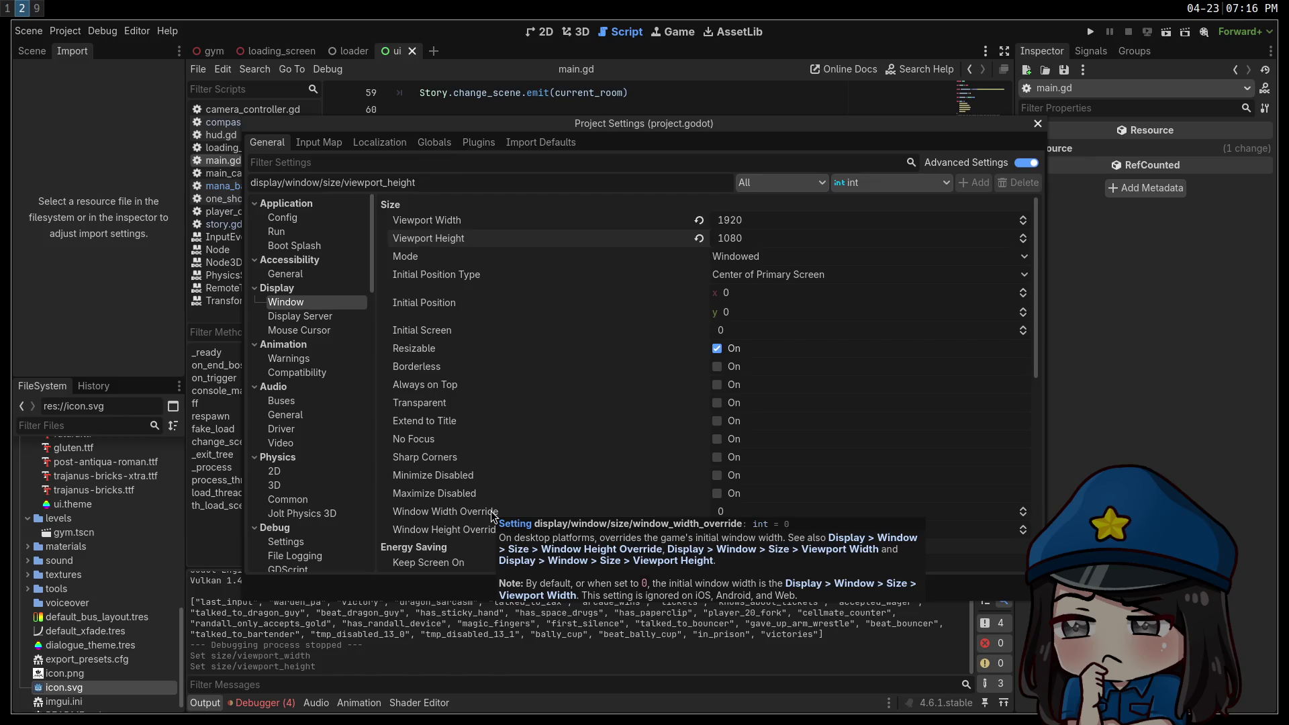
{"action": "left_click", "coordinate": [745, 511]}
{"action": "type", "text": "1152"}
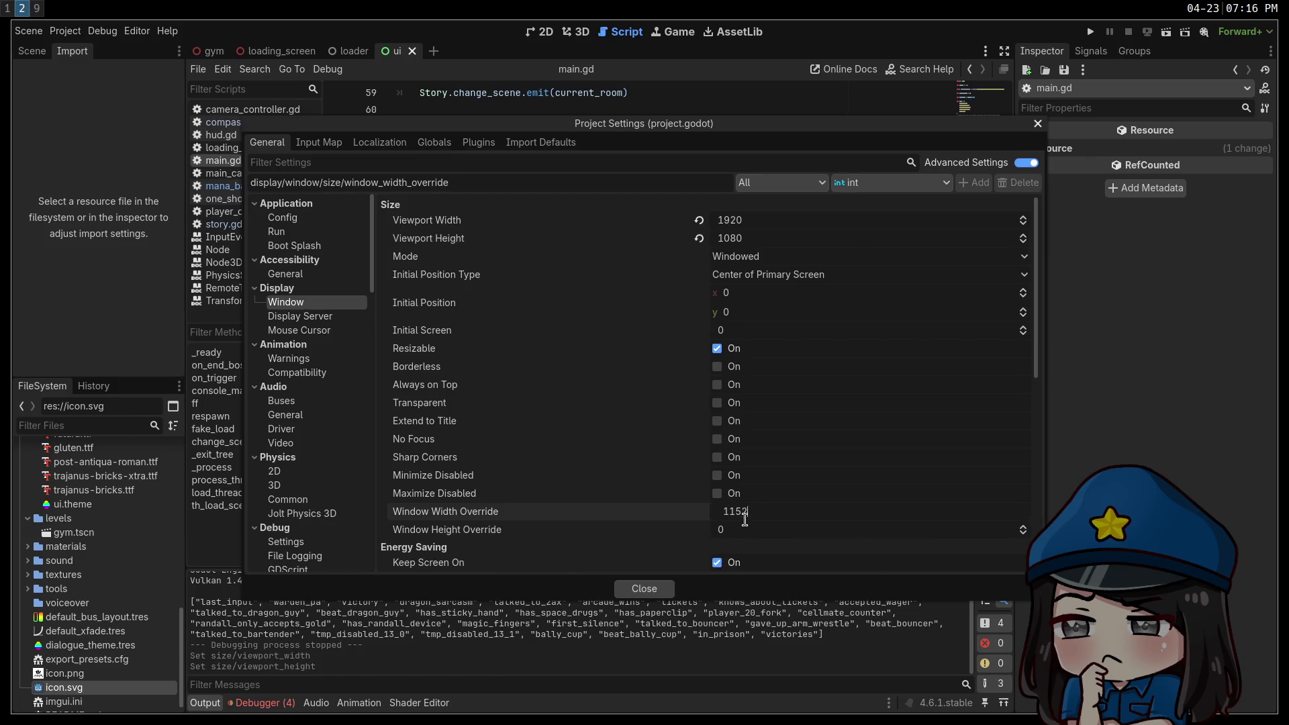
{"action": "left_click", "coordinate": [747, 529]}
{"action": "type", "text": "648"}
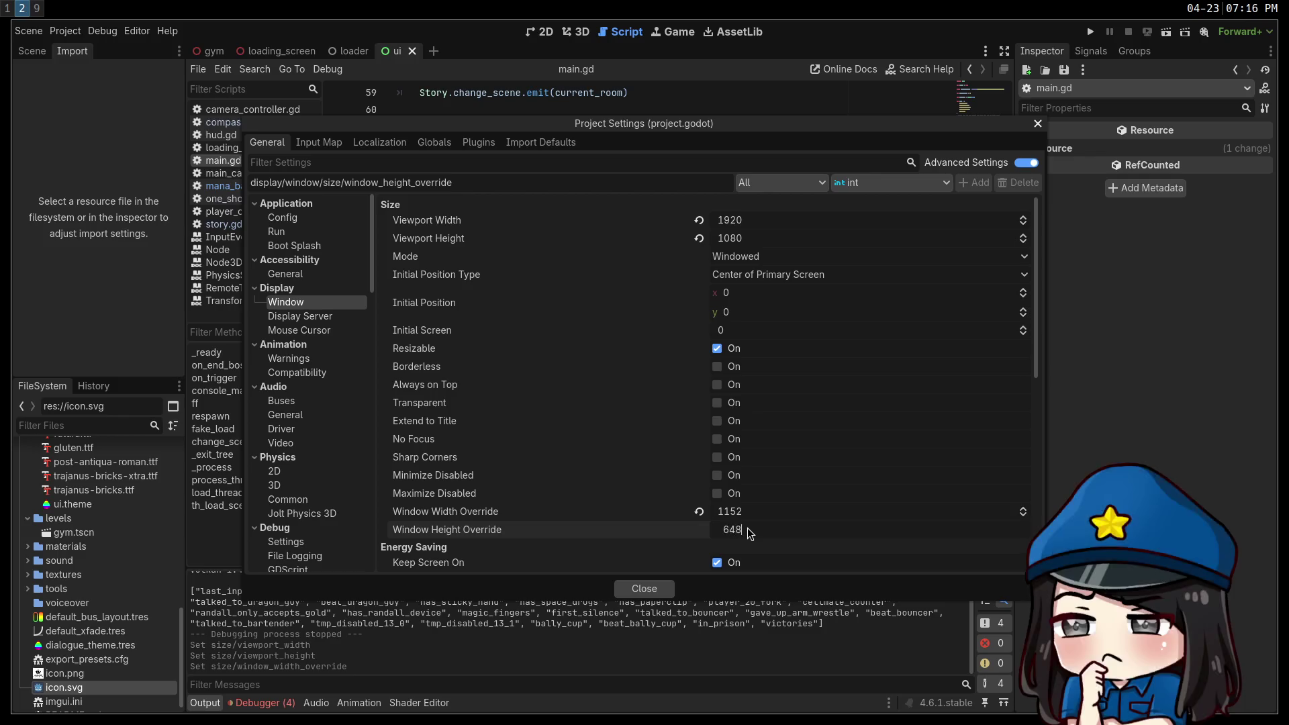
{"action": "key", "text": "Return"}
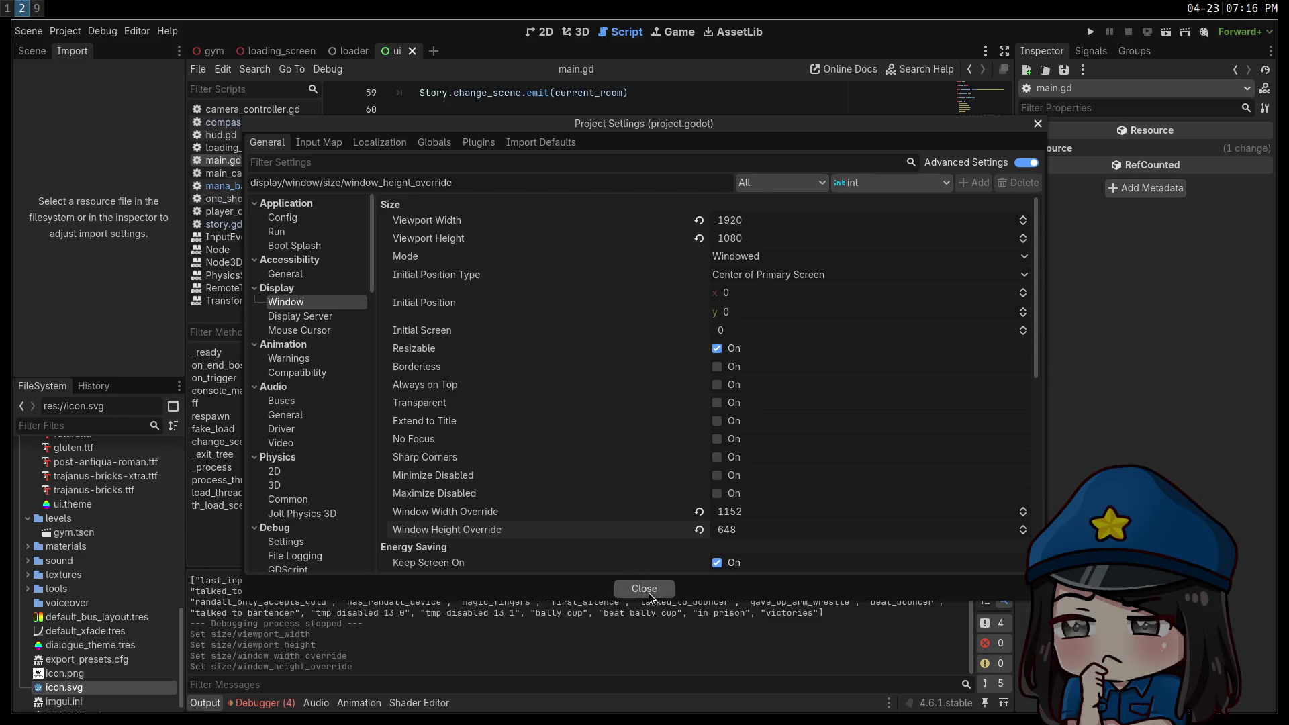
Undo two viewport size edits, close Project Settings, and launch the game.
{"action": "left_click", "coordinate": [699, 238]}
{"action": "key", "text": "ctrl+z"}
{"action": "left_click", "coordinate": [699, 220]}
{"action": "key", "text": "ctrl+z"}
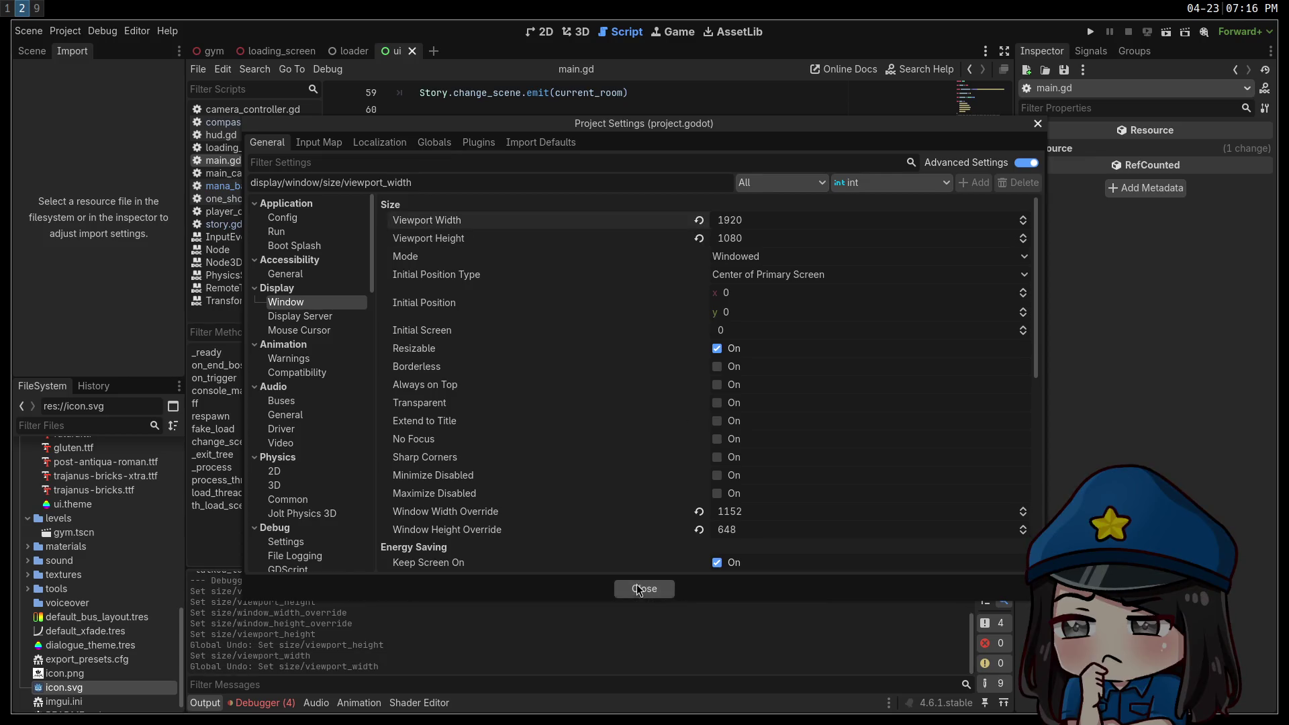
{"action": "left_click", "coordinate": [644, 589]}
{"action": "left_click", "coordinate": [1090, 34]}
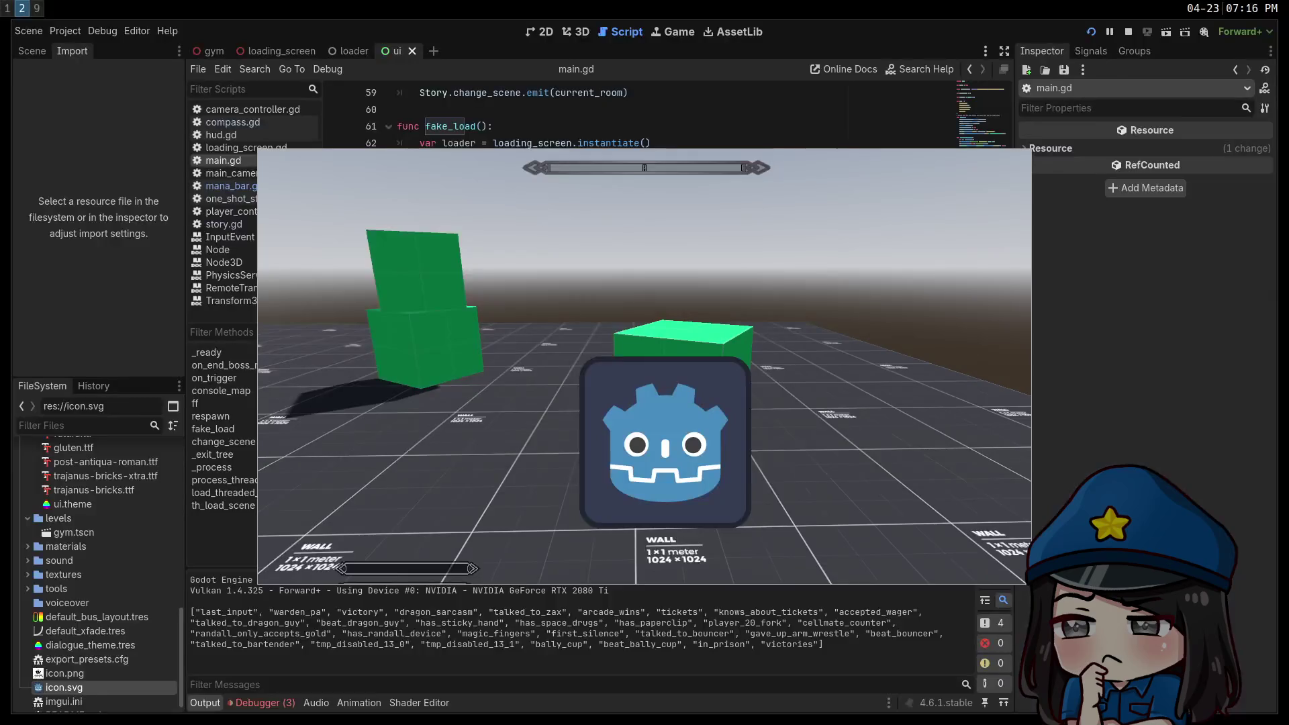
Open the in-game settings menu, stop the game, and reopen then close Project Settings.
{"action": "key", "text": "Escape"}
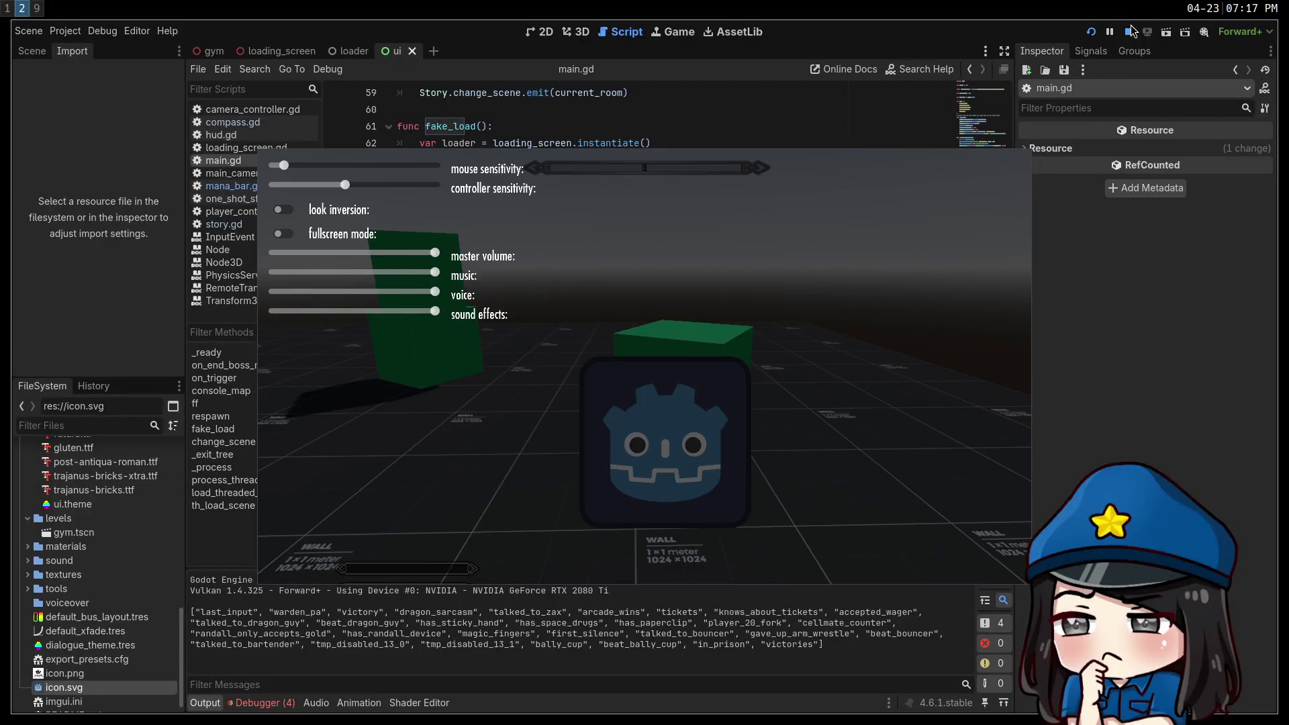
{"action": "left_click", "coordinate": [1128, 31]}
{"action": "left_click", "coordinate": [65, 31]}
{"action": "left_click", "coordinate": [75, 43]}
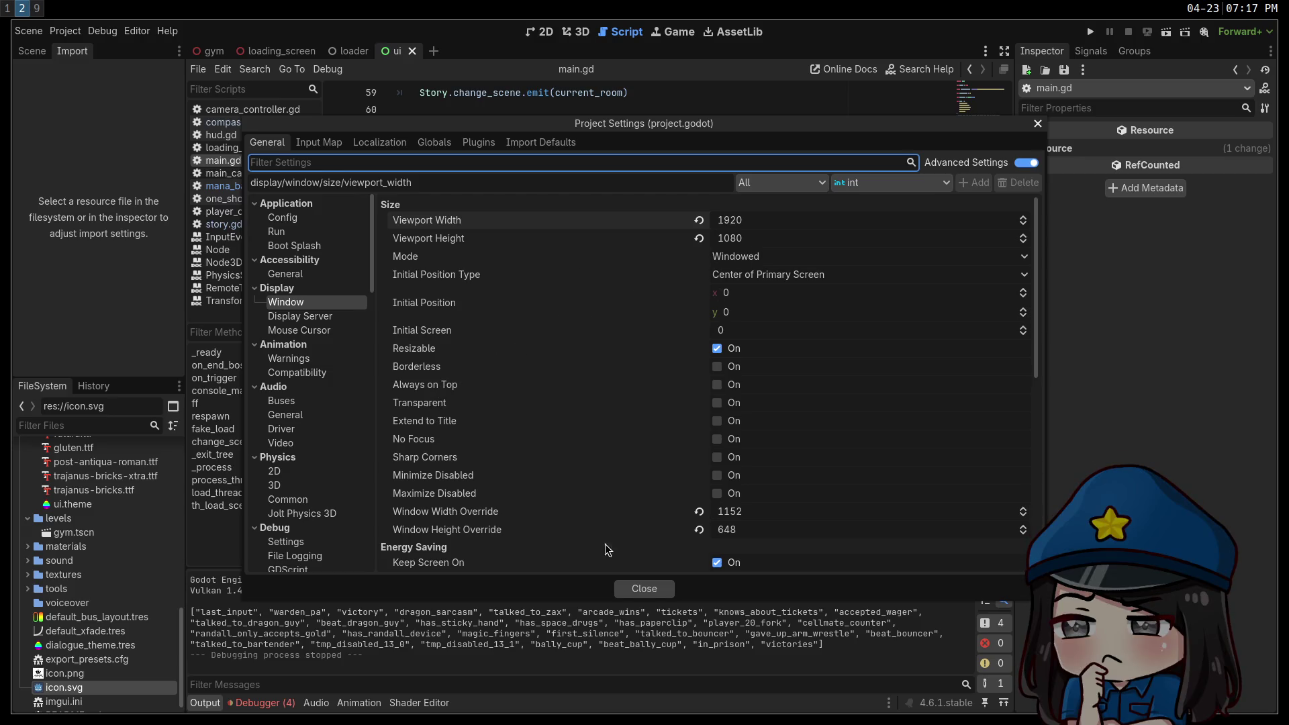
{"action": "left_click", "coordinate": [629, 596]}
Rerun the game with F5, open its settings menu, then stop it.
{"action": "key", "text": "F5"}
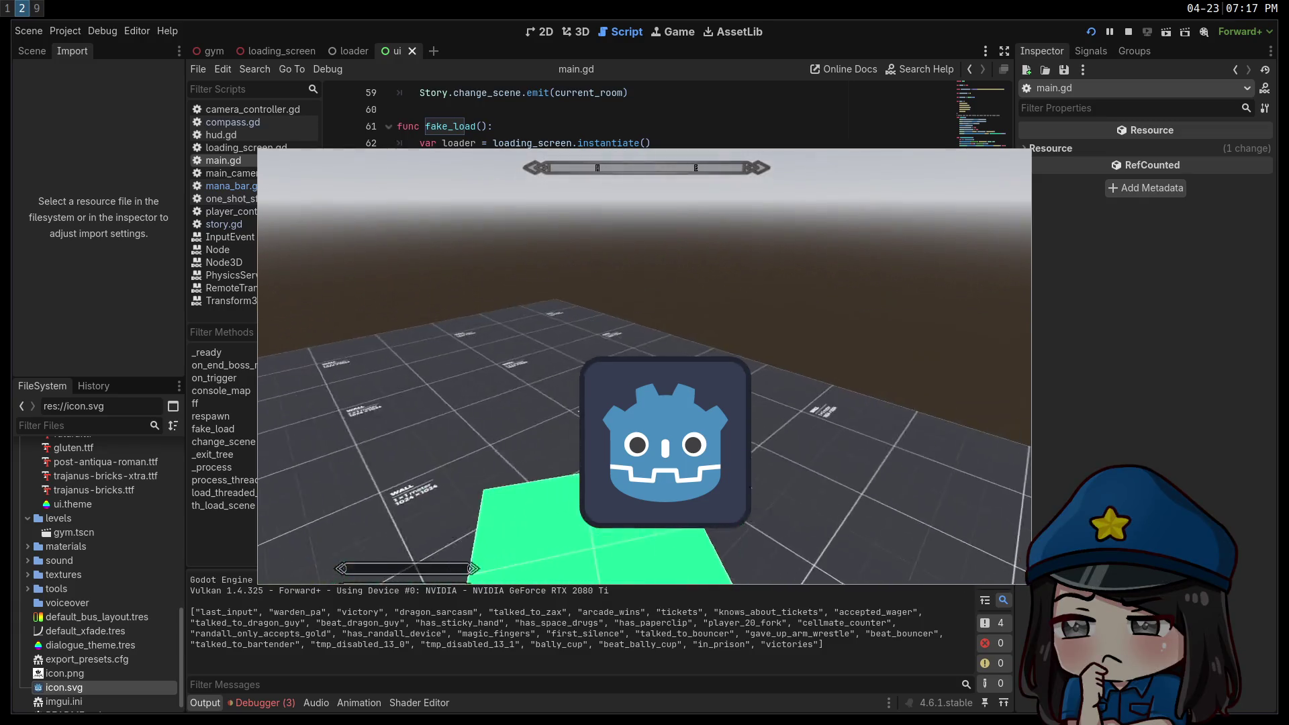
{"action": "key", "text": "Escape"}
{"action": "left_click", "coordinate": [1128, 32]}
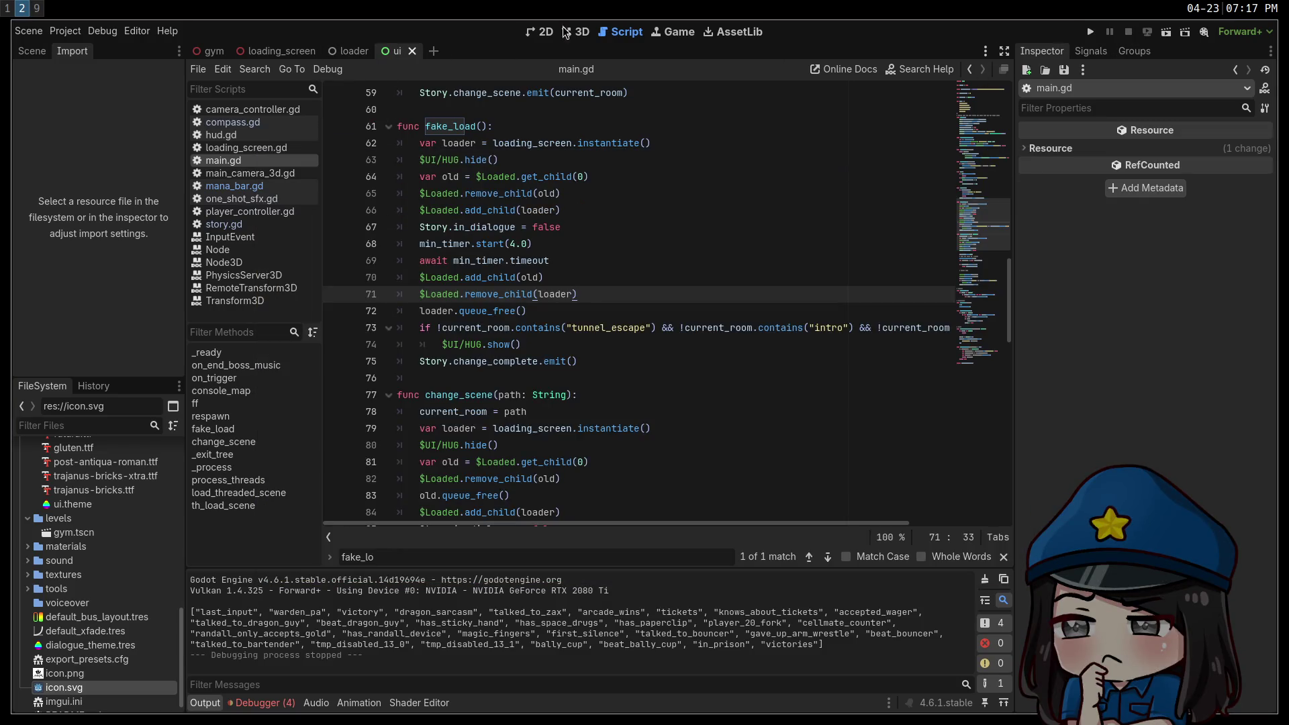
Switch to the 2D workspace and zoom the ui scene to show the icon above the bars.
{"action": "left_click", "coordinate": [565, 32]}
{"action": "left_click", "coordinate": [543, 32]}
{"action": "scroll", "coordinate": [616, 236], "scroll_direction": "down", "scroll_amount": 5}
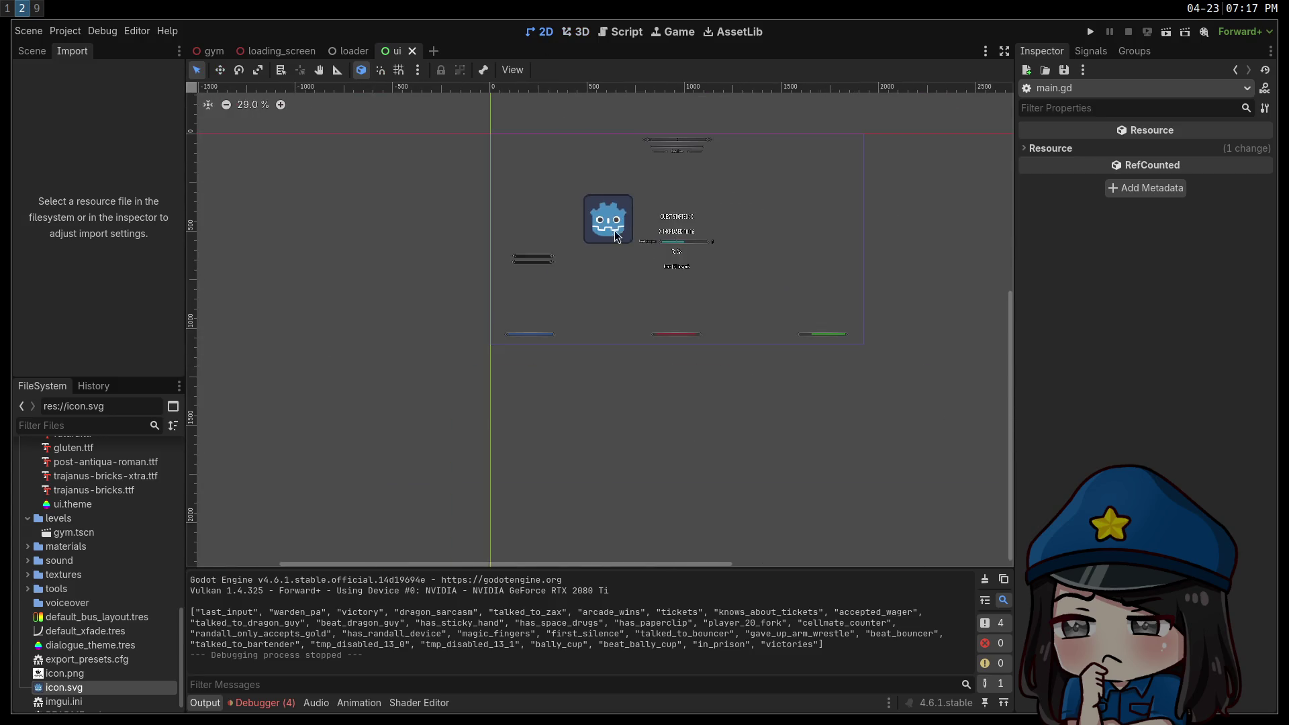
{"action": "scroll", "coordinate": [499, 321], "scroll_direction": "up", "scroll_amount": 3}
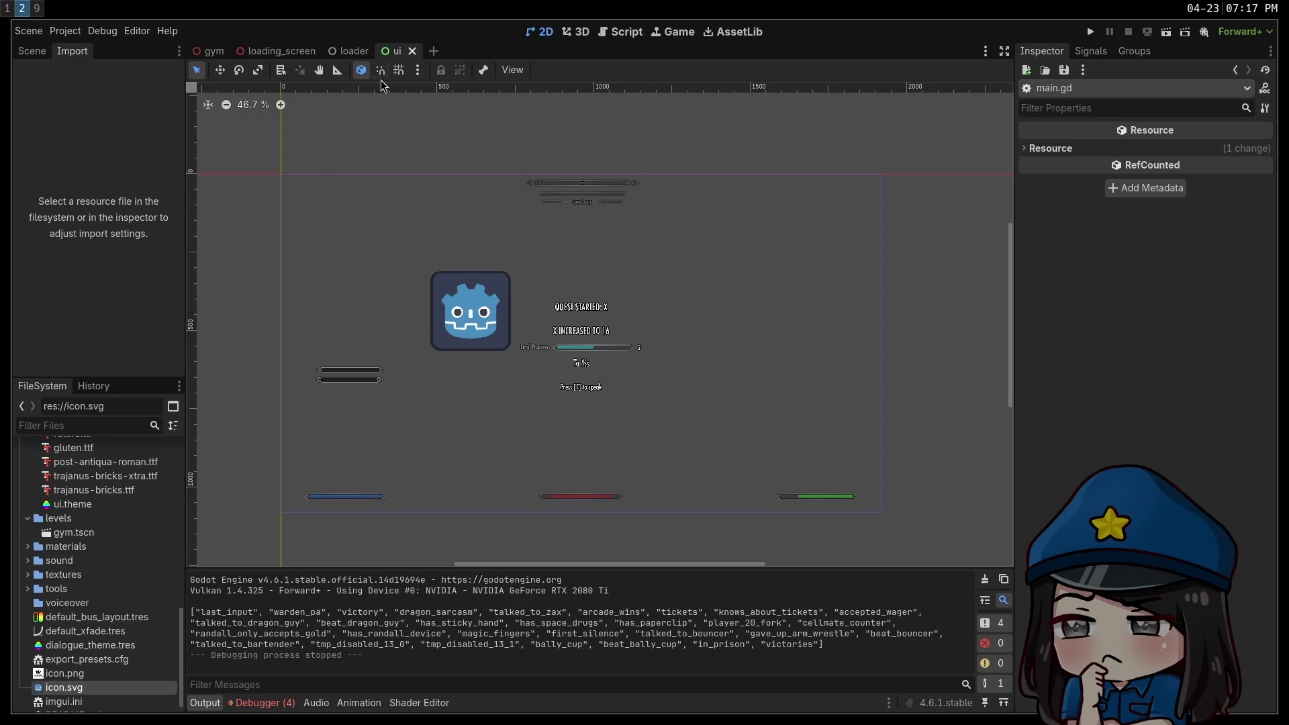
Reset the ManaBar's scale from 0.5 to 1.
{"action": "left_click", "coordinate": [31, 56]}
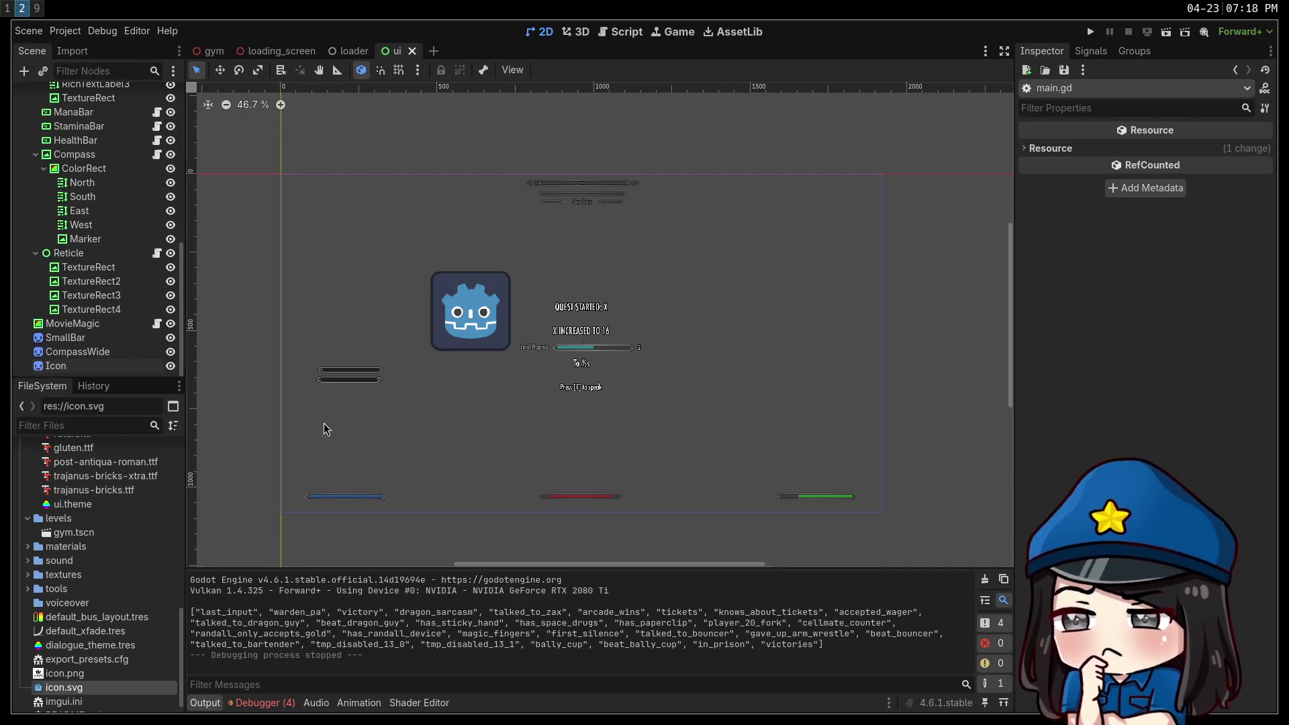
{"action": "left_click", "coordinate": [339, 496]}
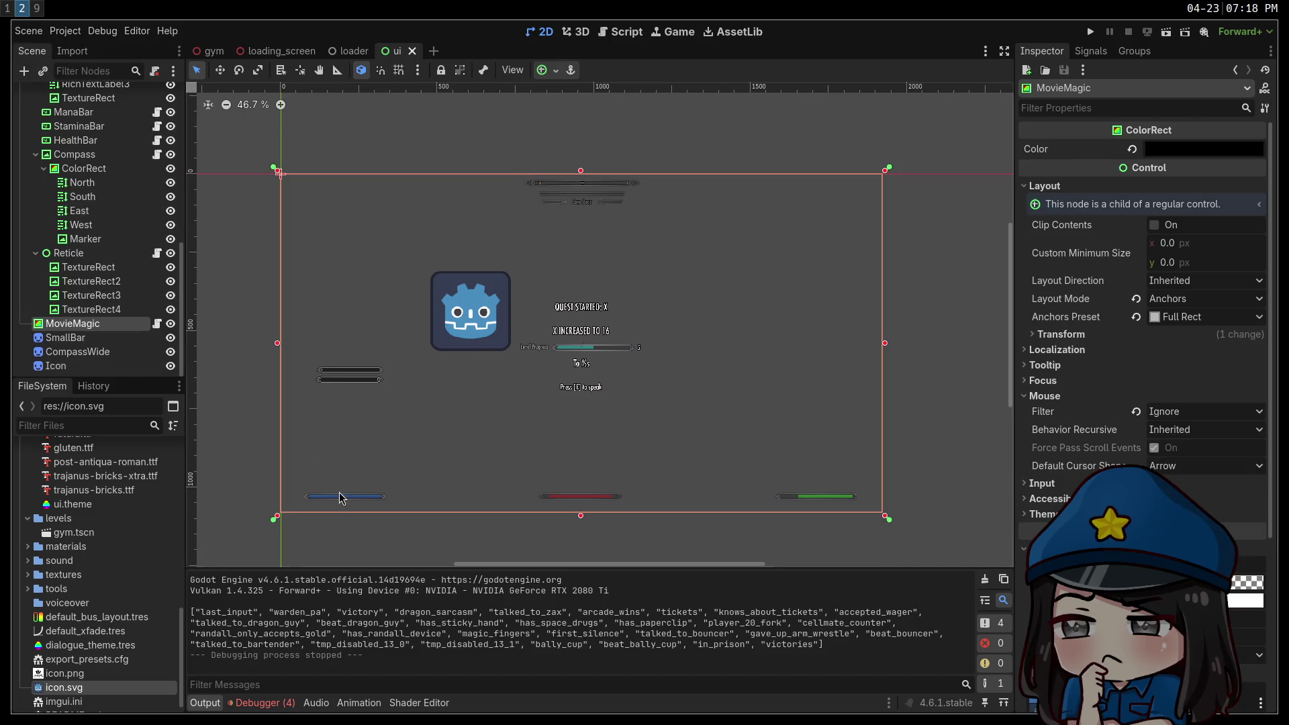
{"action": "left_click", "coordinate": [92, 117]}
{"action": "scroll", "coordinate": [1062, 445], "scroll_direction": "down", "scroll_amount": 8}
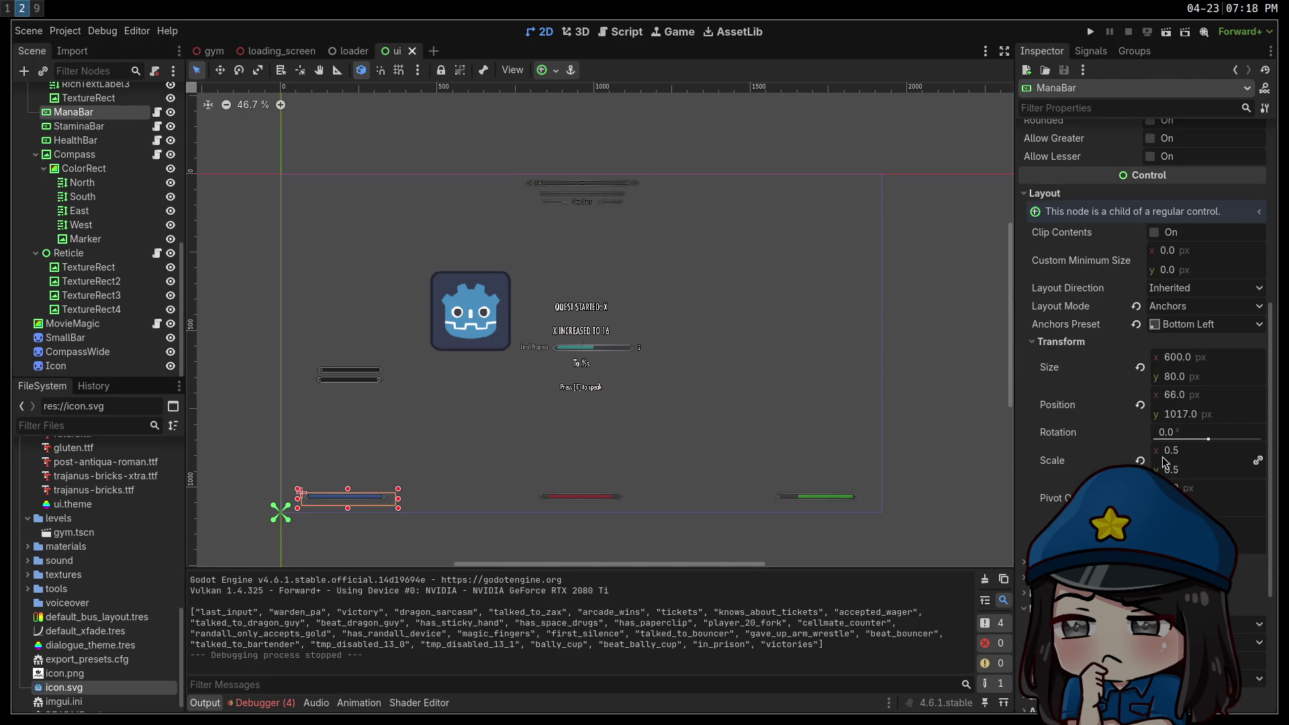
{"action": "left_click", "coordinate": [1139, 460]}
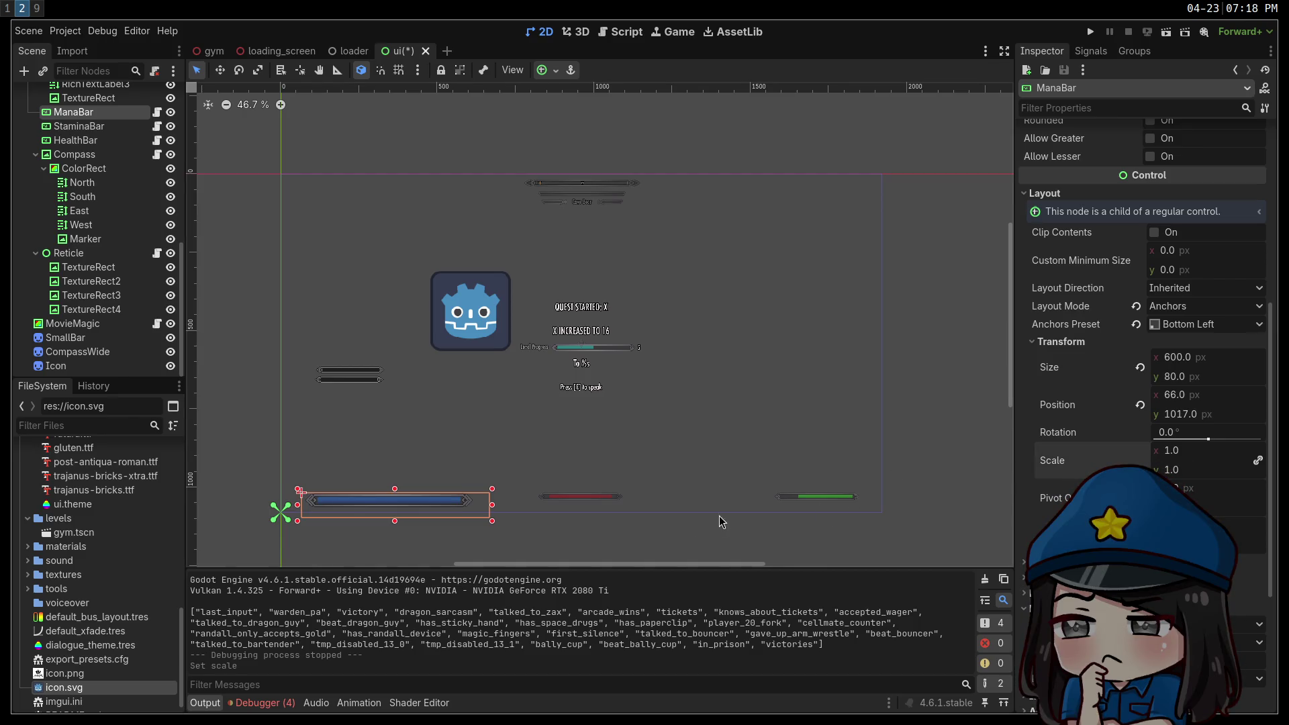
Restore the HealthBar and StaminaBar to full 1.0 scale.
{"action": "left_click", "coordinate": [93, 140]}
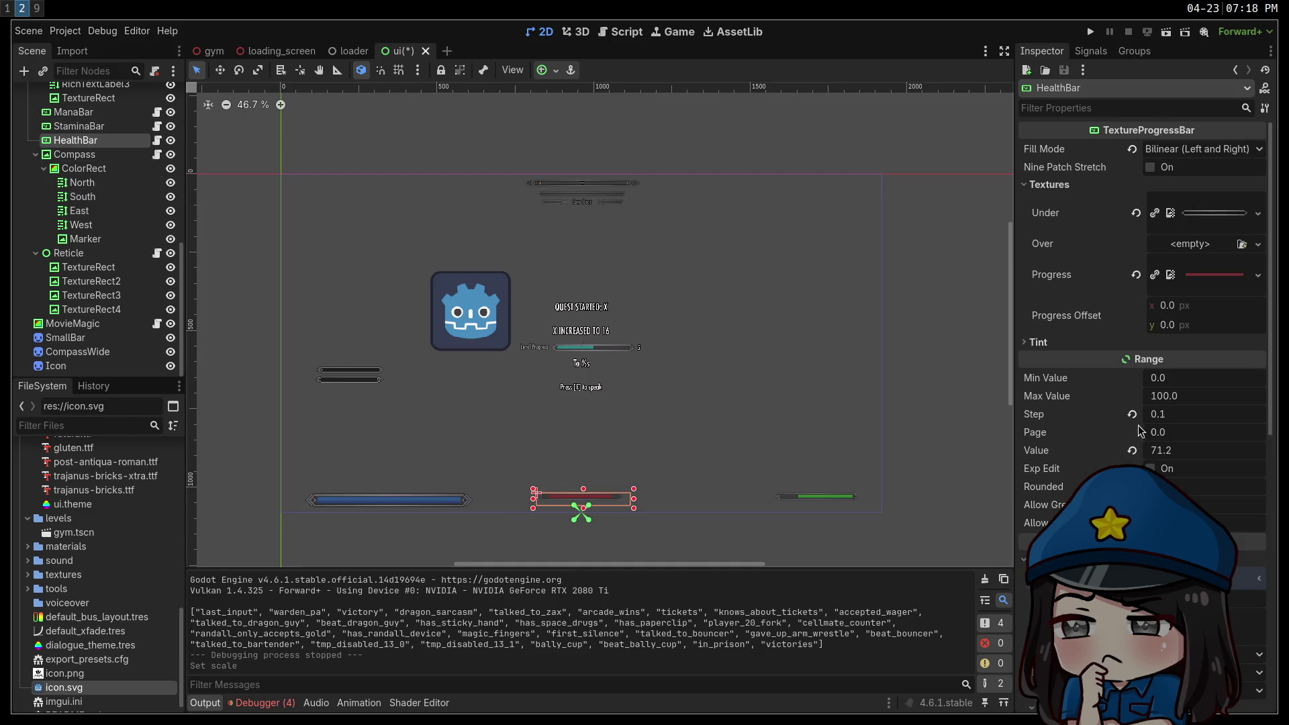
{"action": "scroll", "coordinate": [1101, 446], "scroll_direction": "down", "scroll_amount": 5}
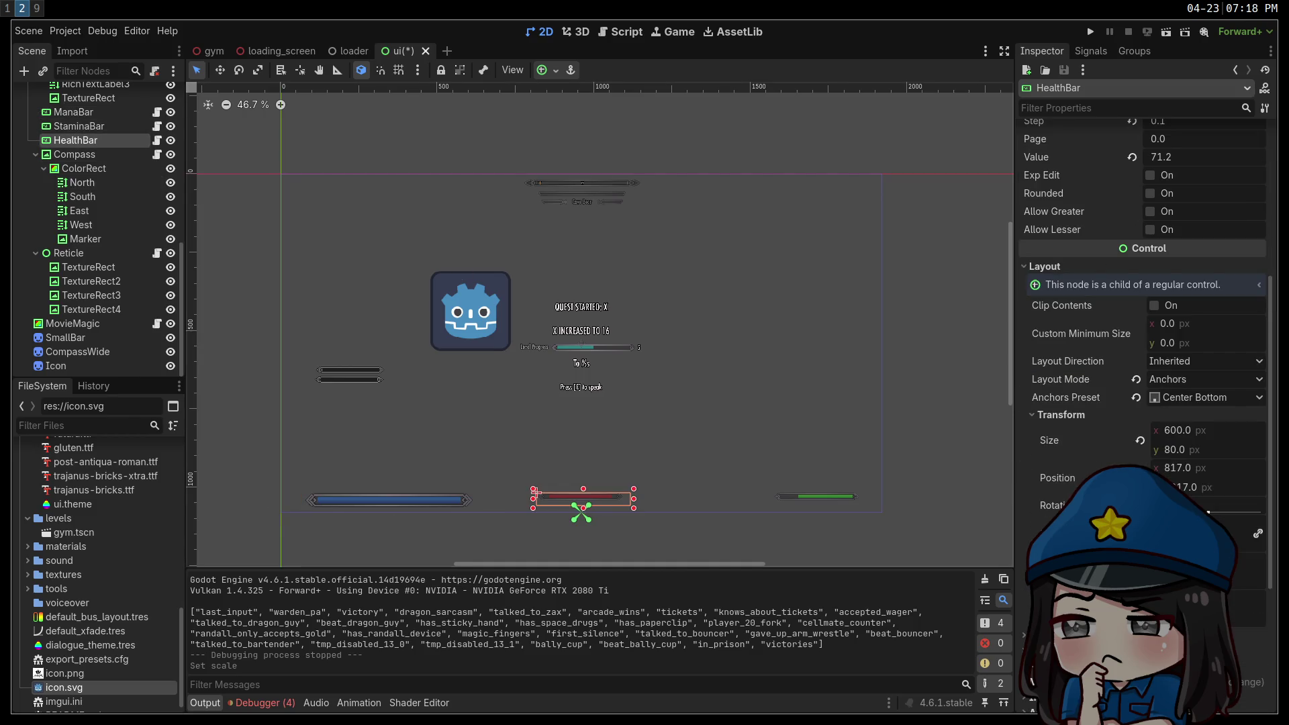
{"action": "key", "text": "ctrl+z"}
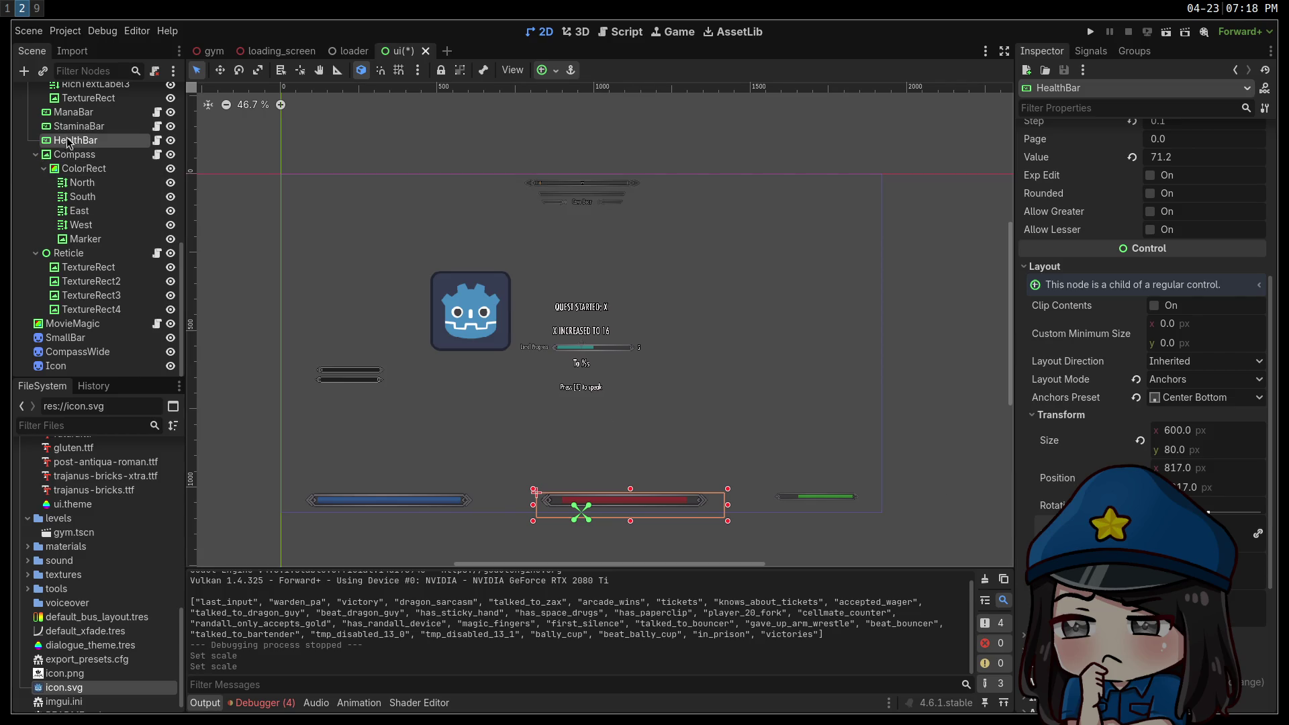
{"action": "left_click", "coordinate": [74, 112]}
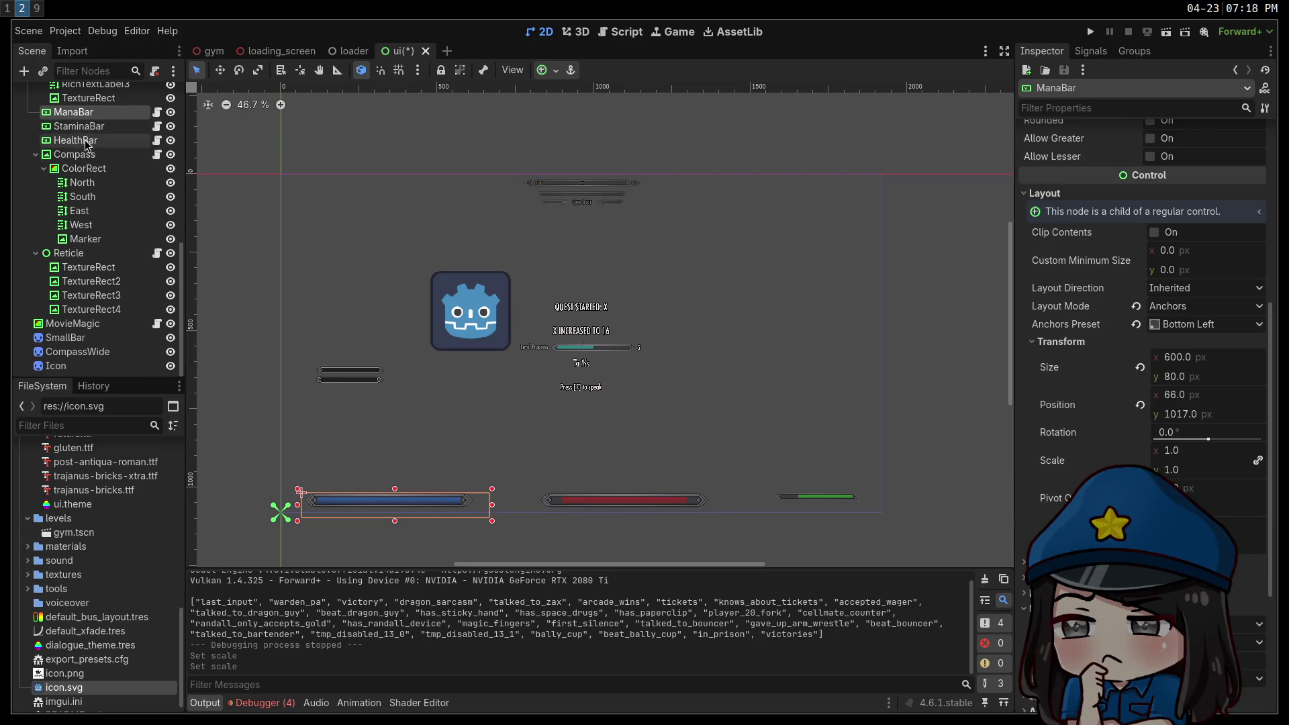
{"action": "left_click", "coordinate": [78, 127]}
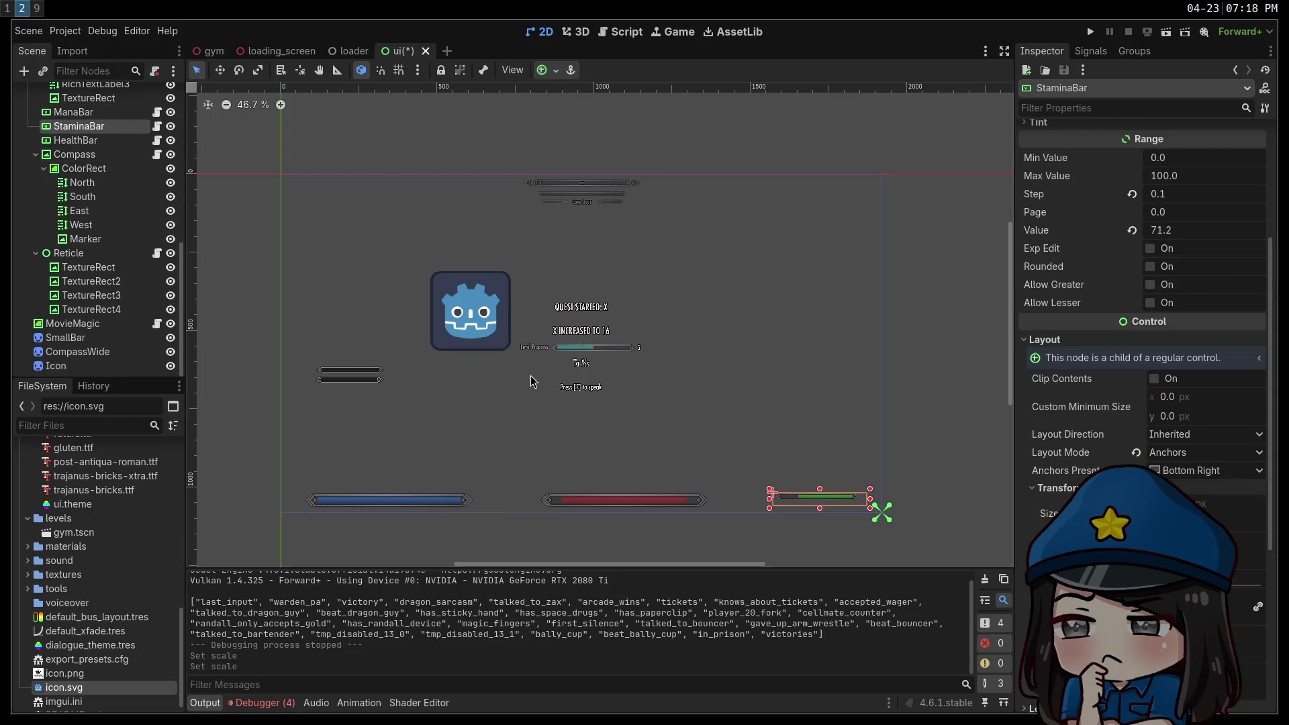
{"action": "key", "text": "ctrl+shift+x"}
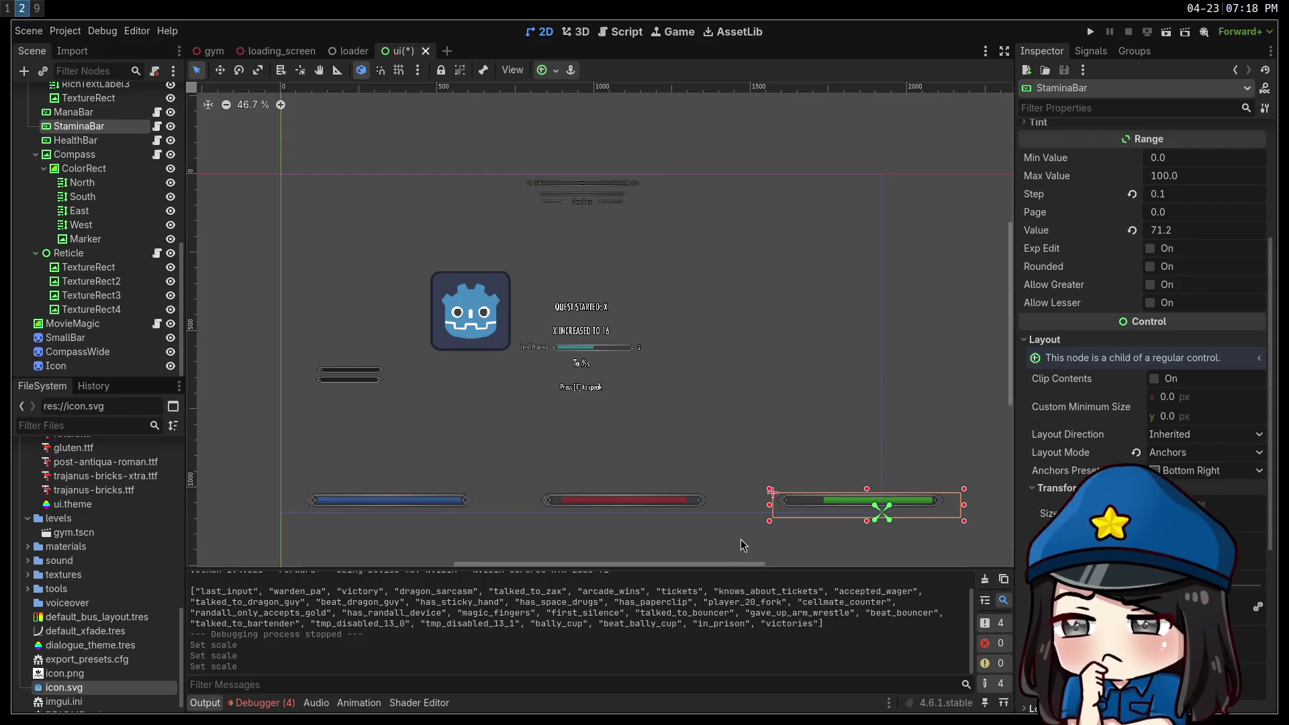
Position the green stamina bar along the bottom edge.
{"action": "left_click_drag", "start_coordinate": [828, 507], "coordinate": [838, 507]}
{"action": "key", "text": "ctrl+z"}
{"action": "left_click", "coordinate": [930, 508]}
{"action": "left_click_drag", "start_coordinate": [929, 503], "coordinate": [863, 505]}
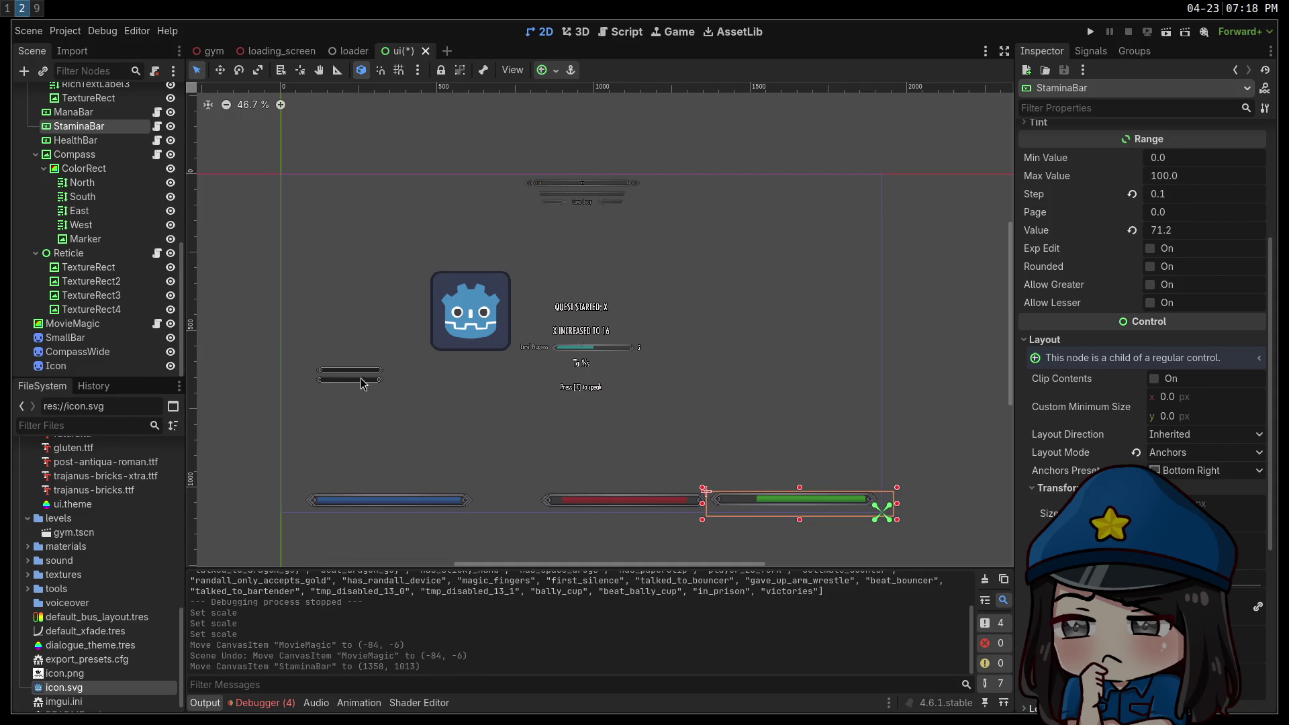
{"action": "key", "text": "ctrl+z"}
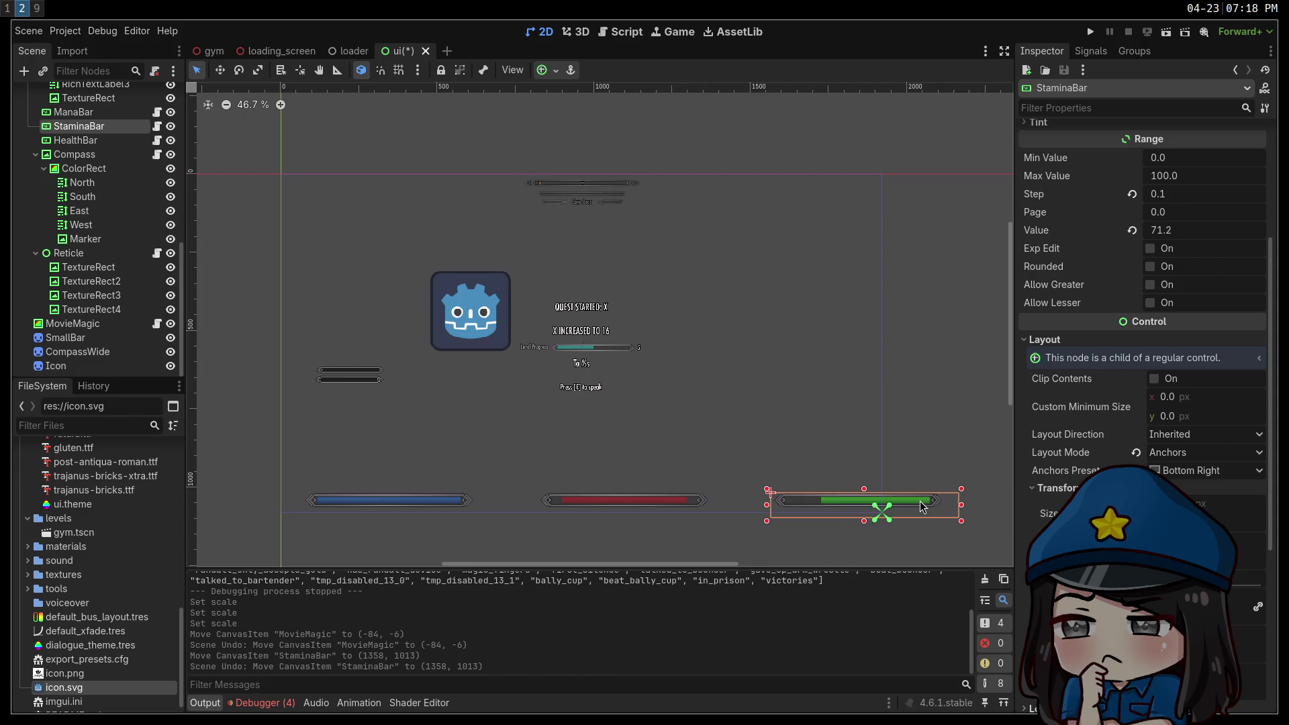
{"action": "key", "text": "shift+Left"}
{"action": "key", "text": "shift+Right"}
{"action": "key", "text": "shift+Right"}
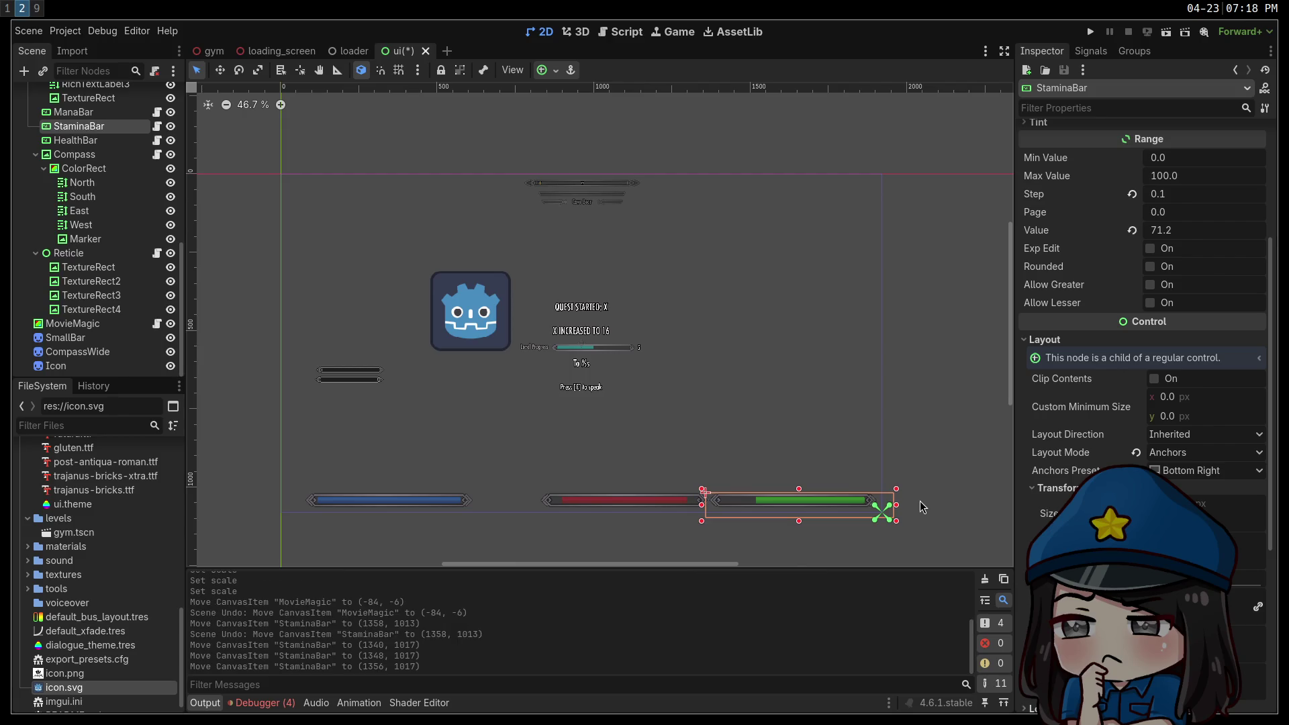
Nudge the red health bar and blue mana bar left along the bottom.
{"action": "left_click", "coordinate": [84, 143]}
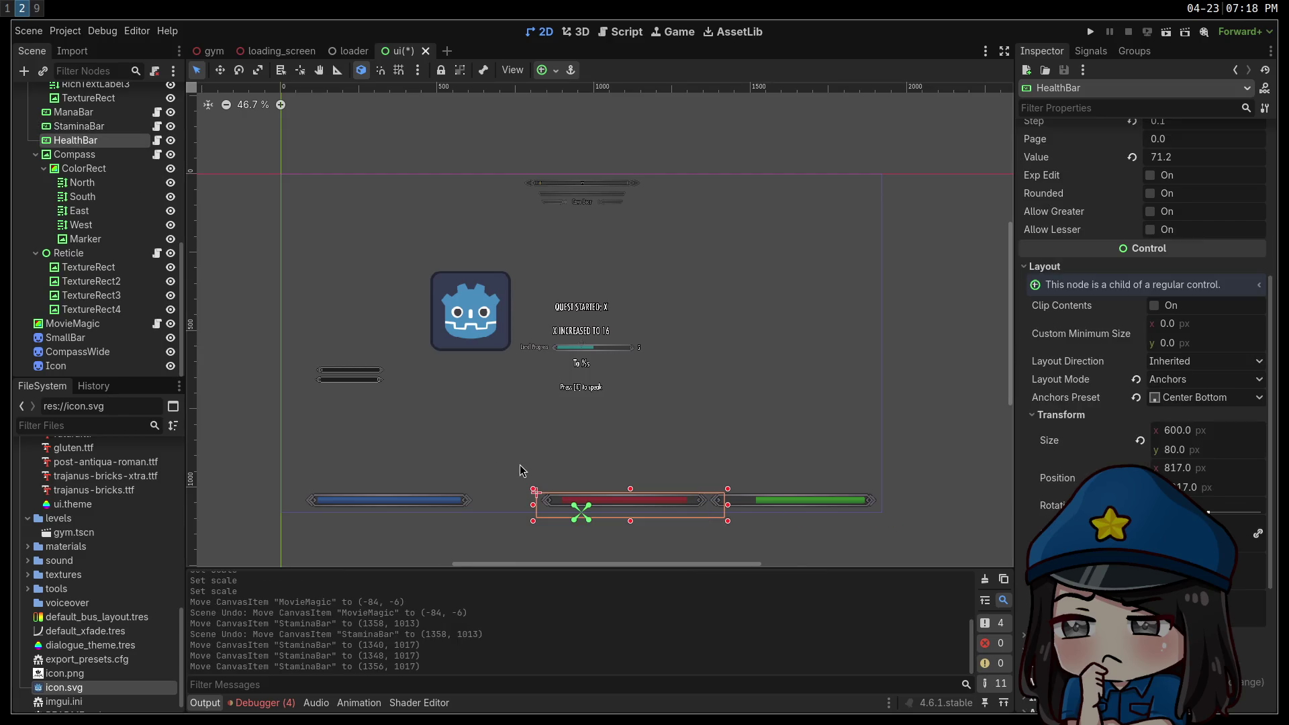
{"action": "key", "text": "shift+Left"}
{"action": "key", "text": "shift+Left"}
{"action": "key", "text": "shift+Left"}
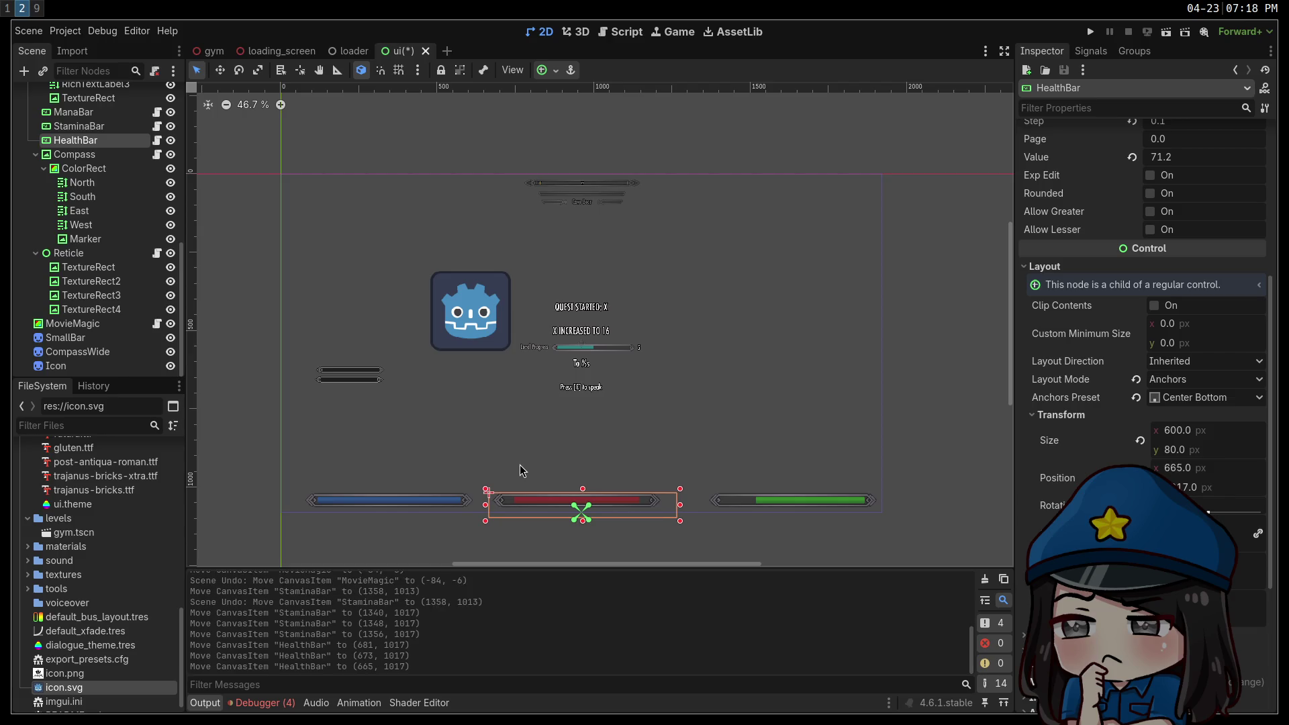
{"action": "left_click", "coordinate": [73, 323]}
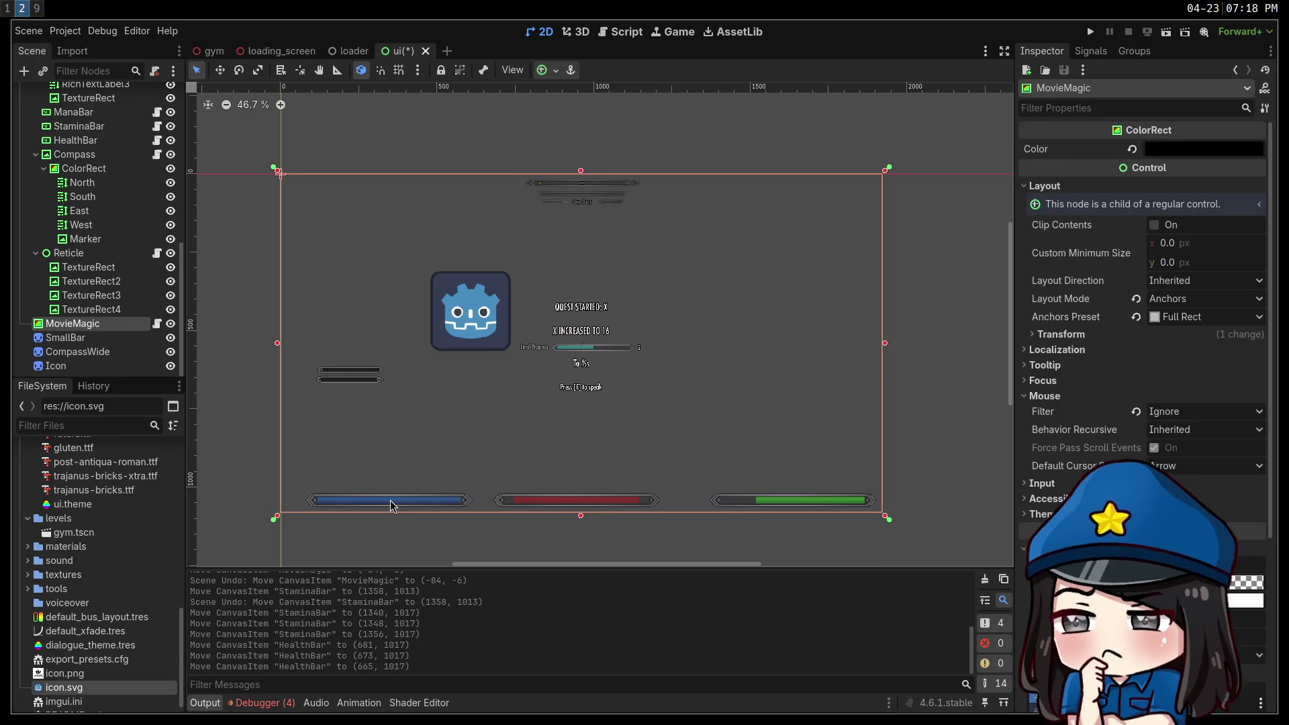
{"action": "left_click", "coordinate": [74, 112]}
{"action": "key", "text": "shift+Left"}
{"action": "key", "text": "shift+Left"}
{"action": "key", "text": "shift+Left"}
{"action": "key", "text": "shift+Left"}
{"action": "key", "text": "shift+Left"}
{"action": "key", "text": "shift+Left"}
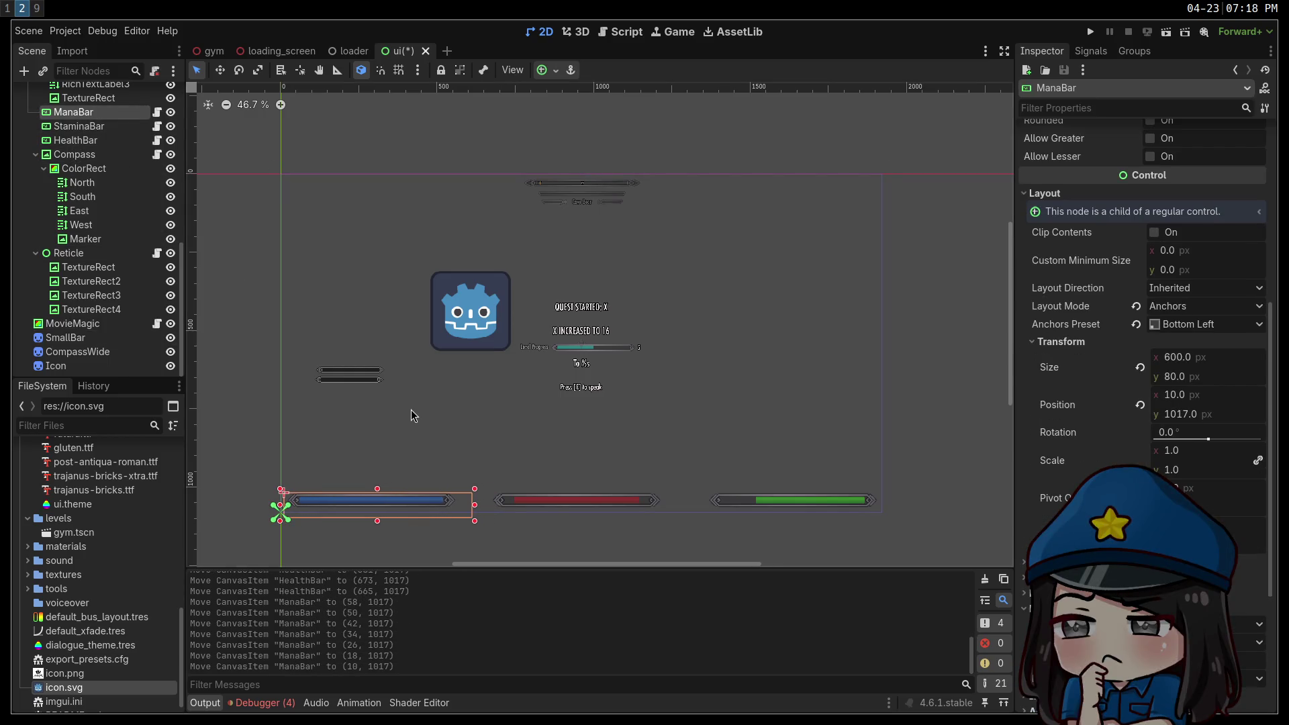
Deselect, save the ui scene, and launch the game to test the HUD.
{"action": "left_click", "coordinate": [558, 543]}
{"action": "key", "text": "ctrl+s"}
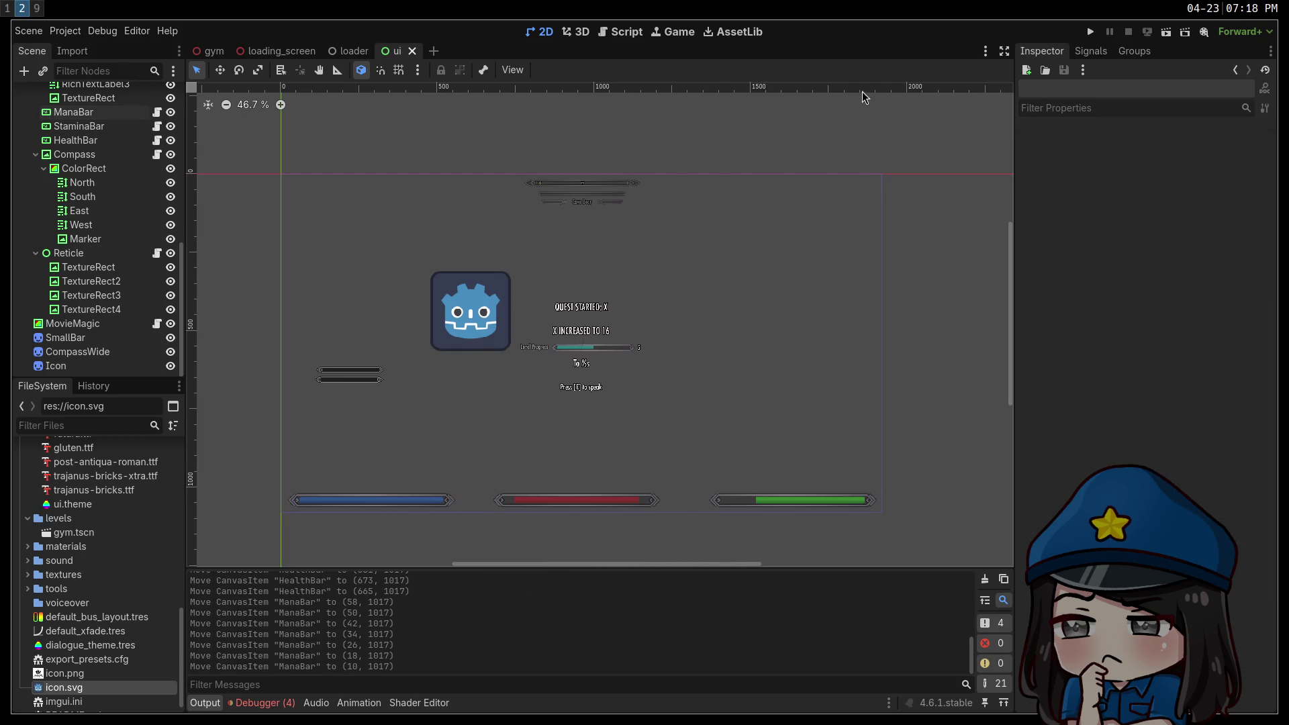
{"action": "left_click", "coordinate": [1091, 32]}
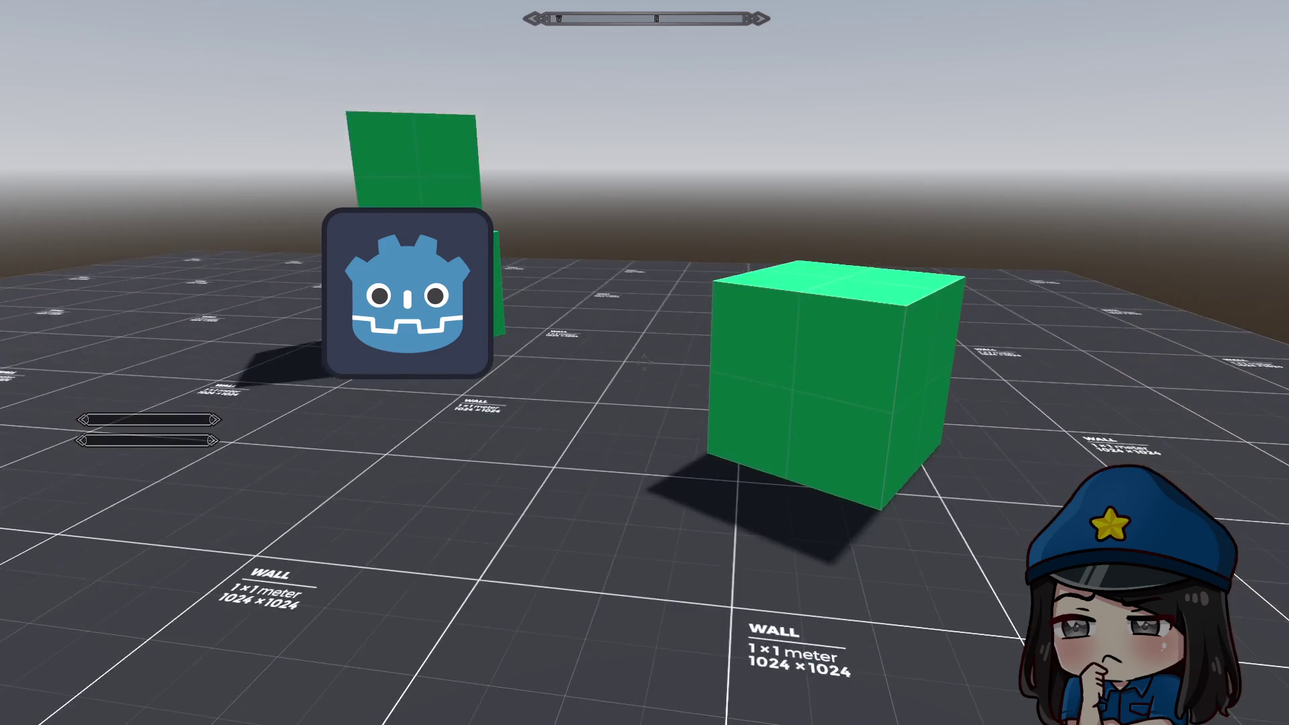
Stop the test run and delete the Icon node.
{"action": "key", "text": "Escape"}
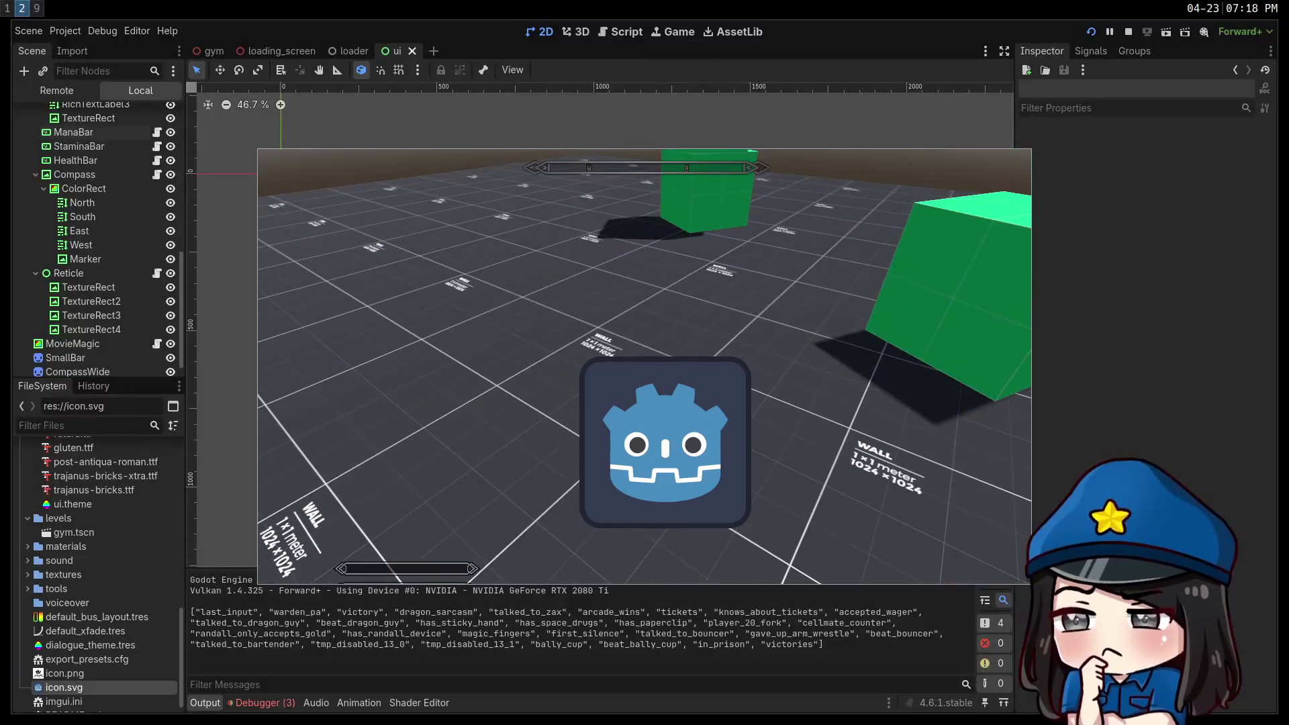
{"action": "left_click", "coordinate": [1128, 32]}
{"action": "left_click", "coordinate": [492, 318]}
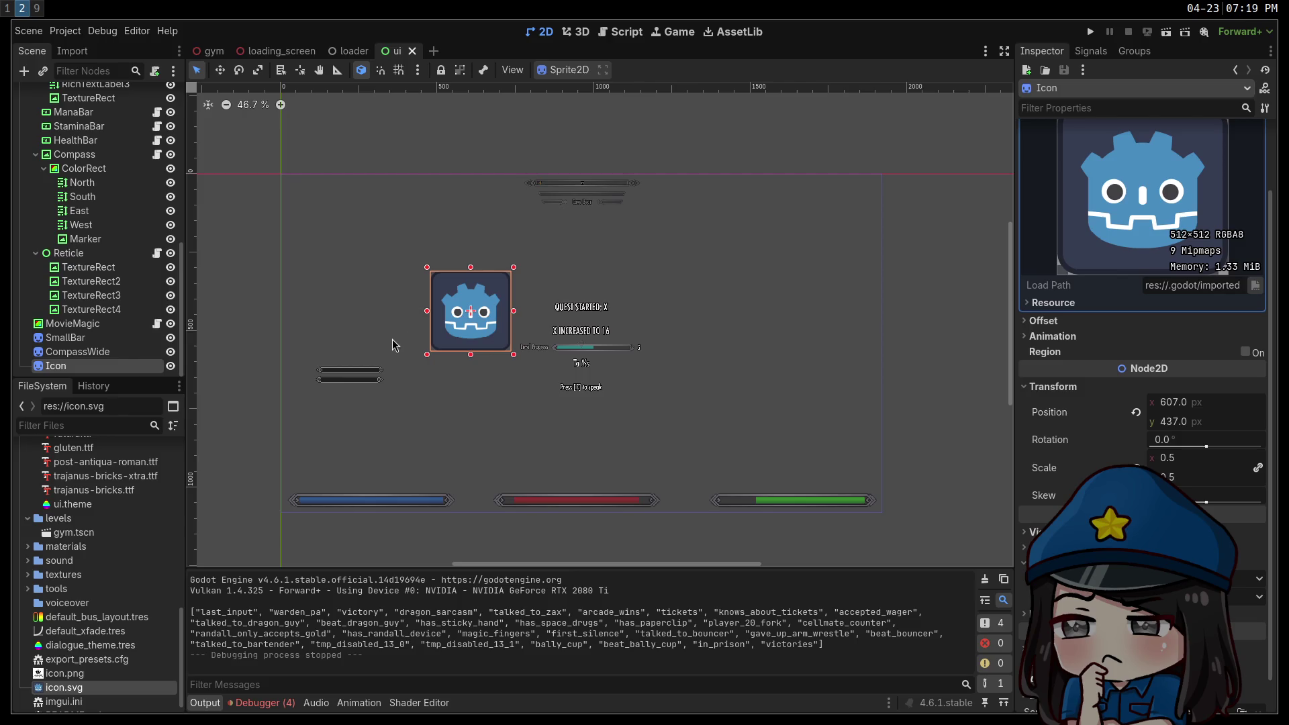
{"action": "key", "text": "Delete"}
{"action": "key", "text": "Return"}
Delete the SmallBar and CompassWide nodes, then open mana_bar.gd.
{"action": "left_click", "coordinate": [370, 370]}
{"action": "key", "text": "Delete"}
{"action": "key", "text": "Return"}
{"action": "left_click", "coordinate": [369, 380]}
{"action": "key", "text": "Delete"}
{"action": "key", "text": "Return"}
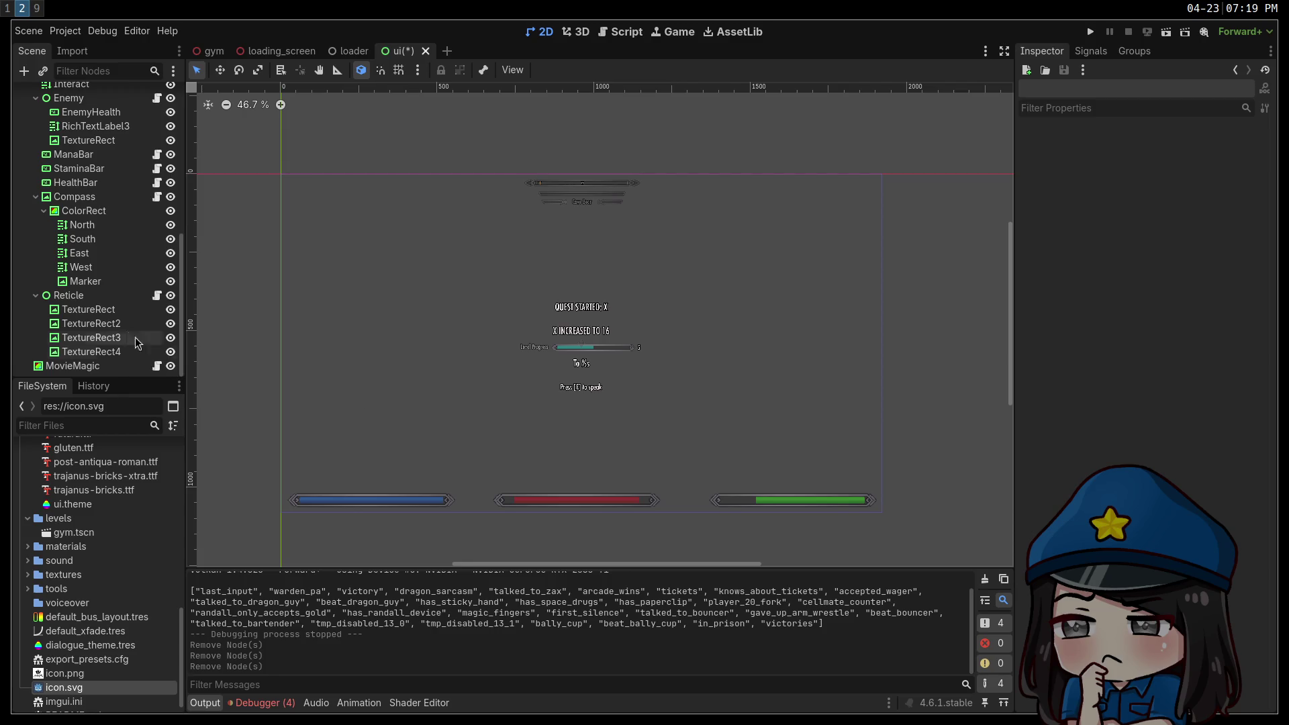
{"action": "left_click", "coordinate": [157, 154]}
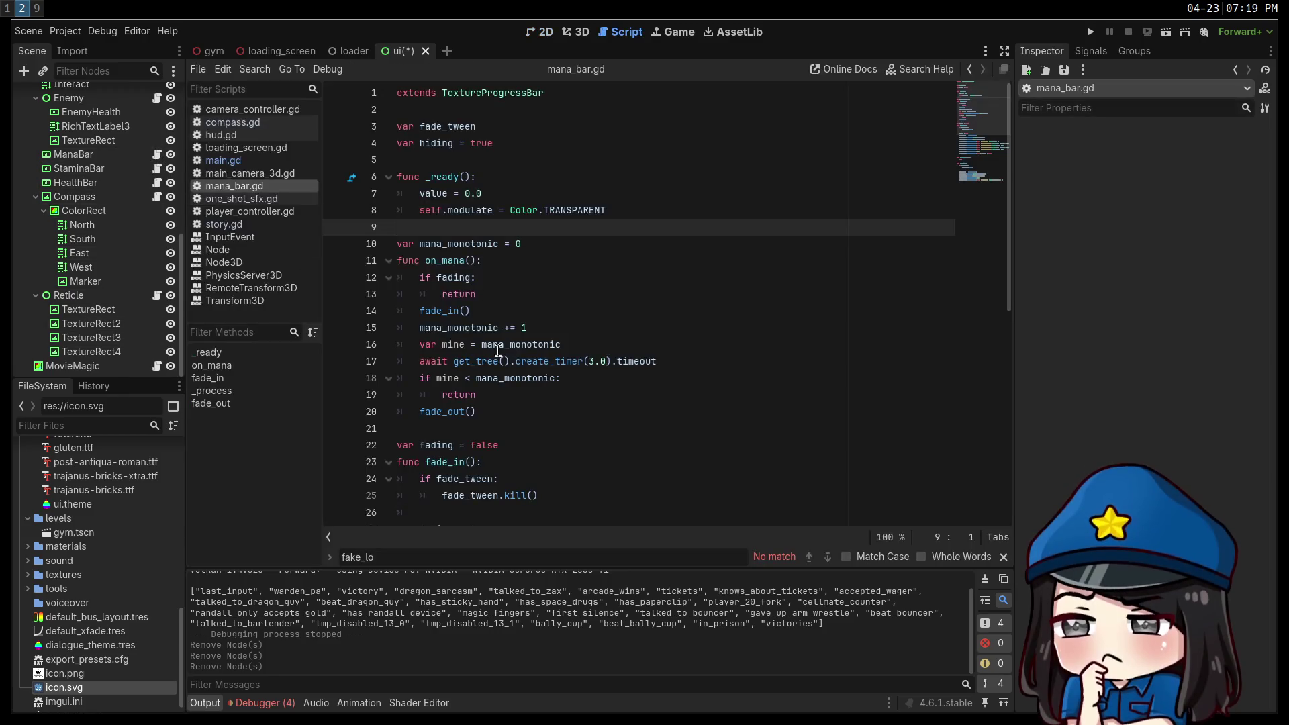
Change 'hiding' to false in mana_bar.gd, add a line in _ready, save, and run.
{"action": "double_click", "coordinate": [474, 143]}
{"action": "type", "text": "false"}
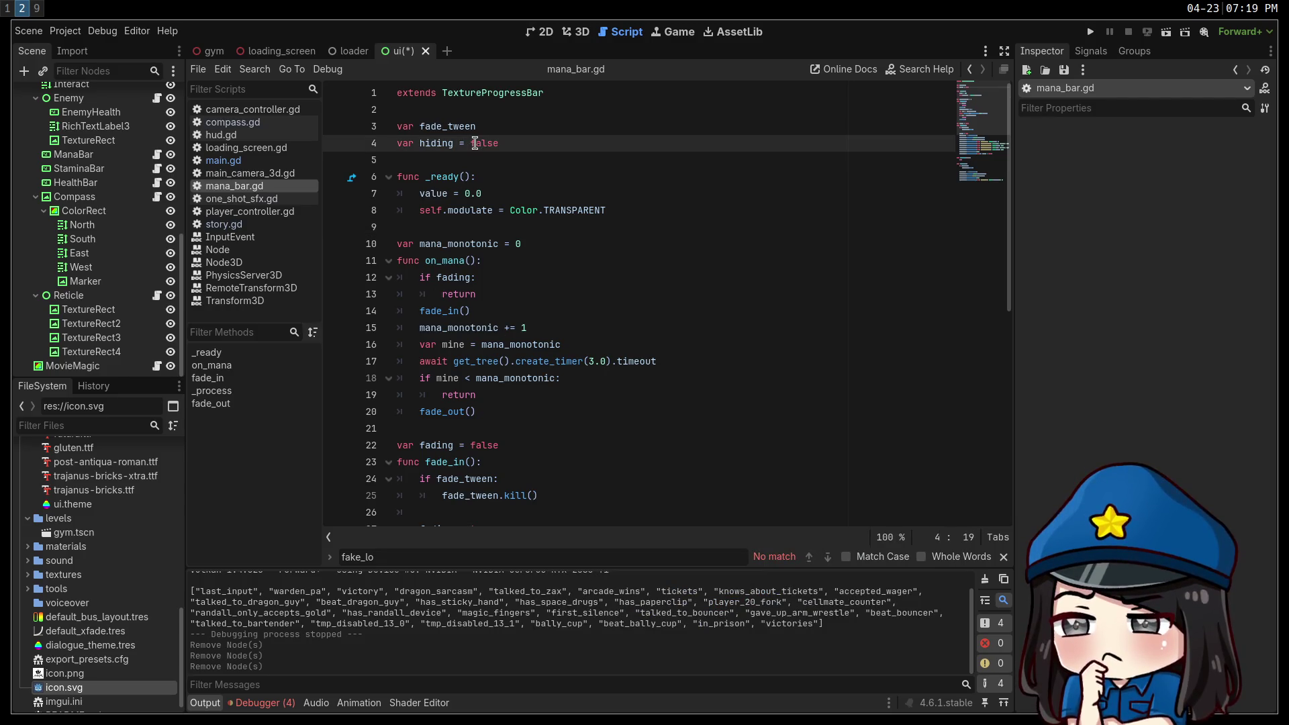
{"action": "left_click", "coordinate": [430, 194]}
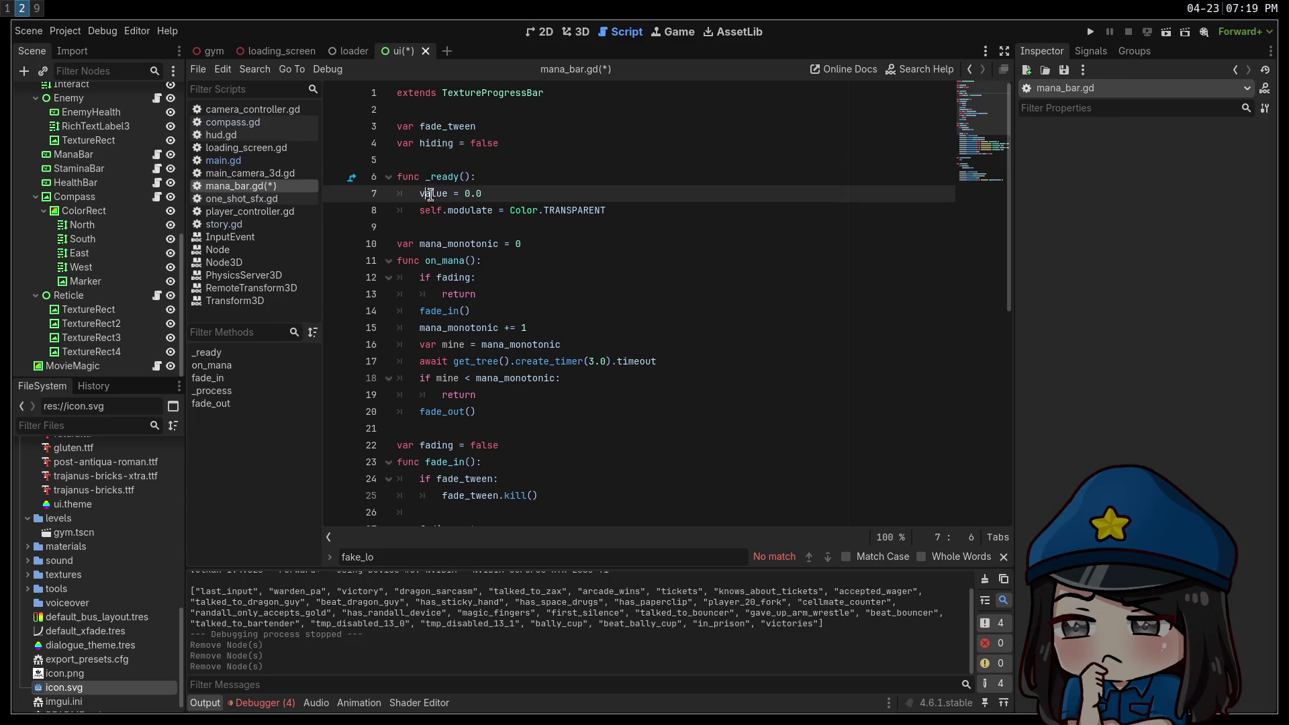
{"action": "key", "text": "ctrl+shift+Return"}
{"action": "type", "text": "return"}
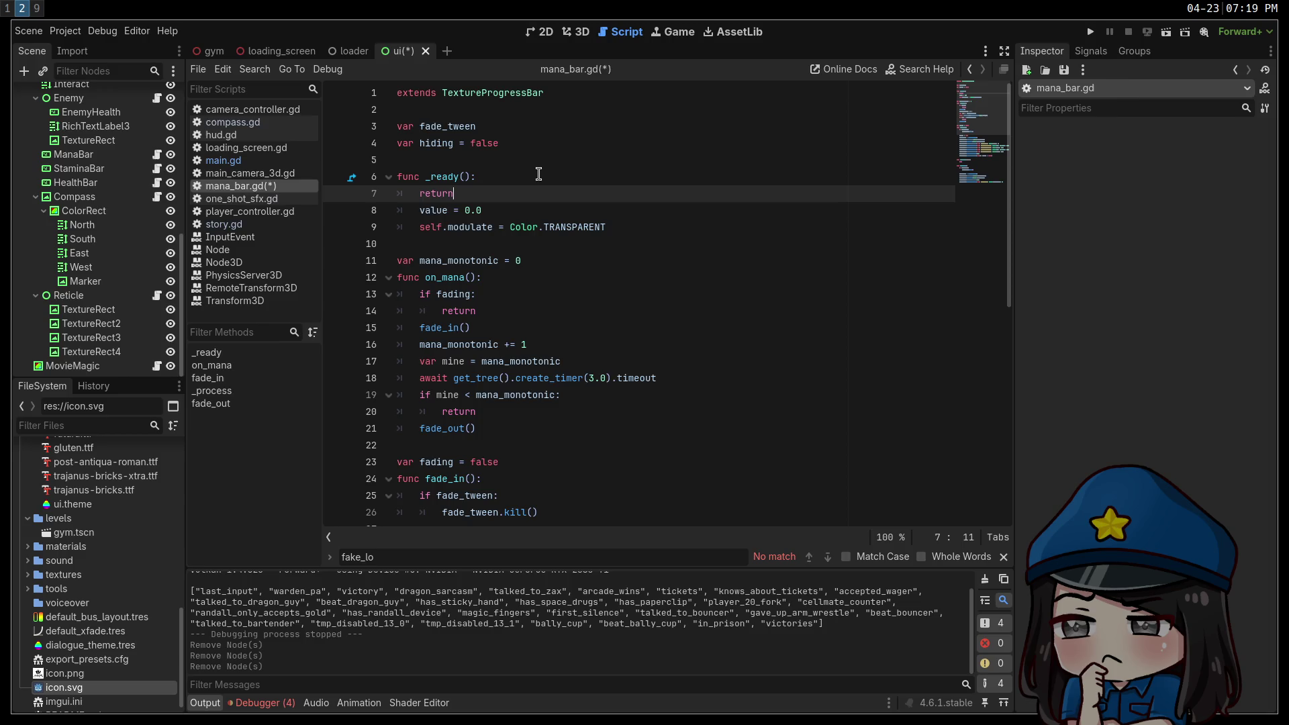
{"action": "key", "text": "ctrl+s"}
{"action": "left_click", "coordinate": [1090, 32]}
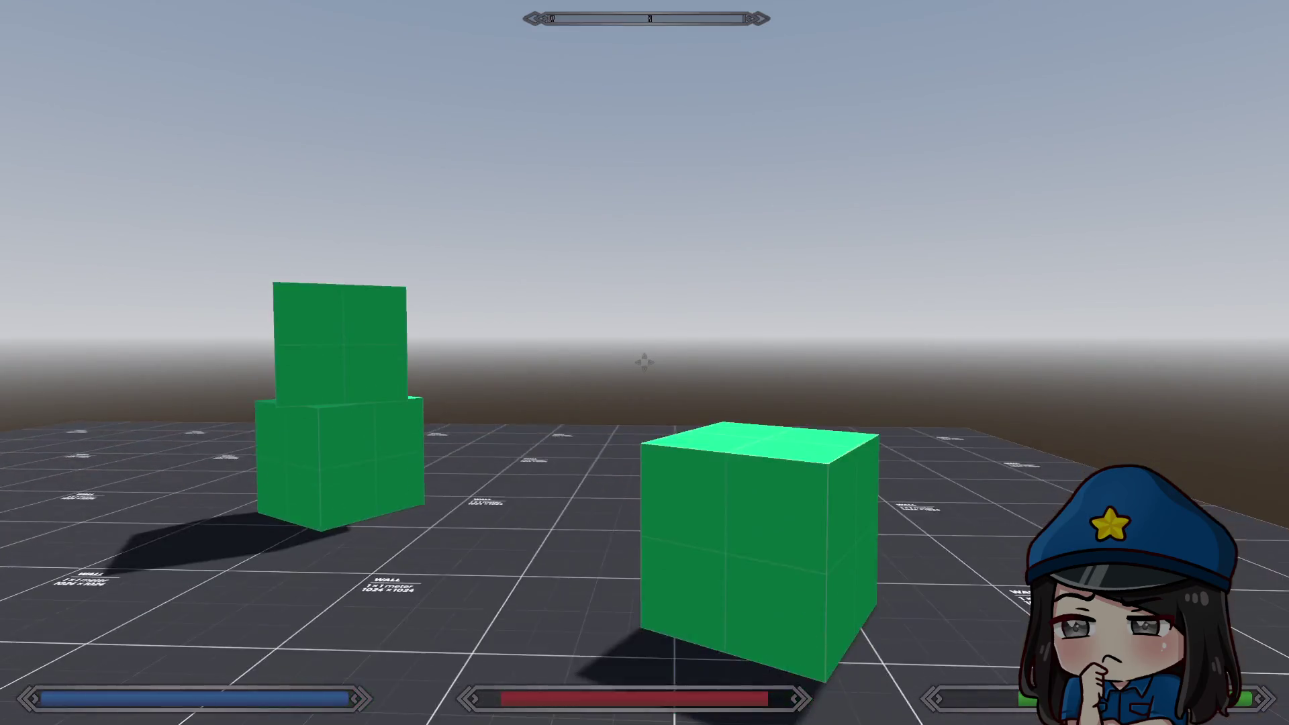
Toggle the game between windowed and fullscreen.
{"action": "key", "text": "super+f"}
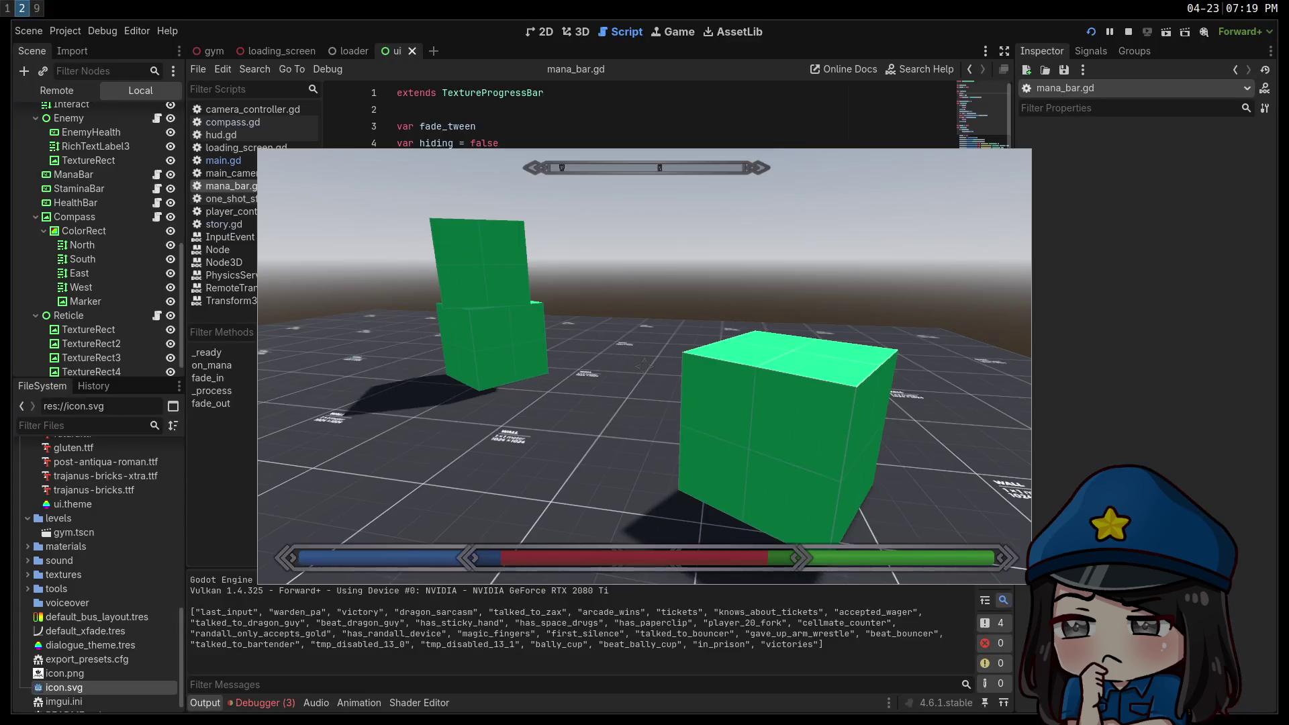
{"action": "mouse_move", "coordinate": [644, 365]}
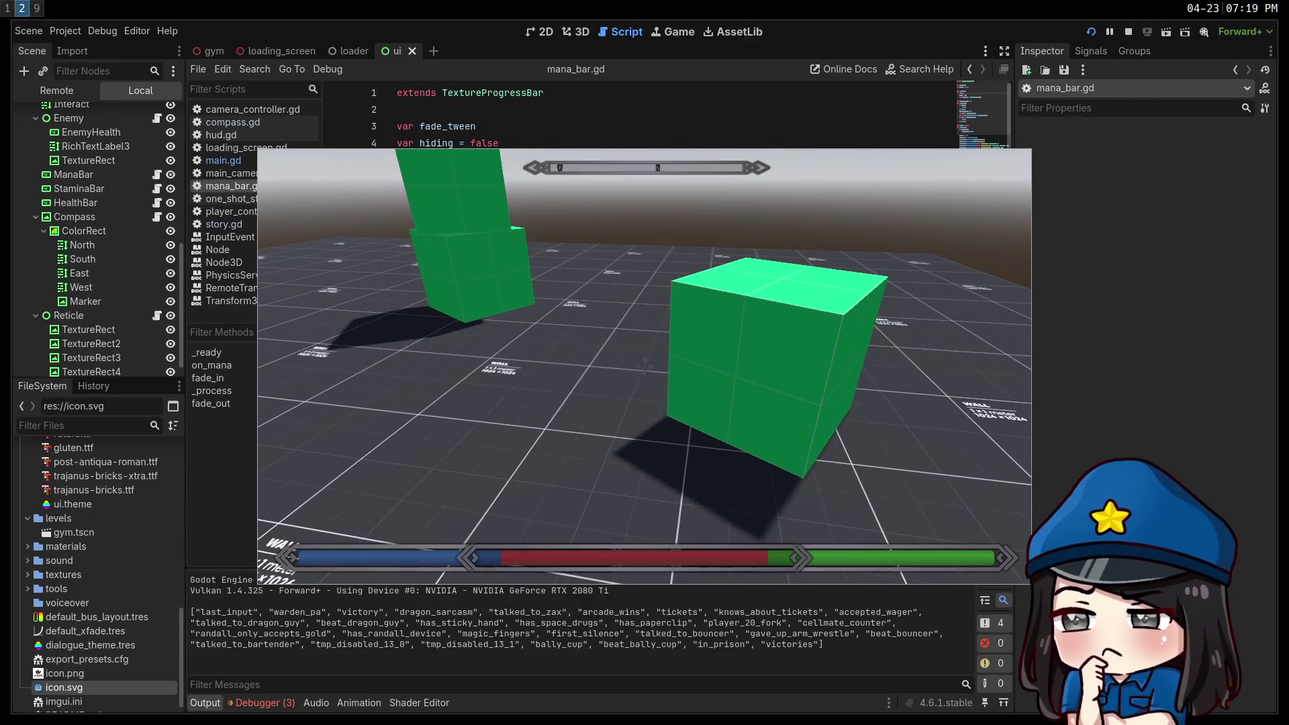
{"action": "key", "text": "super+f"}
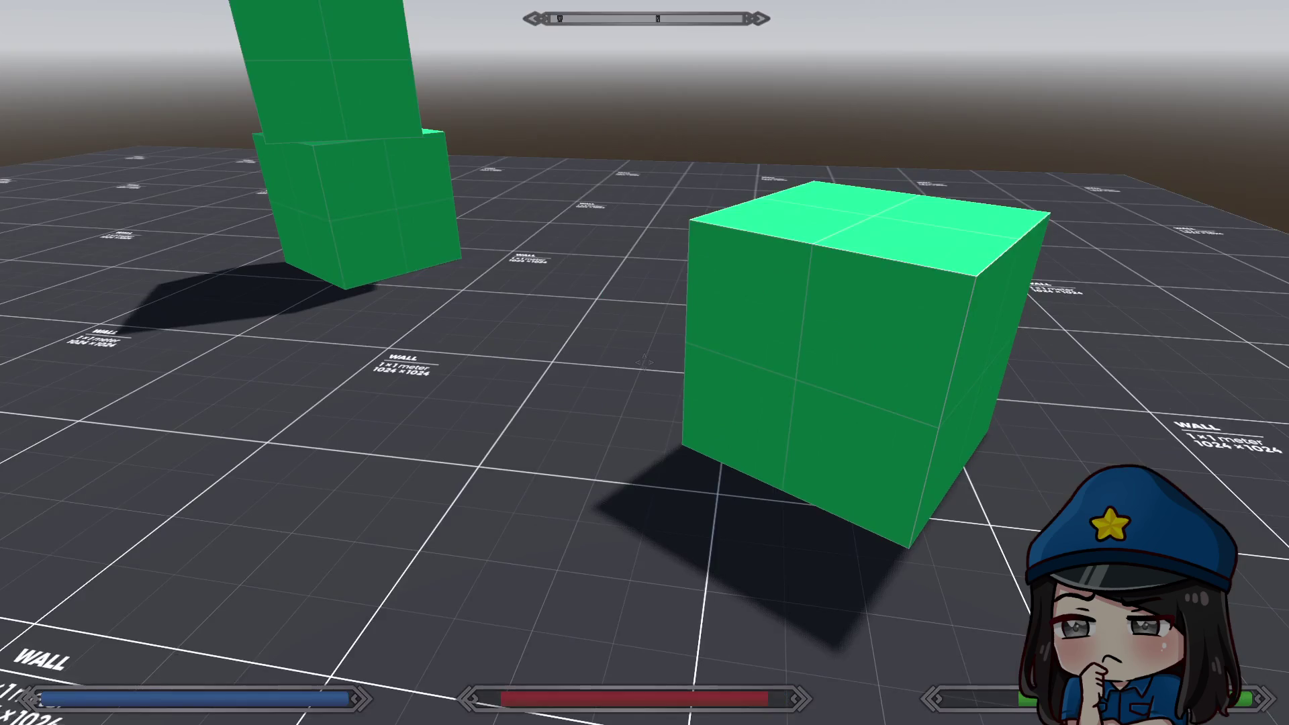
{"action": "key", "text": "super+f"}
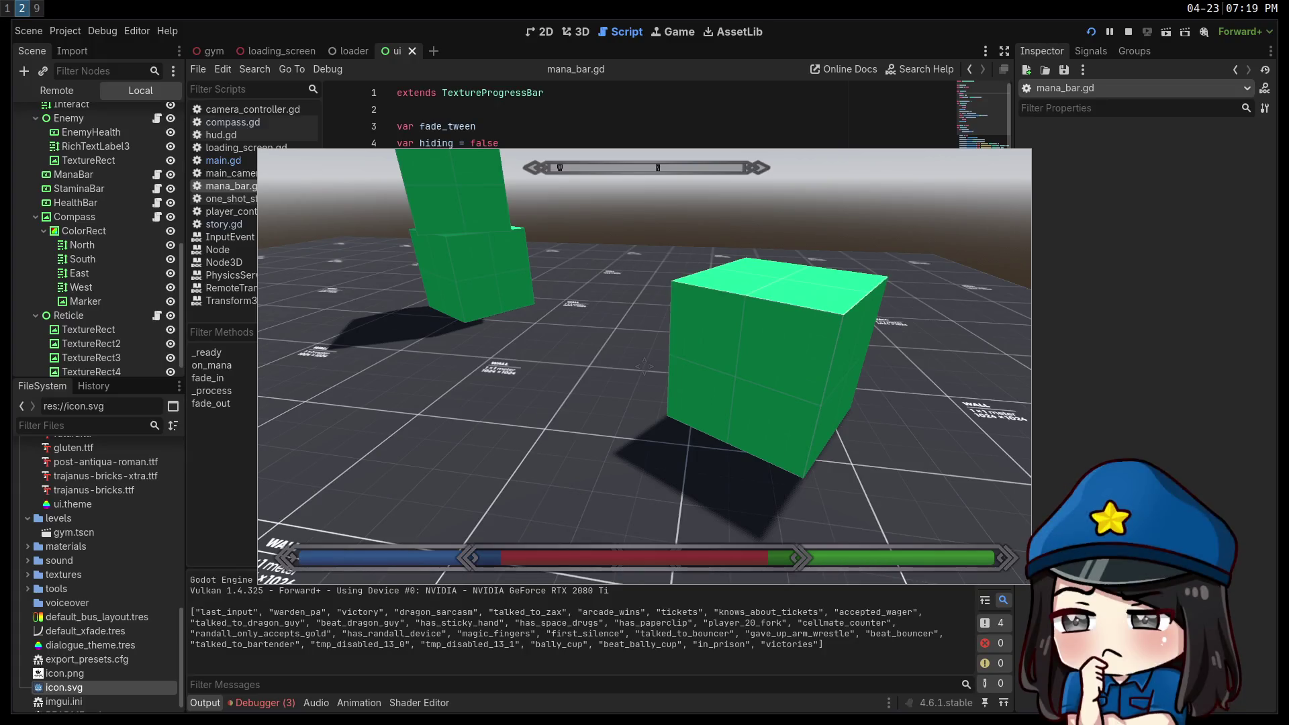
{"action": "key", "text": "super+f"}
Walk and rise around the stacked green cubes to check the HUD.
{"action": "key", "text": "w"}
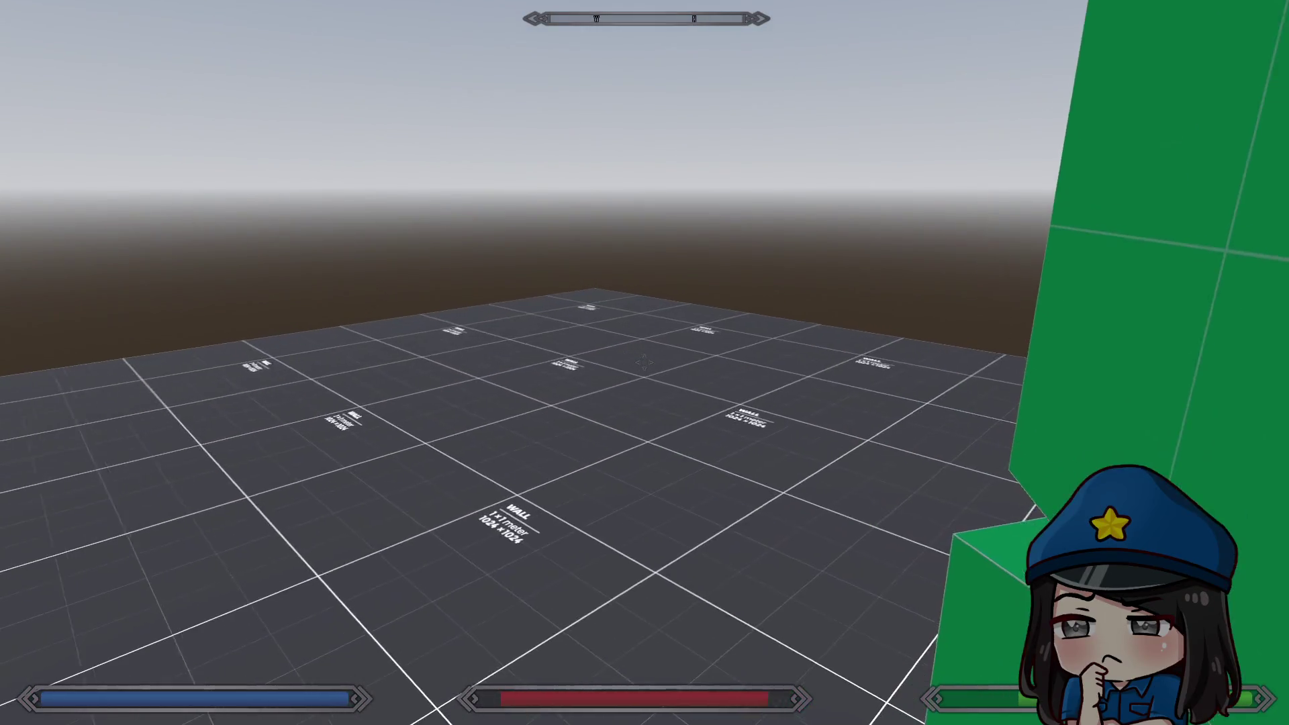
{"action": "key", "text": "s"}
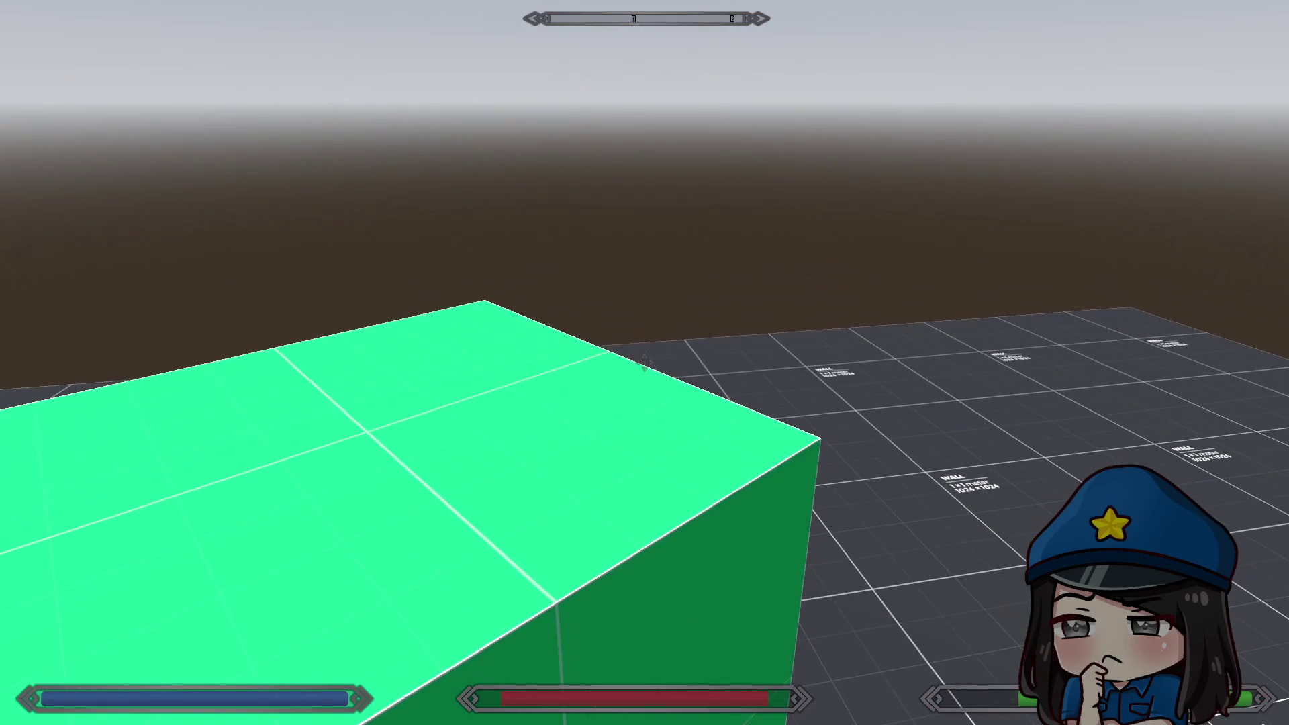
{"action": "key", "text": "w"}
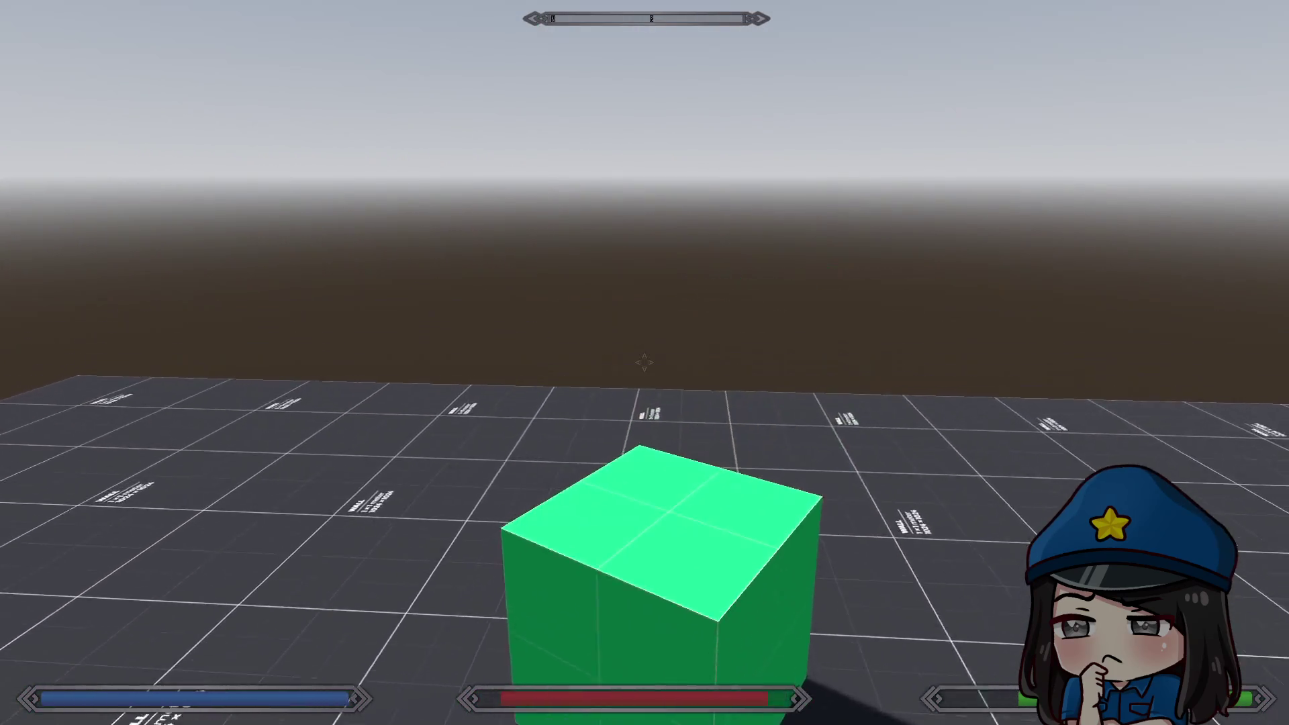
{"action": "key", "text": "s"}
{"action": "key", "text": "w"}
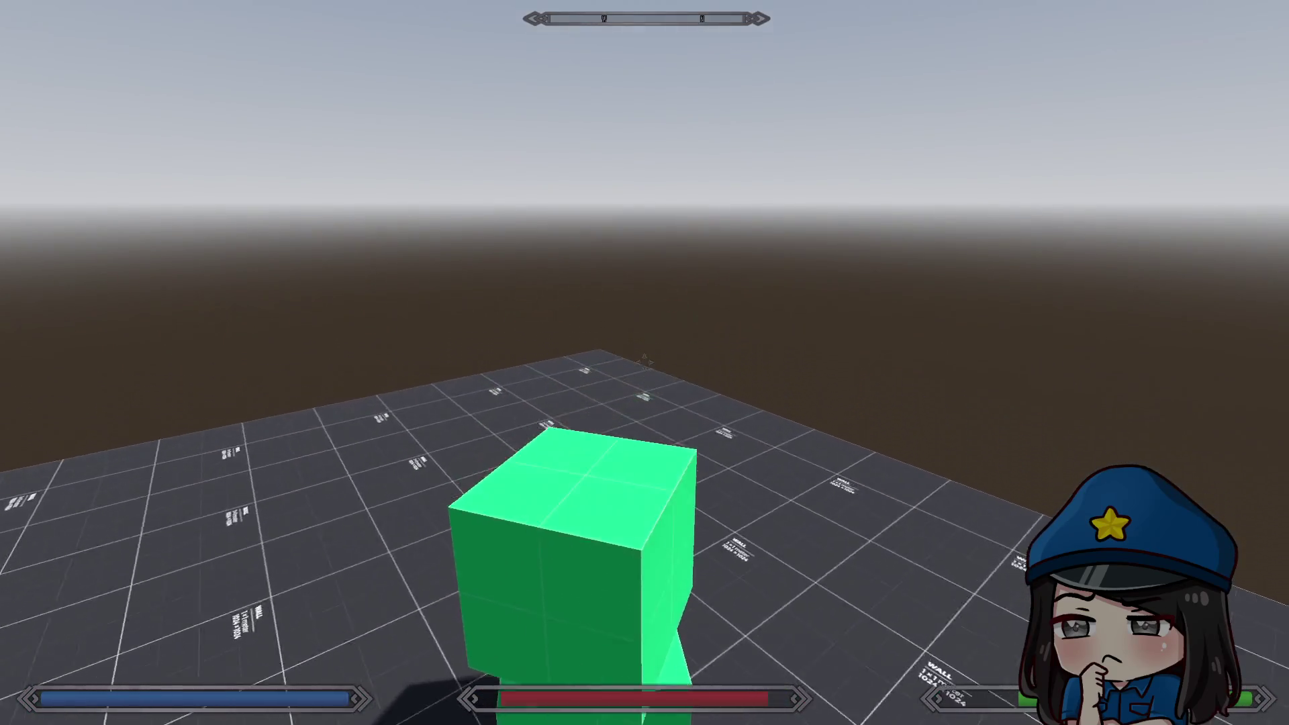
{"action": "key", "text": "s"}
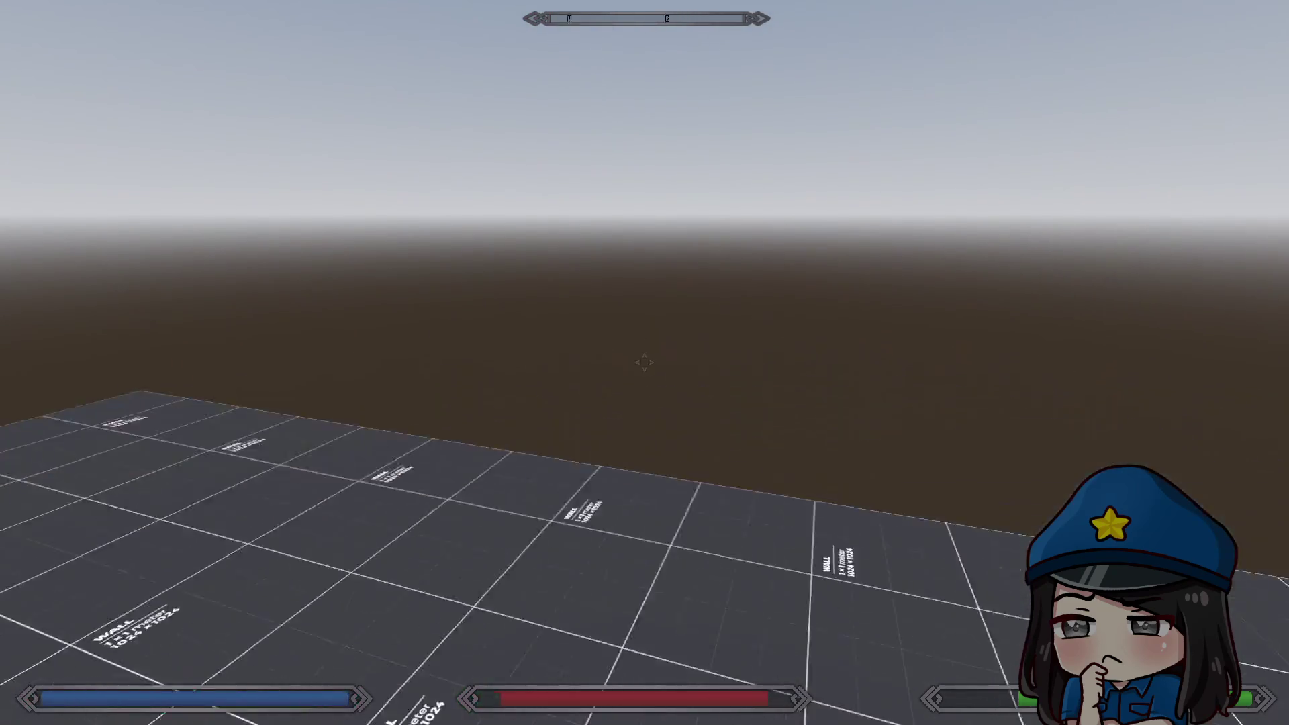
{"action": "key", "text": "w"}
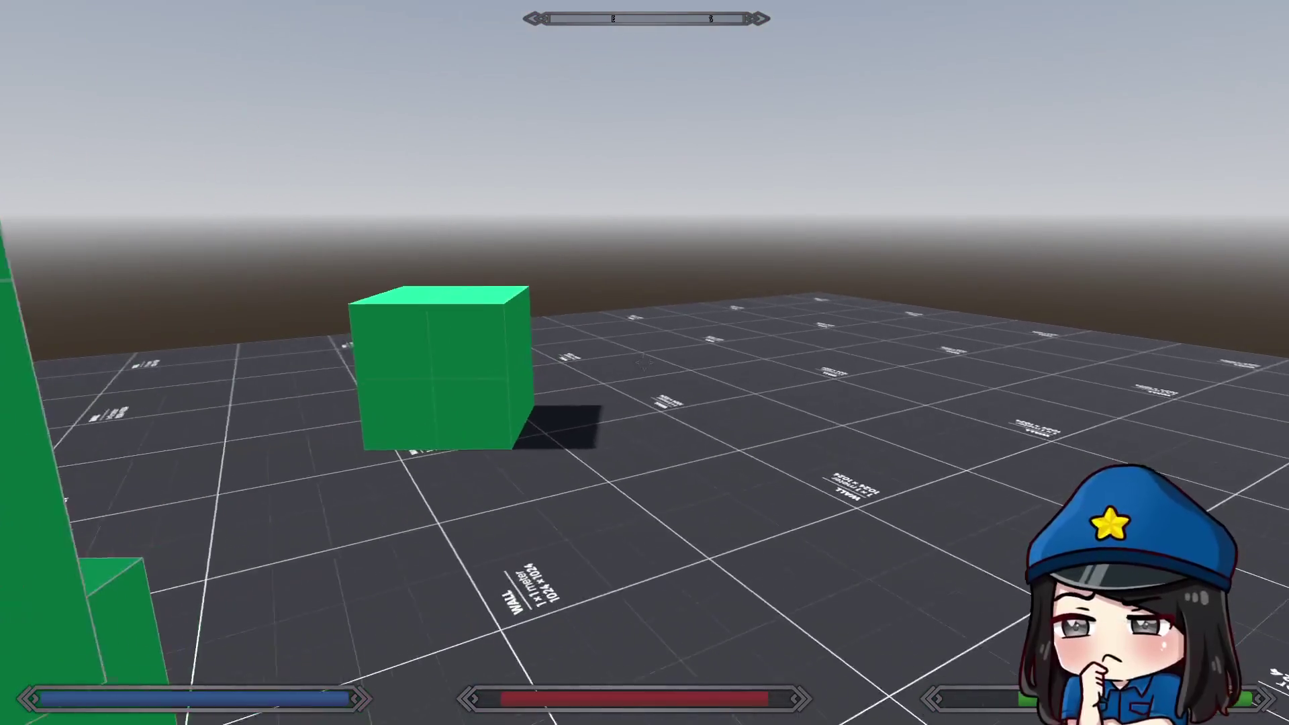
{"action": "key", "text": "w"}
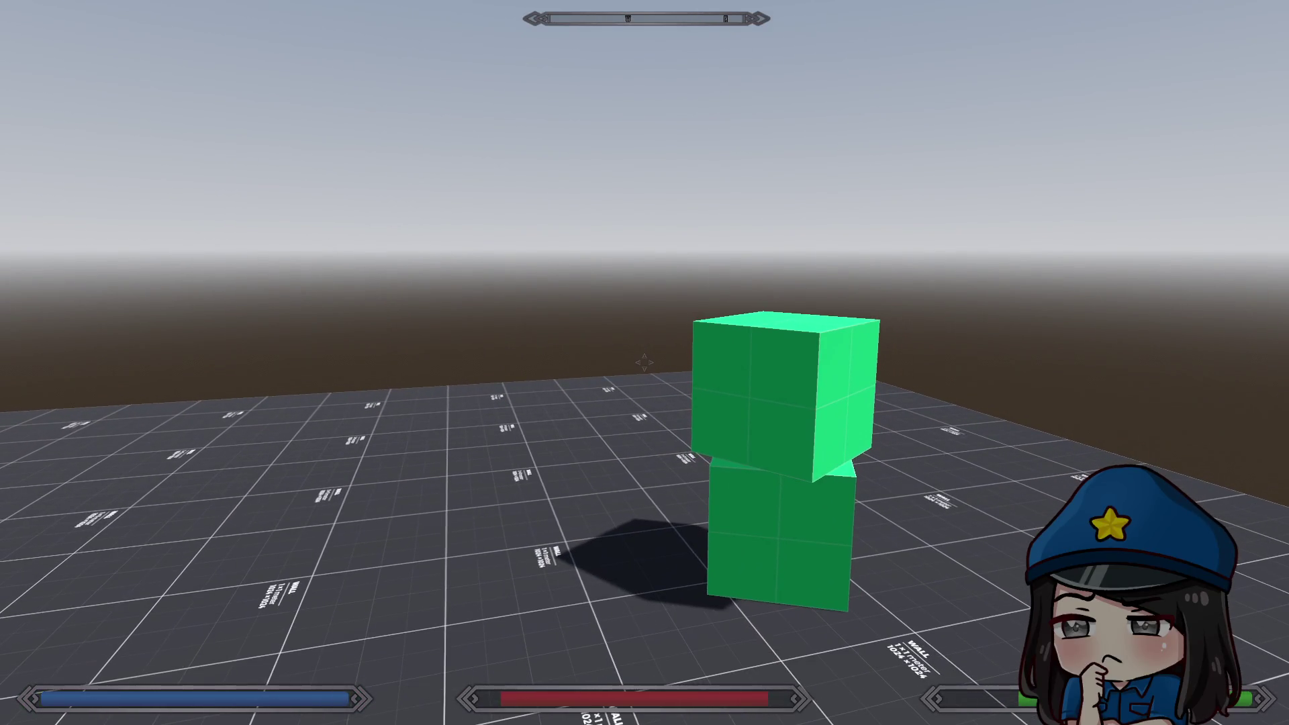
{"action": "key", "text": "w"}
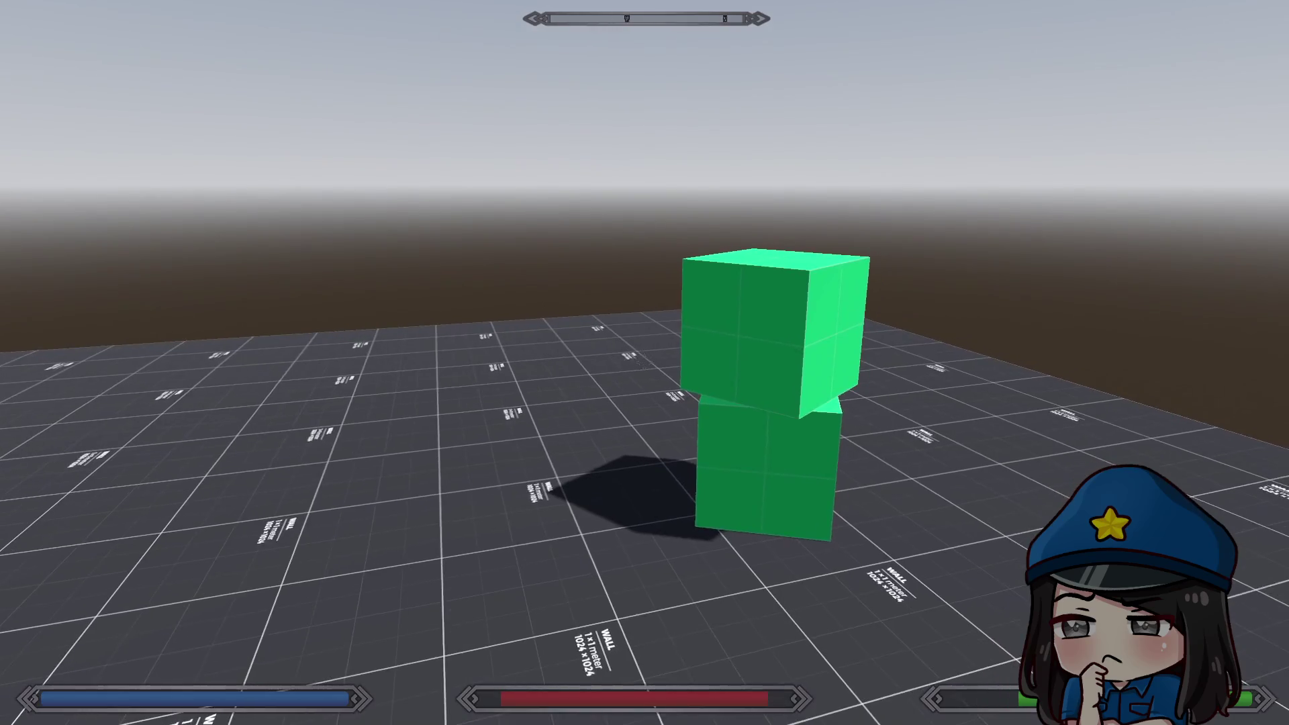
{"action": "key", "text": "space"}
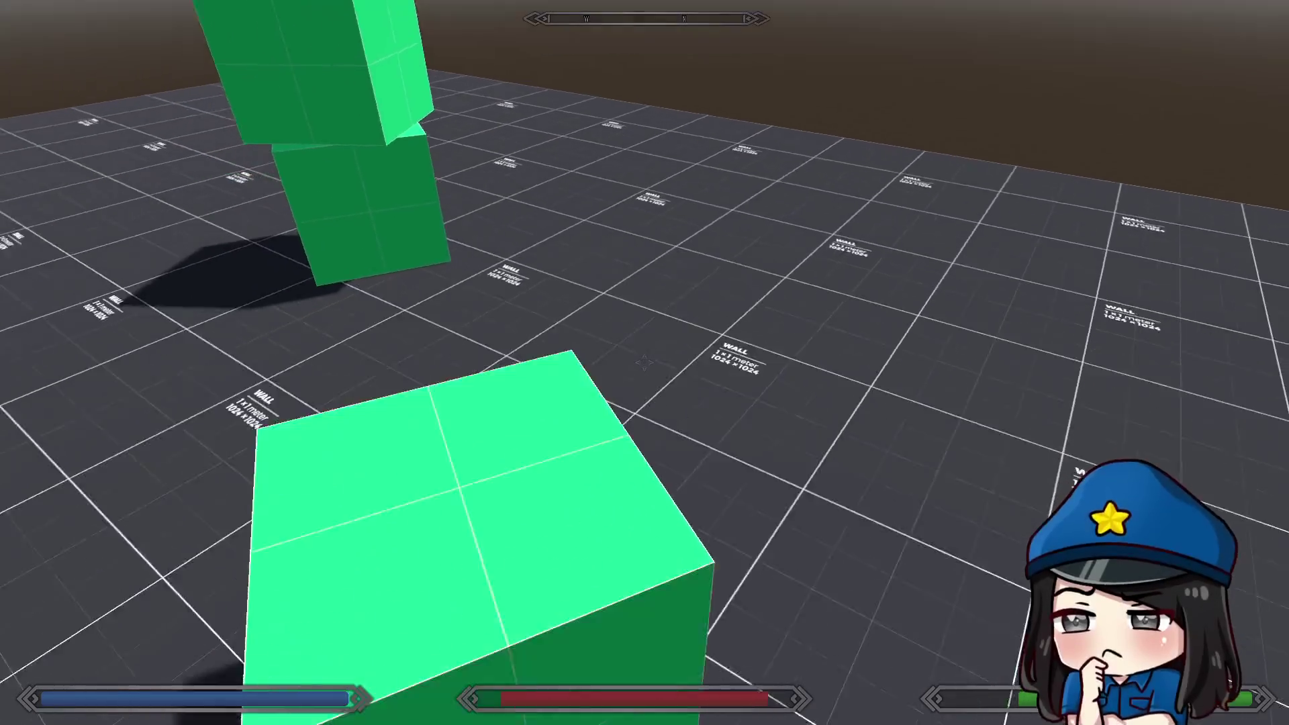
{"action": "key", "text": "s"}
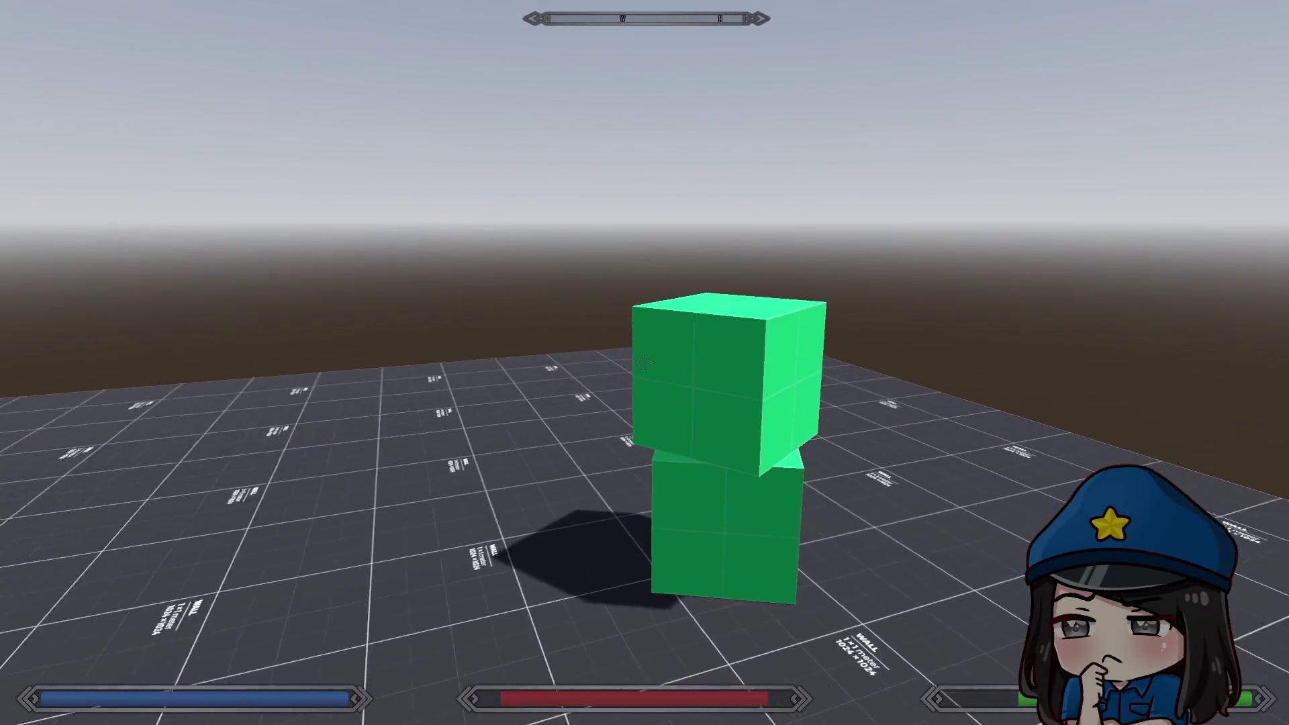
{"action": "key", "text": "space"}
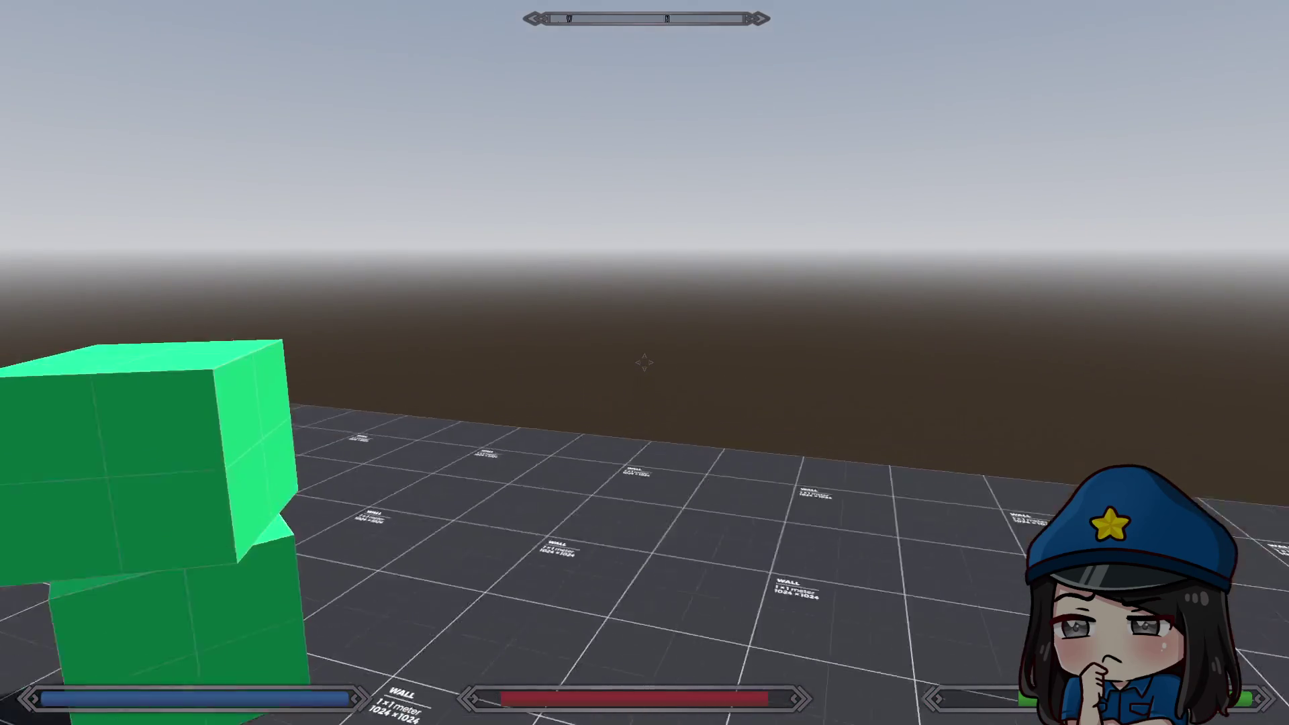
Leave fullscreen, stop the game, and open Project Settings.
{"action": "key", "text": "F11"}
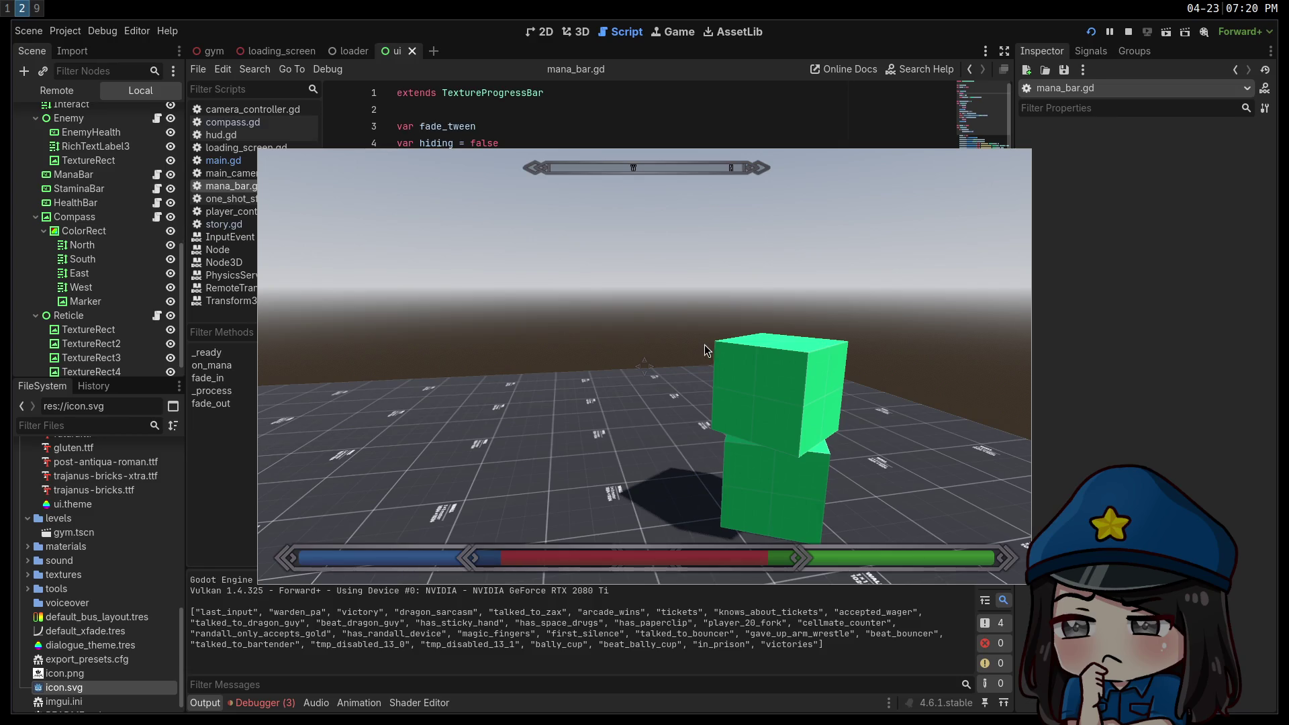
{"action": "left_click", "coordinate": [1130, 32]}
{"action": "left_click", "coordinate": [65, 30]}
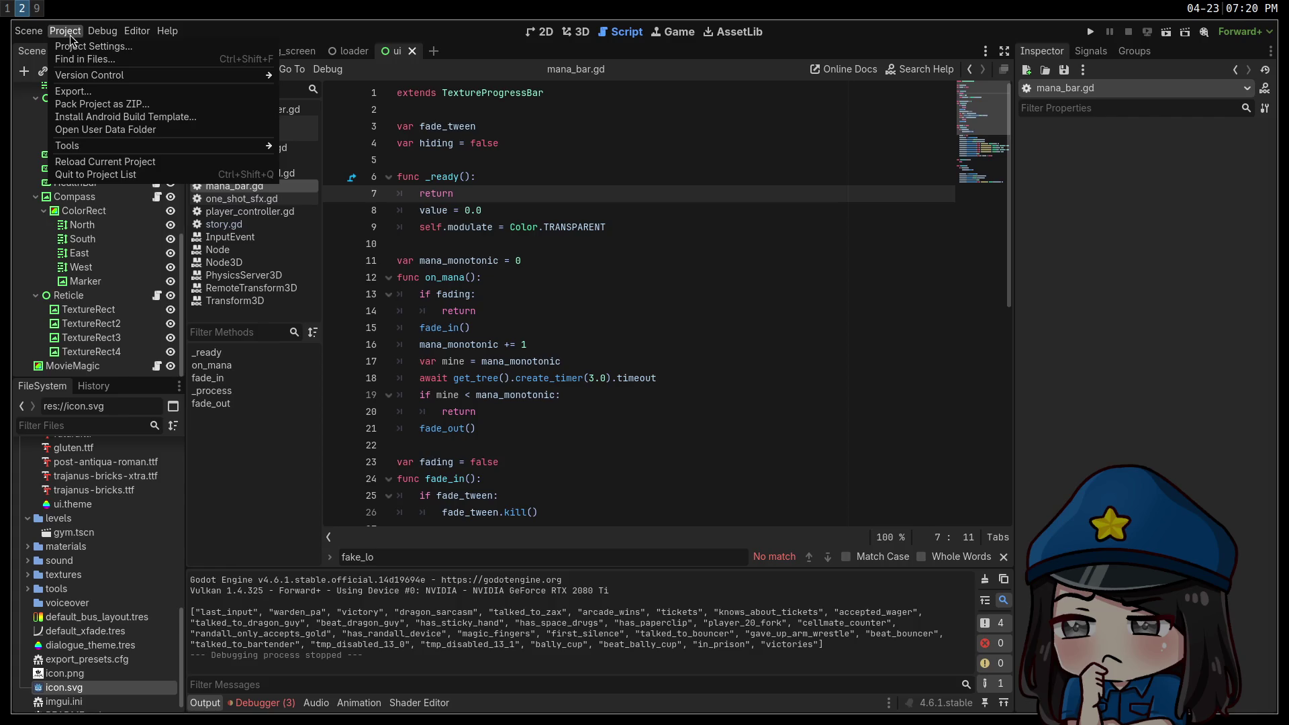
{"action": "left_click", "coordinate": [94, 45]}
{"action": "scroll", "coordinate": [564, 403], "scroll_direction": "down", "scroll_amount": 5}
Set the window Stretch Mode to canvas_items and run the game again.
{"action": "left_click", "coordinate": [720, 415]}
{"action": "left_click", "coordinate": [733, 446]}
{"action": "left_click", "coordinate": [644, 588]}
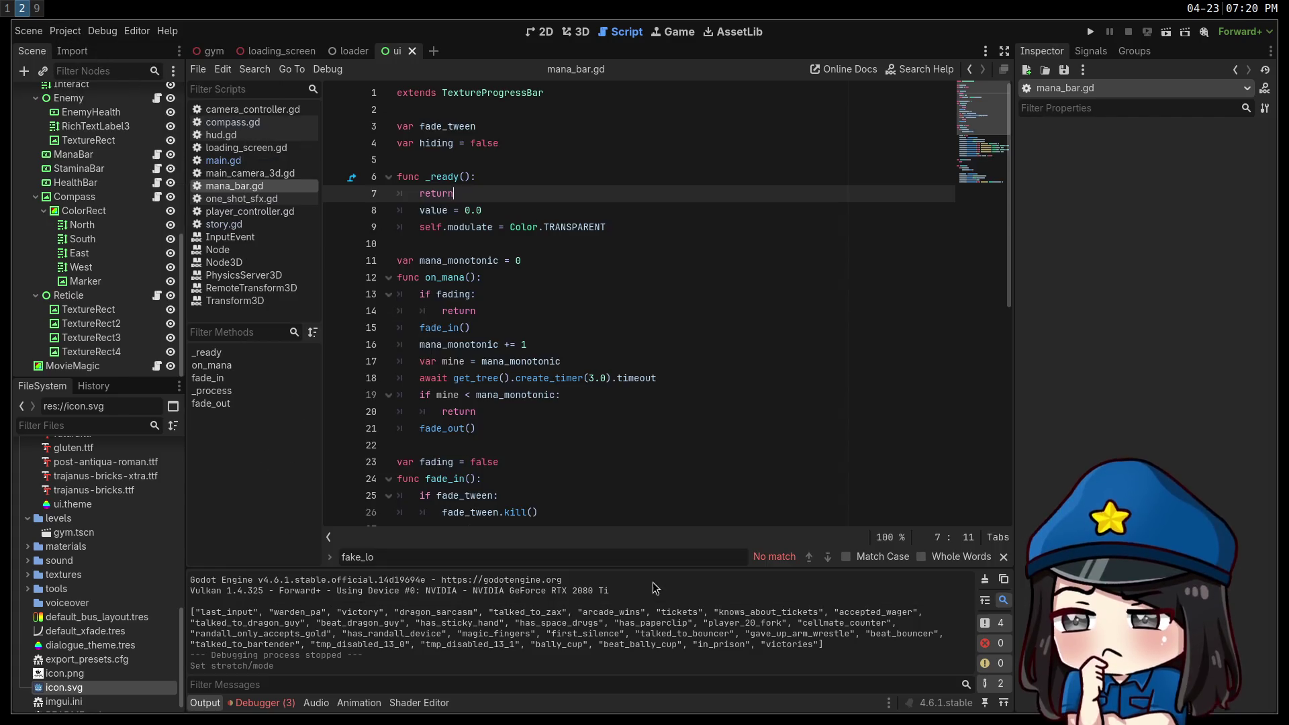
{"action": "left_click", "coordinate": [1092, 34]}
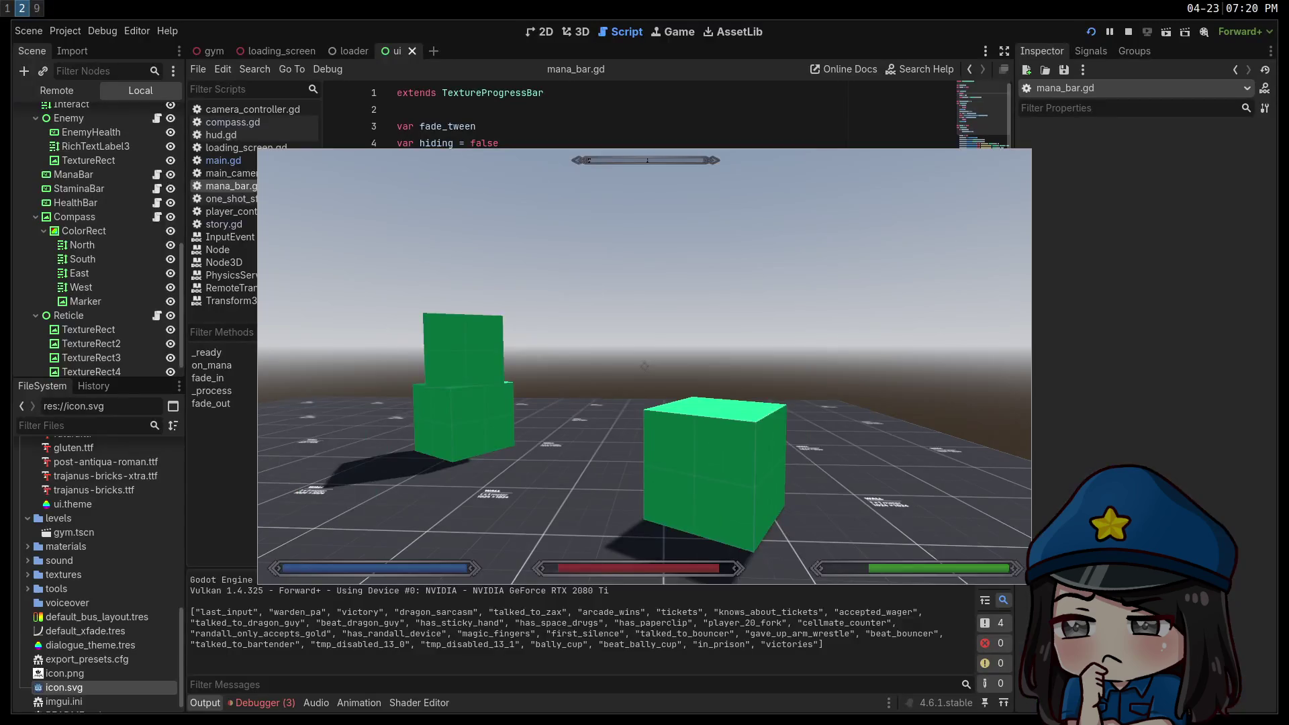
Walk around the green cubes to check the HUD scaling.
{"action": "key", "text": "w"}
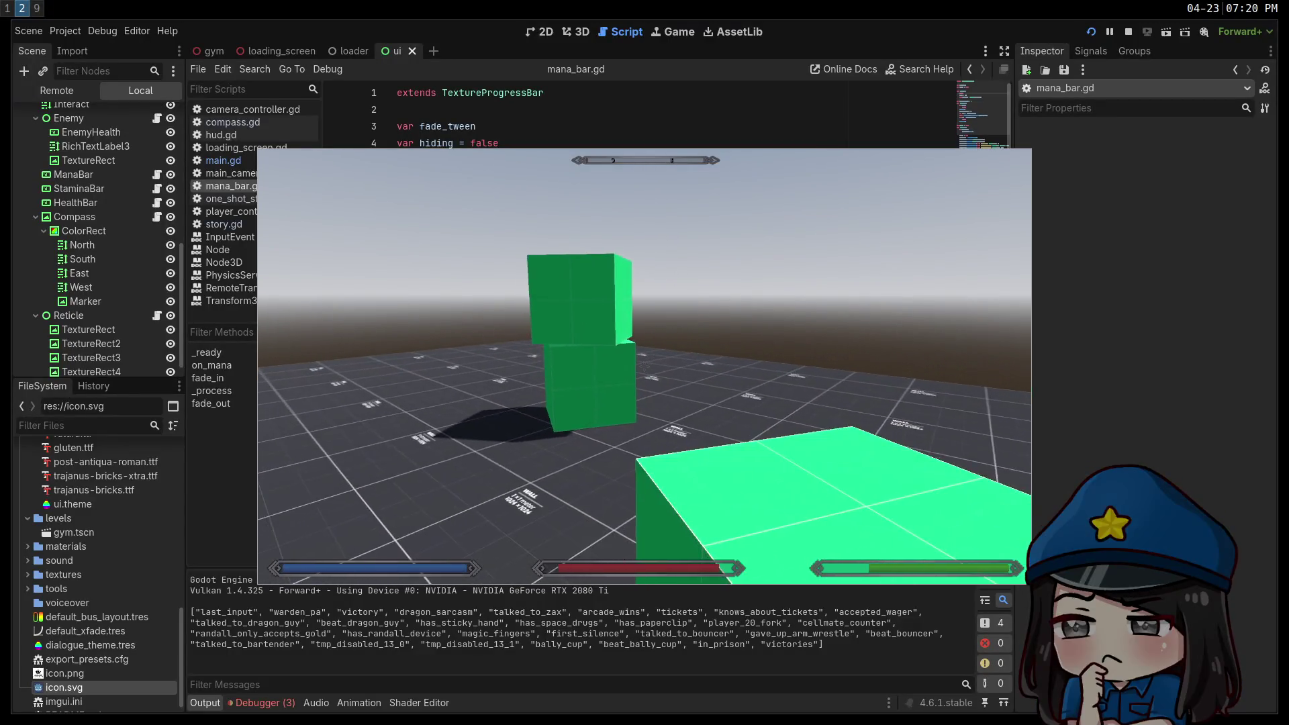
{"action": "key", "text": "w"}
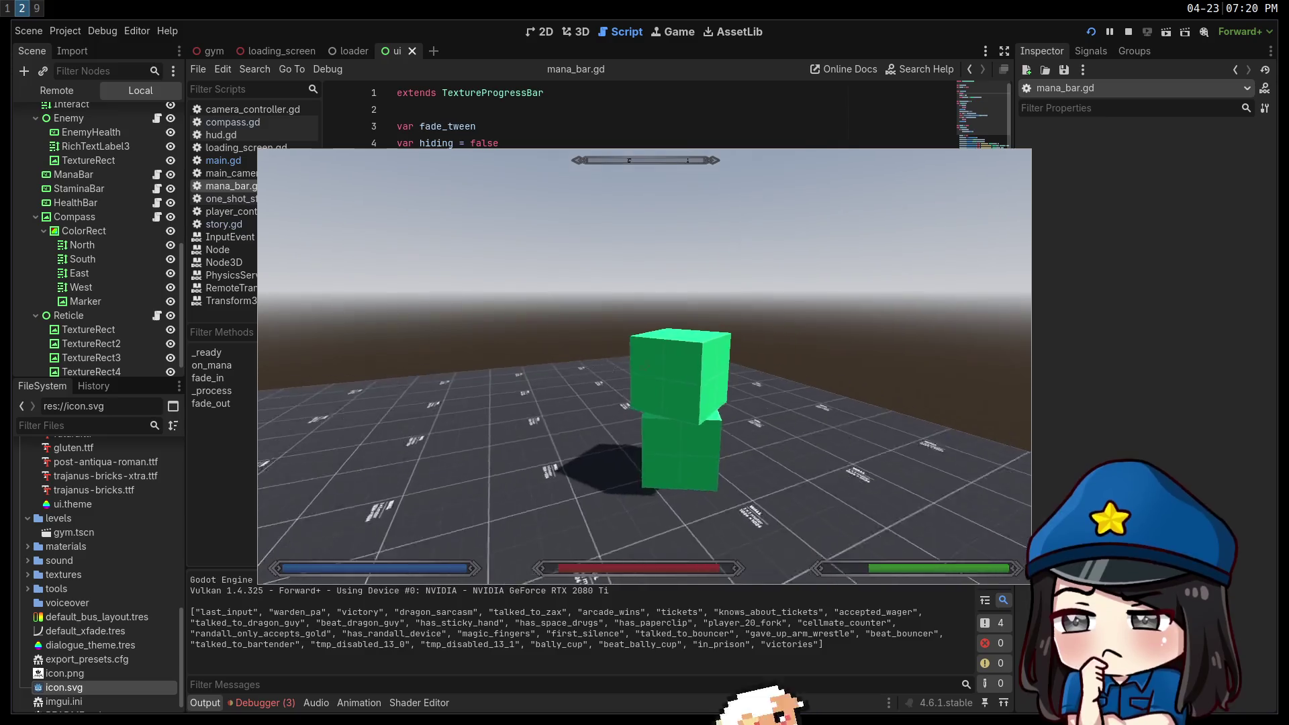
{"action": "key", "text": "w"}
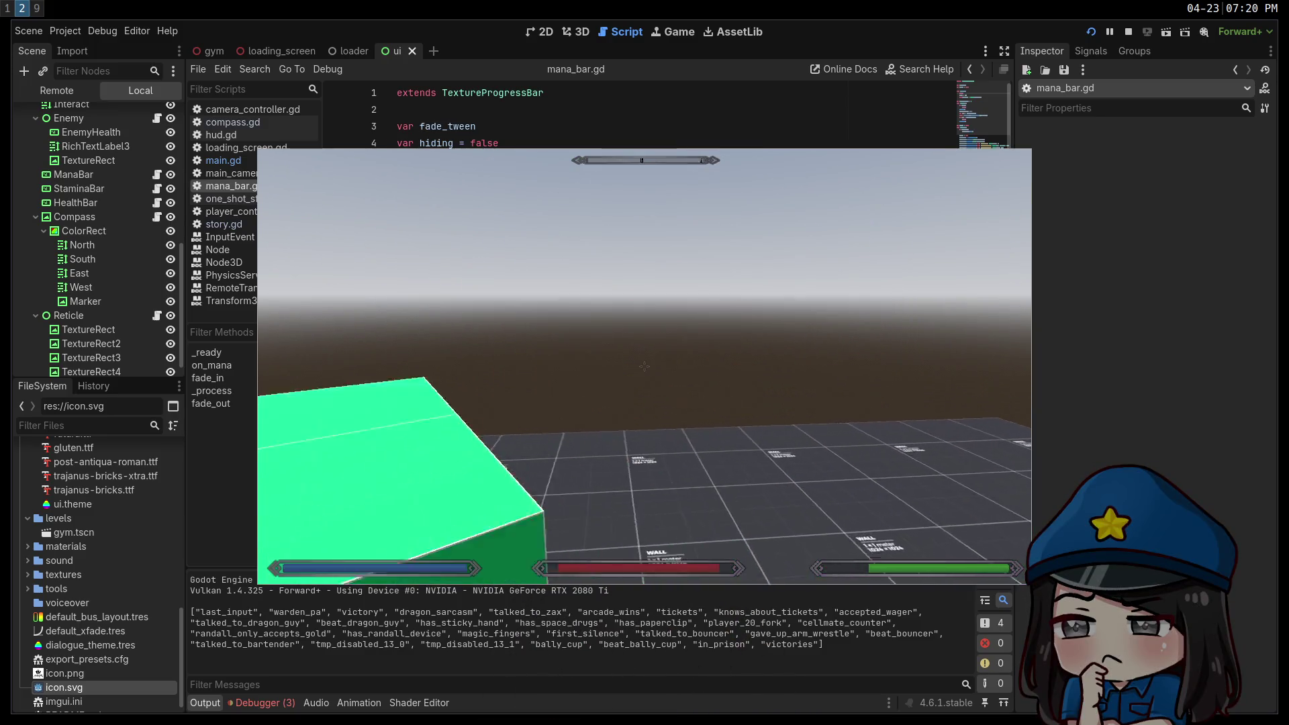
{"action": "key", "text": "w"}
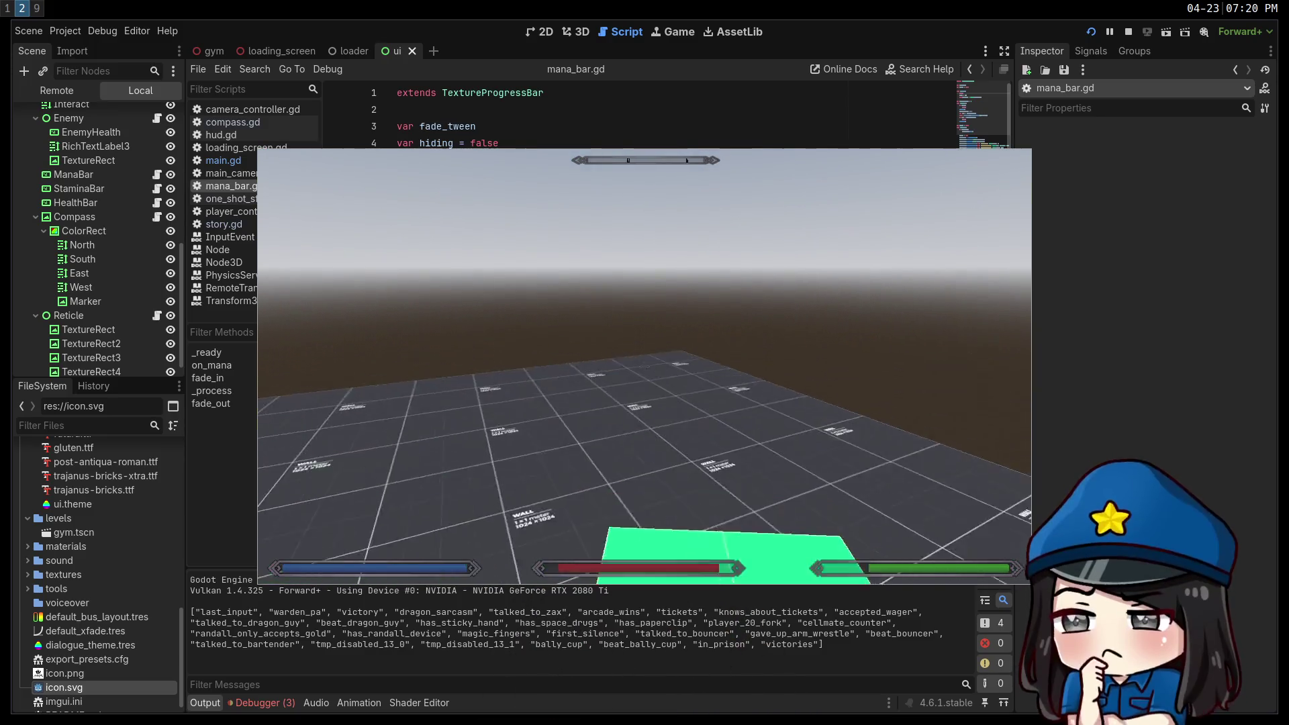
{"action": "key", "text": "w"}
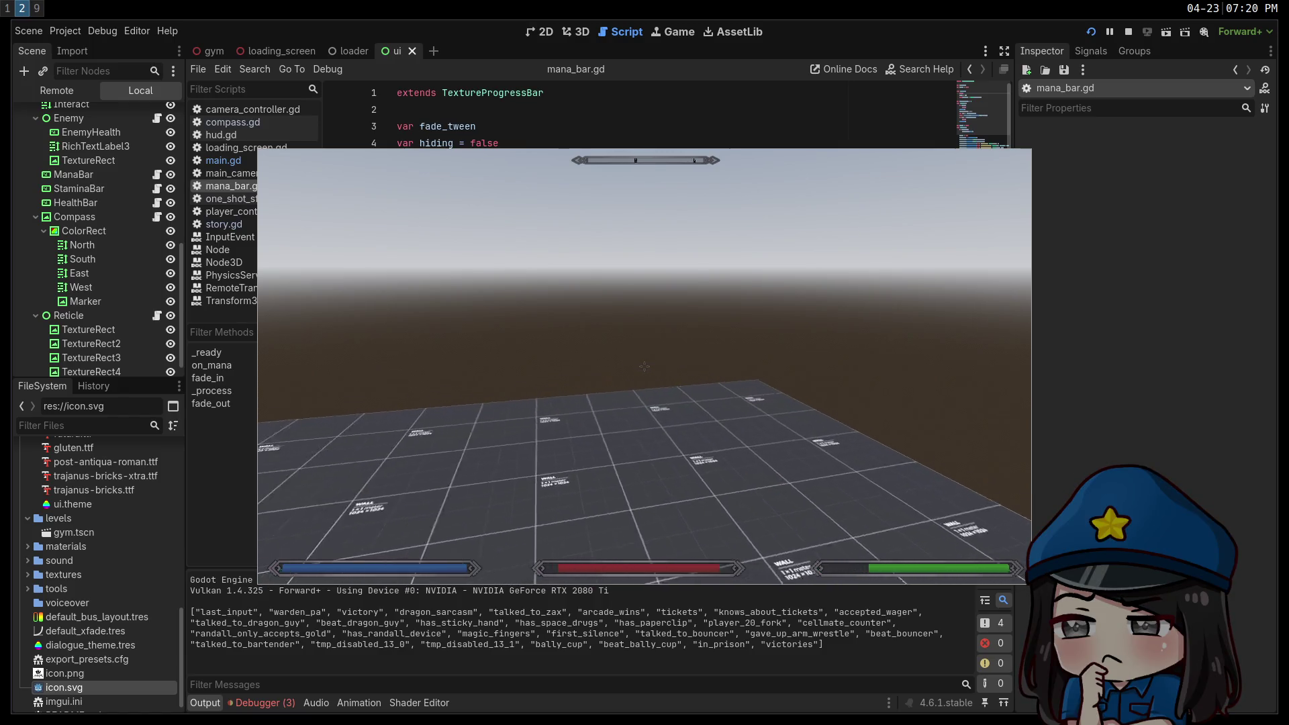
{"action": "key", "text": "w"}
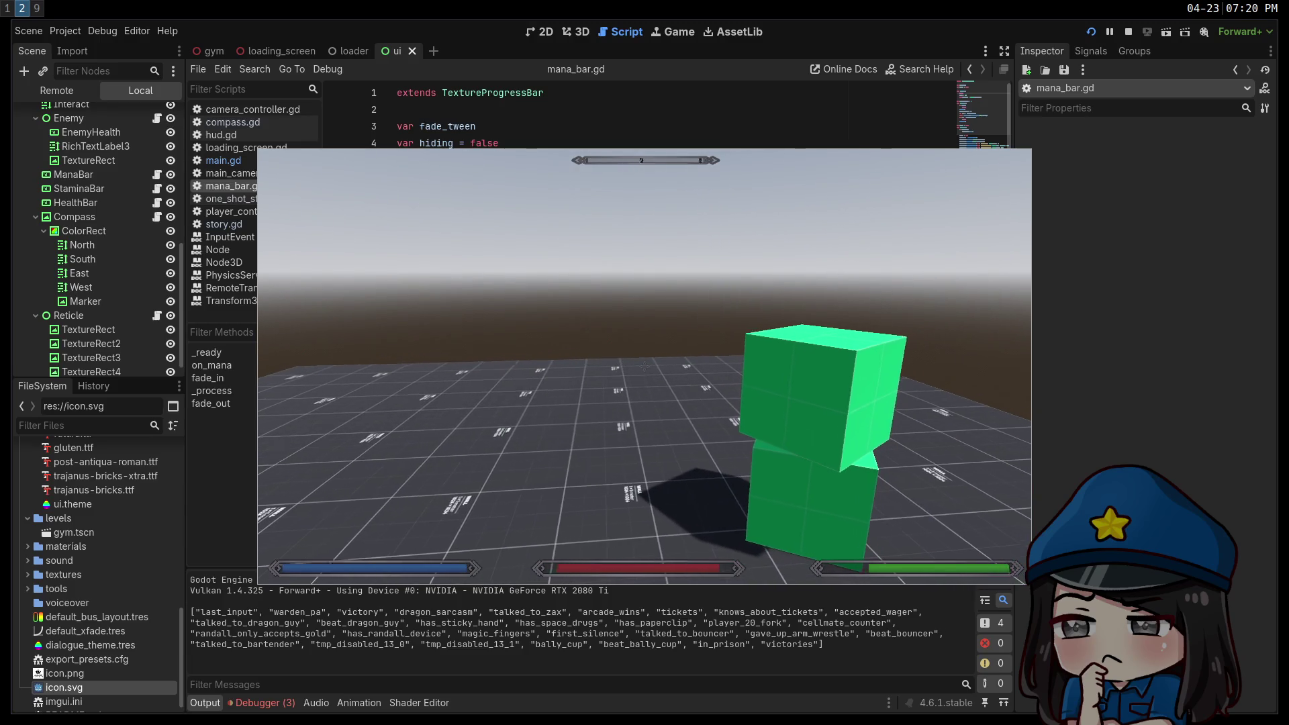
Toggle fullscreen and back, open the pause settings, then stop the game.
{"action": "key", "text": "F11"}
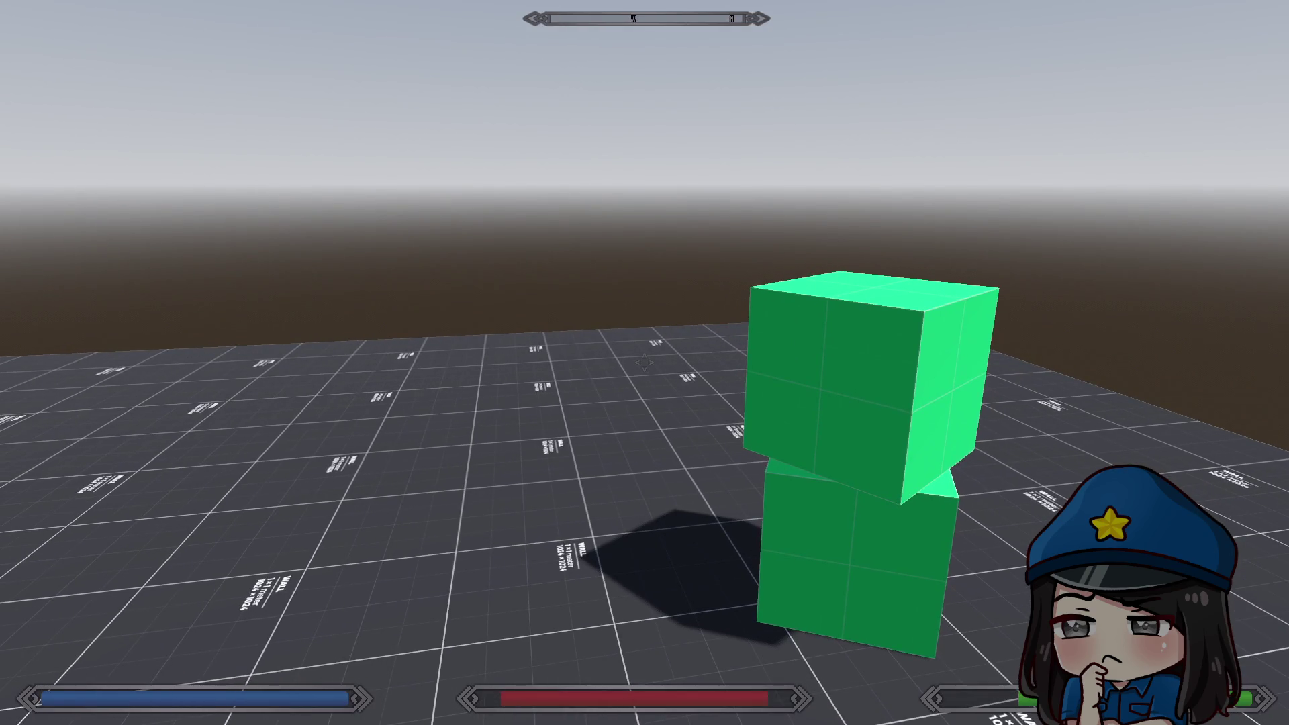
{"action": "key", "text": "F11"}
{"action": "mouse_move", "coordinate": [644, 366]}
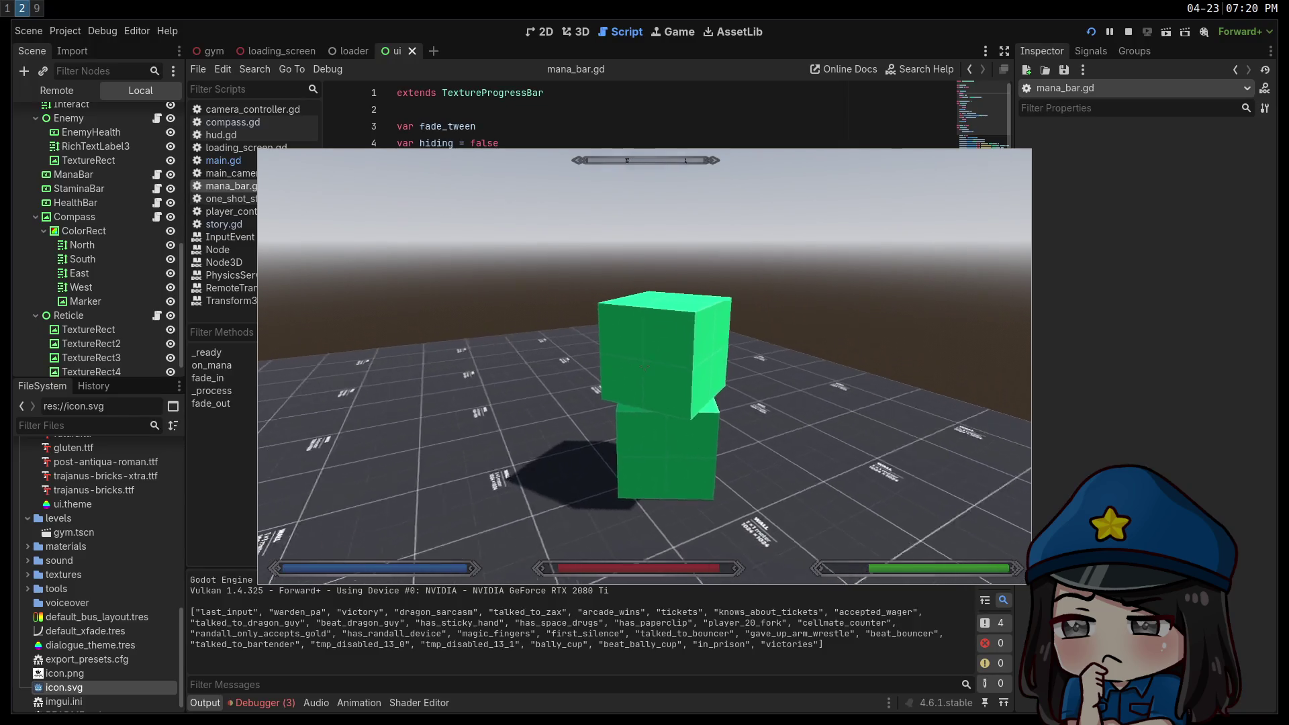
{"action": "key", "text": "w"}
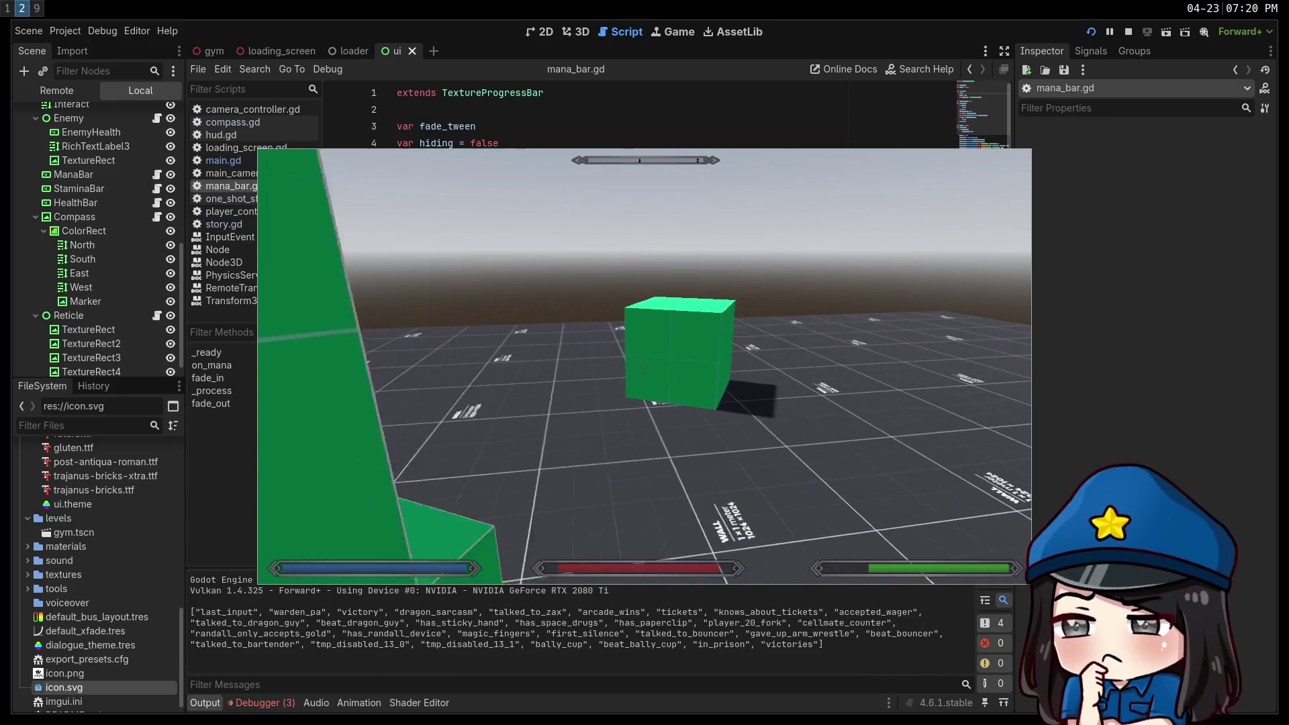
{"action": "key", "text": "Escape"}
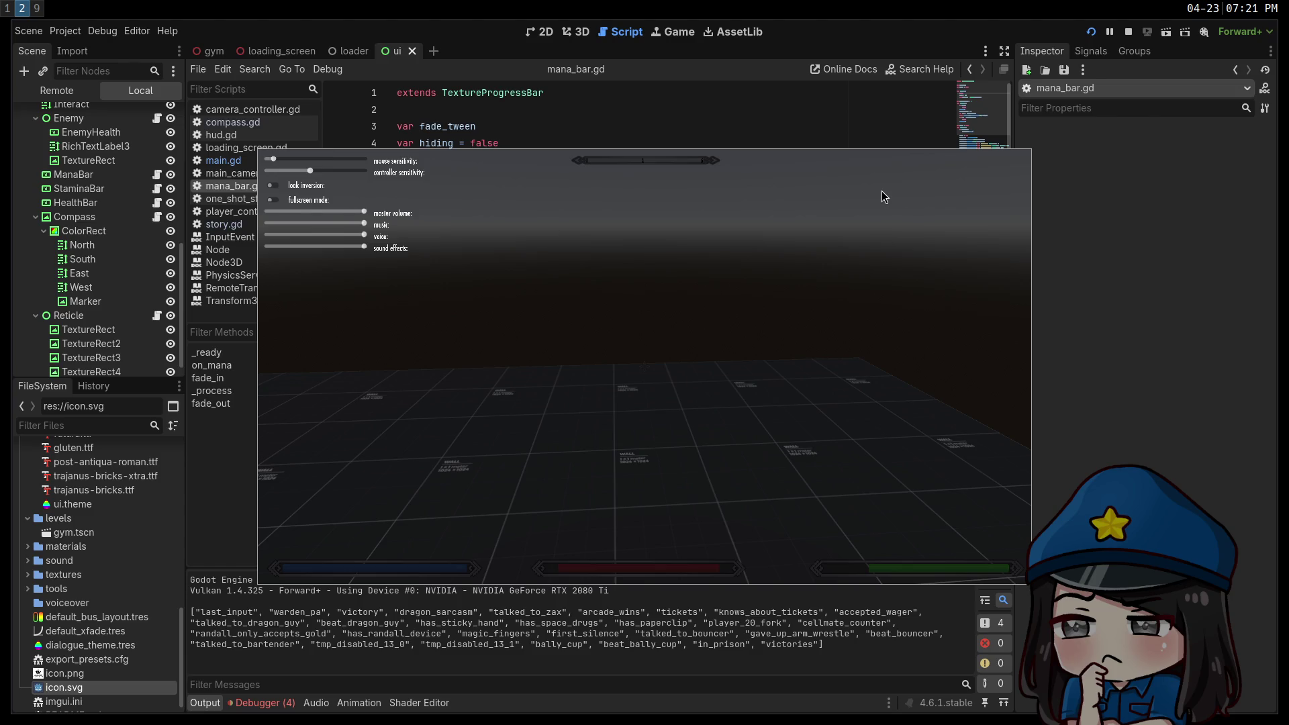
{"action": "left_click", "coordinate": [1134, 35]}
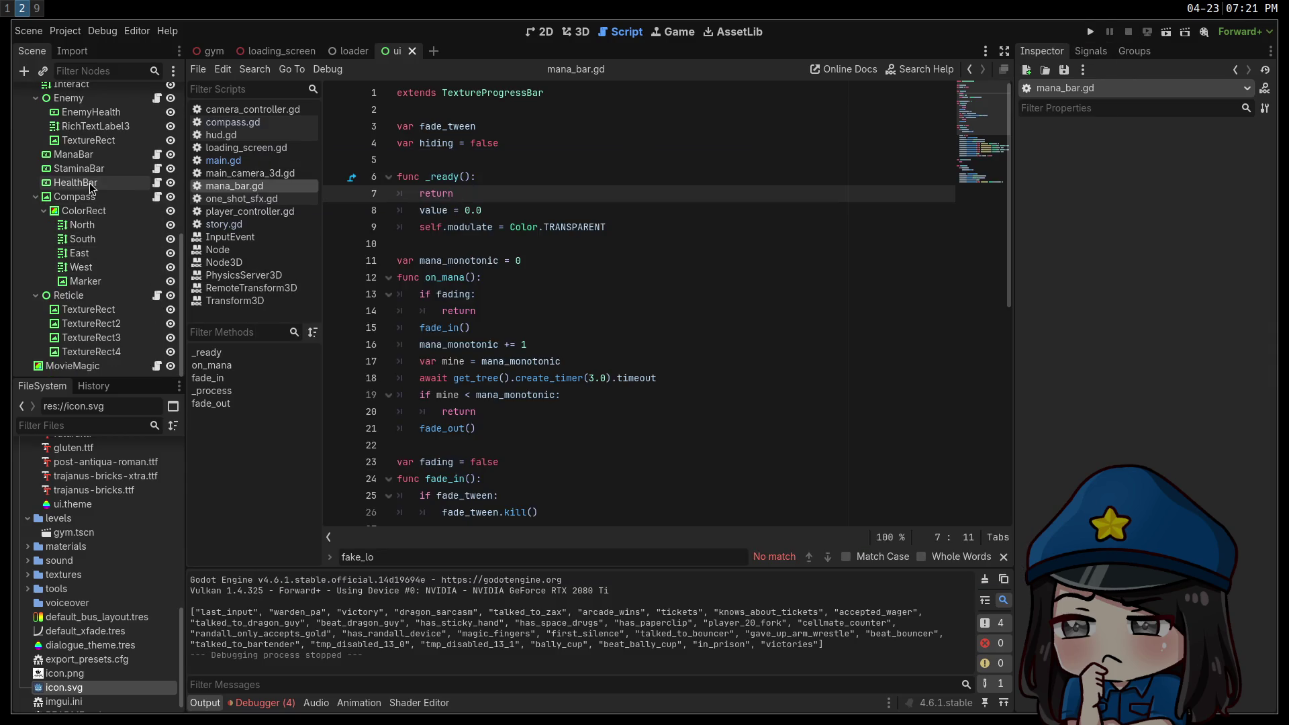
Inspect the ManaBar and HUG nodes' properties.
{"action": "left_click", "coordinate": [86, 155]}
{"action": "scroll", "coordinate": [1060, 482], "scroll_direction": "down", "scroll_amount": 3}
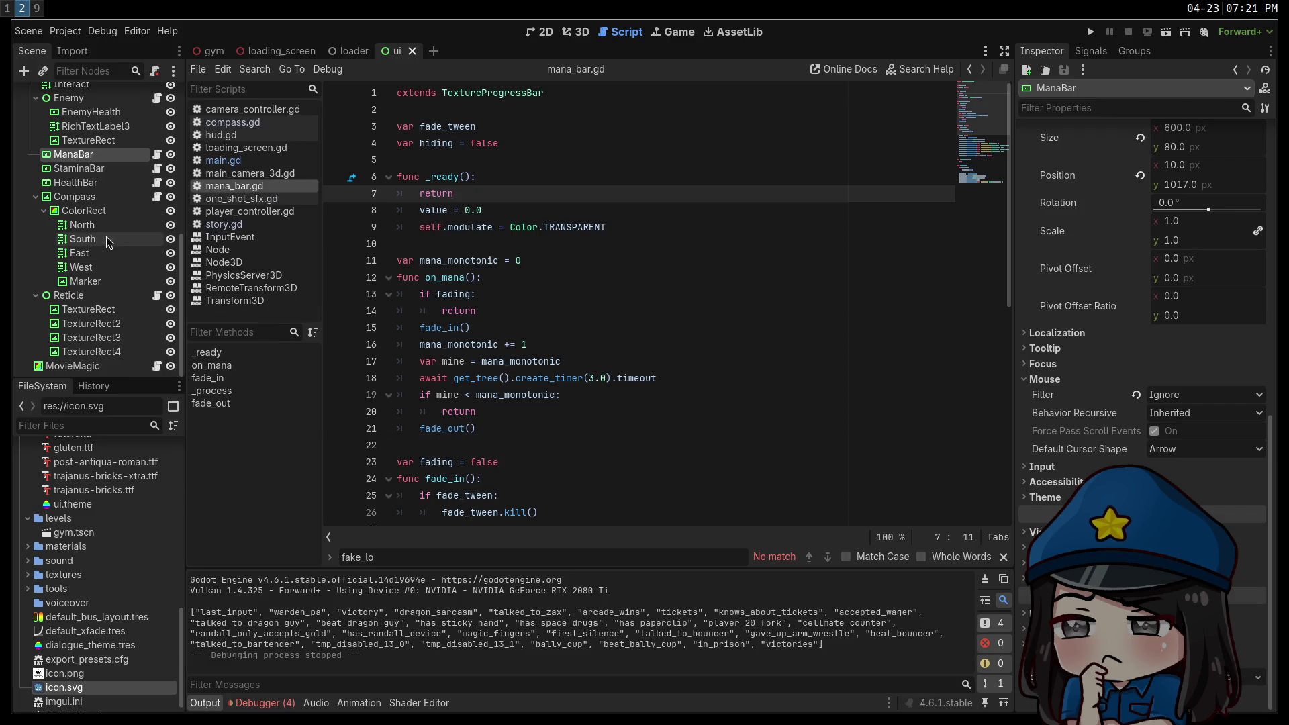
{"action": "scroll", "coordinate": [108, 242], "scroll_direction": "up", "scroll_amount": 3}
{"action": "left_click", "coordinate": [56, 128]}
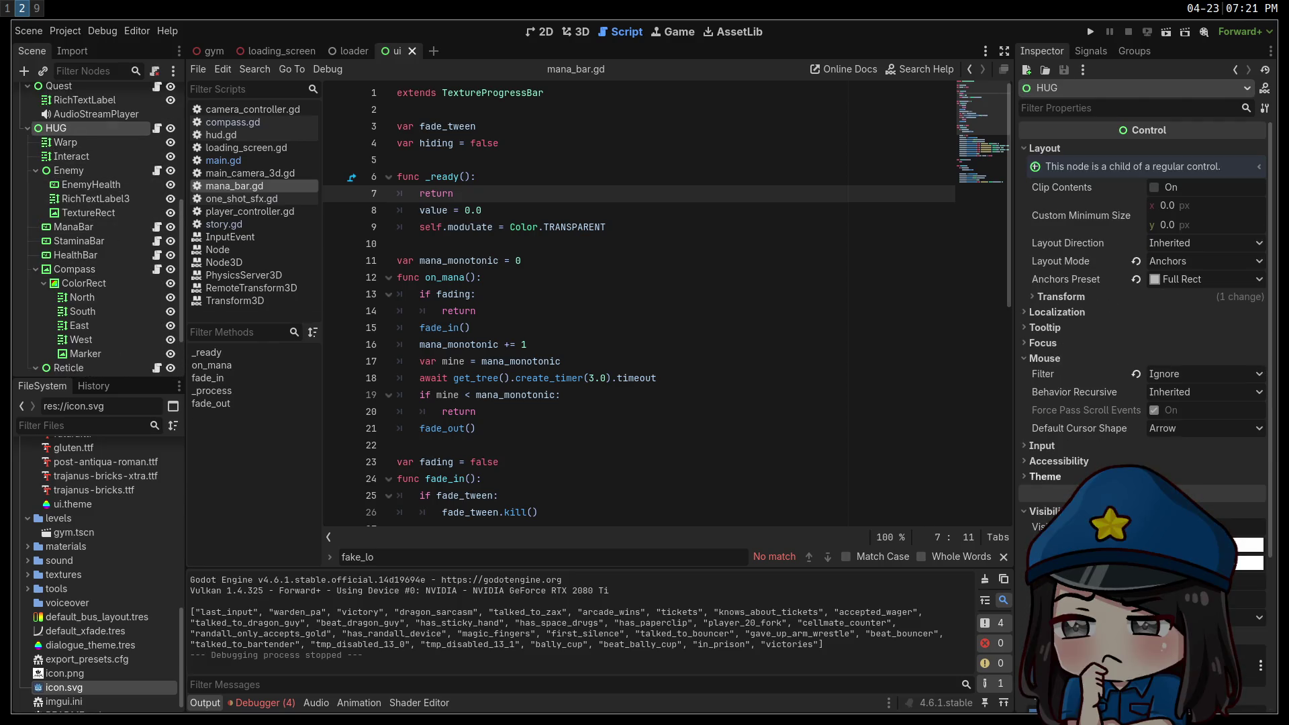
{"action": "scroll", "coordinate": [1141, 302], "scroll_direction": "down", "scroll_amount": 3}
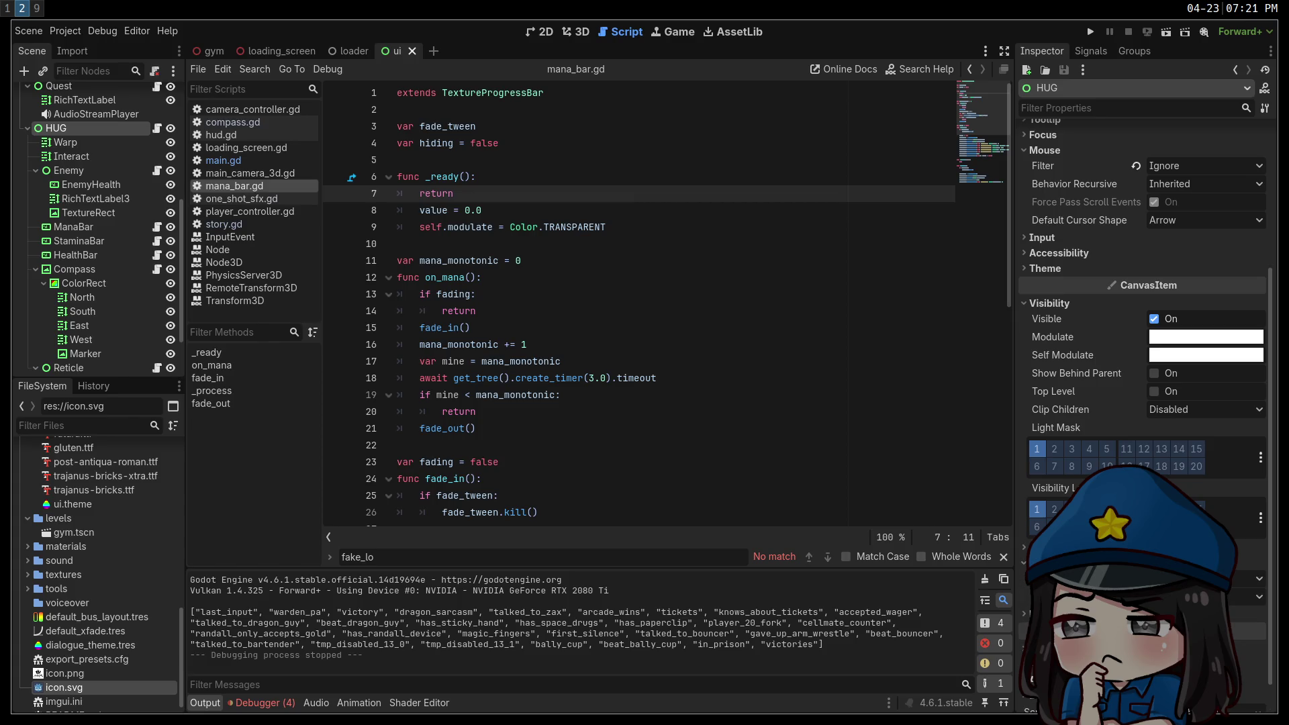
{"action": "scroll", "coordinate": [92, 264], "scroll_direction": "up", "scroll_amount": 10}
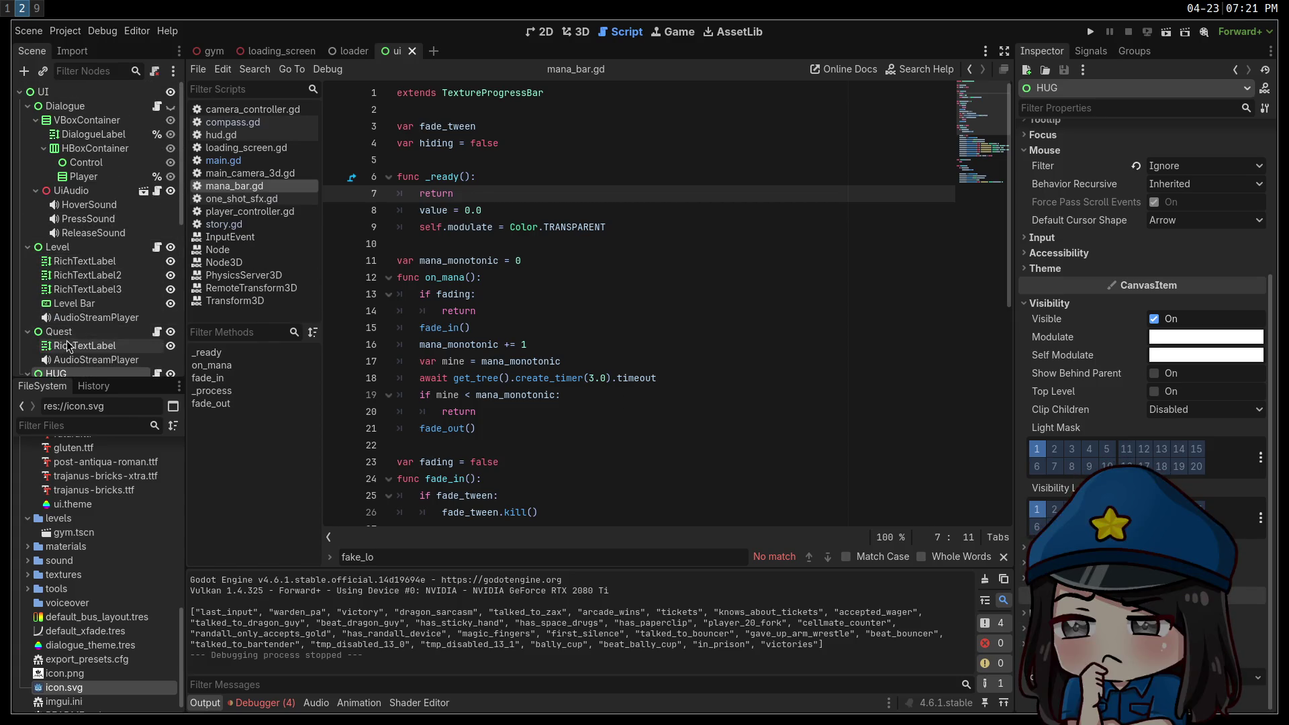
Change the UI root's texture filter, save the scene, and run the game.
{"action": "left_click", "coordinate": [67, 92]}
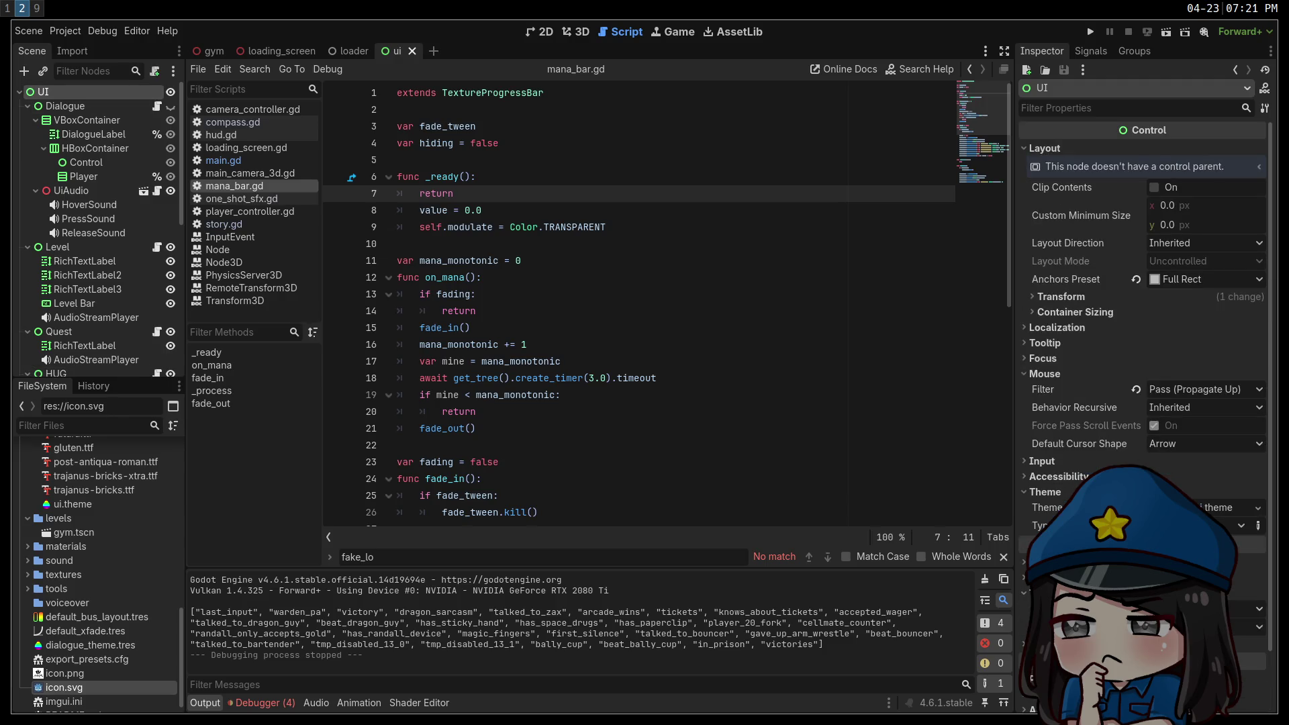
{"action": "left_click", "coordinate": [1208, 639]}
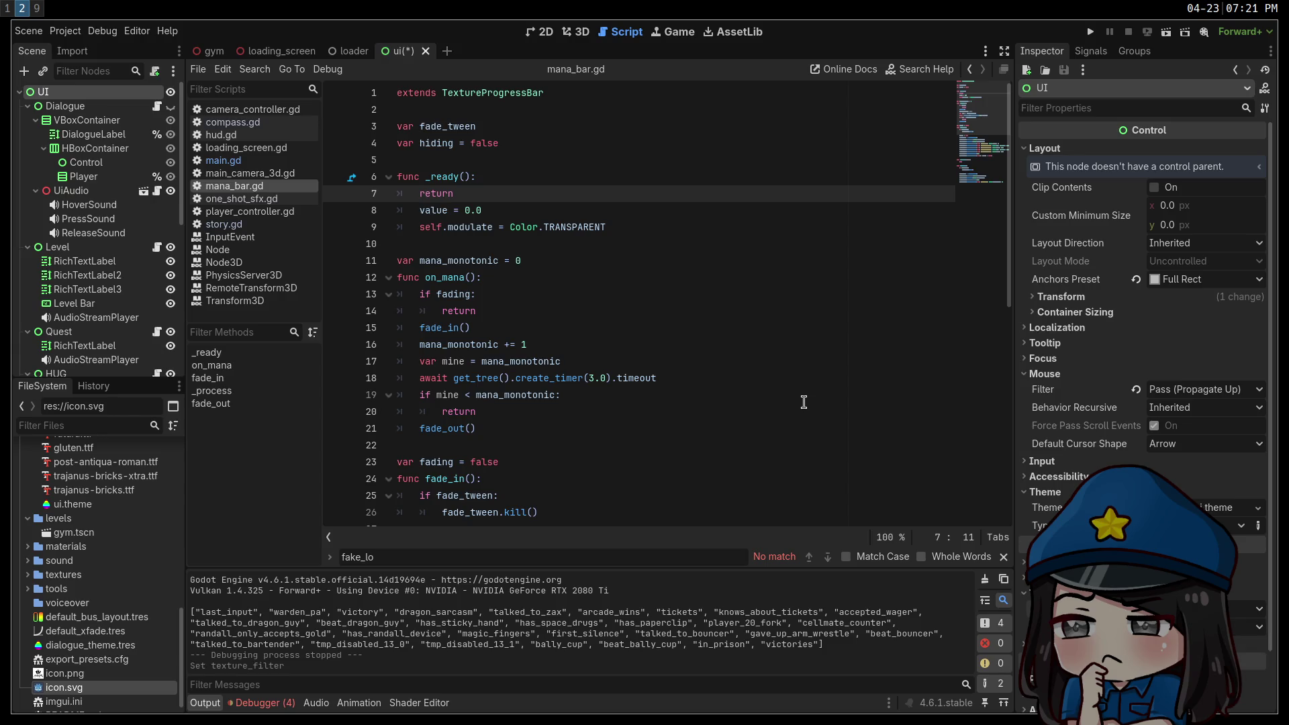
{"action": "left_click", "coordinate": [803, 402]}
{"action": "key", "text": "ctrl+s"}
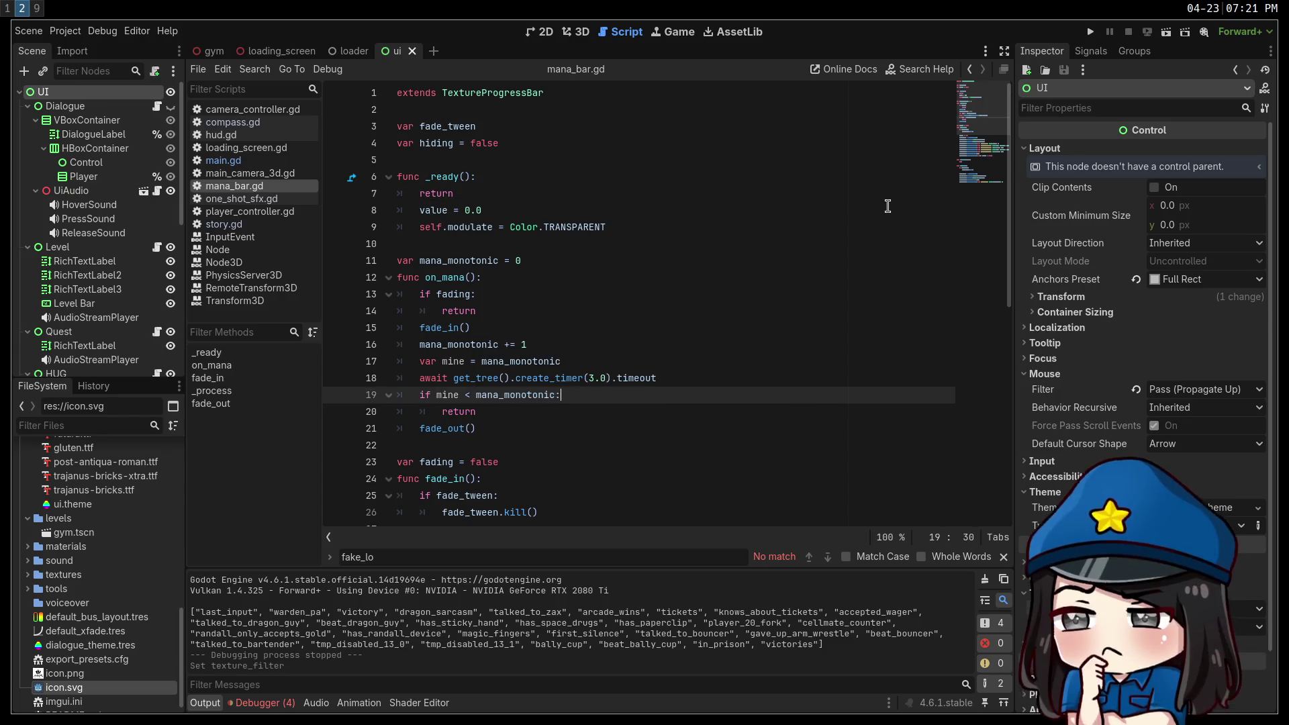
{"action": "left_click", "coordinate": [1091, 31]}
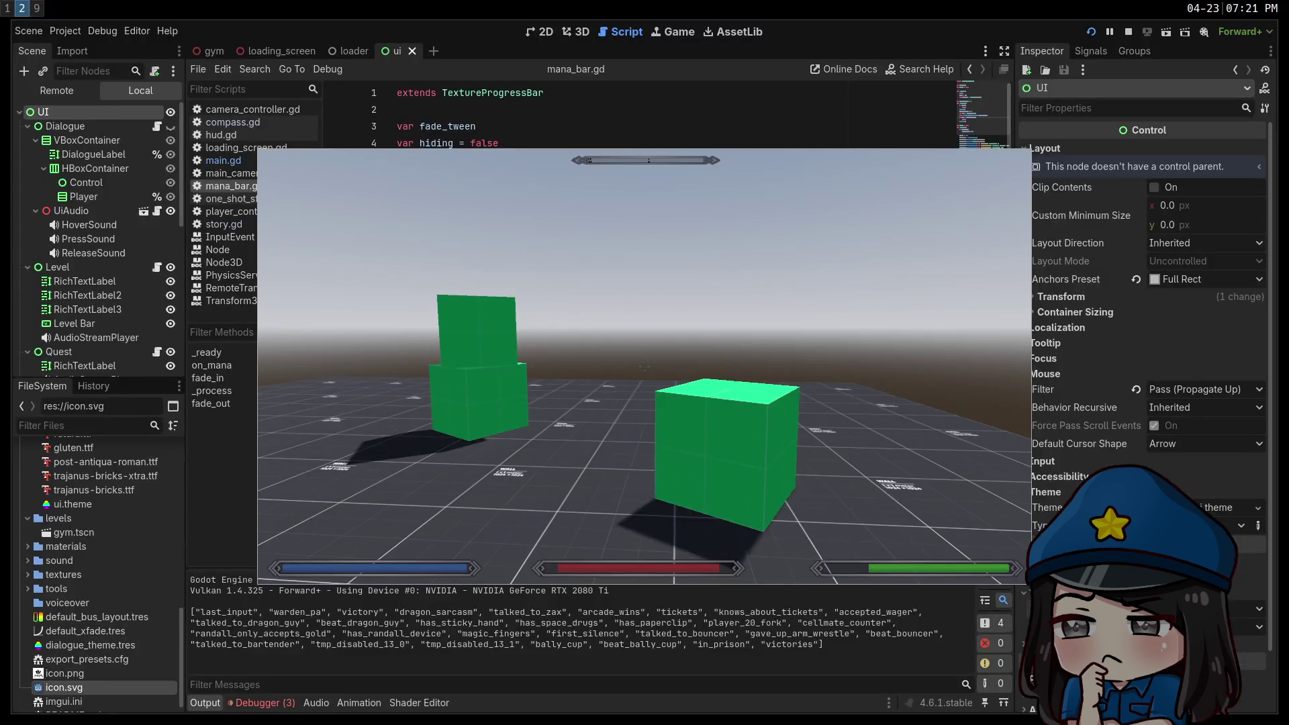
Move toward the cubes, toggle the pause menu, shrink the game window, then stop.
{"action": "key", "text": "w"}
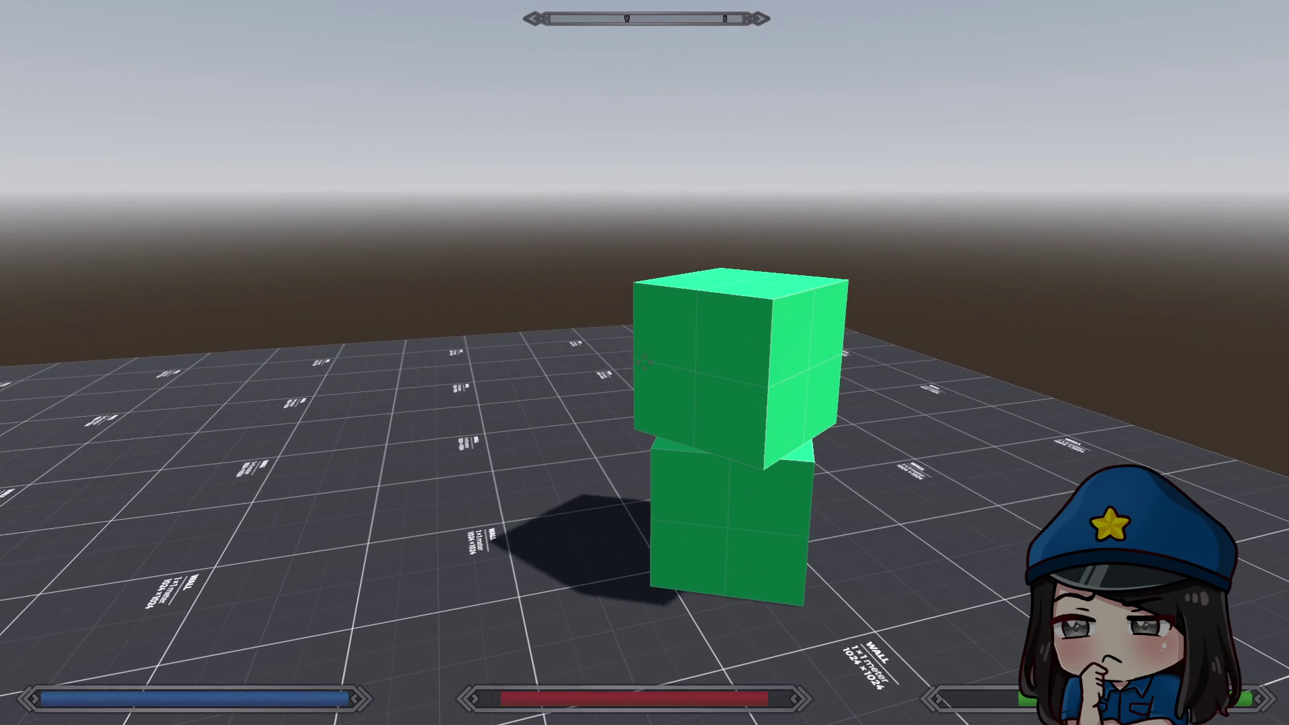
{"action": "key", "text": "Escape"}
{"action": "key", "text": "Escape"}
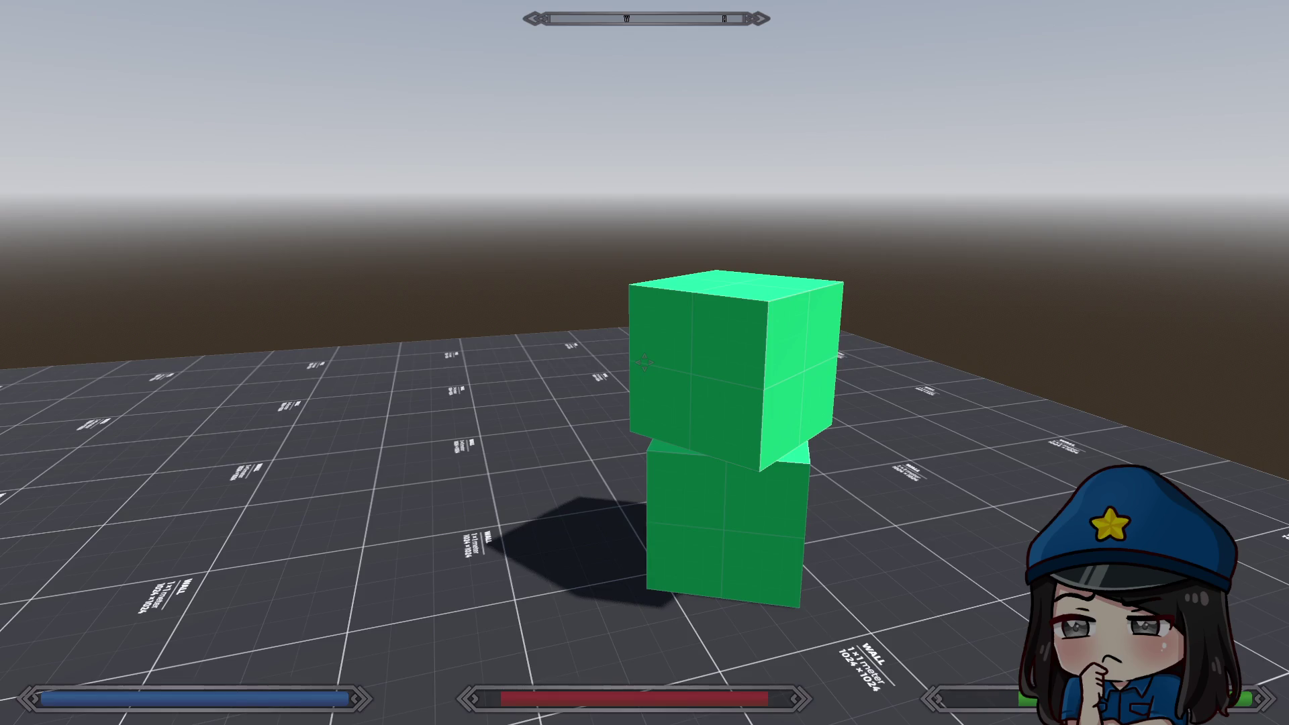
{"action": "key", "text": "Escape"}
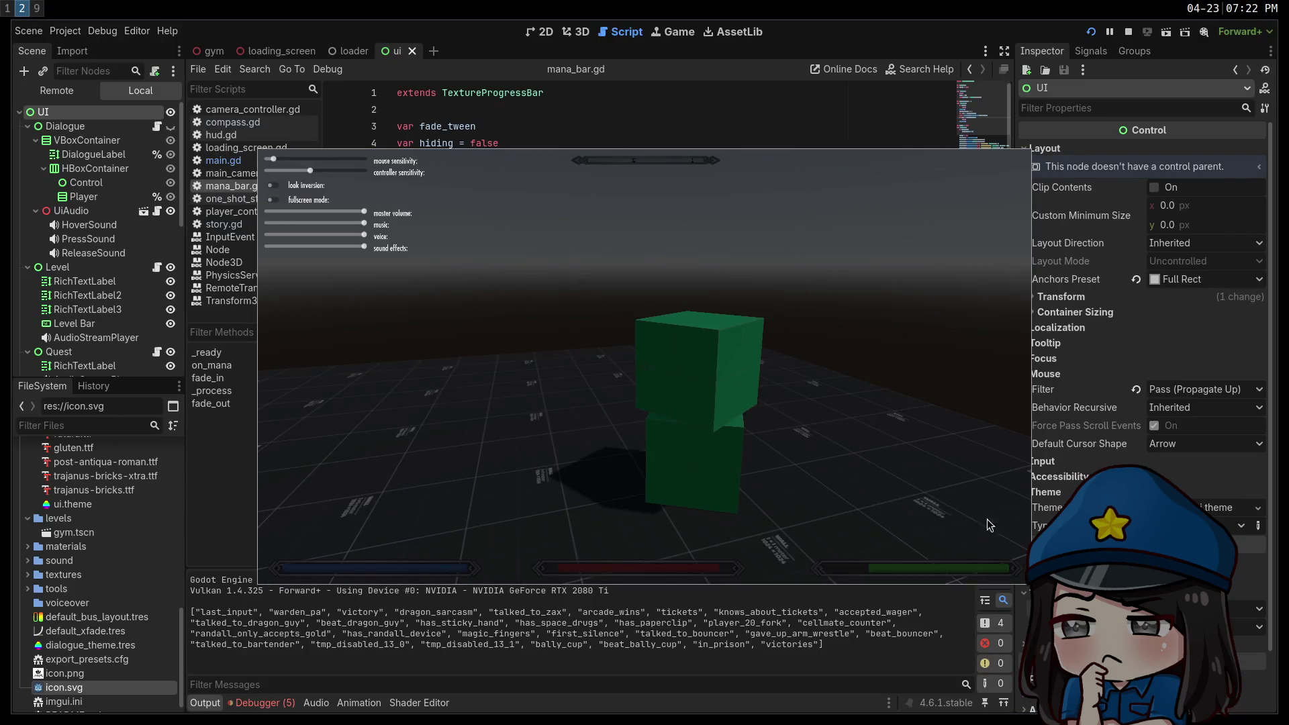
{"action": "key", "text": "Escape"}
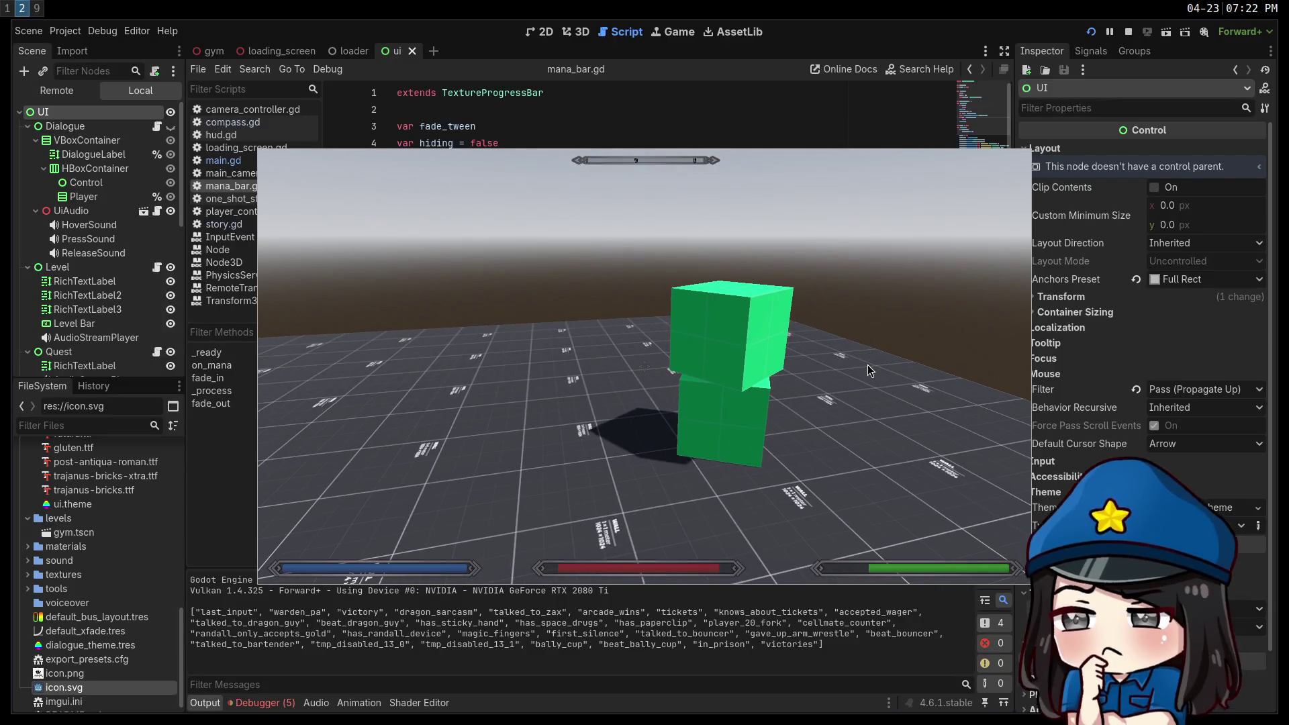
{"action": "mouse_move", "coordinate": [831, 356]}
{"action": "left_mouse_down"}
{"action": "mouse_move", "coordinate": [622, 422]}
{"action": "mouse_move", "coordinate": [460, 165]}
{"action": "mouse_move", "coordinate": [981, 466]}
{"action": "mouse_move", "coordinate": [959, 436]}
{"action": "mouse_move", "coordinate": [846, 429]}
{"action": "mouse_move", "coordinate": [730, 367]}
{"action": "mouse_move", "coordinate": [490, 309]}
{"action": "mouse_move", "coordinate": [663, 366]}
{"action": "mouse_move", "coordinate": [866, 376]}
{"action": "mouse_move", "coordinate": [634, 364]}
{"action": "left_mouse_up"}
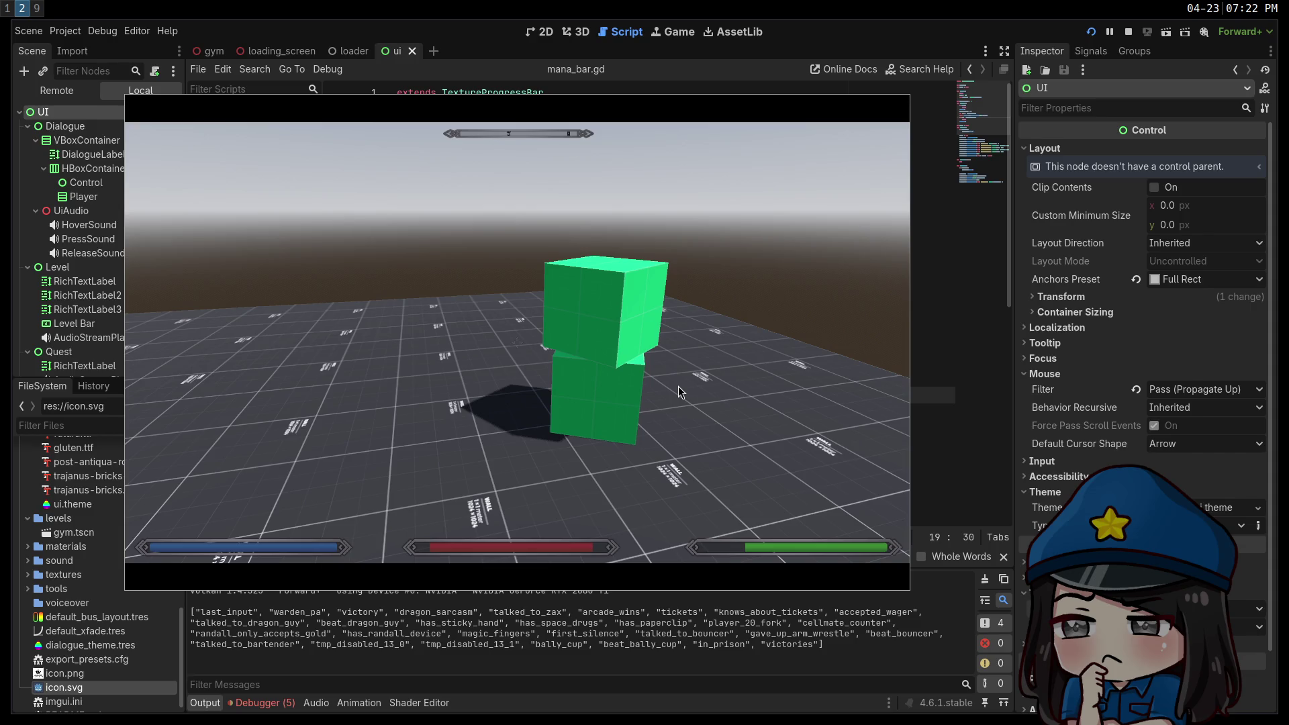
{"action": "left_click", "coordinate": [1128, 32]}
In the 2D view, reset the Compass scale to 1.0.
{"action": "left_click", "coordinate": [579, 32]}
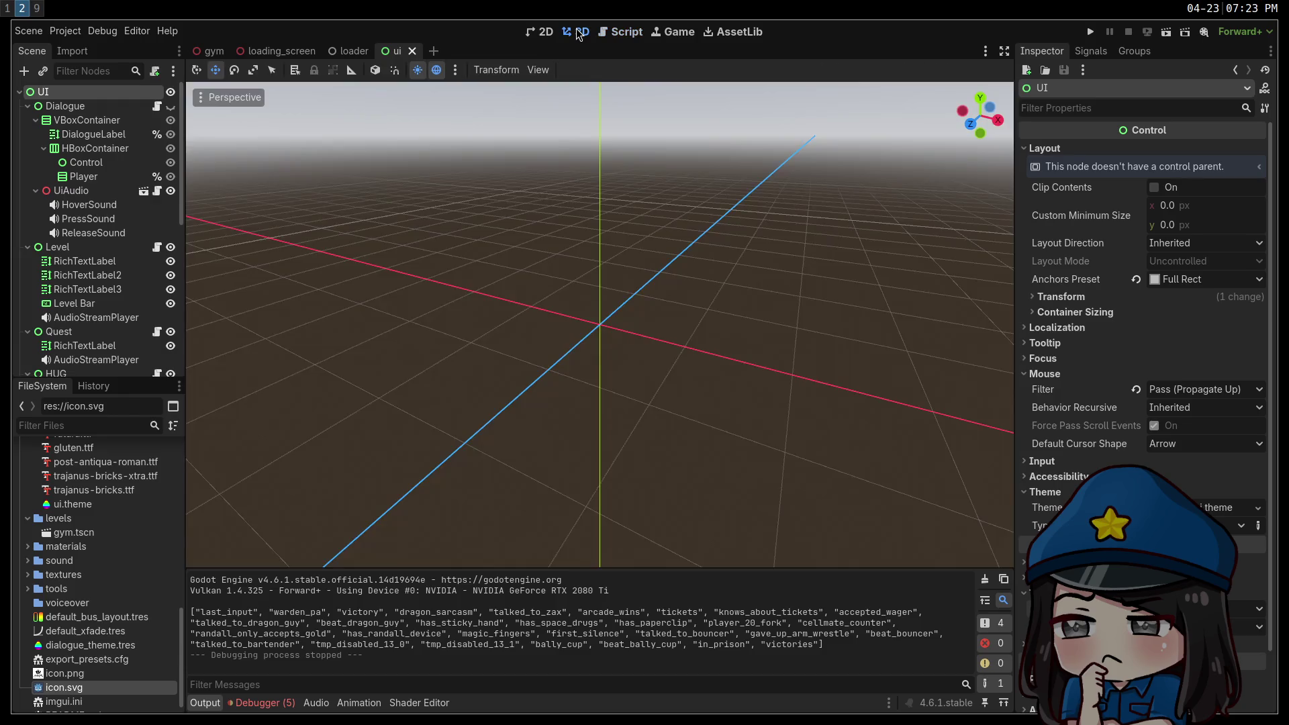
{"action": "left_click", "coordinate": [545, 32]}
{"action": "scroll", "coordinate": [580, 185], "scroll_direction": "up", "scroll_amount": 5}
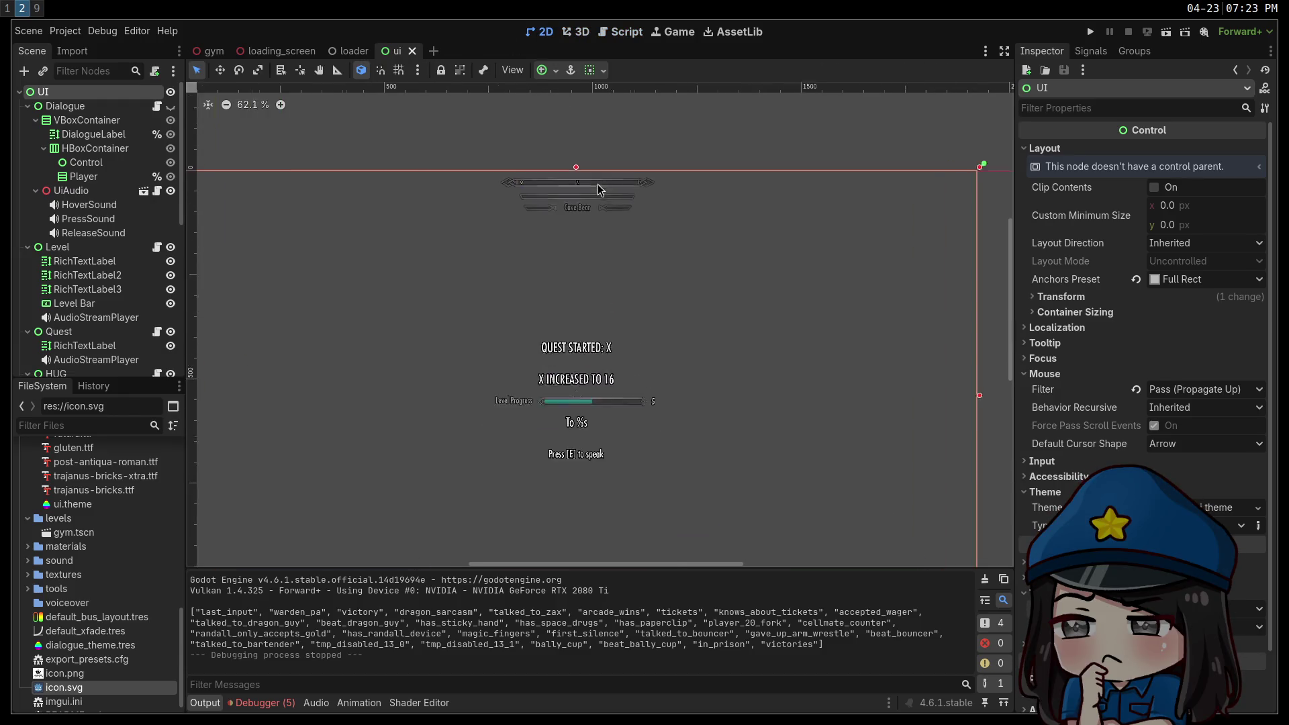
{"action": "left_click", "coordinate": [580, 186]}
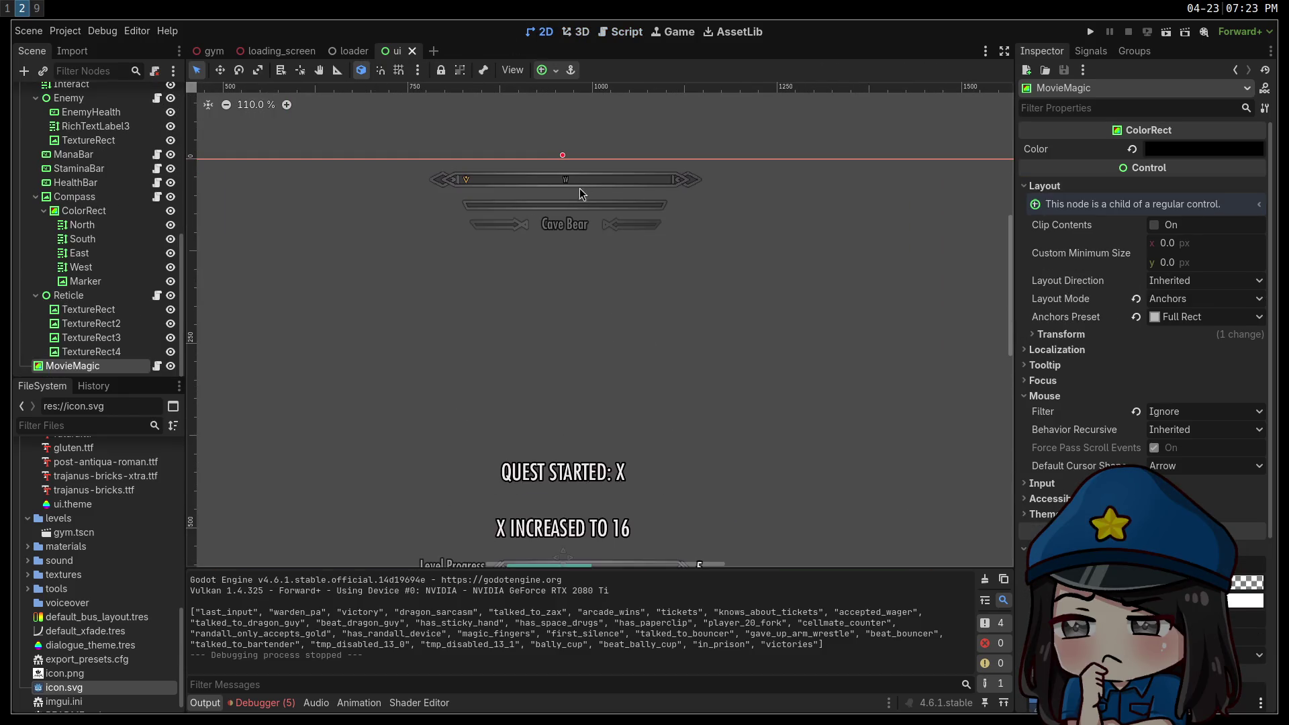
{"action": "left_click", "coordinate": [74, 197]}
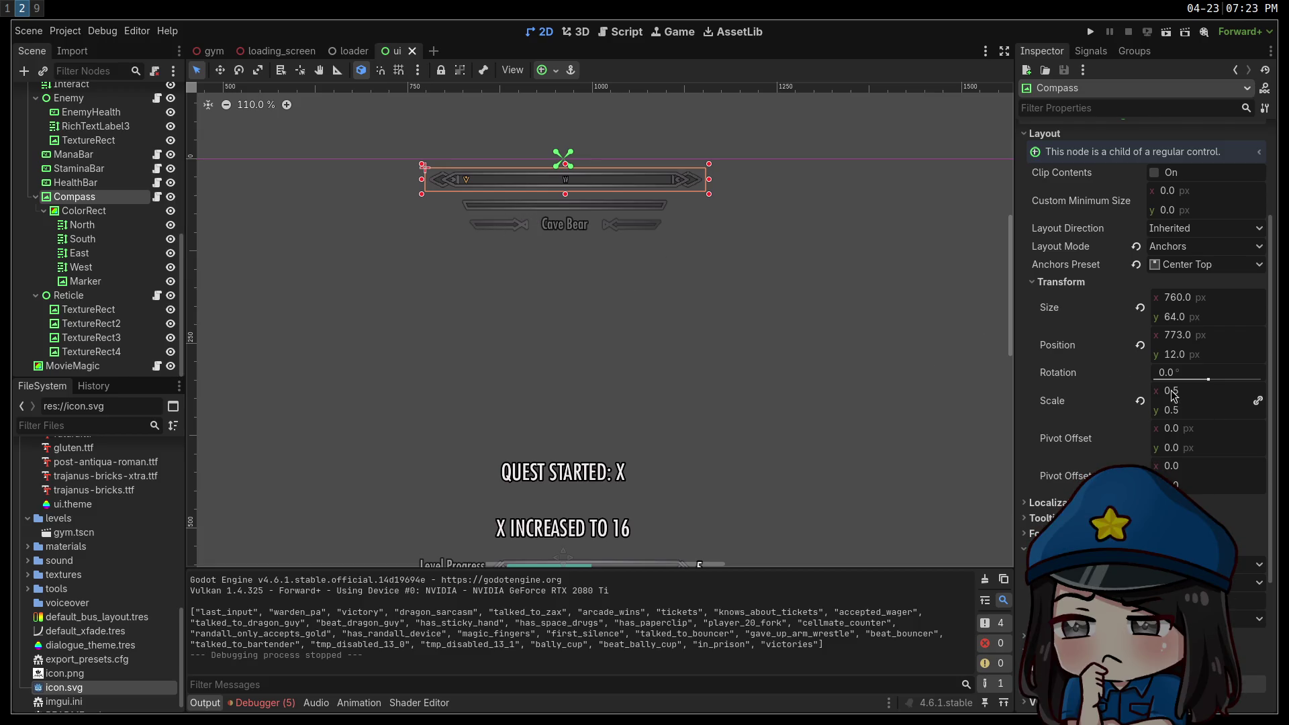
{"action": "left_click", "coordinate": [1140, 401]}
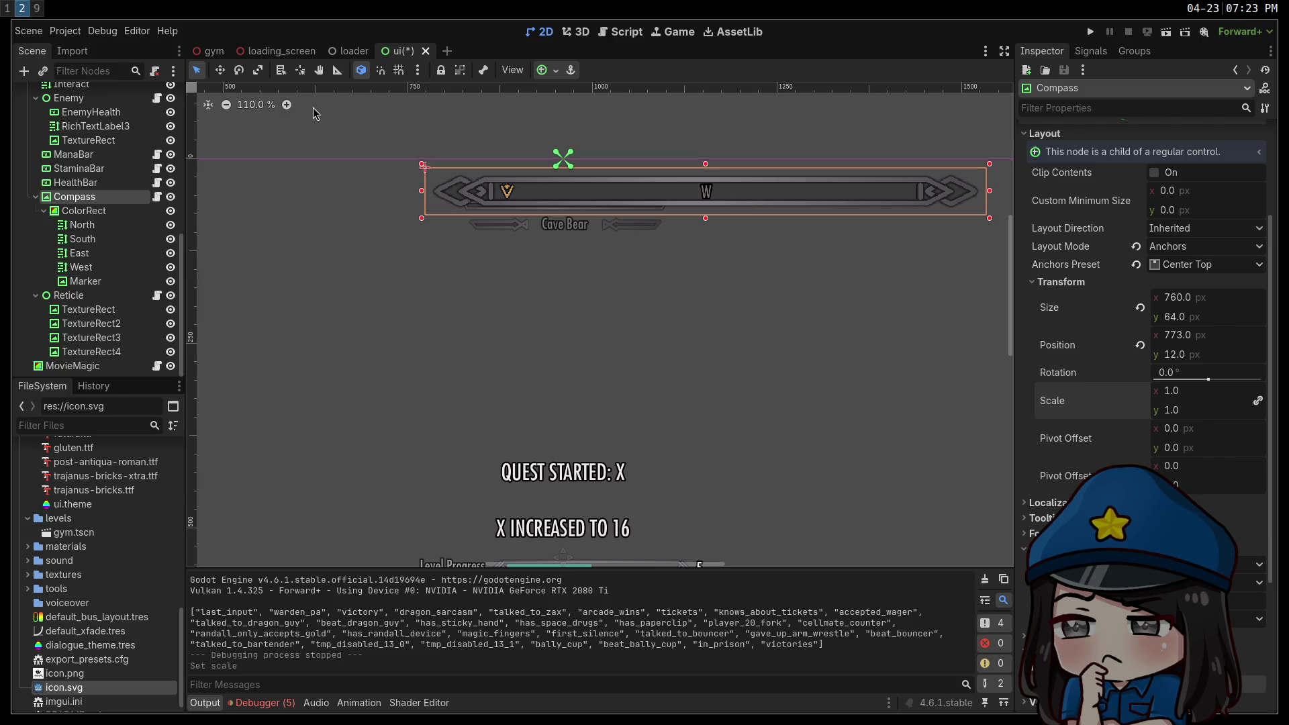
Set canvas zoom to 100% and nudge the compass to position 581, 4.
{"action": "left_click", "coordinate": [263, 105]}
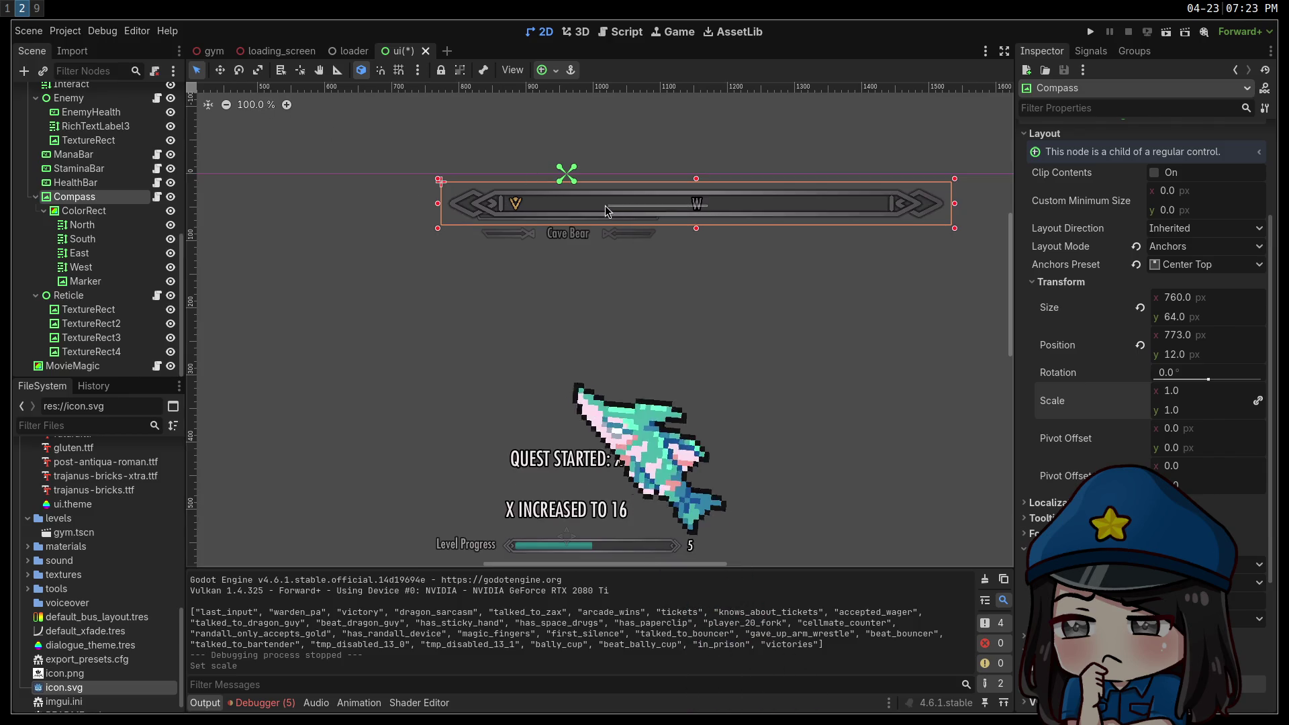
{"action": "key", "text": "shift+Left"}
{"action": "key", "text": "shift+Left"}
{"action": "key", "text": "shift+Left"}
{"action": "key", "text": "shift+Left"}
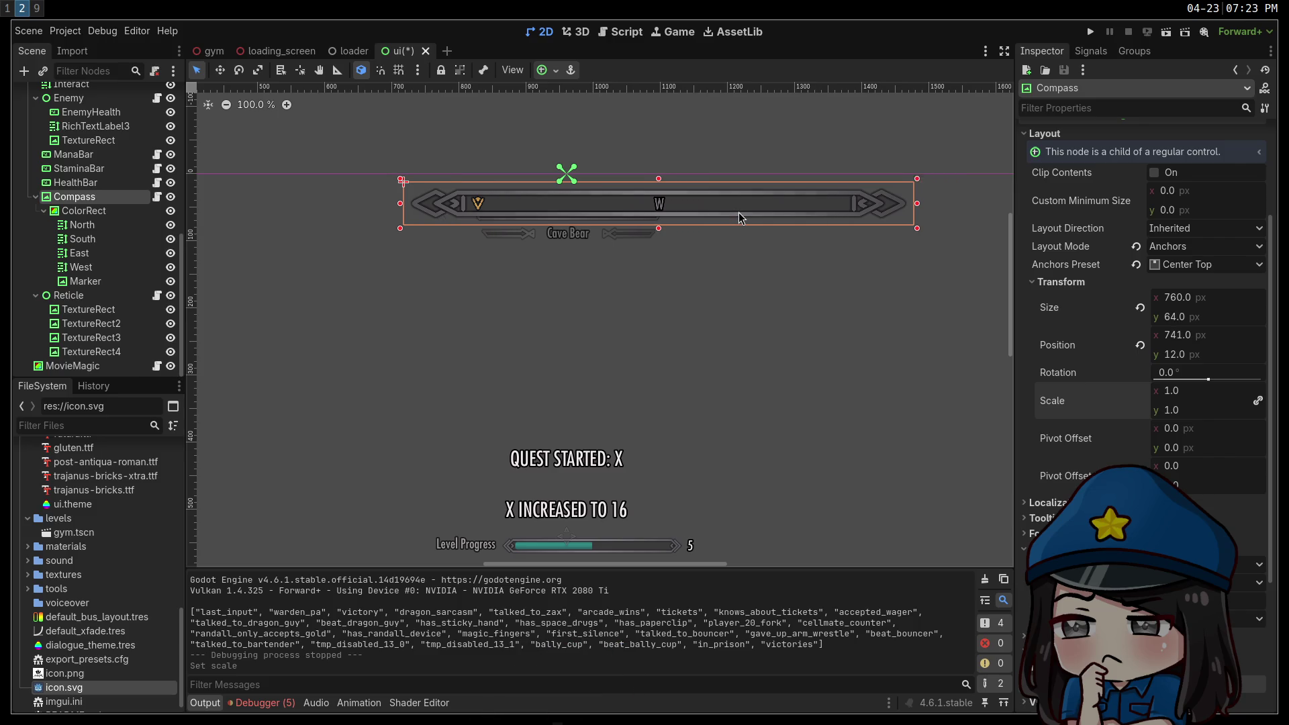
{"action": "key", "text": "shift+Right"}
{"action": "key", "text": "shift+Right"}
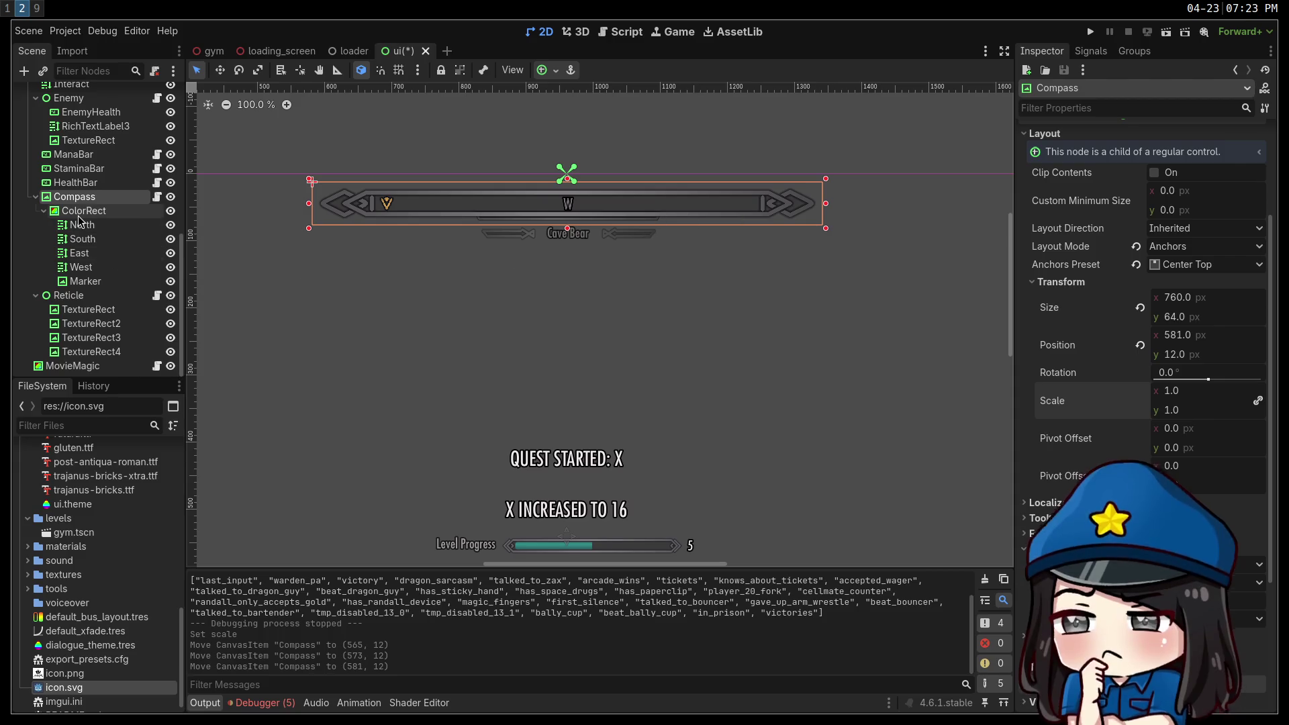
{"action": "key", "text": "shift+Up"}
{"action": "key", "text": "shift+Up"}
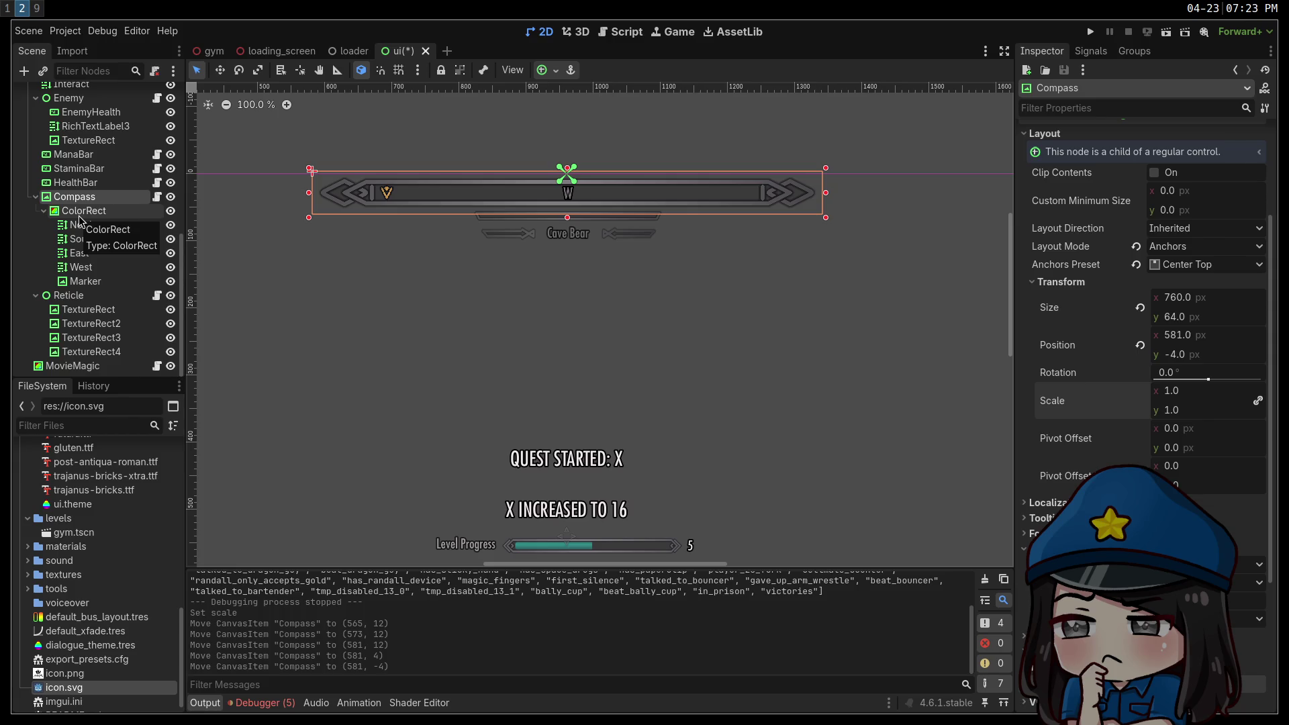
{"action": "key", "text": "shift+Down"}
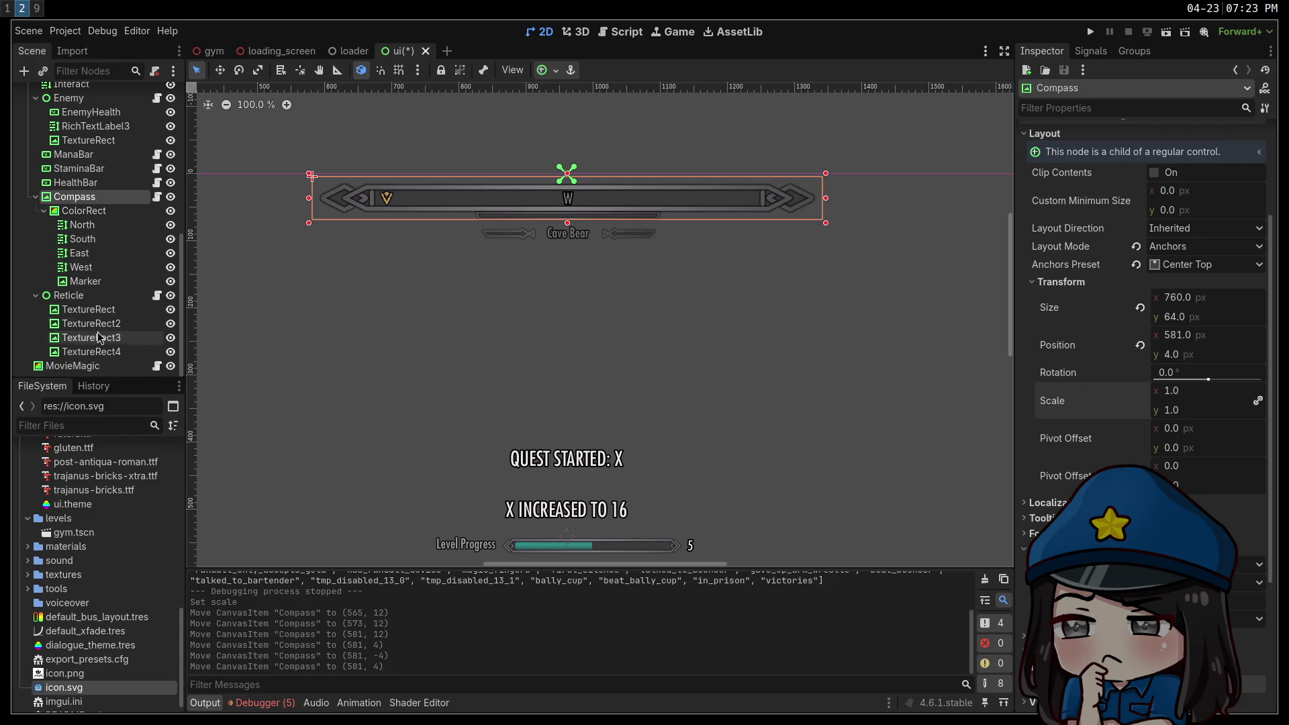
{"action": "scroll", "coordinate": [77, 147], "scroll_direction": "up", "scroll_amount": 2}
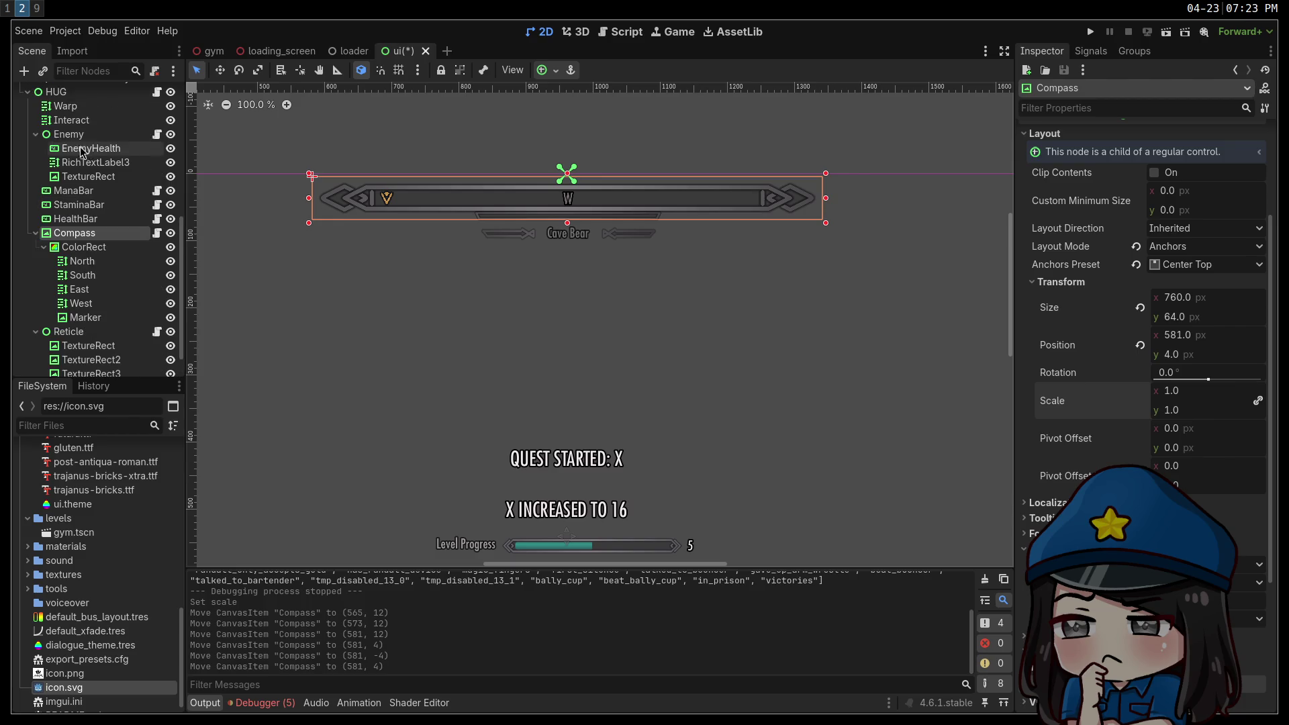
Nudge the Enemy group down 8 px and widen EnemyHealth to 600×80.
{"action": "left_click", "coordinate": [72, 137]}
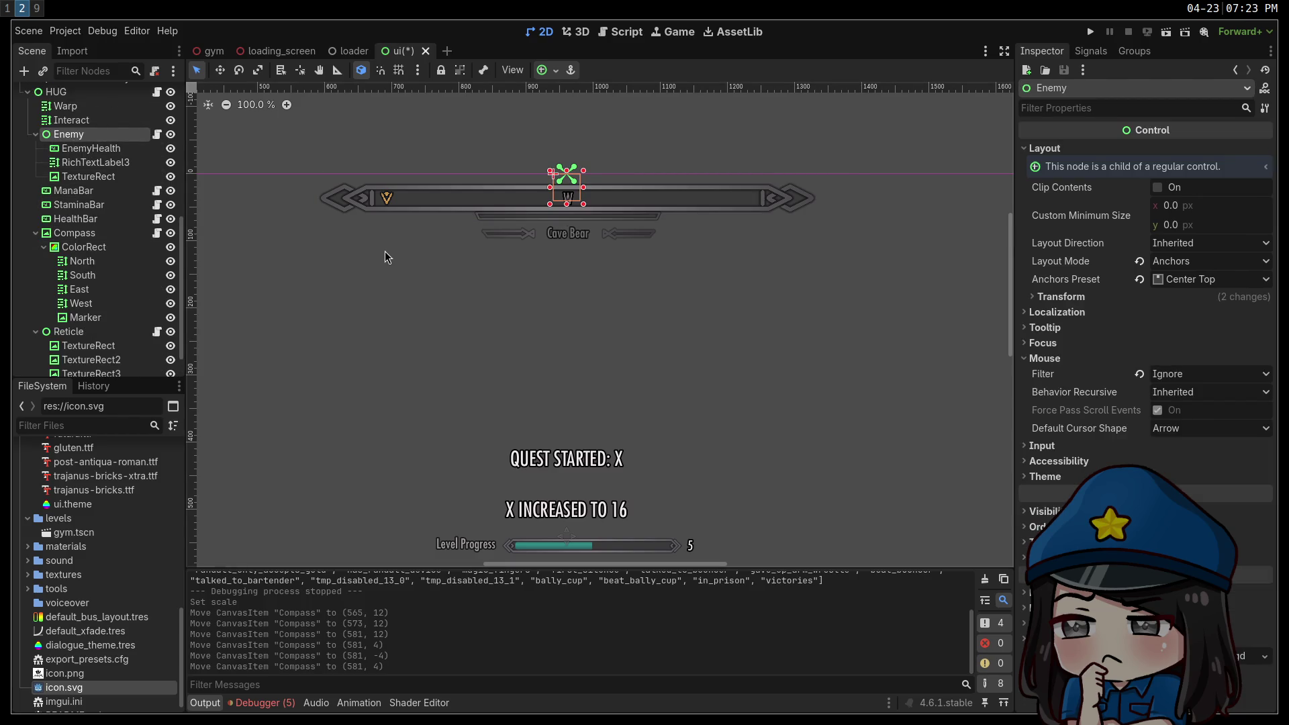
{"action": "key", "text": "shift+Down"}
{"action": "key", "text": "shift+Down"}
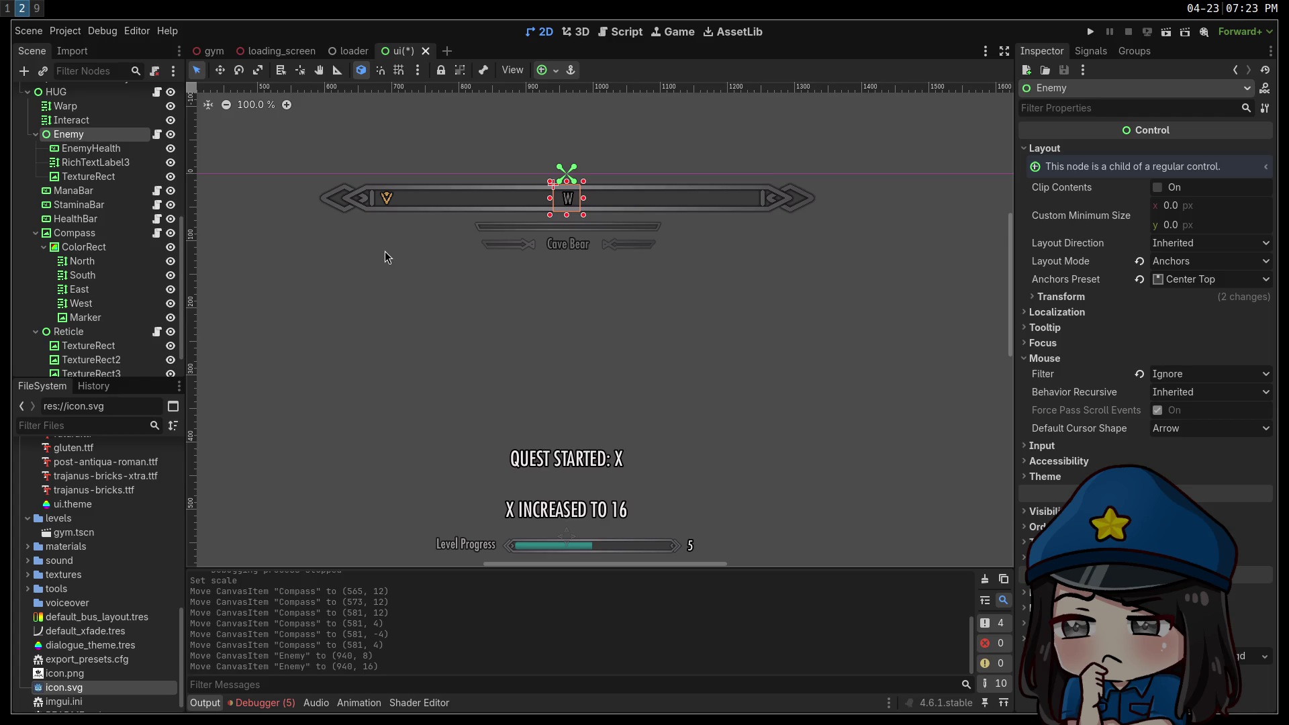
{"action": "left_click", "coordinate": [110, 150]}
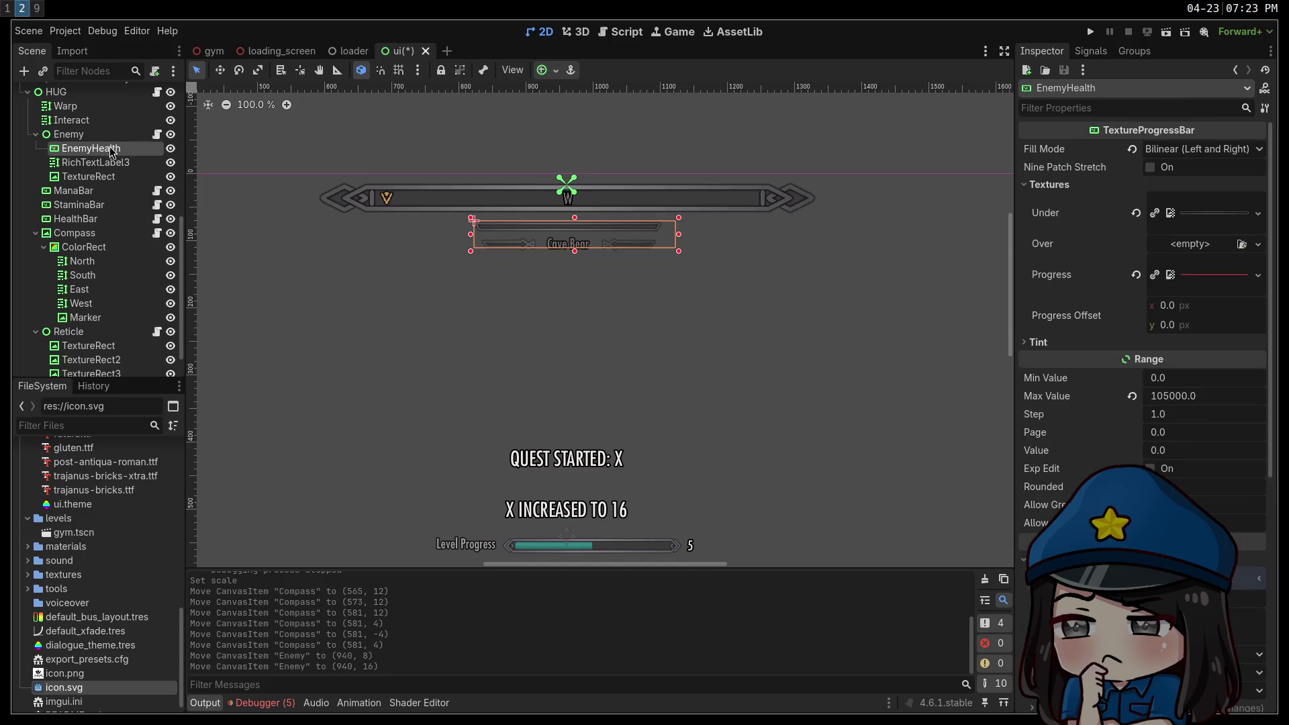
{"action": "scroll", "coordinate": [1127, 453], "scroll_direction": "down", "scroll_amount": 5}
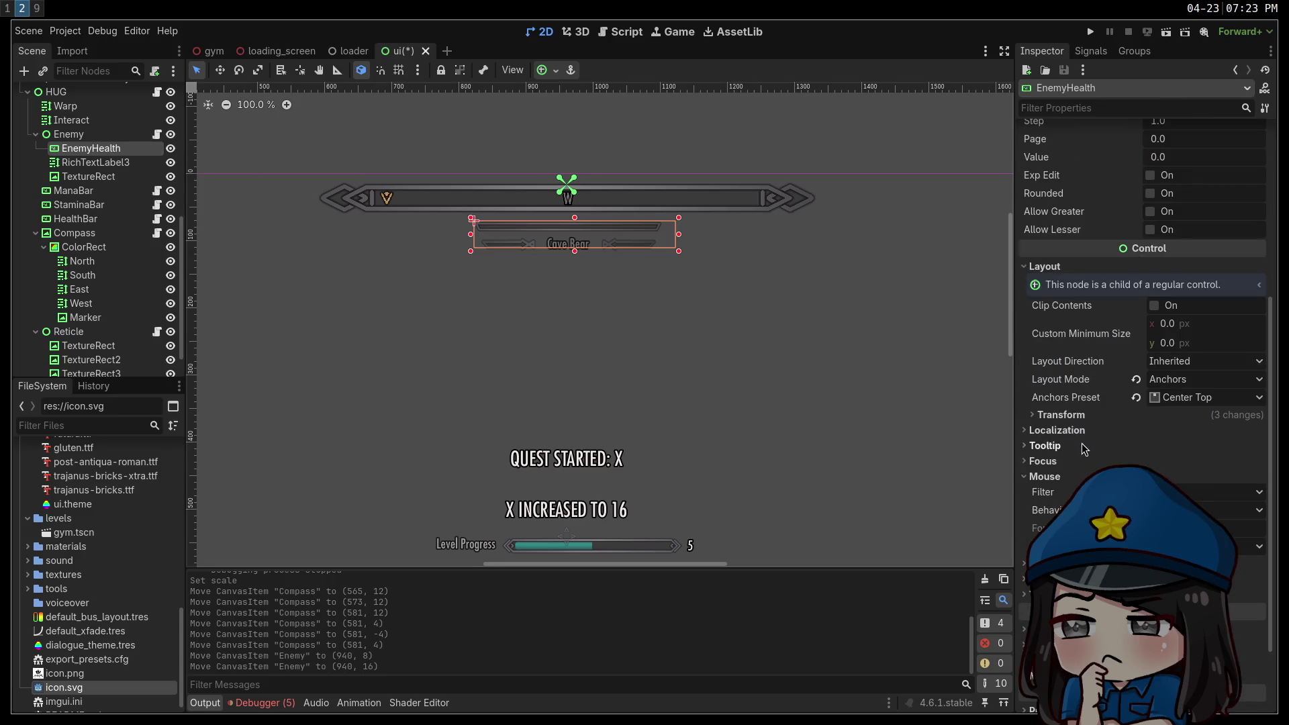
{"action": "scroll", "coordinate": [1068, 489], "scroll_direction": "down", "scroll_amount": 1}
{"action": "scroll", "coordinate": [1141, 336], "scroll_direction": "up", "scroll_amount": 1}
{"action": "left_click", "coordinate": [1061, 414]}
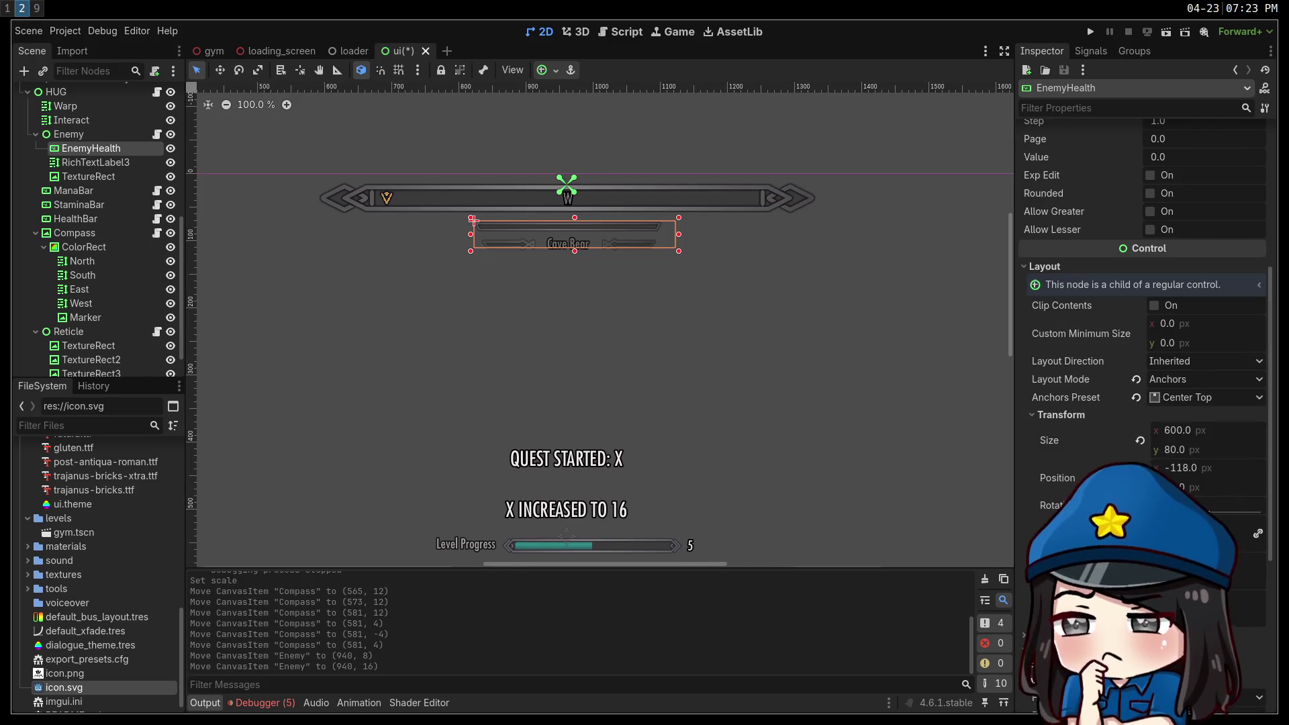
{"action": "left_click_drag", "start_coordinate": [1182, 430], "coordinate": [1208, 430]}
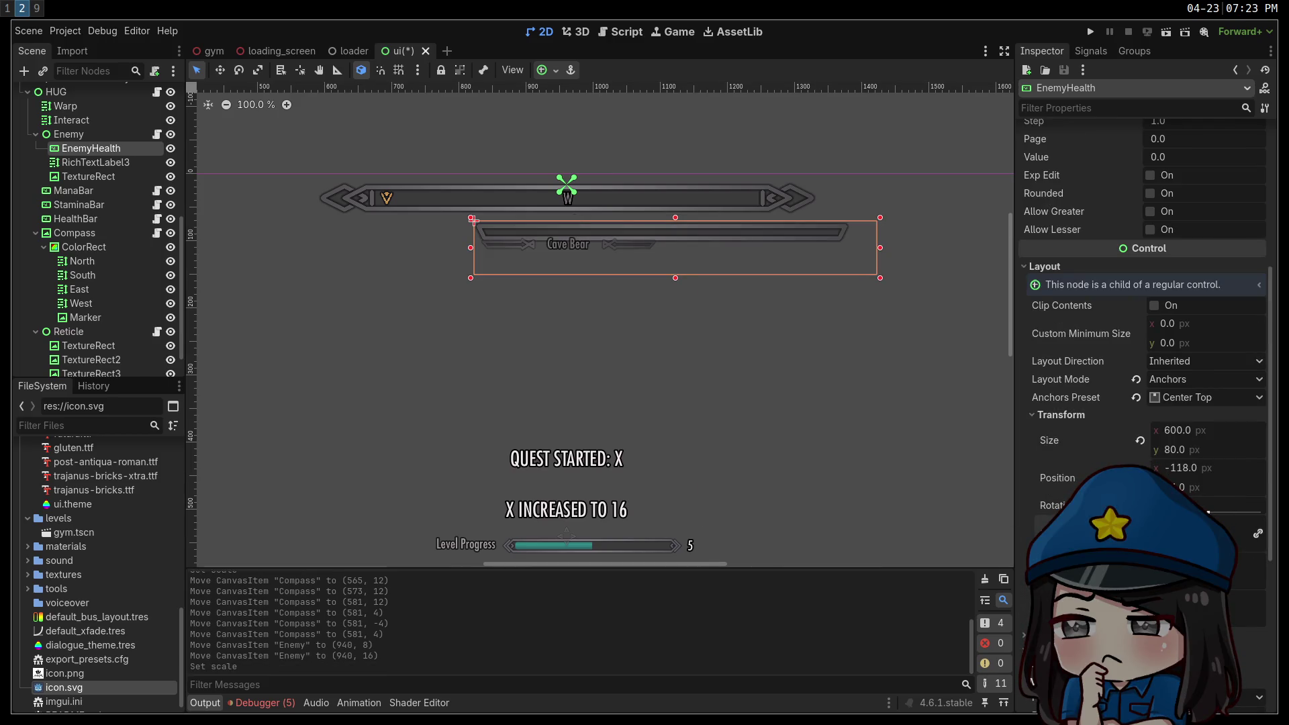
Shift the EnemyHealth bar toward x -262 and nudge its TextureRect down.
{"action": "scroll", "coordinate": [738, 483], "scroll_direction": "down", "scroll_amount": 3}
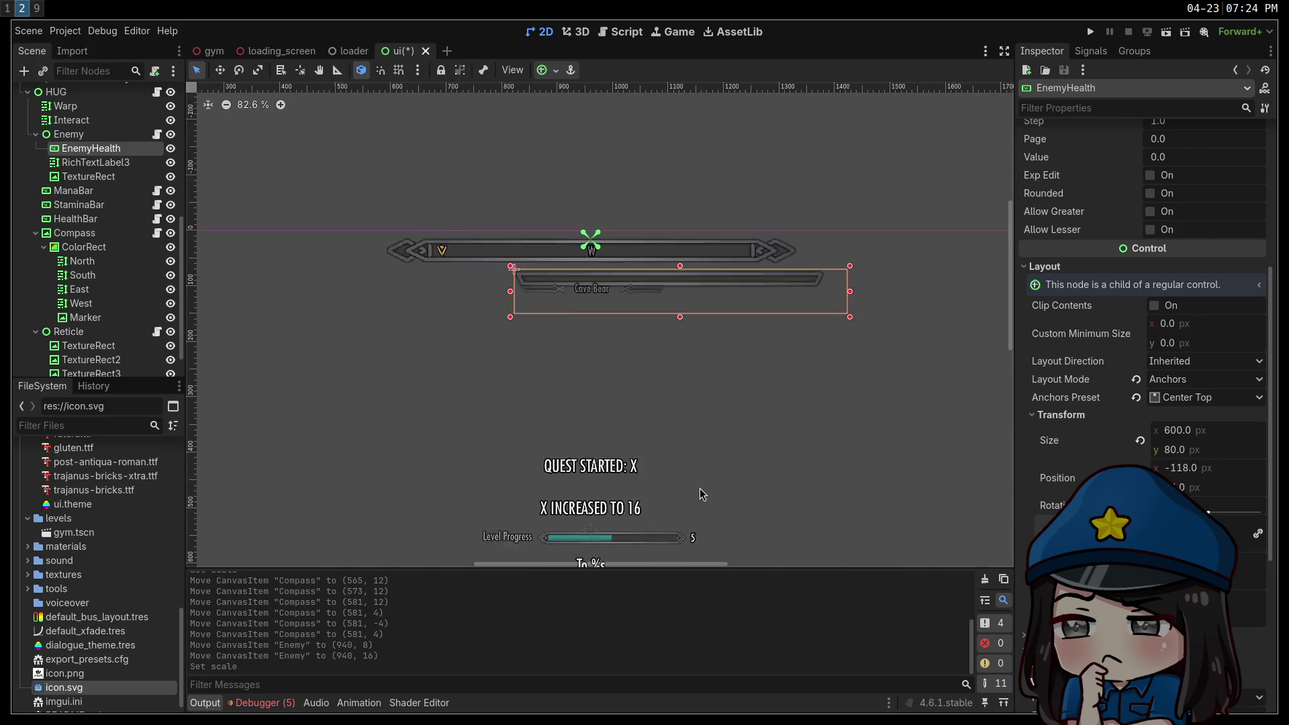
{"action": "mouse_move", "coordinate": [754, 489]}
{"action": "left_mouse_down"}
{"action": "mouse_move", "coordinate": [699, 239]}
{"action": "mouse_move", "coordinate": [736, 403]}
{"action": "mouse_move", "coordinate": [754, 308]}
{"action": "mouse_move", "coordinate": [769, 328]}
{"action": "left_mouse_up"}
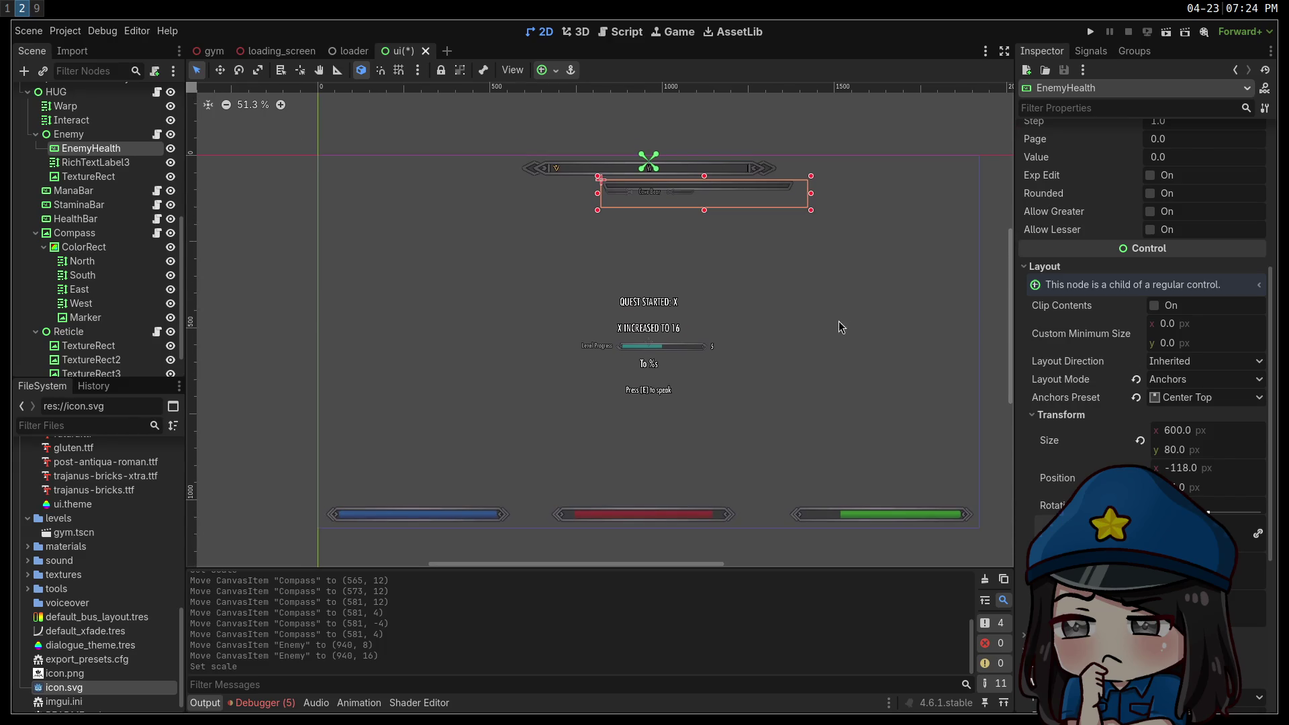
{"action": "scroll", "coordinate": [664, 258], "scroll_direction": "up", "scroll_amount": 2}
{"action": "left_click_drag", "start_coordinate": [673, 272], "coordinate": [651, 334]}
{"action": "key", "text": "shift+Left"}
{"action": "key", "text": "shift+Left"}
{"action": "key", "text": "shift+Left"}
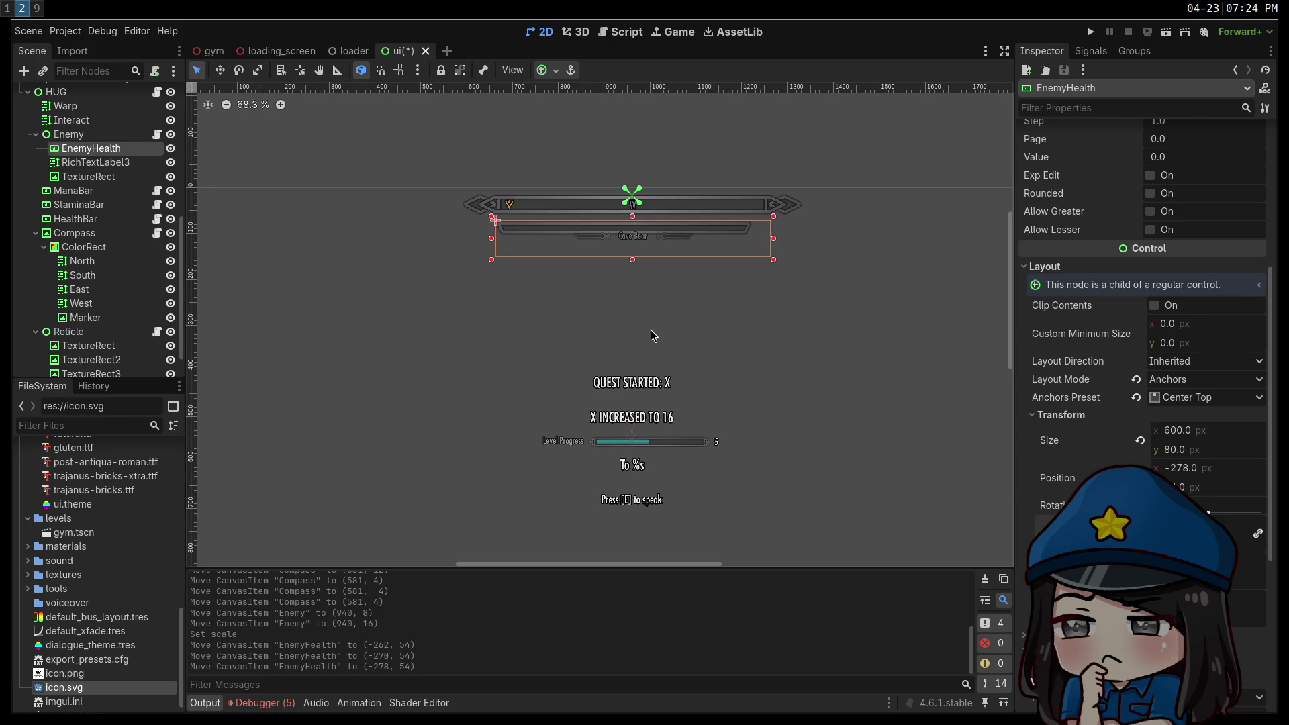
{"action": "key", "text": "shift+Right"}
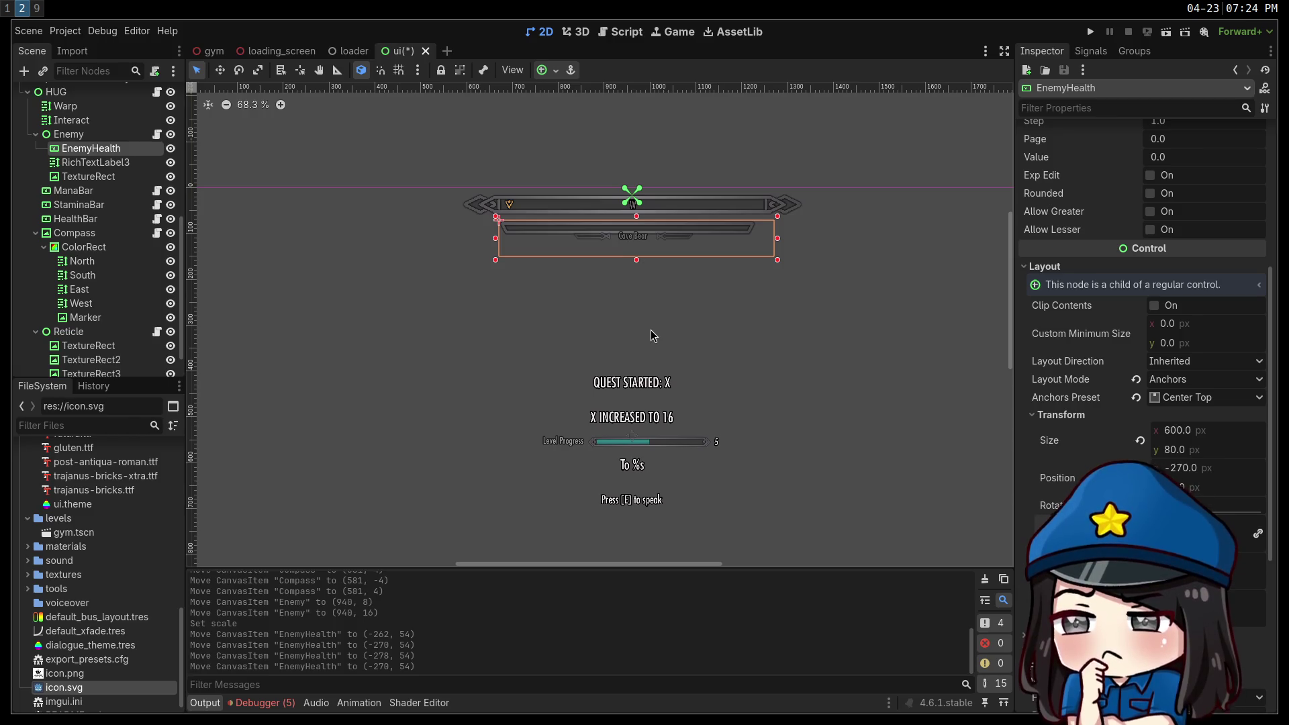
{"action": "key", "text": "shift+Right"}
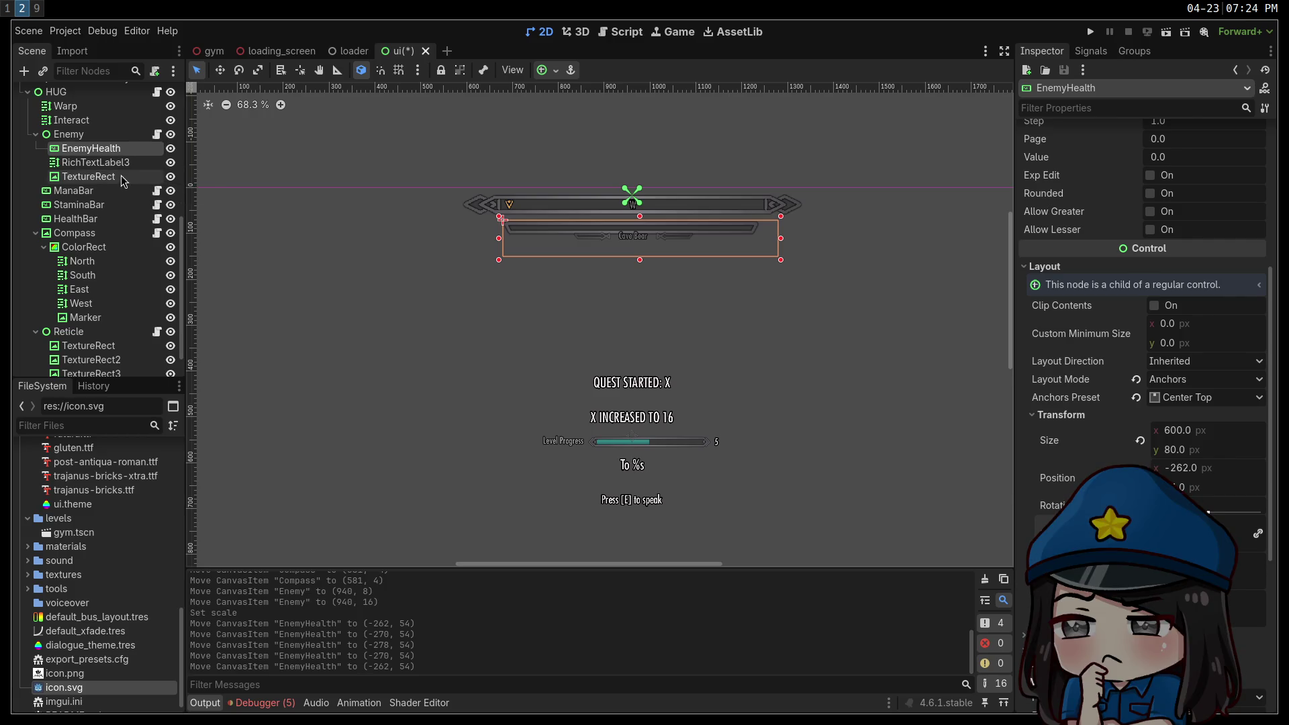
{"action": "left_click", "coordinate": [100, 177]}
{"action": "key", "text": "Down"}
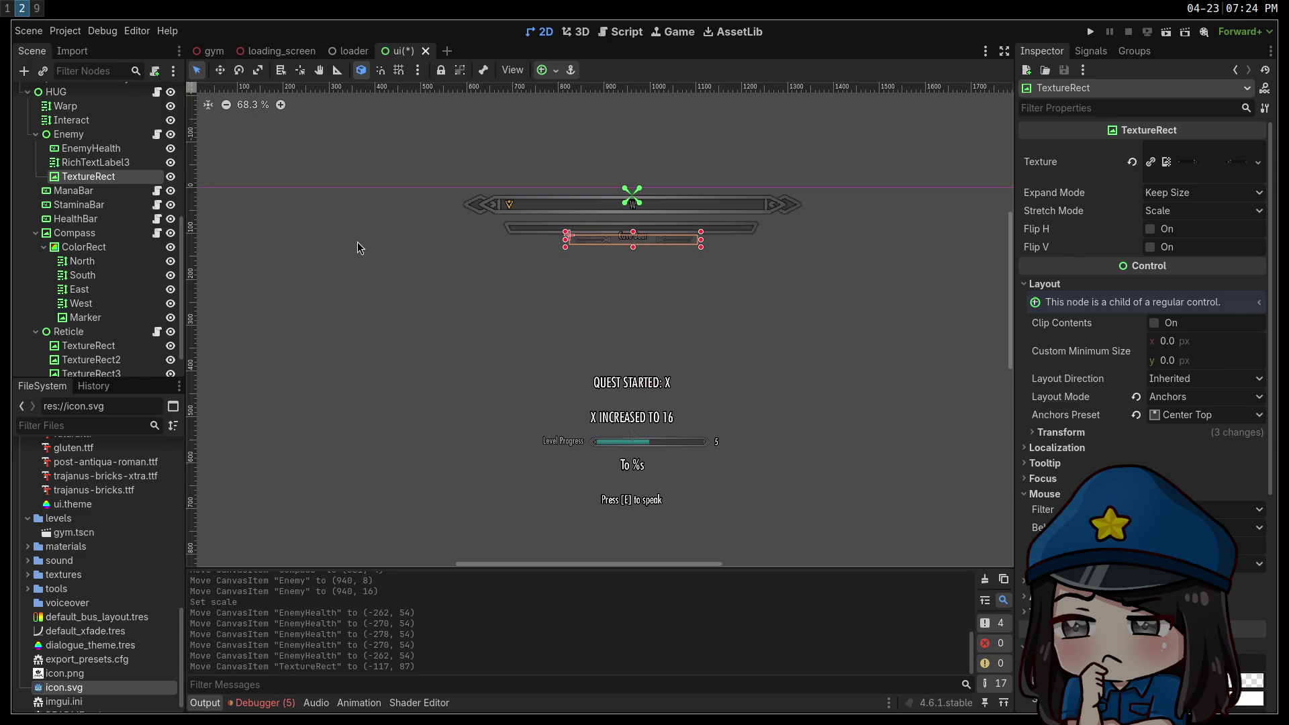
Undo the stray move and reset the enemy frame TextureRect's scale to 1.
{"action": "key", "text": "ctrl+z"}
{"action": "key", "text": "shift+Up"}
{"action": "key", "text": "Down"}
{"action": "key", "text": "Down"}
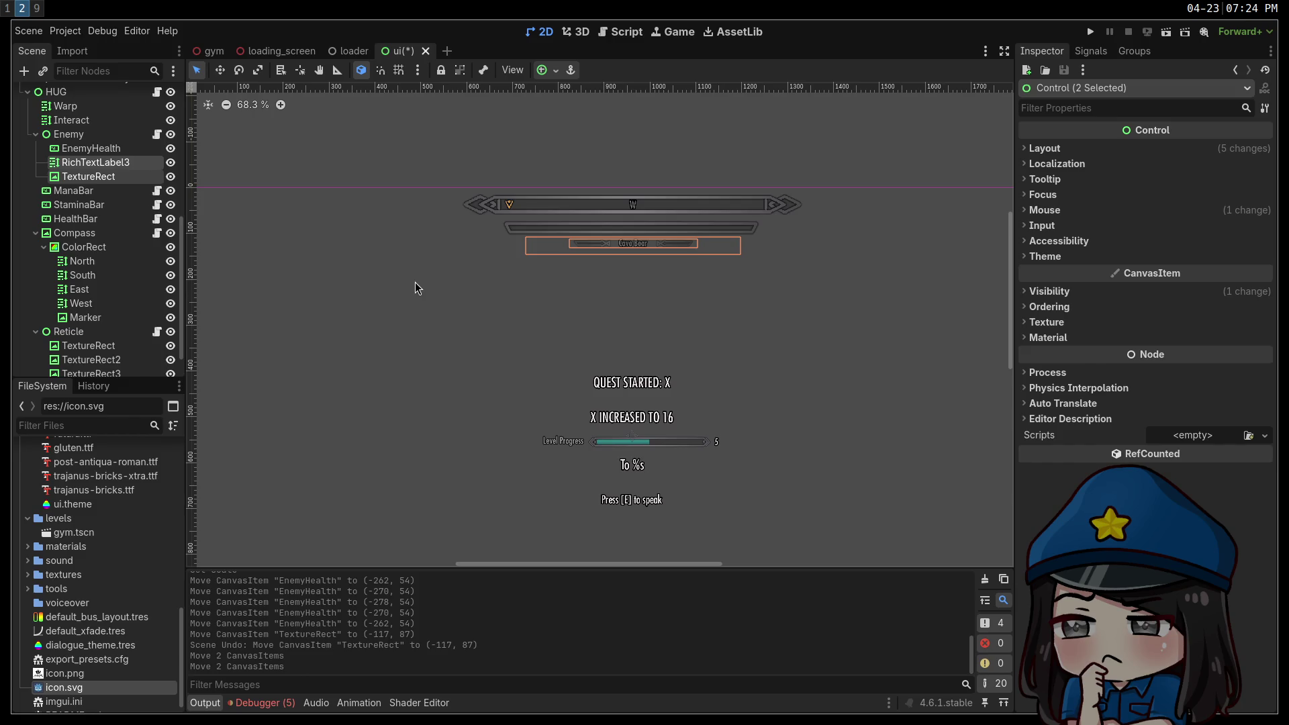
{"action": "left_click", "coordinate": [111, 177]}
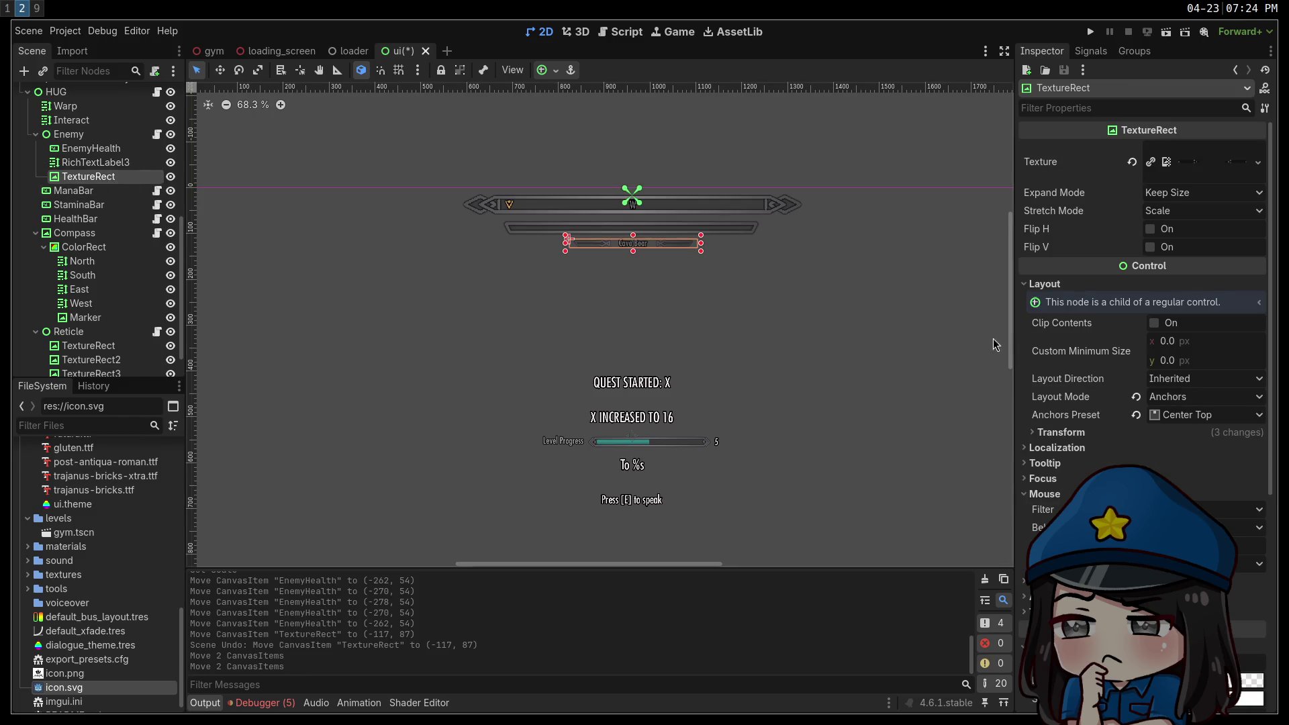
{"action": "scroll", "coordinate": [1141, 302], "scroll_direction": "down", "scroll_amount": 2}
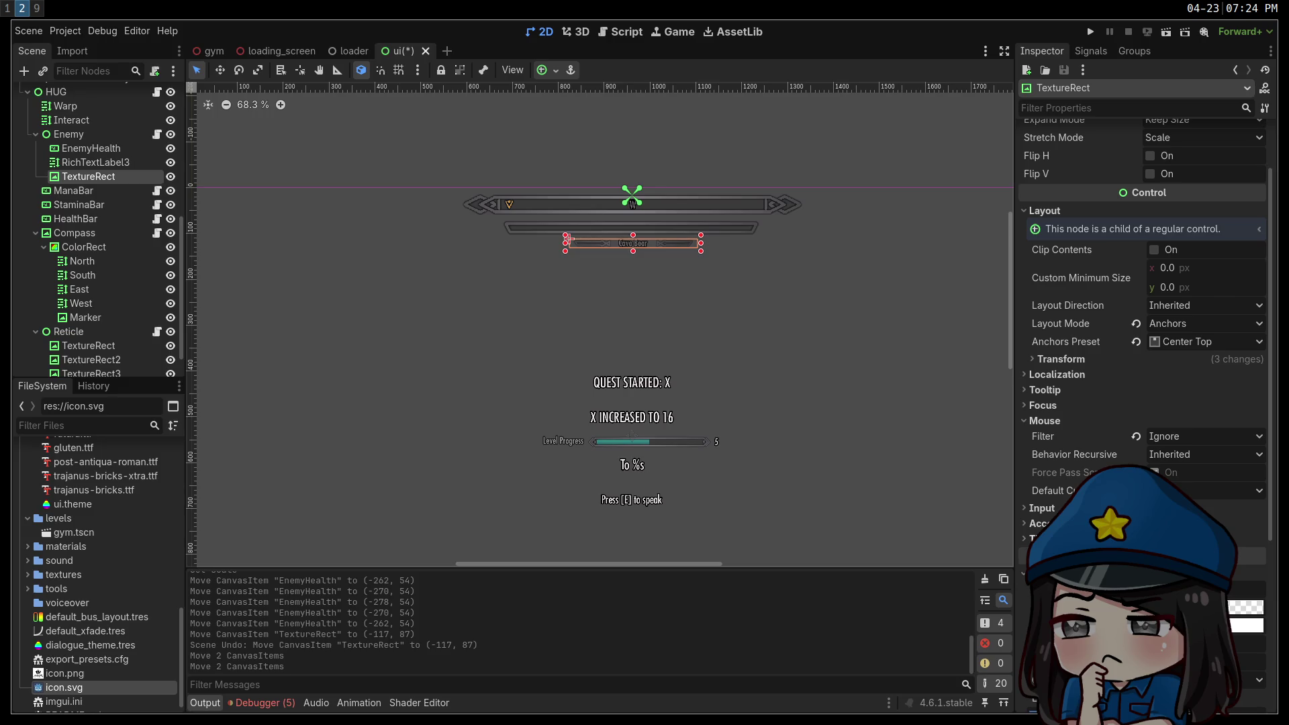
{"action": "scroll", "coordinate": [1141, 302], "scroll_direction": "down", "scroll_amount": 5}
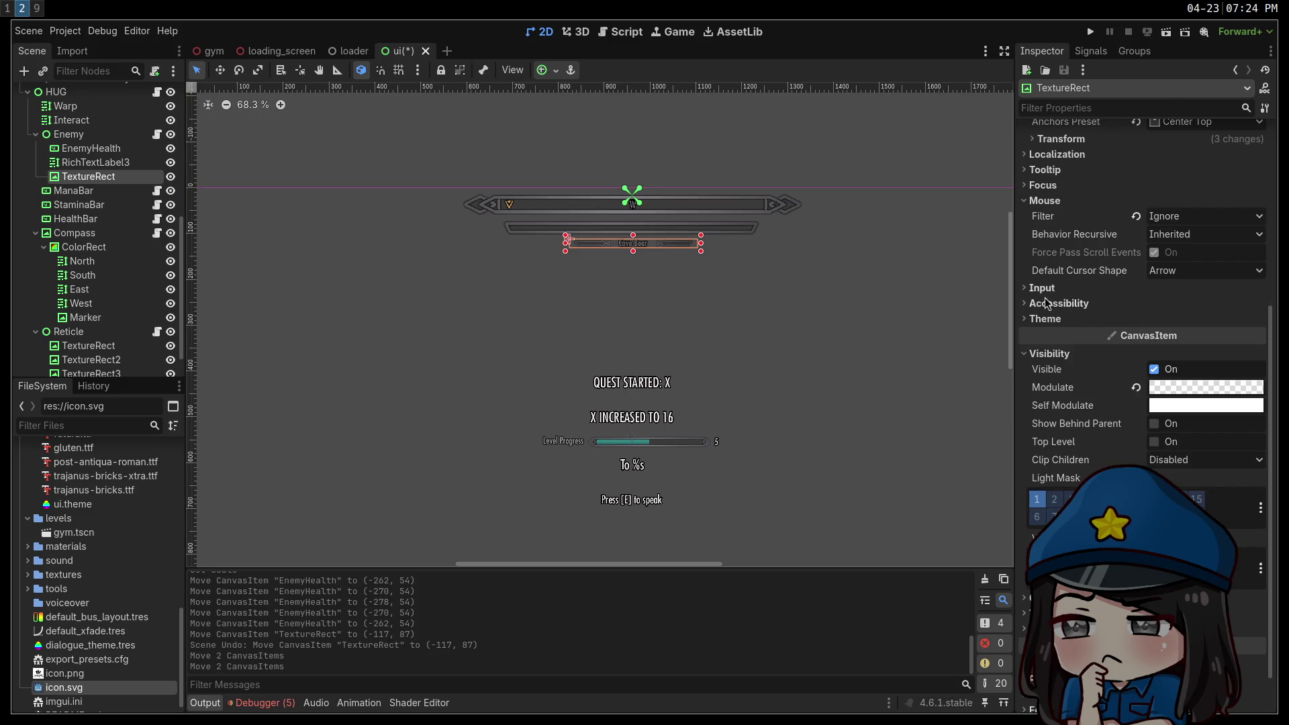
{"action": "left_click", "coordinate": [1060, 139]}
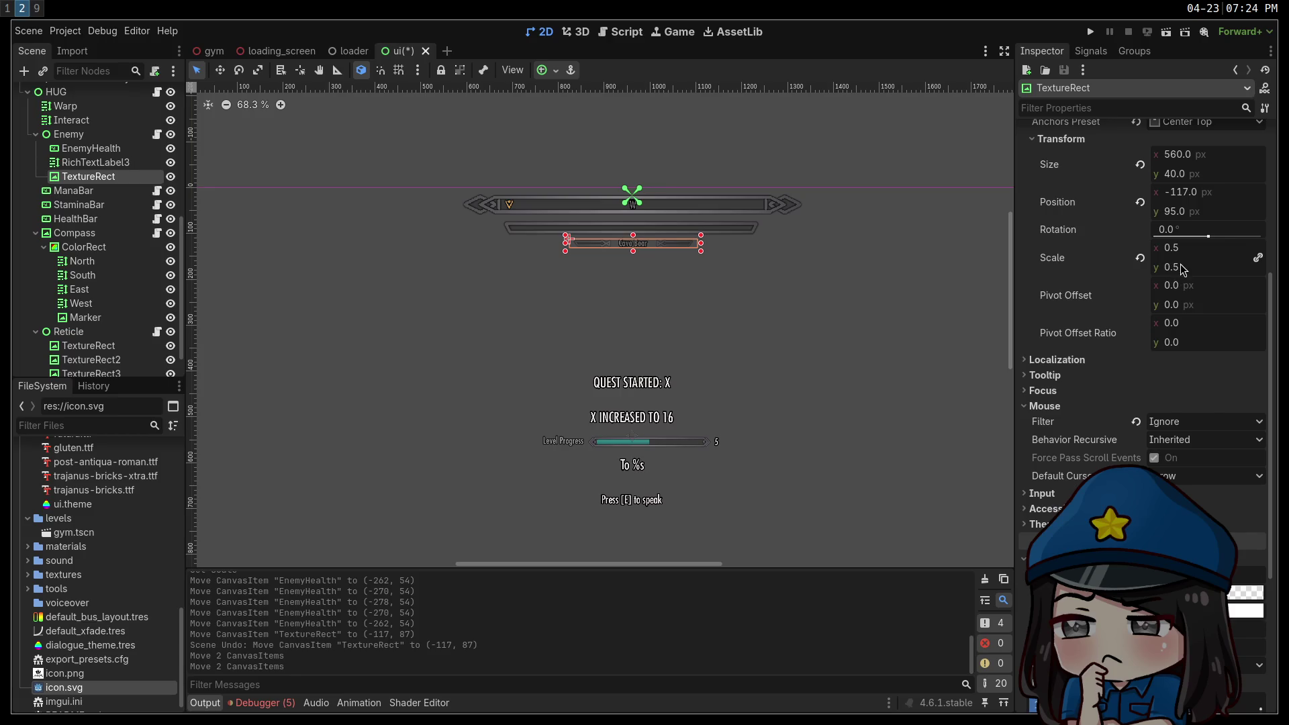
{"action": "left_click", "coordinate": [1139, 259]}
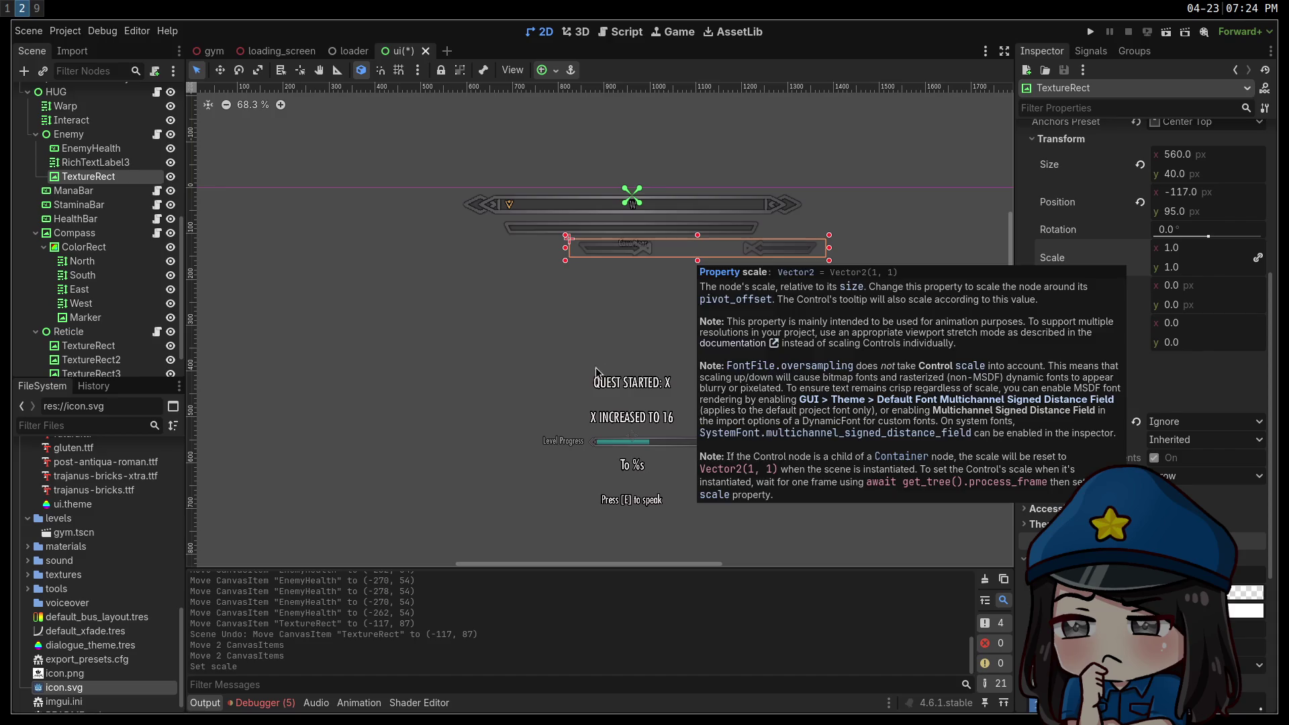
Nudge the enemy frame TextureRect to position (-261, 95) beneath the compass.
{"action": "key", "text": "shift+Left"}
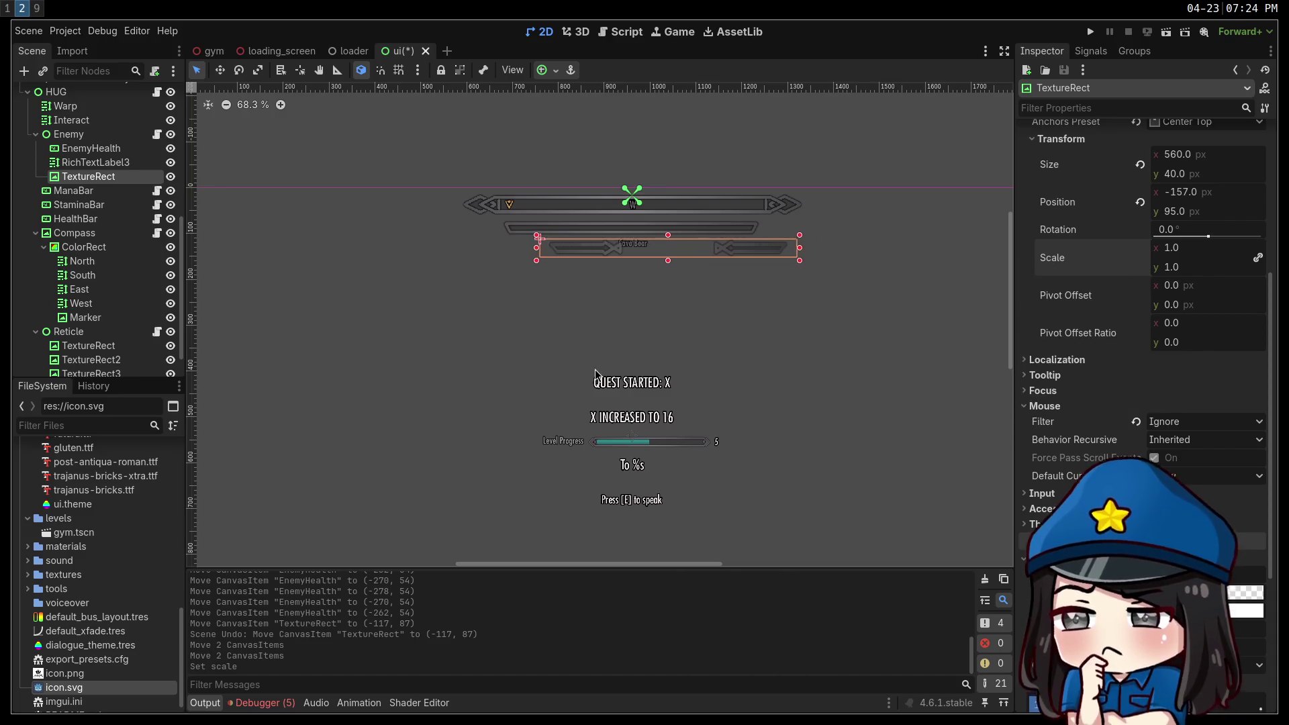
{"action": "key", "text": "shift+Left"}
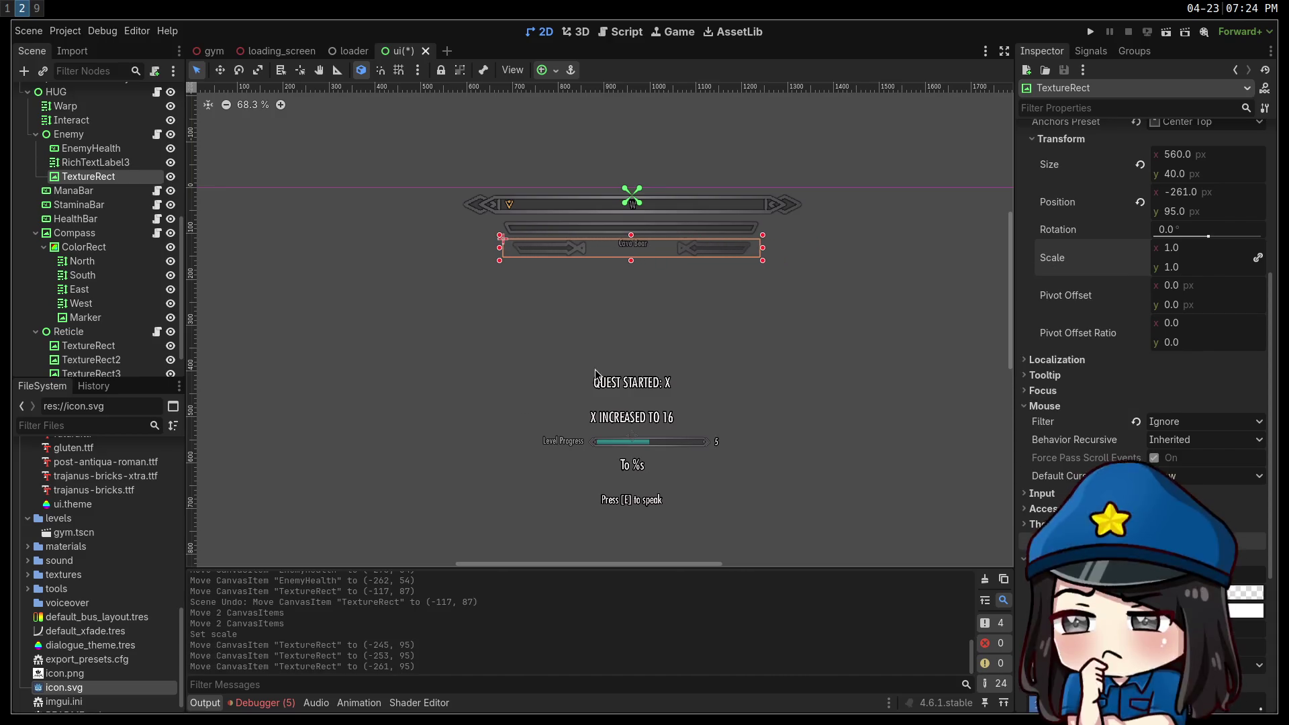
{"action": "key", "text": "shift+Left"}
{"action": "key", "text": "shift+Up"}
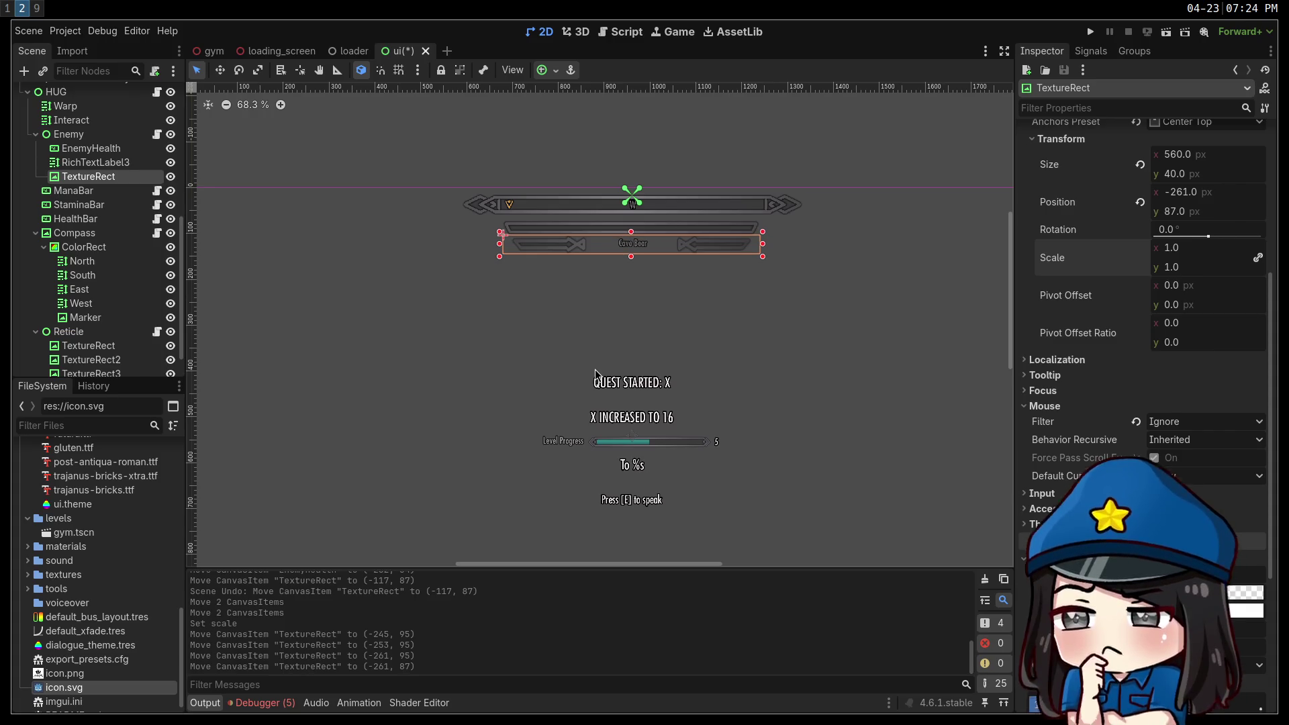
{"action": "key", "text": "shift+Down"}
{"action": "key", "text": "shift+Up"}
{"action": "key", "text": "shift+Down"}
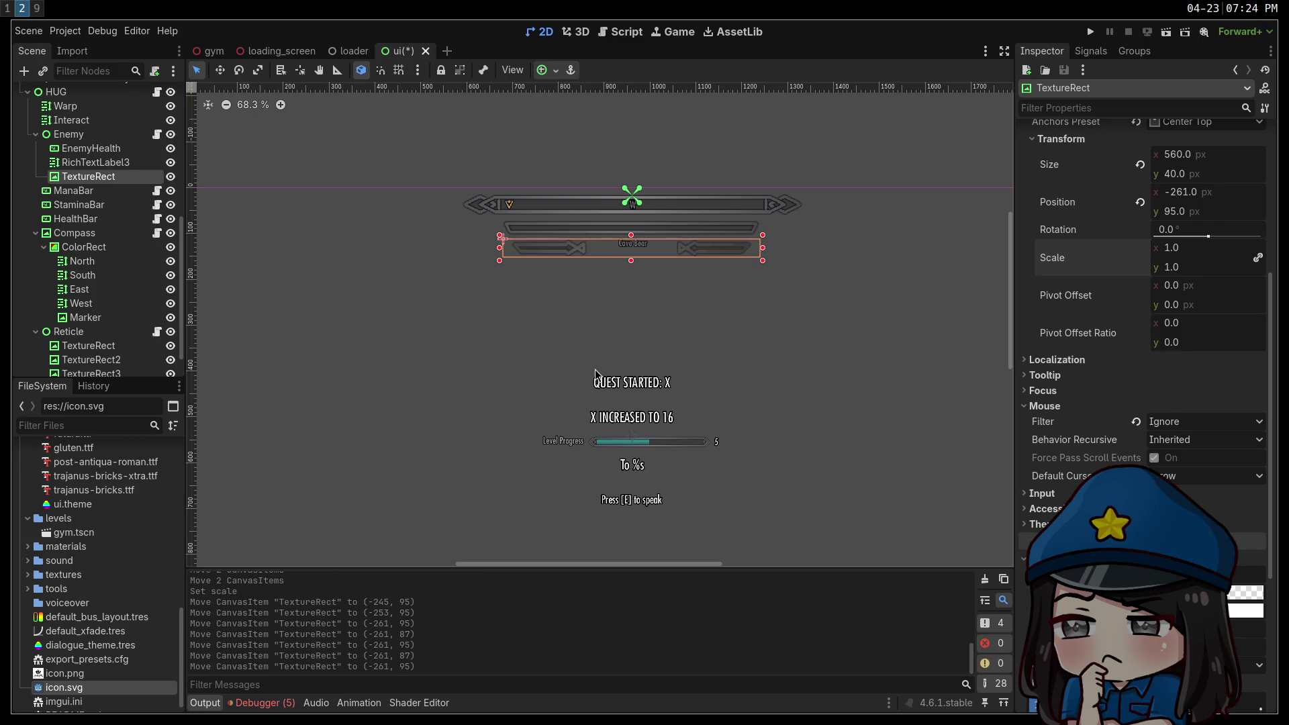
Select the Cave Bear label (RichTextLabel3) and expand its Theme Overrides.
{"action": "left_click", "coordinate": [105, 167]}
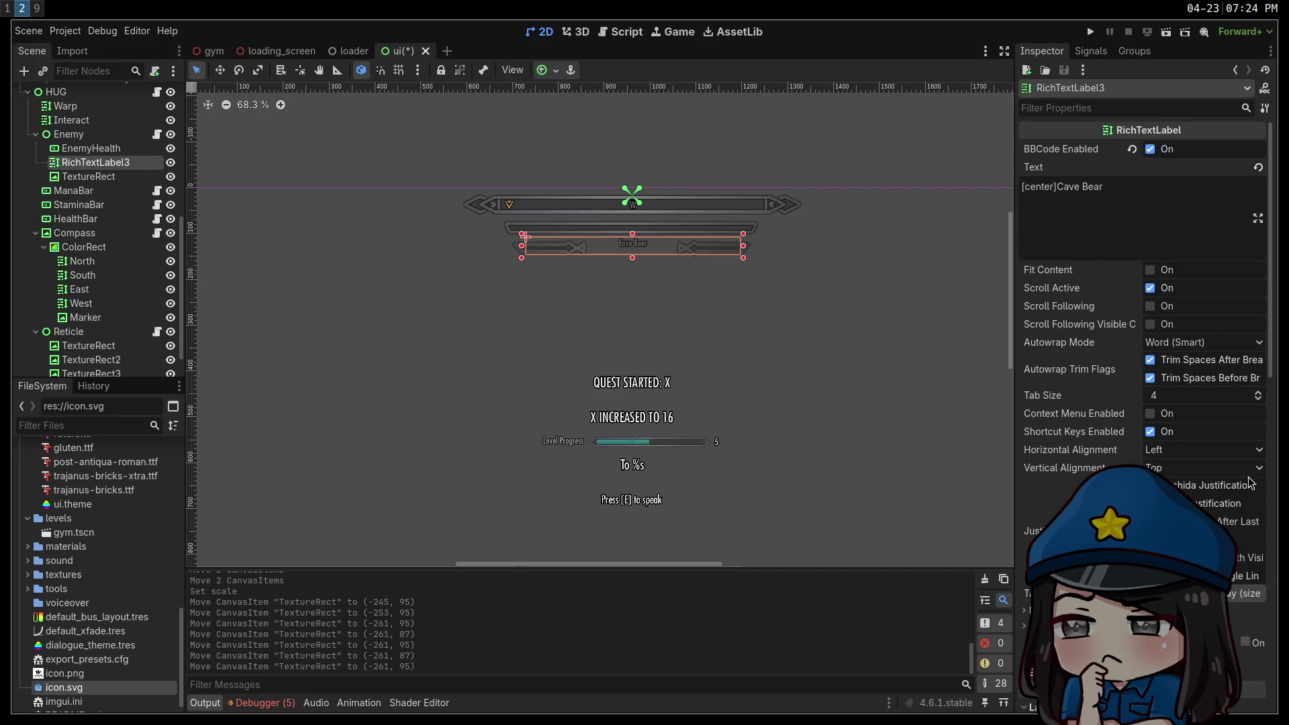
{"action": "scroll", "coordinate": [1087, 443], "scroll_direction": "down", "scroll_amount": 5}
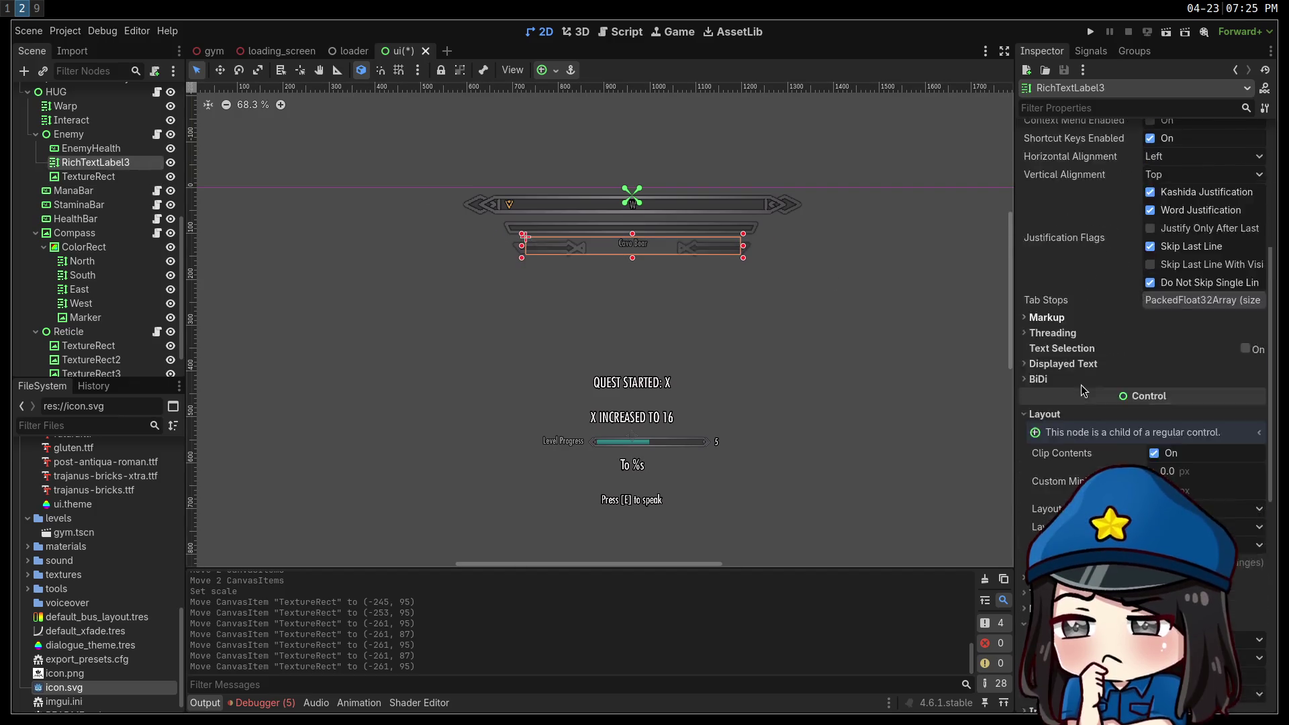
{"action": "scroll", "coordinate": [1074, 410], "scroll_direction": "down", "scroll_amount": 5}
{"action": "left_click", "coordinate": [1059, 417]}
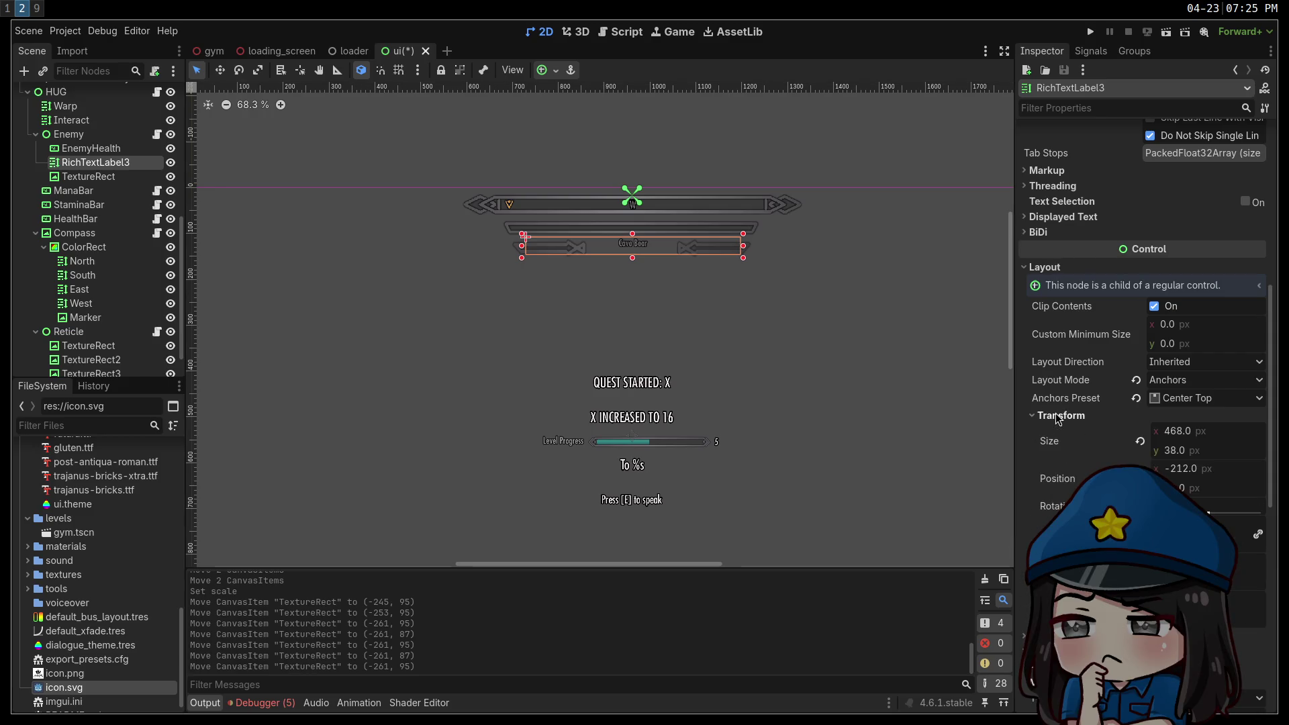
{"action": "left_click", "coordinate": [1059, 417]}
{"action": "scroll", "coordinate": [1060, 422], "scroll_direction": "up", "scroll_amount": 10}
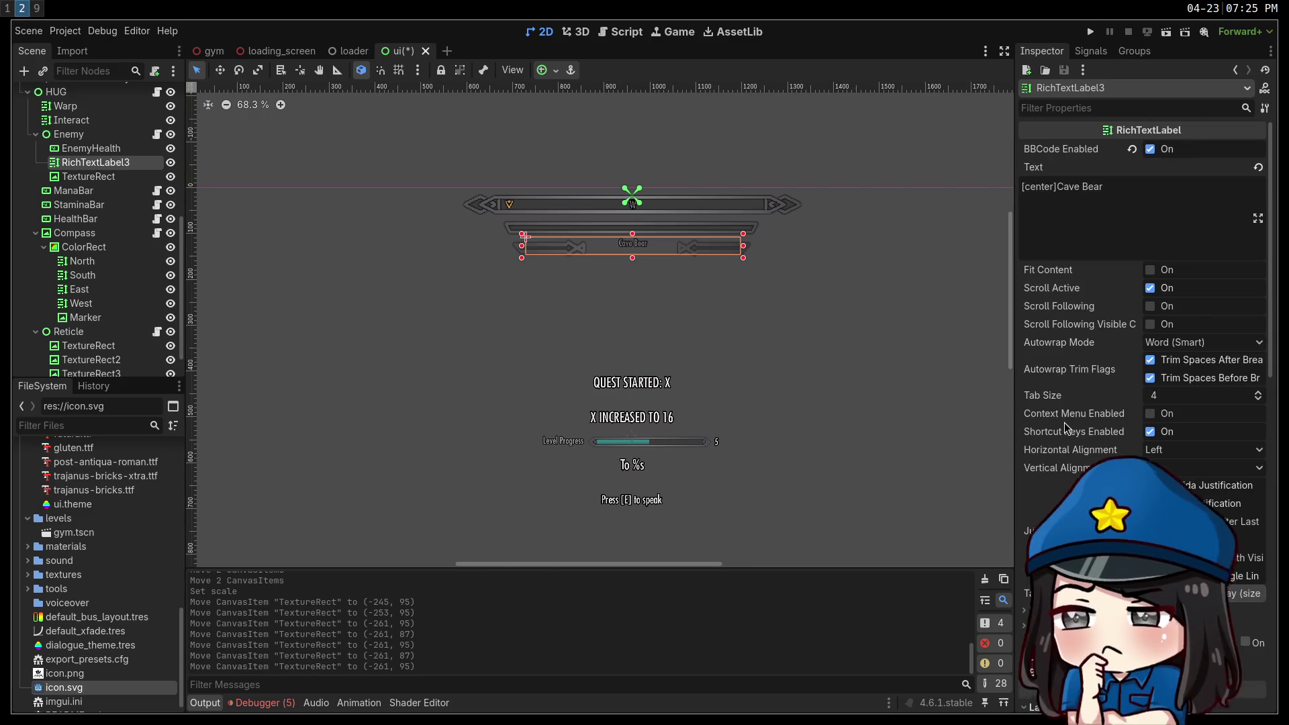
{"action": "scroll", "coordinate": [1061, 427], "scroll_direction": "down", "scroll_amount": 13}
{"action": "scroll", "coordinate": [1059, 428], "scroll_direction": "down", "scroll_amount": 4}
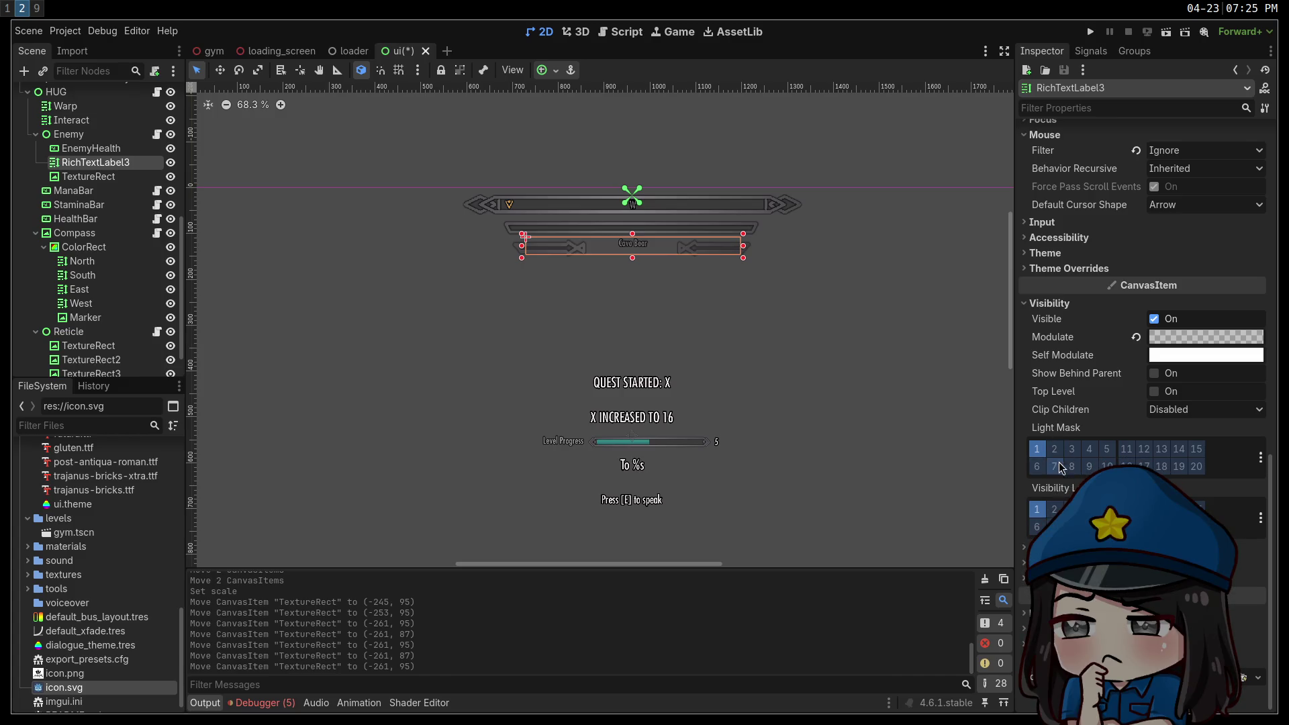
{"action": "left_click", "coordinate": [1043, 253]}
{"action": "left_click", "coordinate": [1043, 253]}
{"action": "left_click", "coordinate": [1062, 268]}
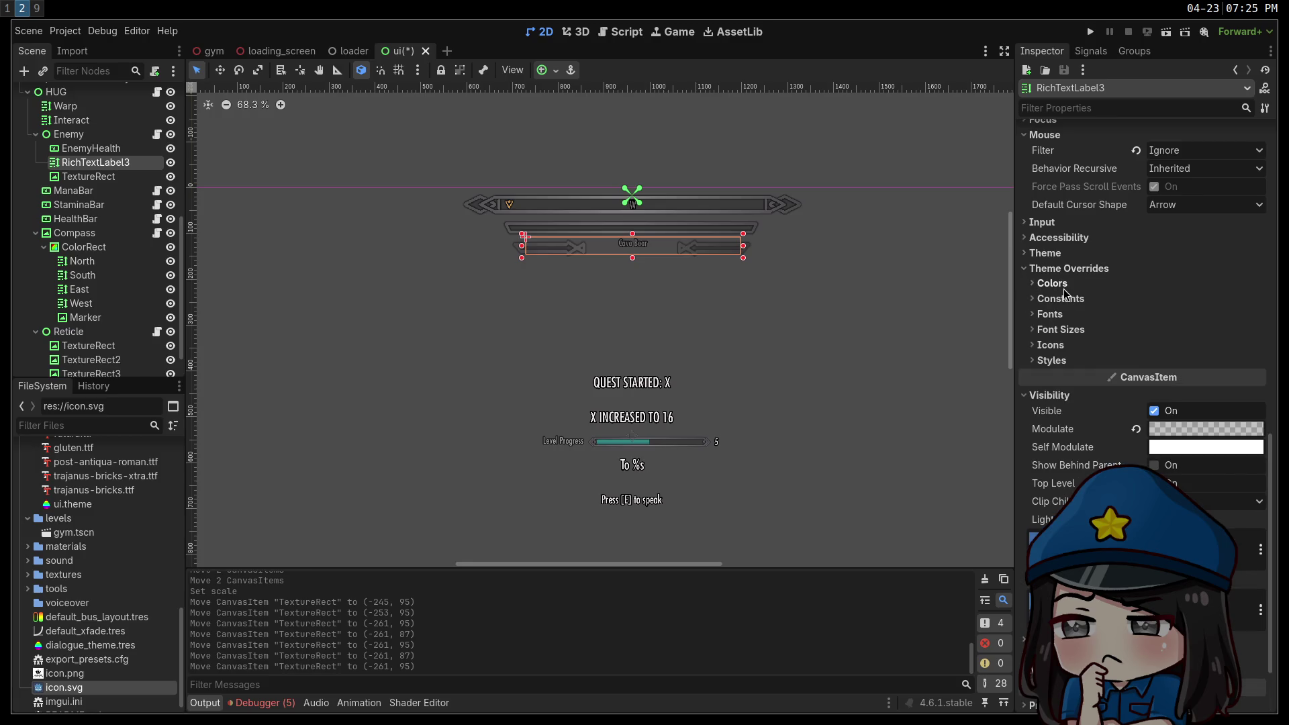
Enable the Normal Font Size override and set it to 40.
{"action": "left_click", "coordinate": [1060, 314]}
{"action": "left_click", "coordinate": [1061, 315]}
{"action": "left_click", "coordinate": [1066, 330]}
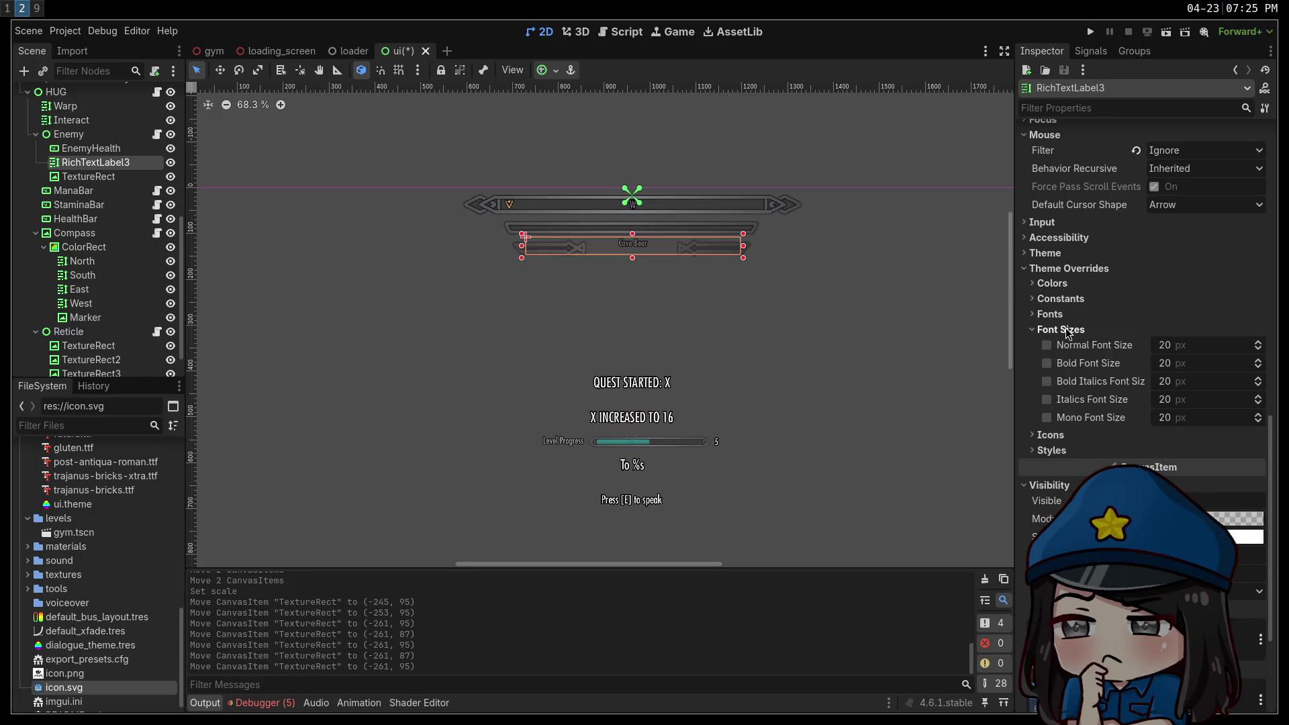
{"action": "left_click", "coordinate": [1046, 345]}
{"action": "left_click", "coordinate": [1208, 349]}
{"action": "type", "text": "40"}
{"action": "key", "text": "Return"}
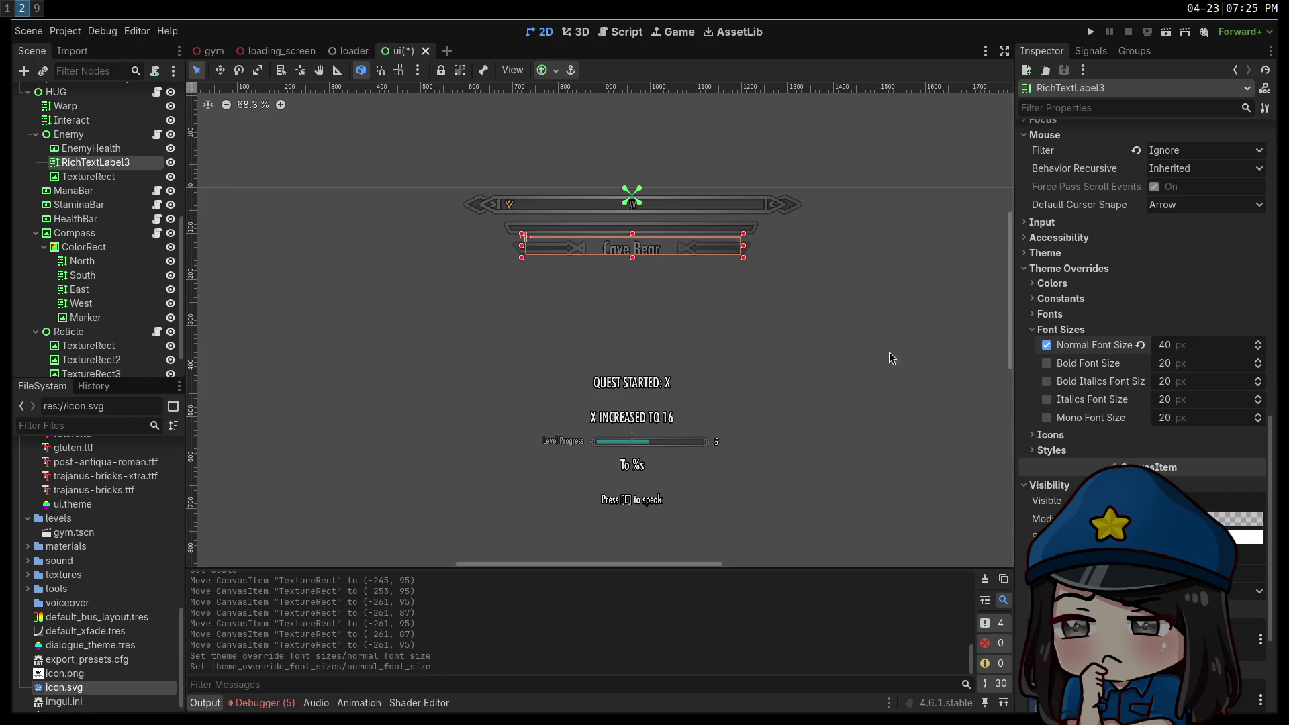
Nudge the Cave Bear label vertically inside the frame, then deselect it.
{"action": "key", "text": "shift+Up"}
{"action": "key", "text": "shift+Down"}
{"action": "key", "text": "shift+Up"}
{"action": "key", "text": "Down"}
{"action": "key", "text": "shift+Down"}
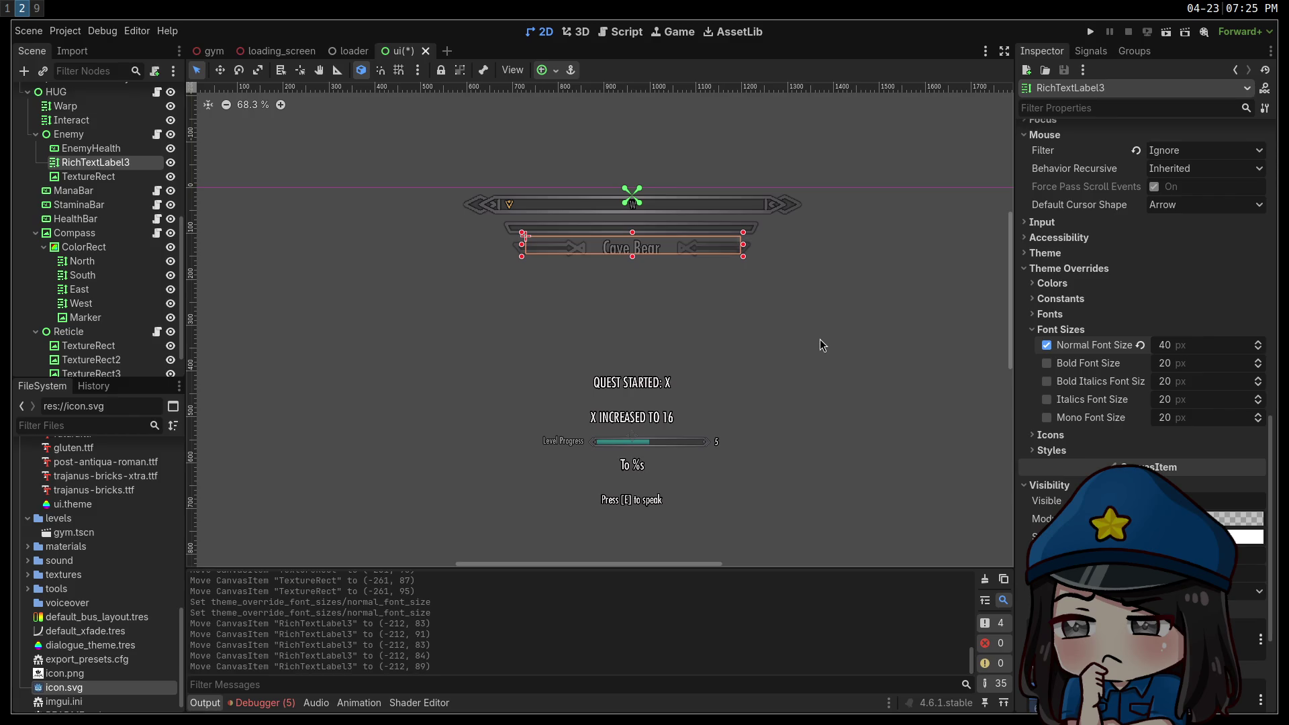
{"action": "left_click", "coordinate": [822, 345]}
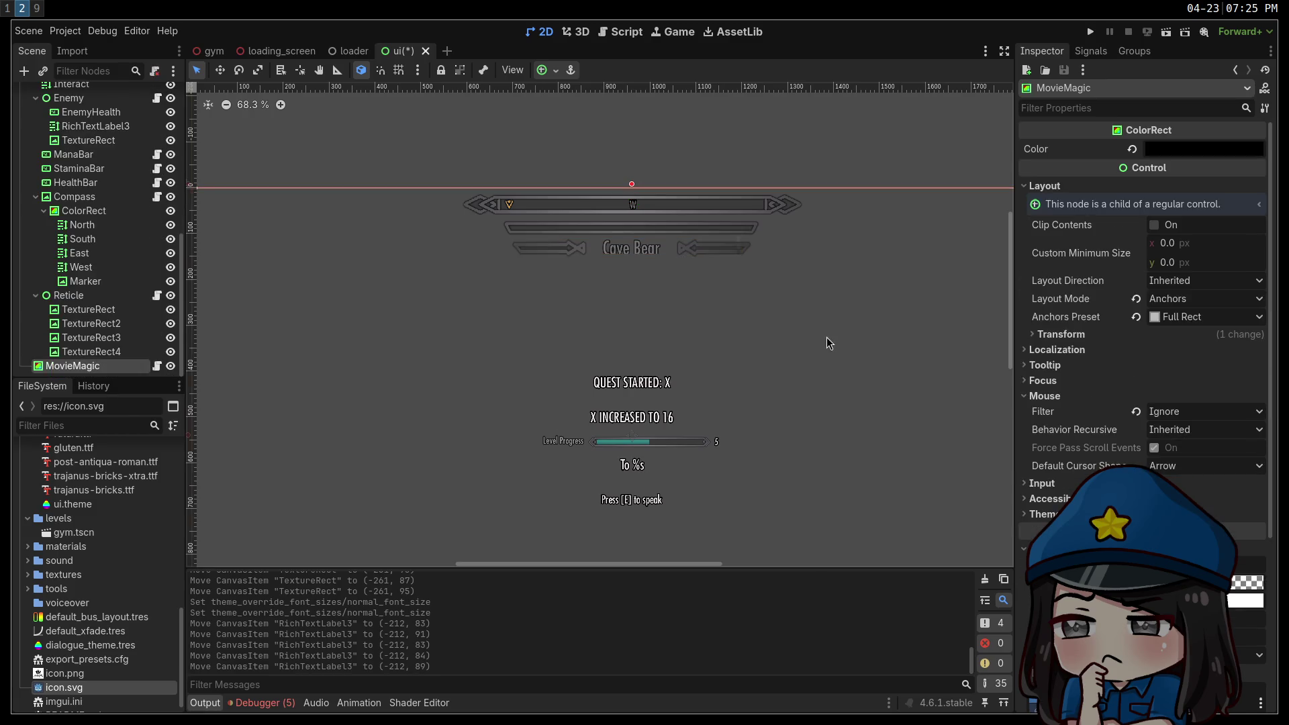
Zoom the canvas to 100% on the compass and enemy bar, undoing an accidental frame resize.
{"action": "left_click", "coordinate": [529, 144]}
{"action": "left_click", "coordinate": [248, 106]}
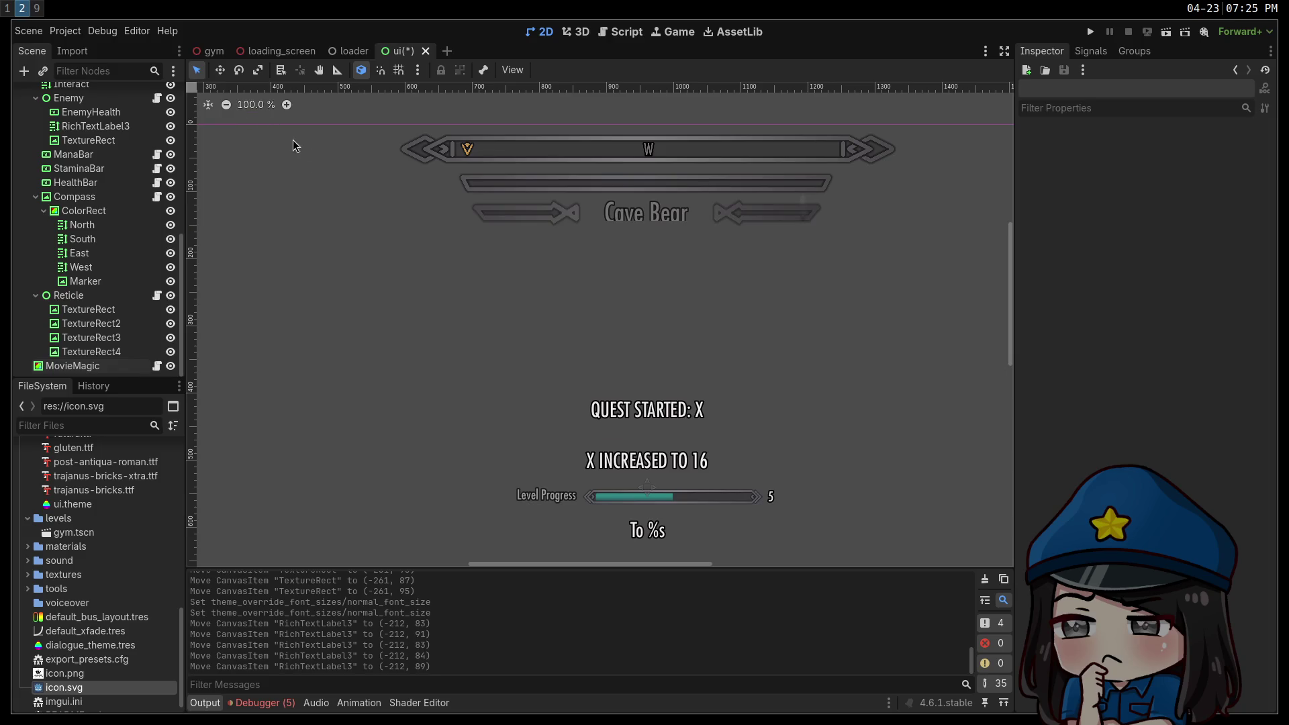
{"action": "left_click_drag", "start_coordinate": [591, 269], "coordinate": [559, 363]}
{"action": "left_click", "coordinate": [608, 314]}
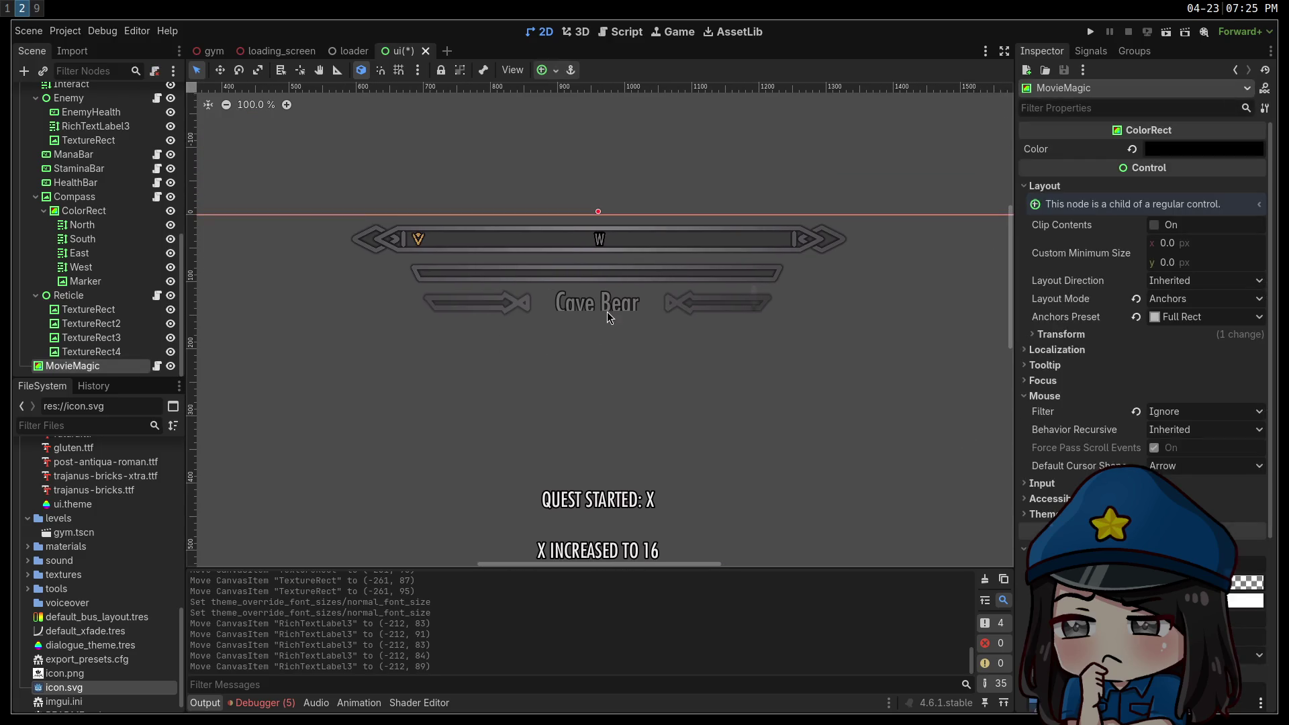
{"action": "left_click", "coordinate": [92, 351]}
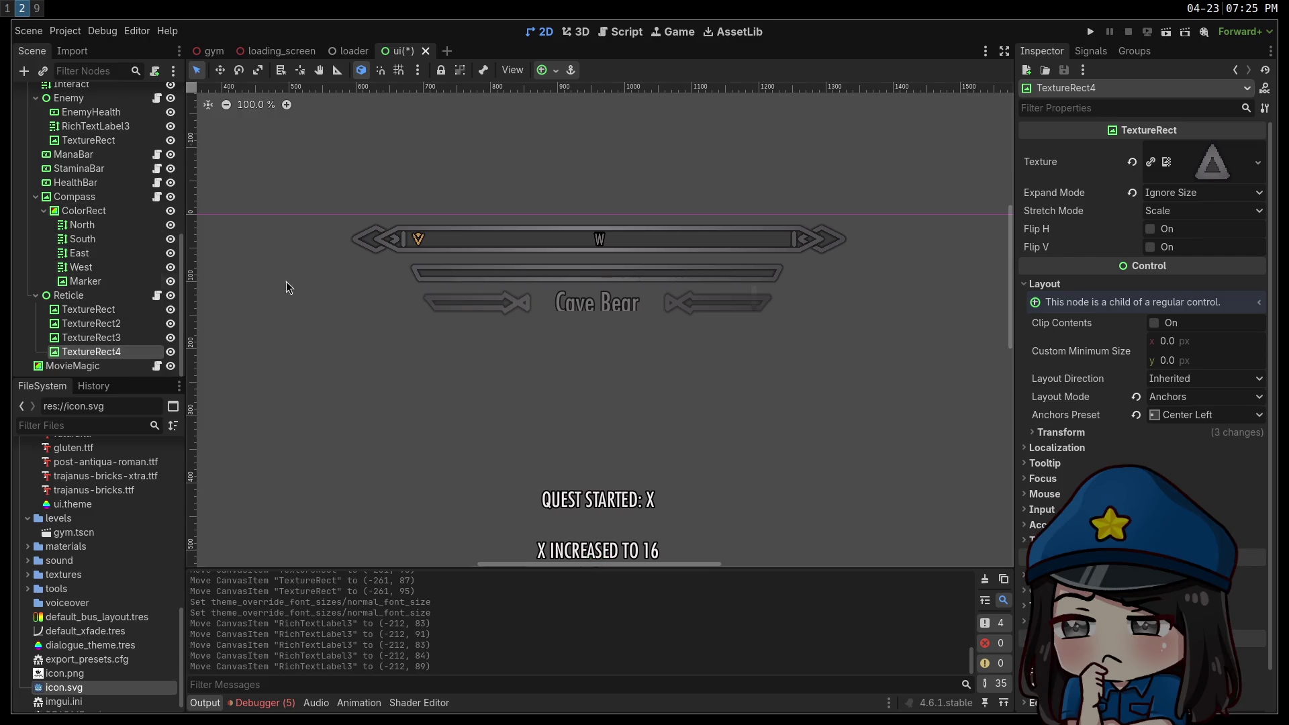
{"action": "left_click", "coordinate": [597, 302]}
{"action": "left_click", "coordinate": [596, 303]}
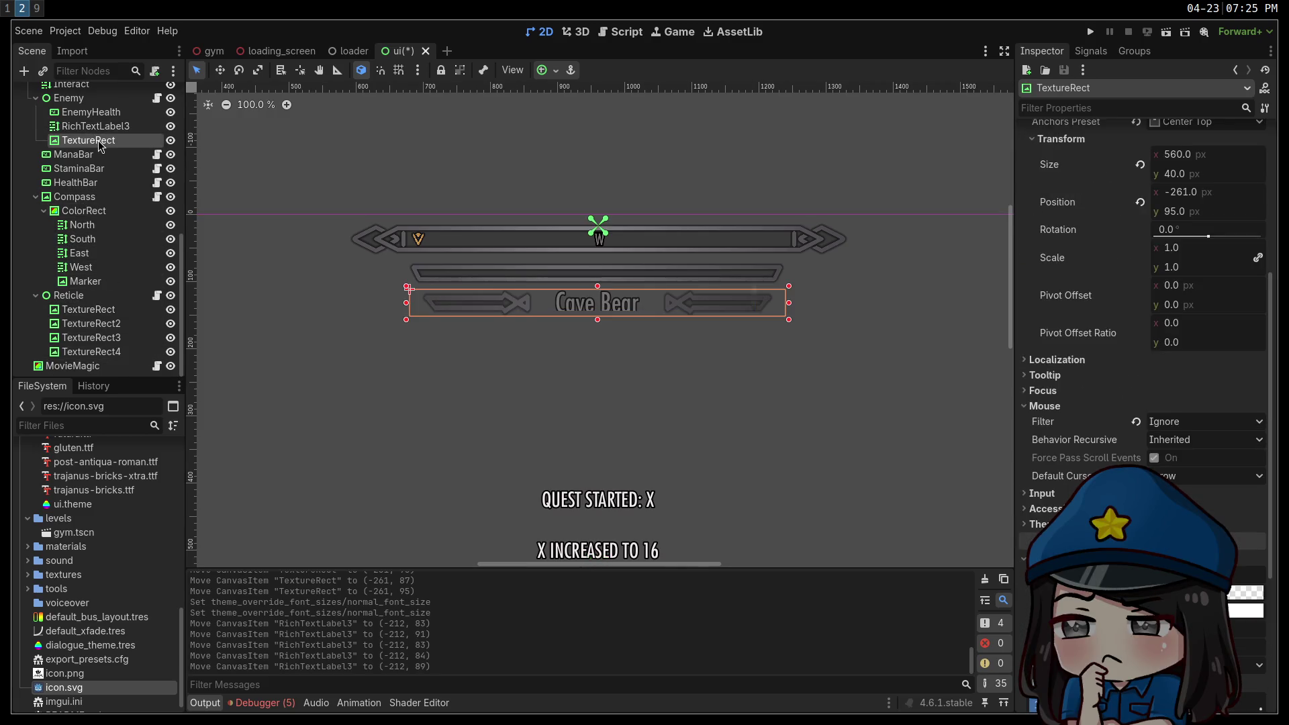
{"action": "left_click_drag", "start_coordinate": [598, 320], "coordinate": [600, 329]}
{"action": "key", "text": "ctrl+z"}
Nudge the Cave Bear label sideways and save the ui scene.
{"action": "left_click", "coordinate": [123, 131]}
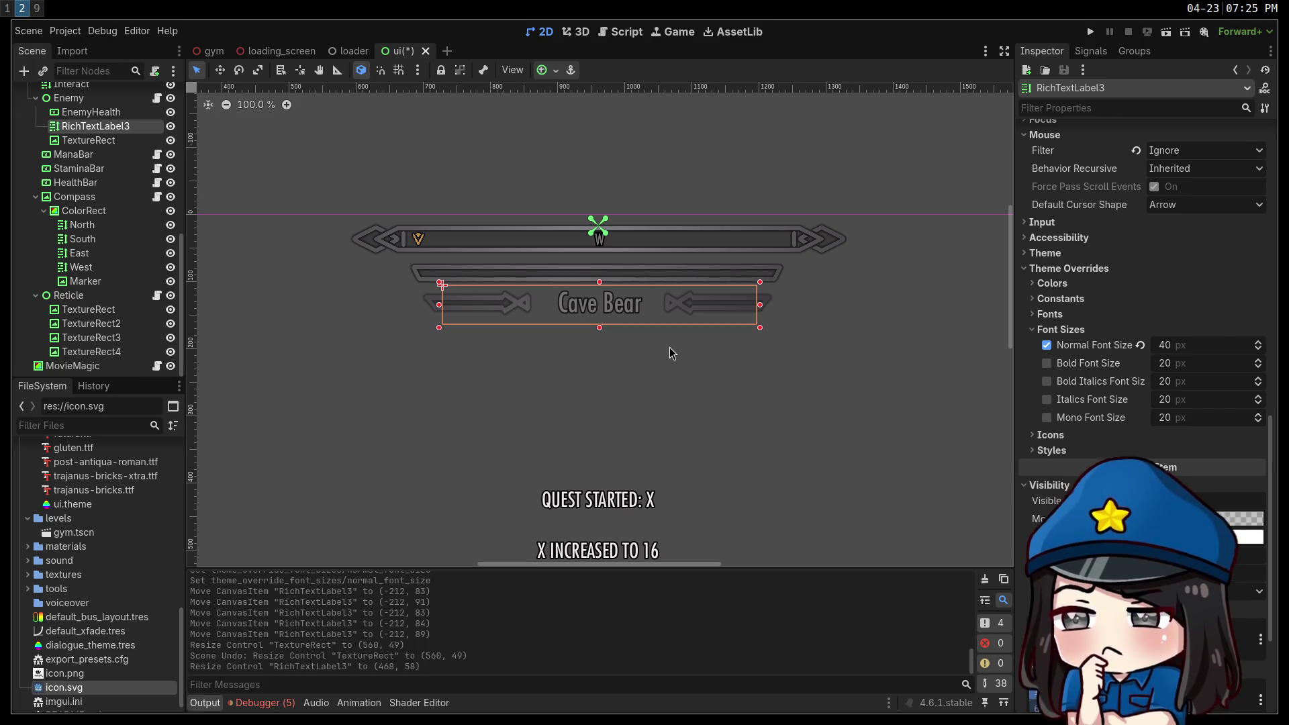
{"action": "key", "text": "shift+Left"}
{"action": "key", "text": "shift+Right"}
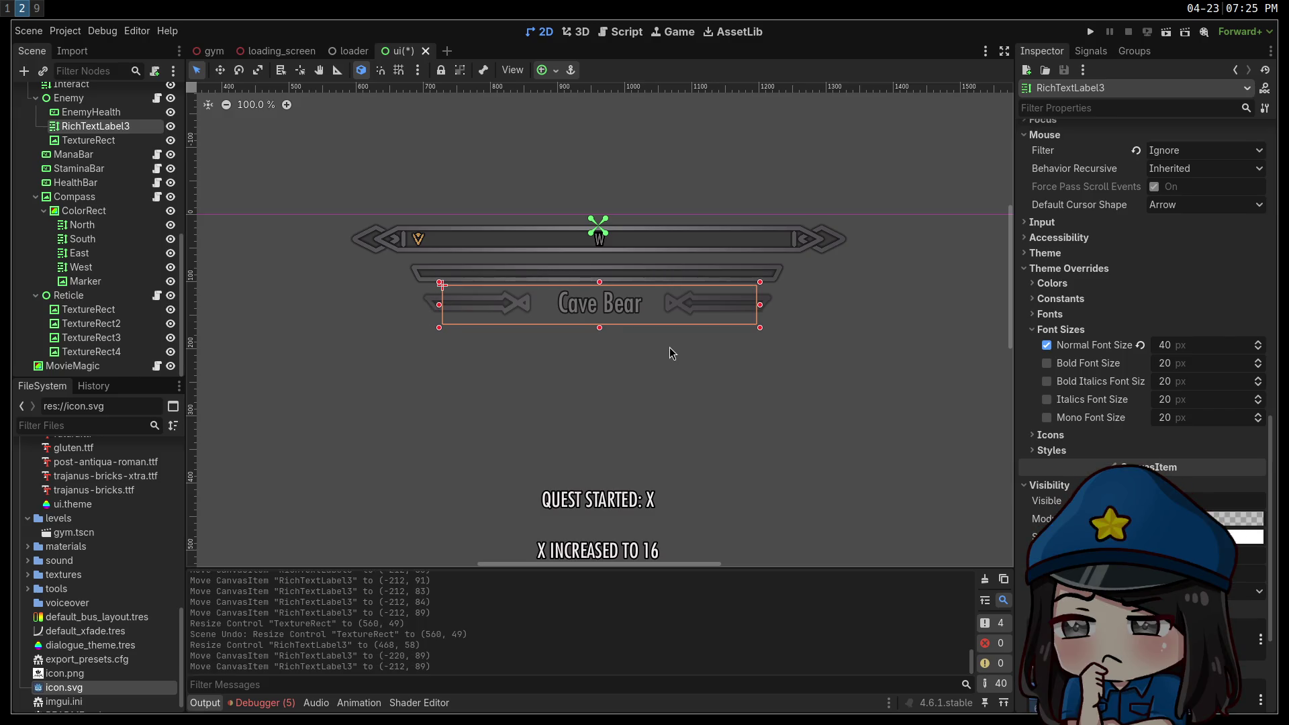
{"action": "key", "text": "Right"}
{"action": "key", "text": "Right"}
{"action": "key", "text": "Right"}
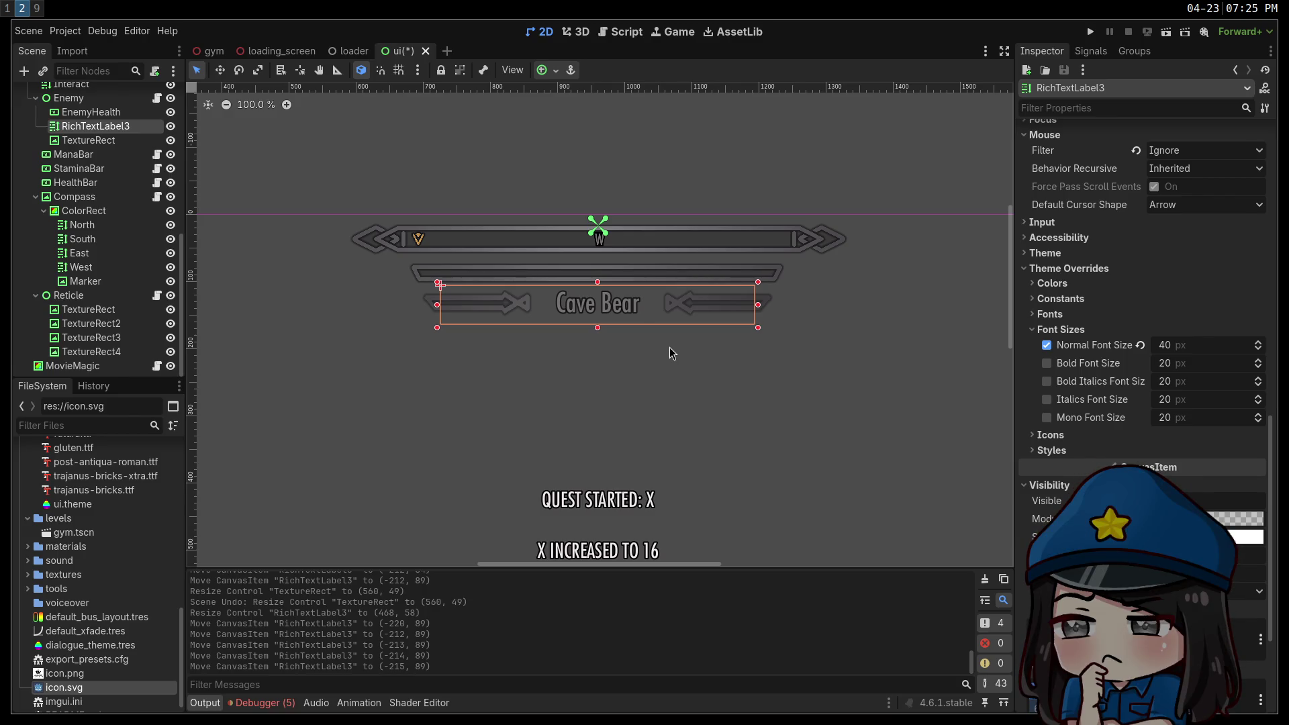
{"action": "left_click", "coordinate": [483, 158]}
{"action": "key", "text": "ctrl+s"}
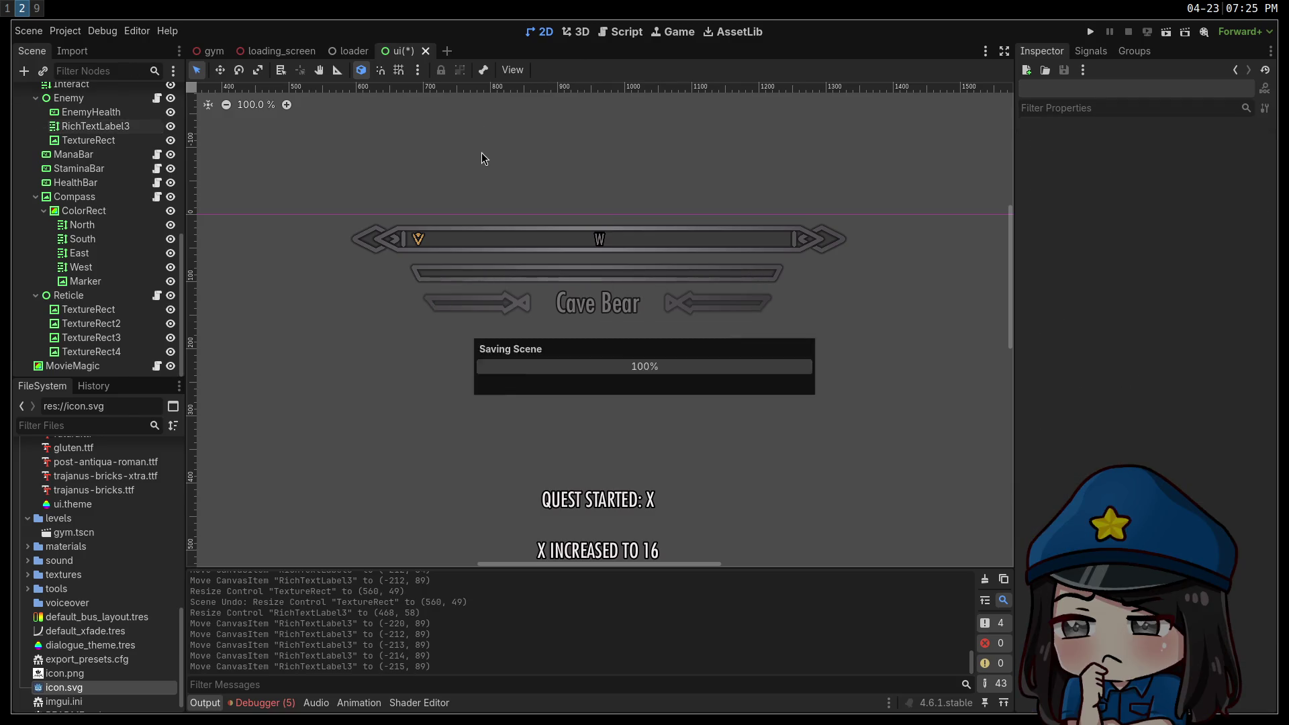
Nudge the Cave Bear label up two pixels to -215, 87.
{"action": "left_click", "coordinate": [624, 299]}
{"action": "left_click", "coordinate": [621, 315]}
{"action": "key", "text": "Up"}
{"action": "key", "text": "Up"}
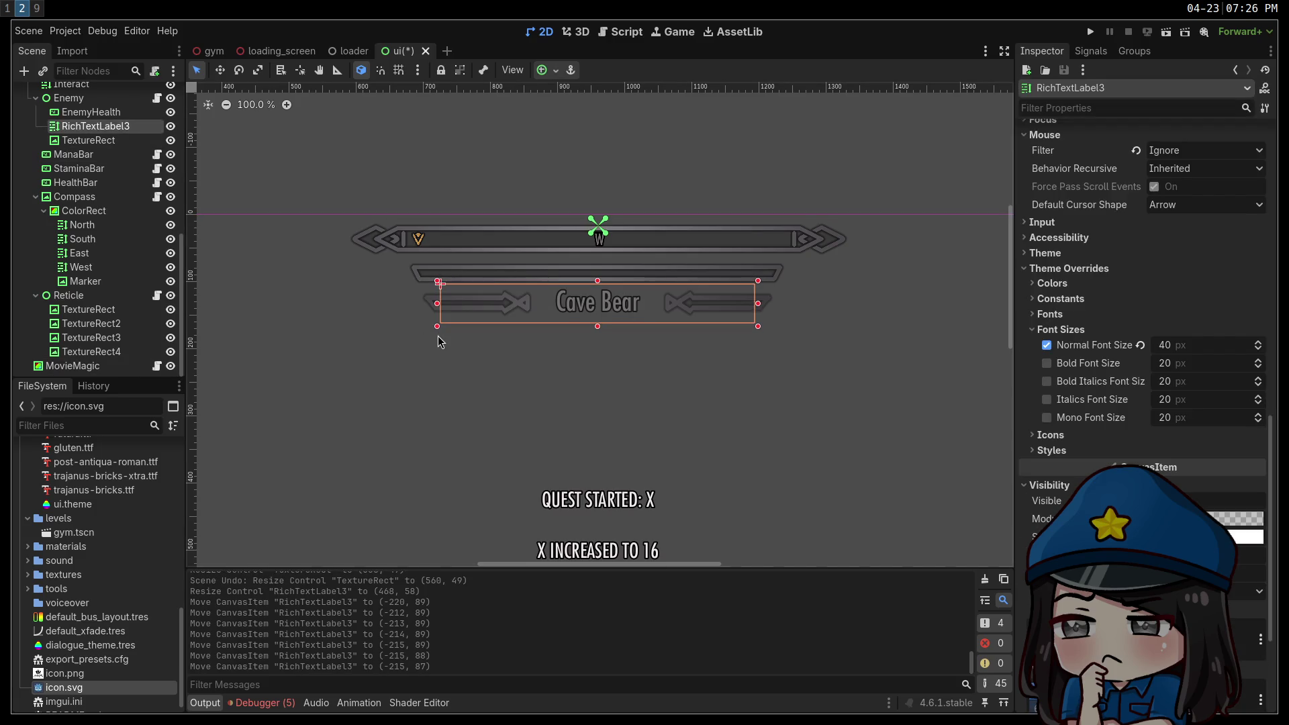
Run the project and walk around with WASD watching the compass and vital bars.
{"action": "left_click", "coordinate": [1092, 32]}
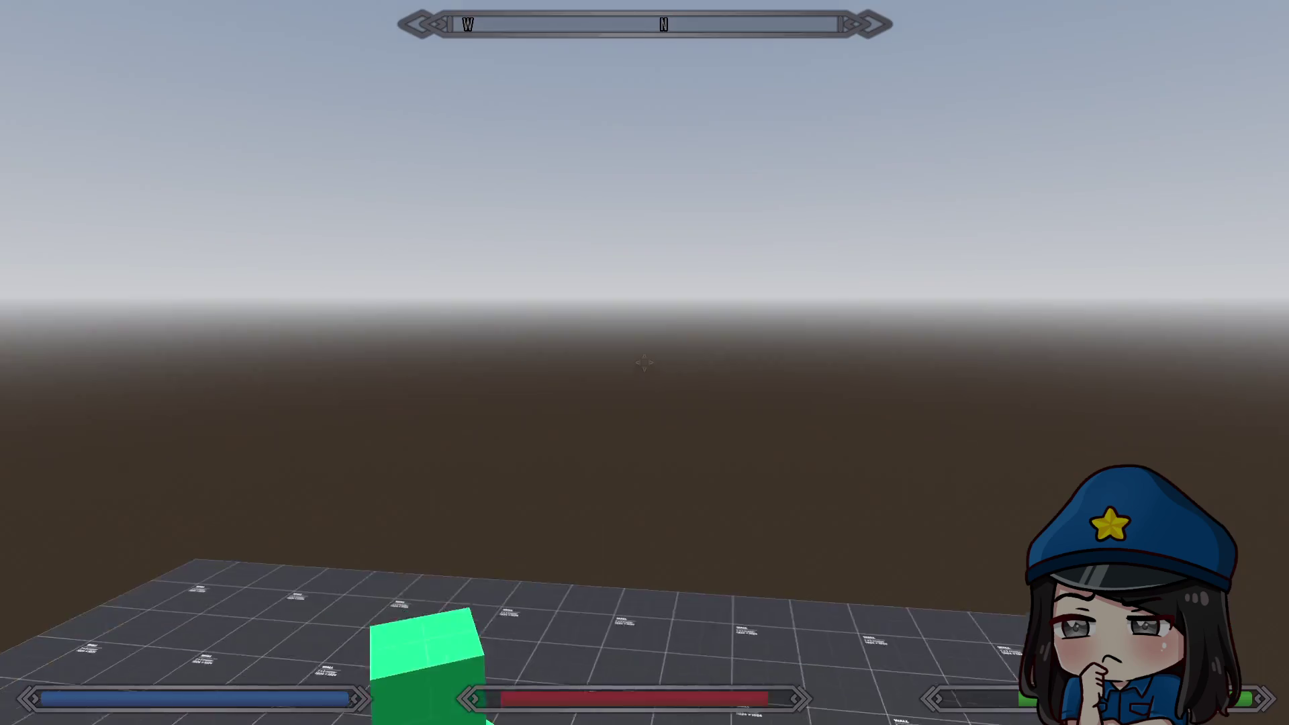
{"action": "key", "text": "d"}
{"action": "key", "text": "w"}
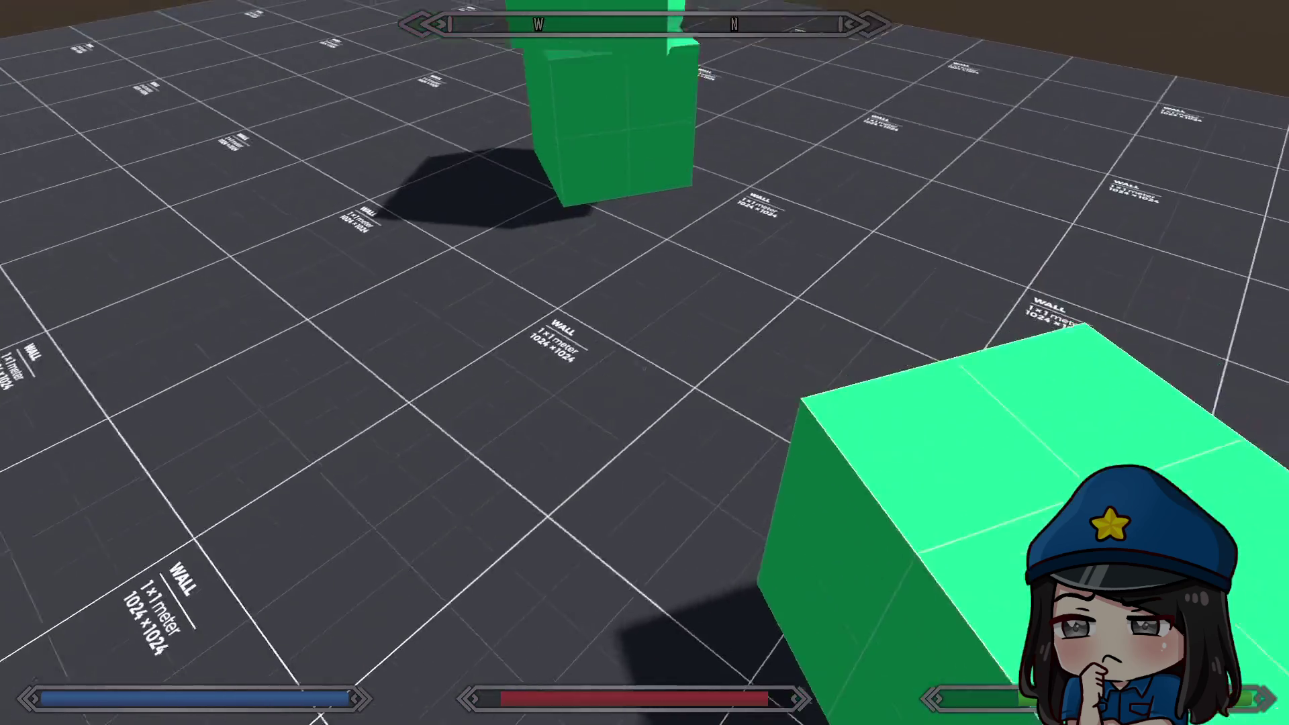
{"action": "key", "text": "s"}
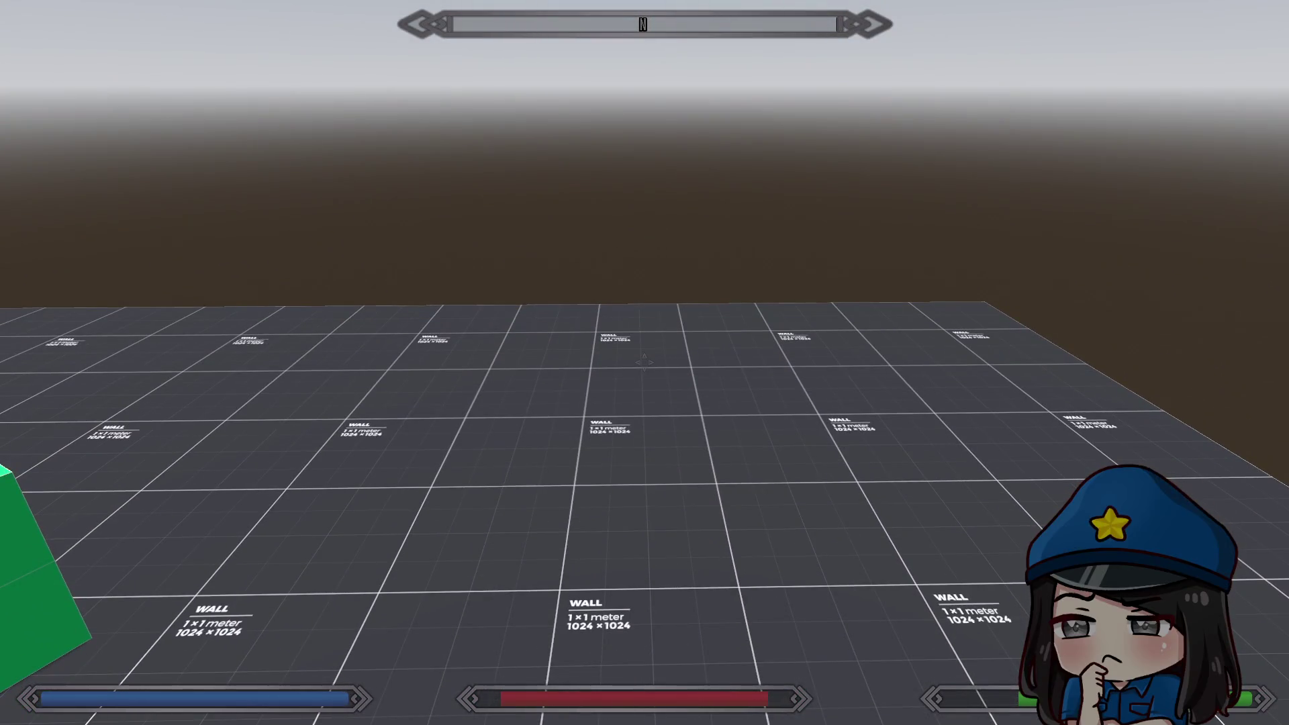
{"action": "key", "text": "s"}
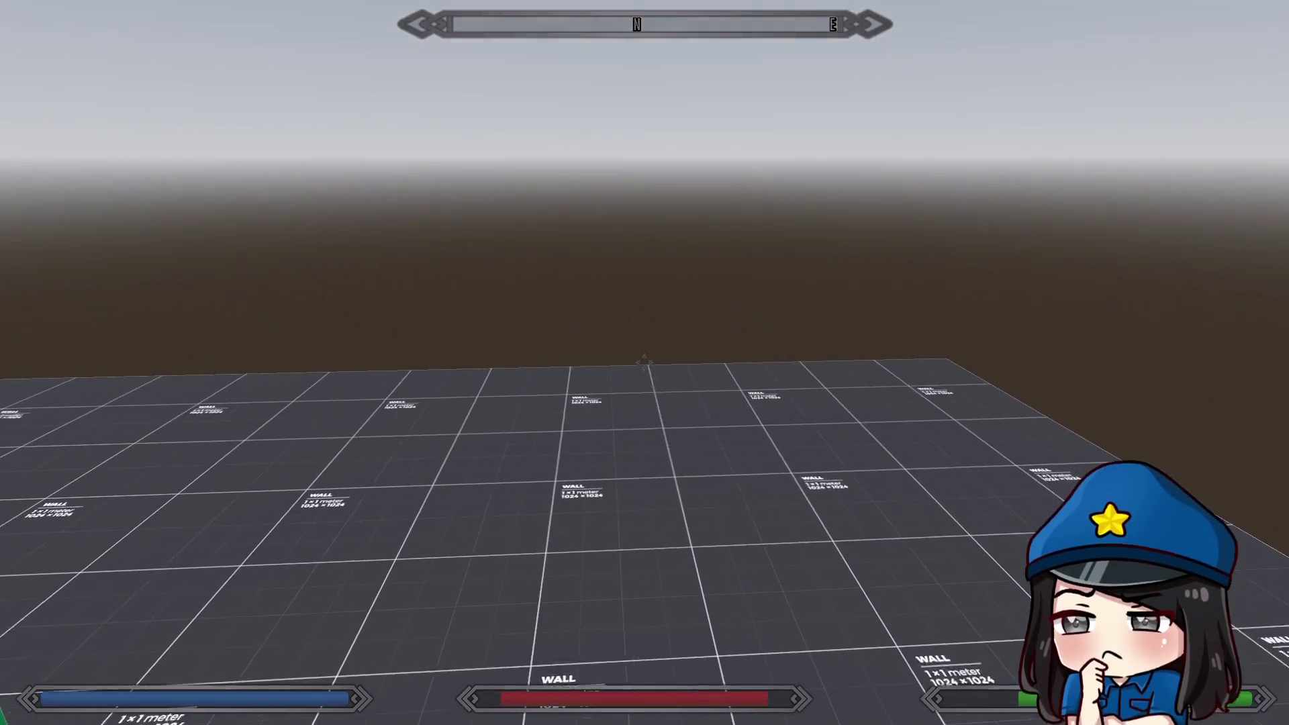
{"action": "key", "text": "Escape"}
{"action": "key", "text": "Escape"}
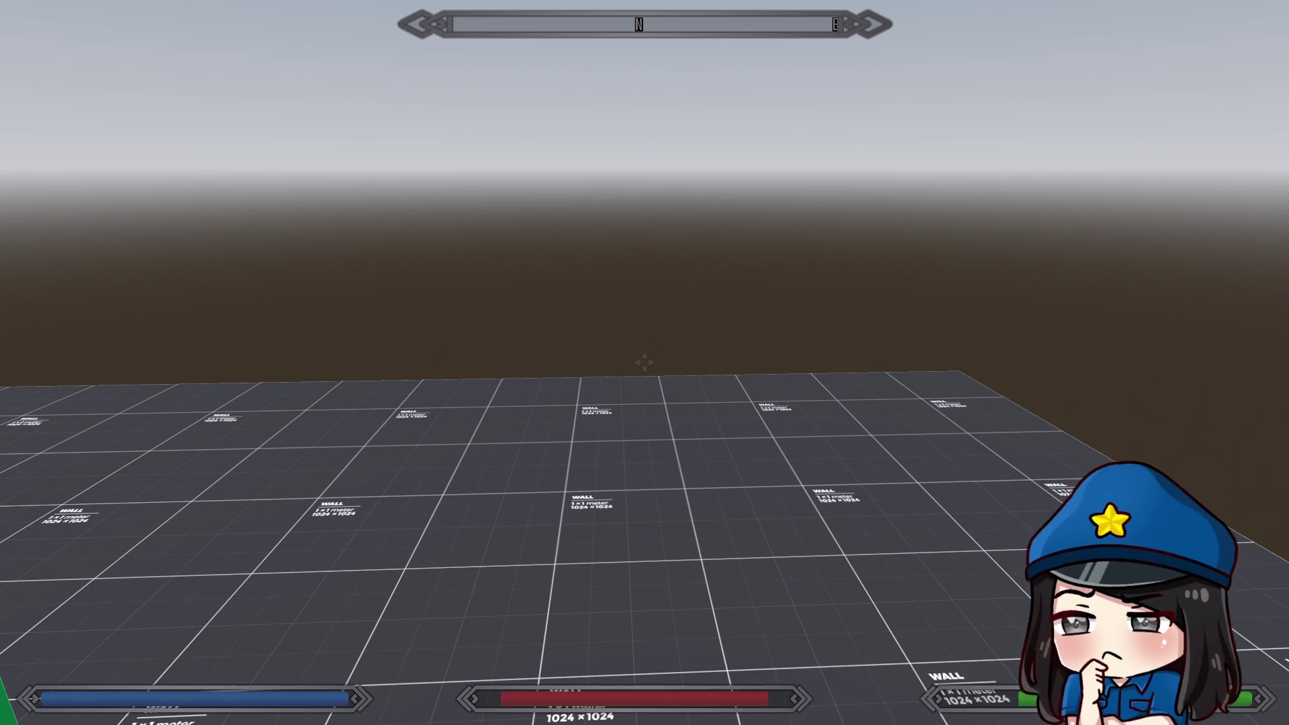
{"action": "mouse_move", "coordinate": [644, 362]}
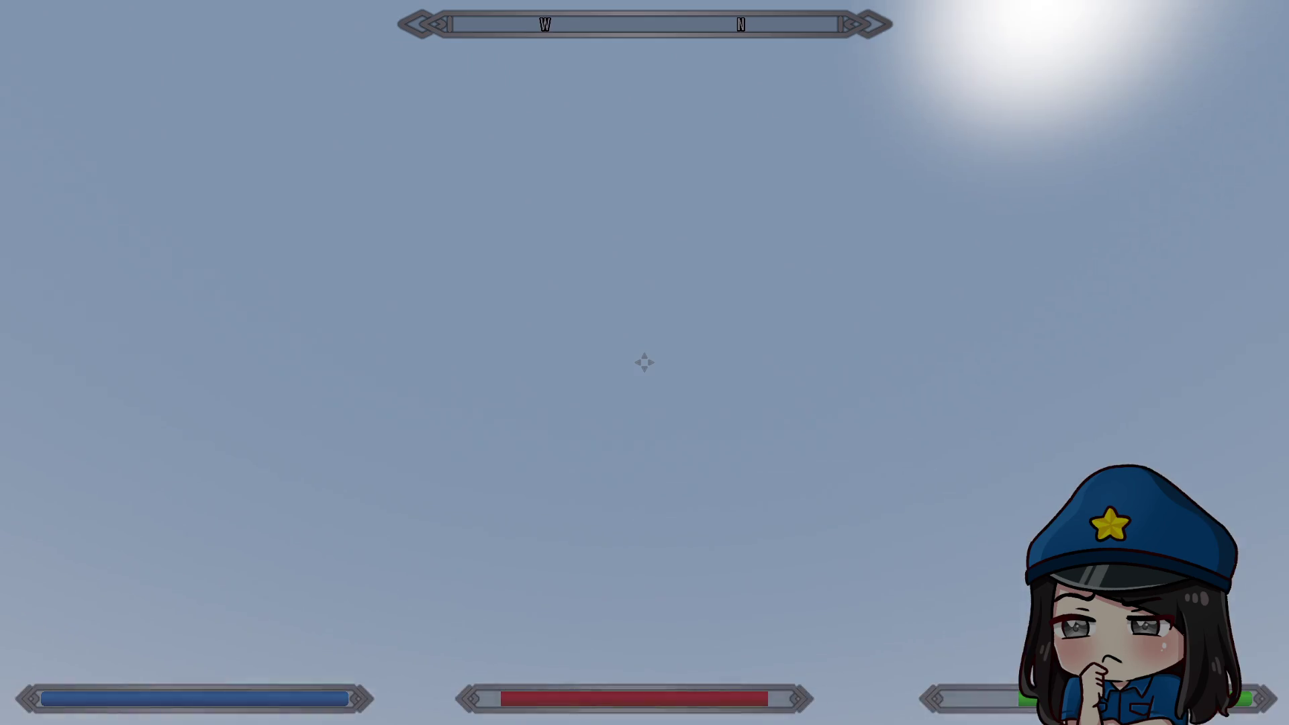
Walk toward the green cubes, then exit fullscreen and stop the running game.
{"action": "mouse_move", "coordinate": [644, 362]}
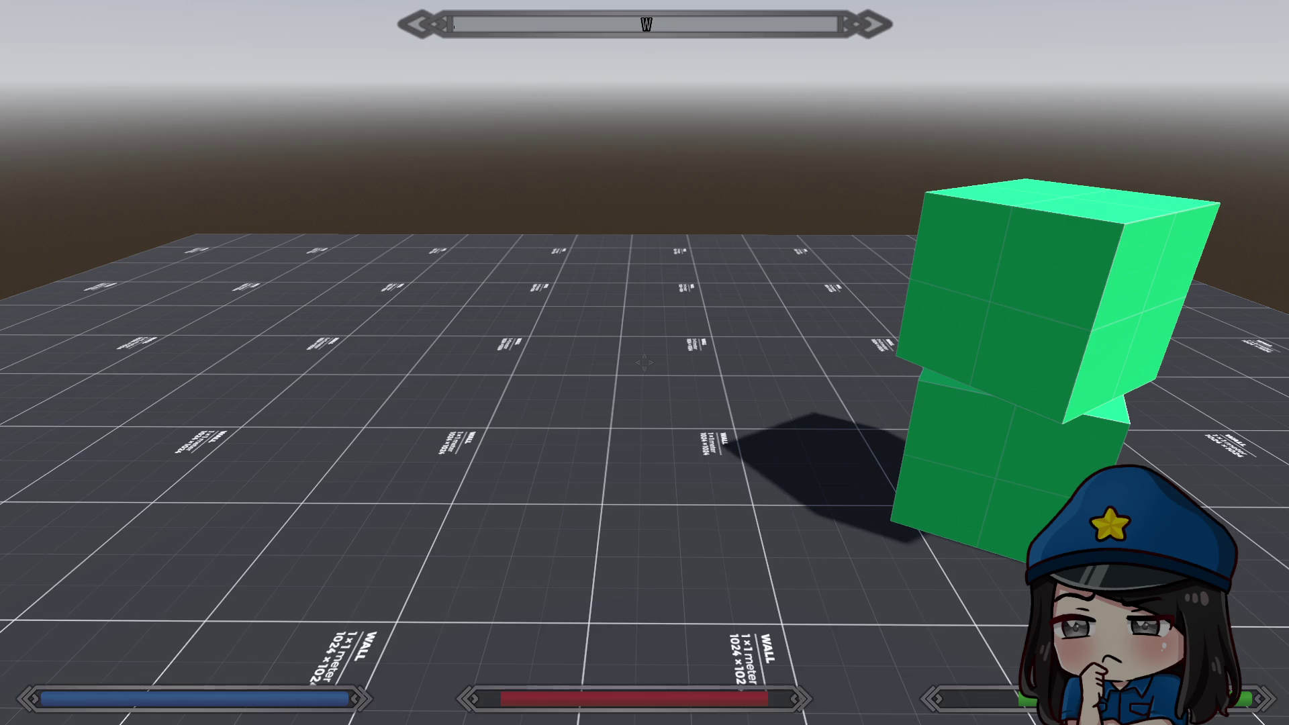
{"action": "key", "text": "w"}
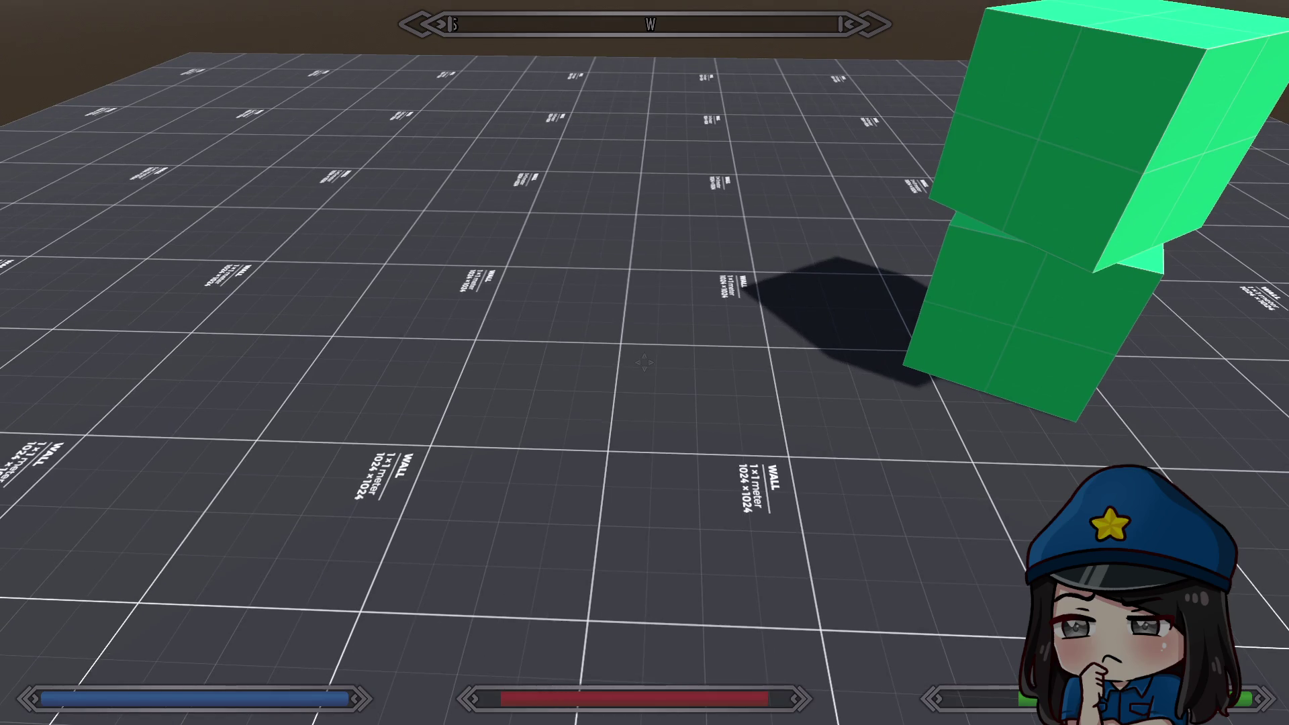
{"action": "mouse_move", "coordinate": [644, 363]}
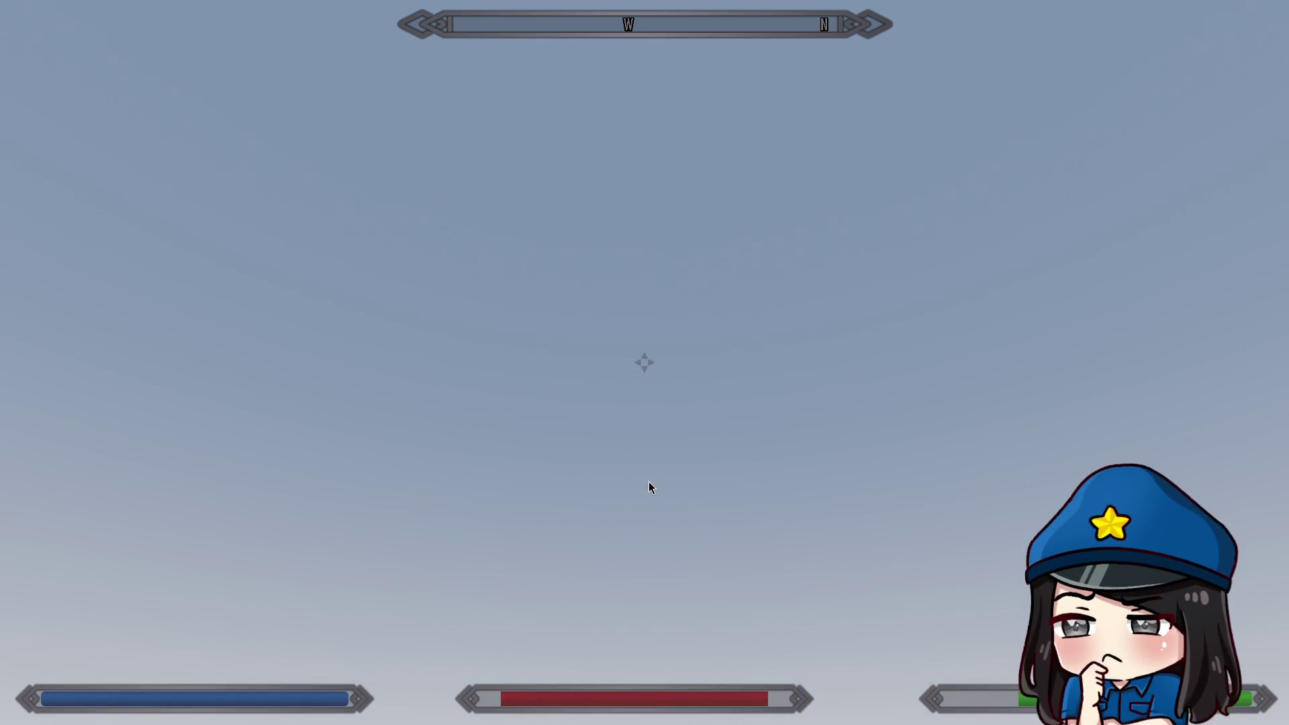
{"action": "key", "text": "Escape"}
{"action": "left_click", "coordinate": [1128, 31]}
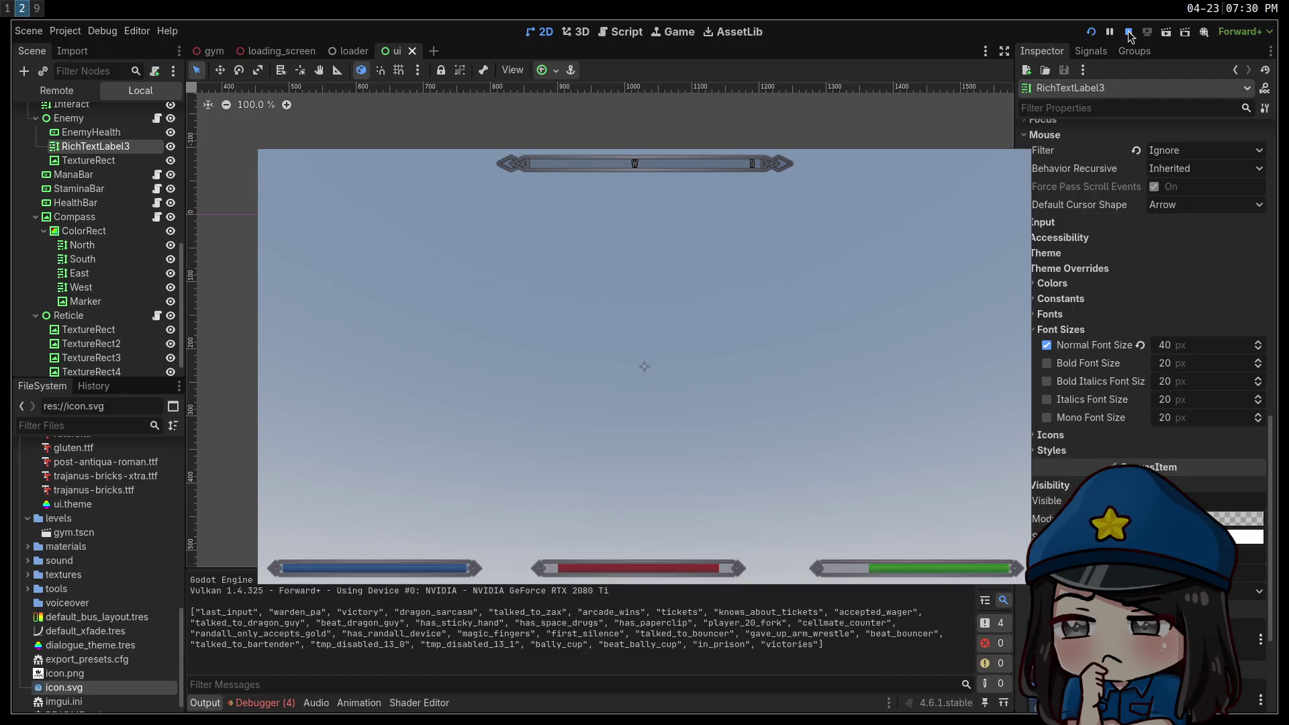
Select the ManaBar node and open its mana_bar.gd script.
{"action": "scroll", "coordinate": [158, 148], "scroll_direction": "up", "scroll_amount": 5}
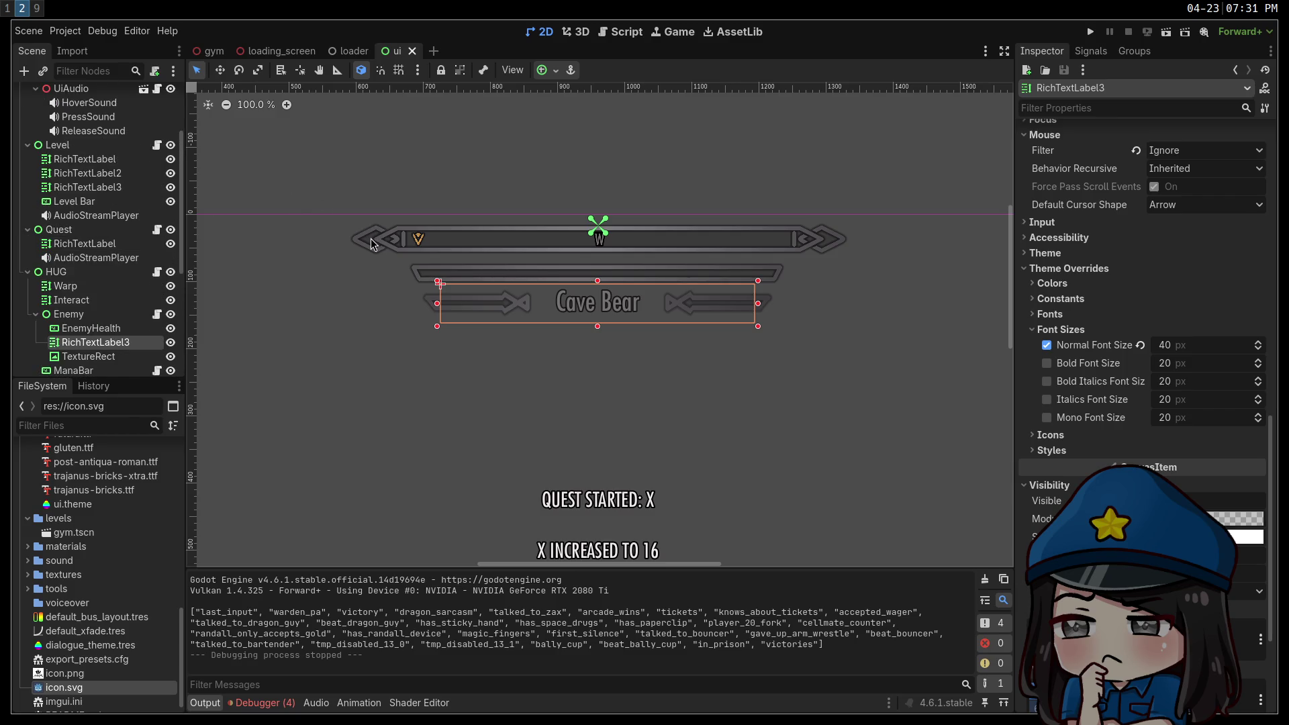
{"action": "scroll", "coordinate": [230, 225], "scroll_direction": "up", "scroll_amount": 1}
{"action": "scroll", "coordinate": [166, 224], "scroll_direction": "up", "scroll_amount": 3}
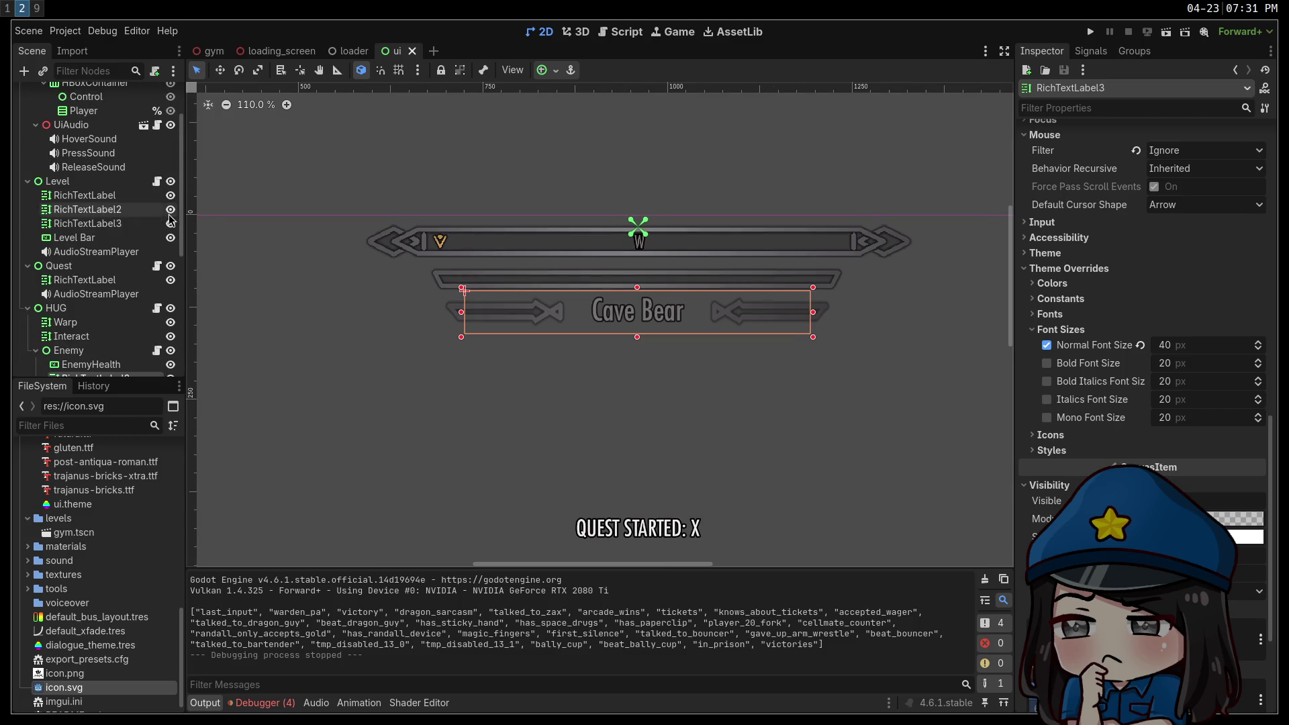
{"action": "scroll", "coordinate": [165, 225], "scroll_direction": "down", "scroll_amount": 4}
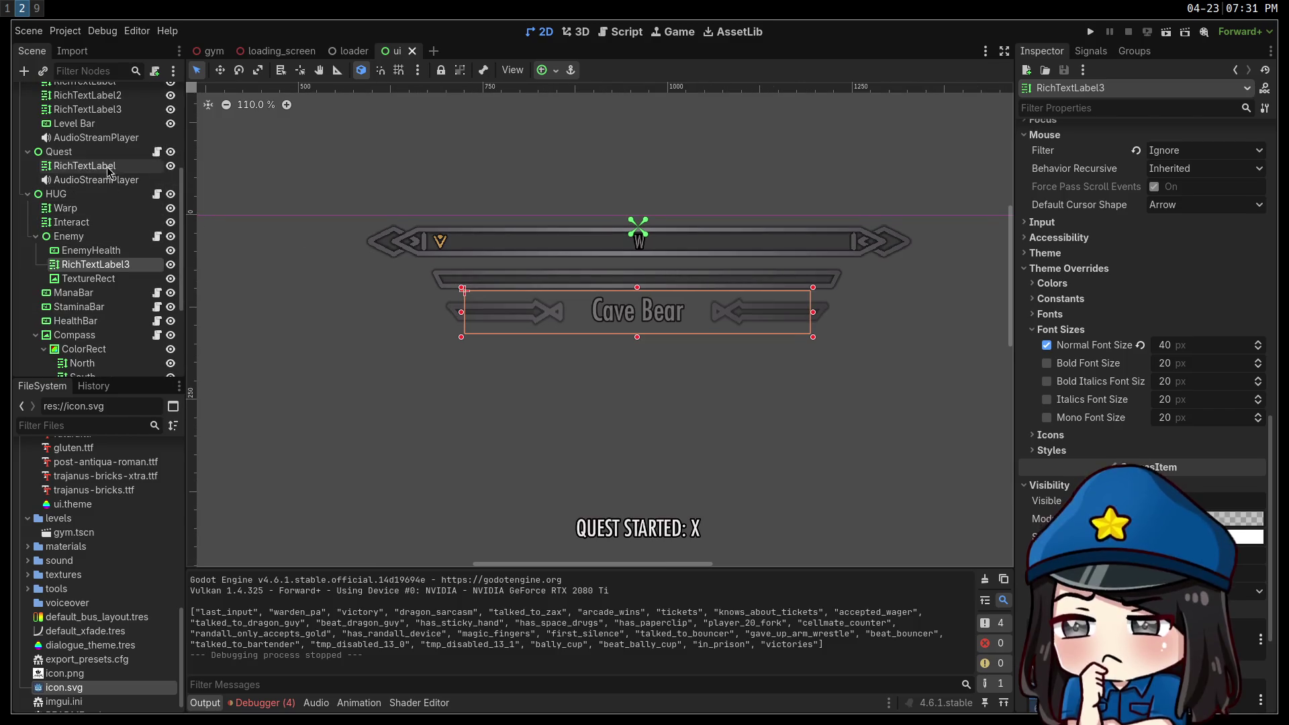
{"action": "left_click", "coordinate": [105, 297]}
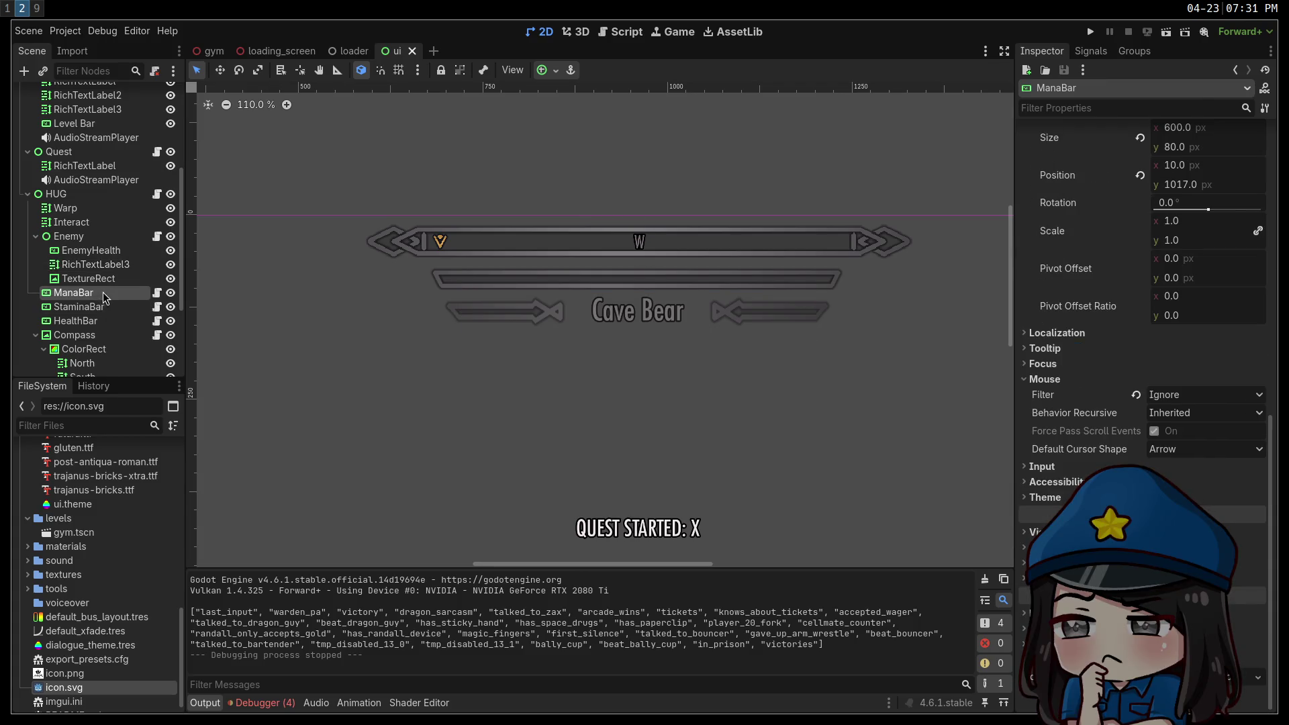
{"action": "left_click", "coordinate": [156, 295]}
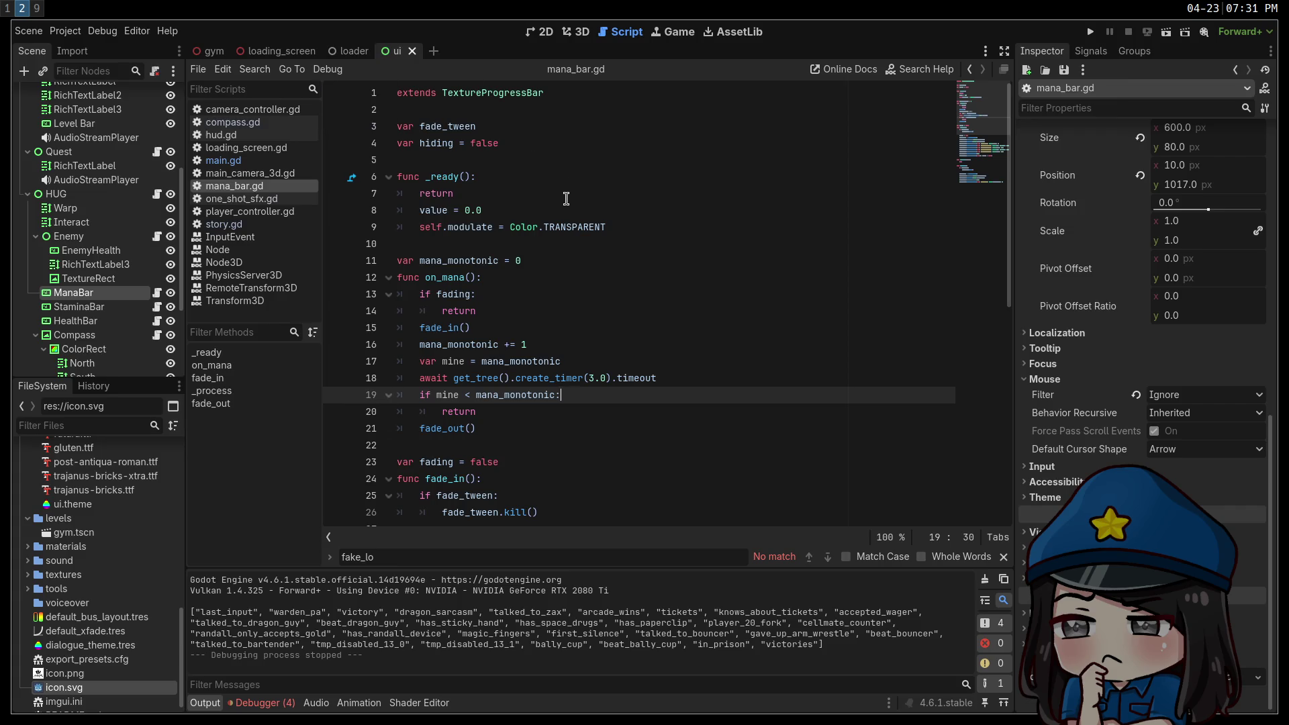
{"action": "scroll", "coordinate": [565, 201], "scroll_direction": "down", "scroll_amount": 3}
{"action": "scroll", "coordinate": [564, 206], "scroll_direction": "down", "scroll_amount": 1}
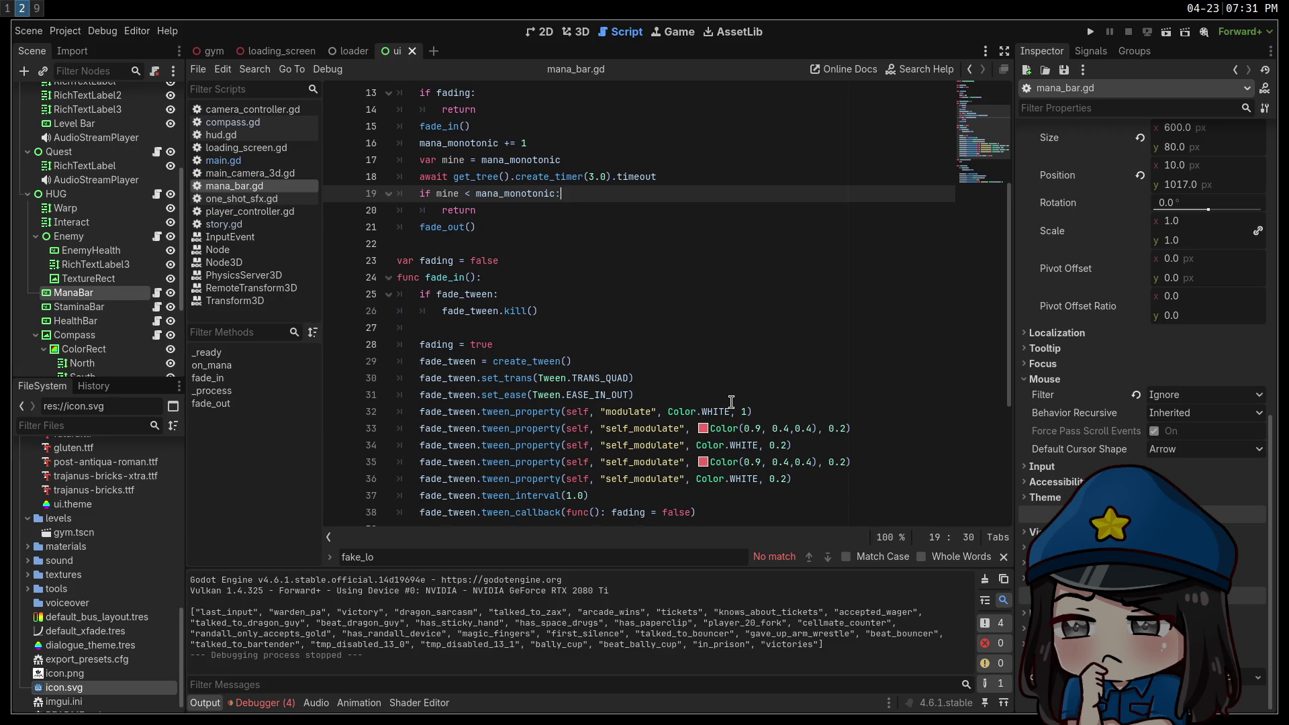
{"action": "mouse_move", "coordinate": [715, 424]}
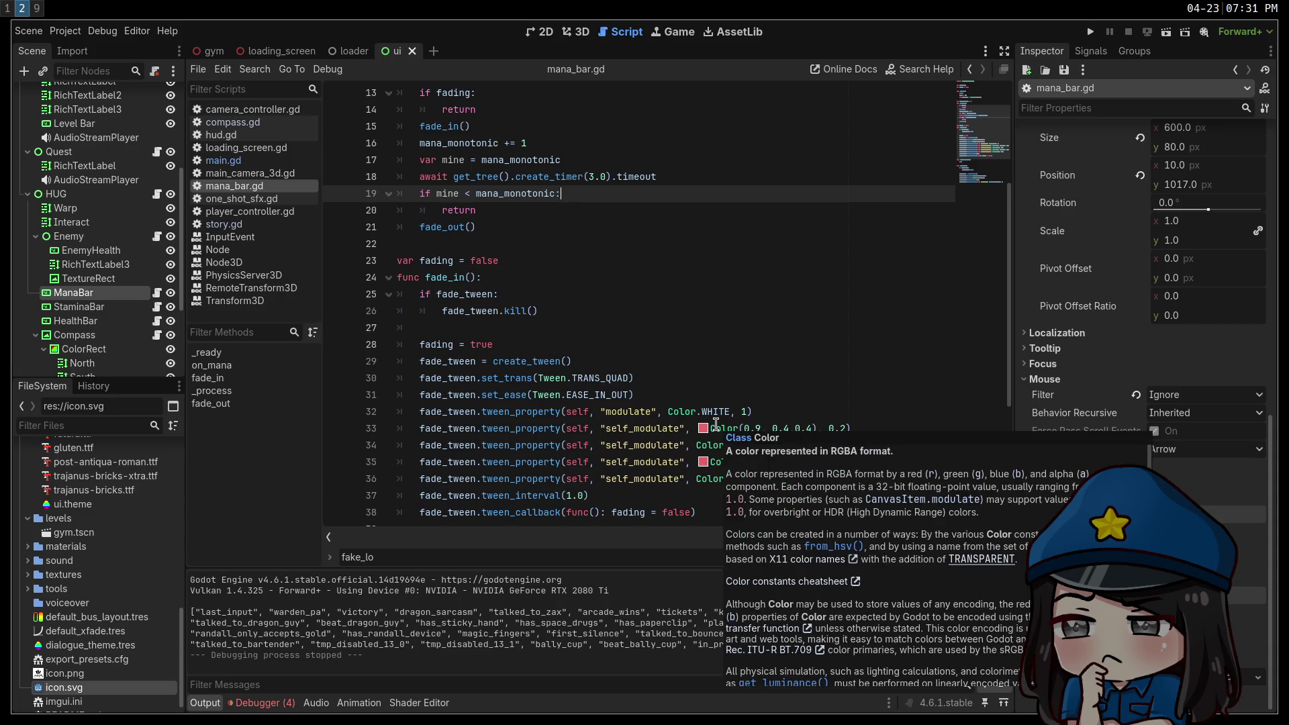
{"action": "scroll", "coordinate": [755, 346], "scroll_direction": "down", "scroll_amount": 3}
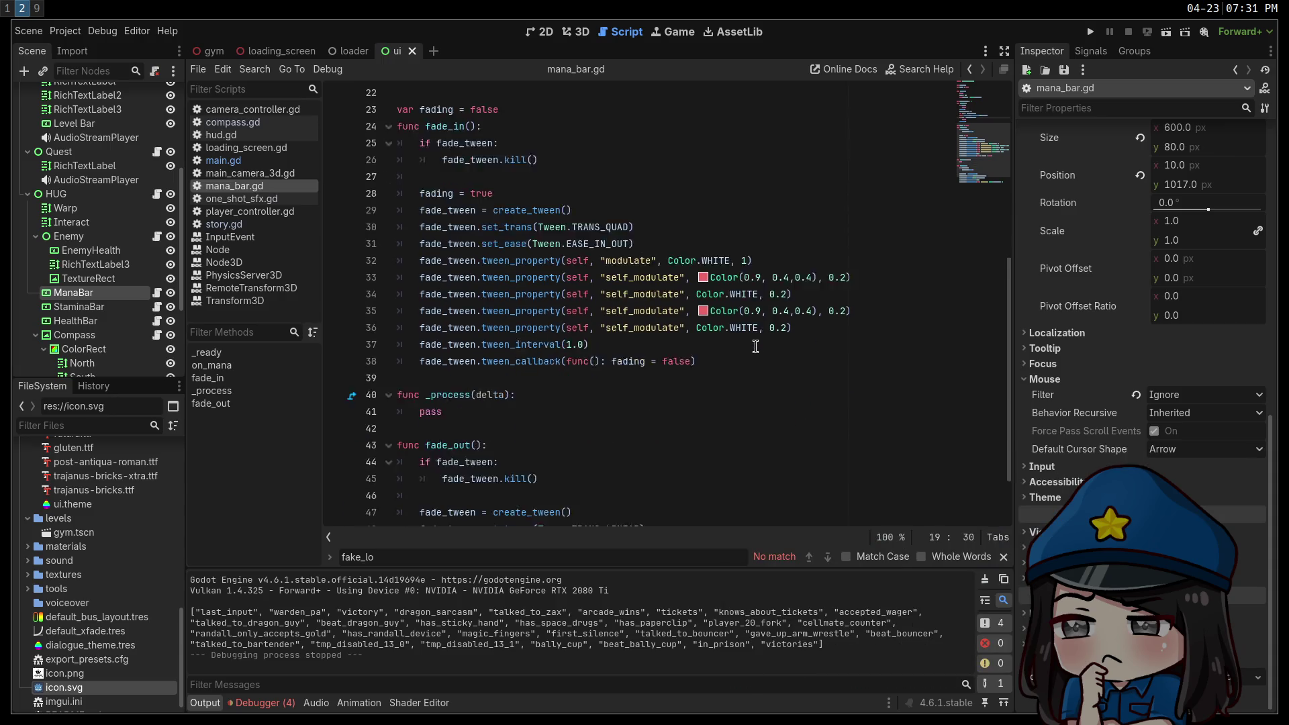
{"action": "scroll", "coordinate": [755, 345], "scroll_direction": "down", "scroll_amount": 2}
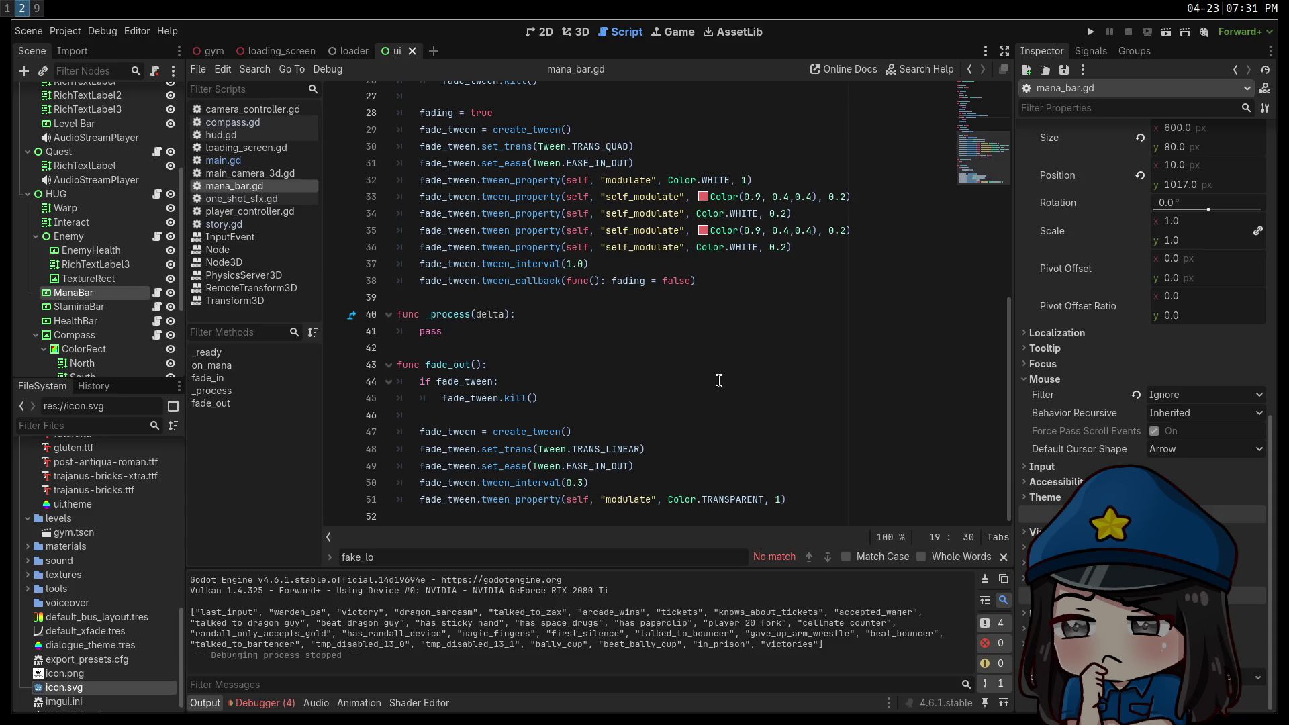
{"action": "scroll", "coordinate": [679, 296], "scroll_direction": "up", "scroll_amount": 4}
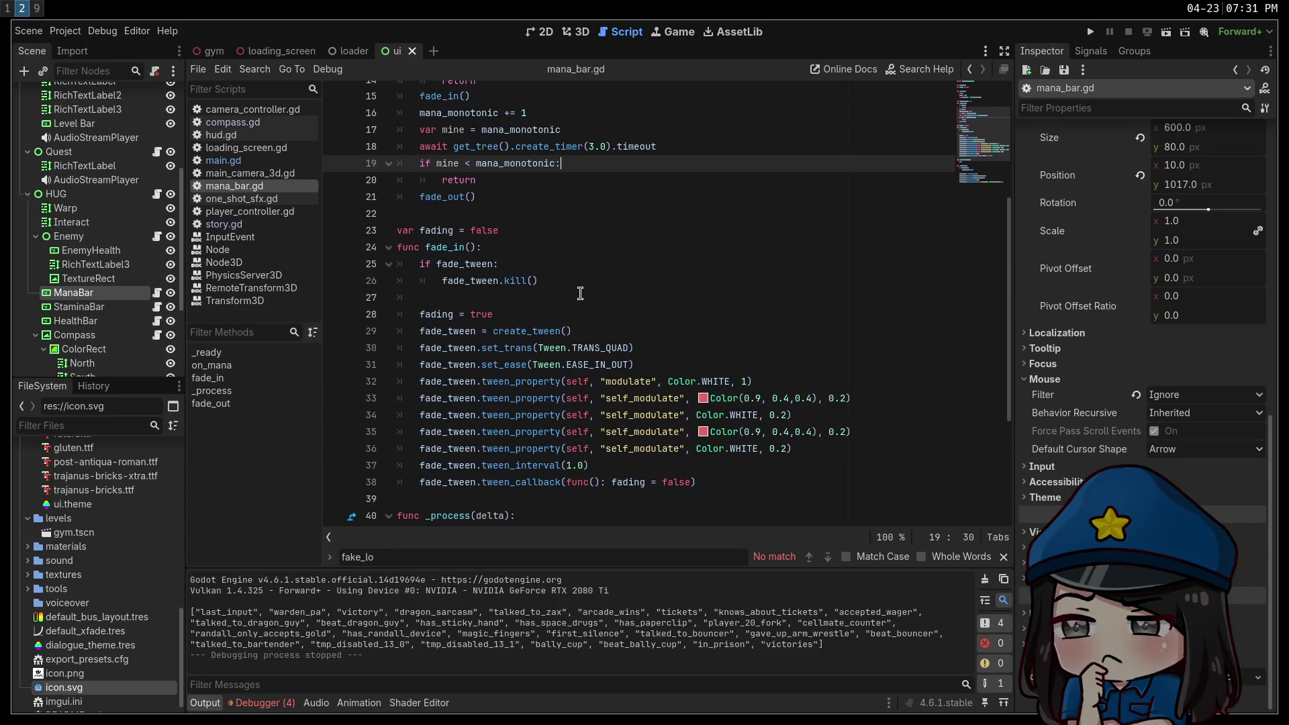
Run the project and walk toward the green and stacked cubes, watching the compass heading.
{"action": "left_click", "coordinate": [1091, 33]}
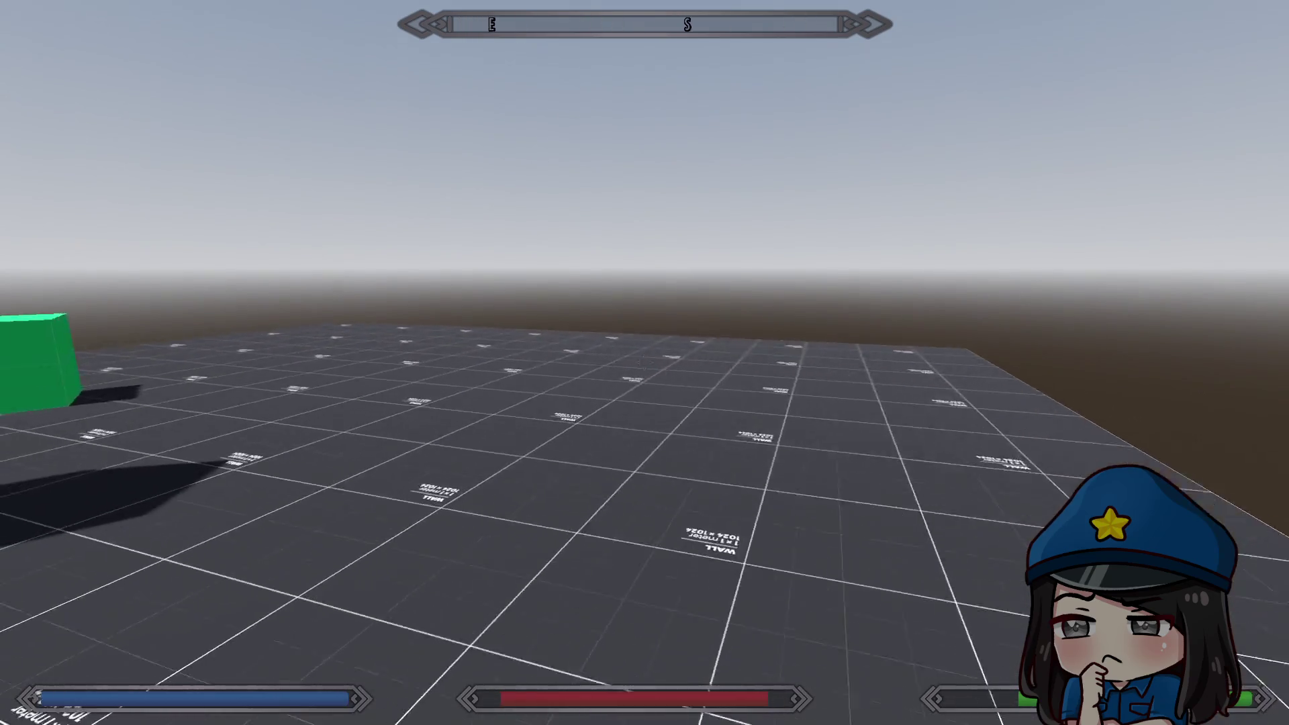
{"action": "key", "text": "w"}
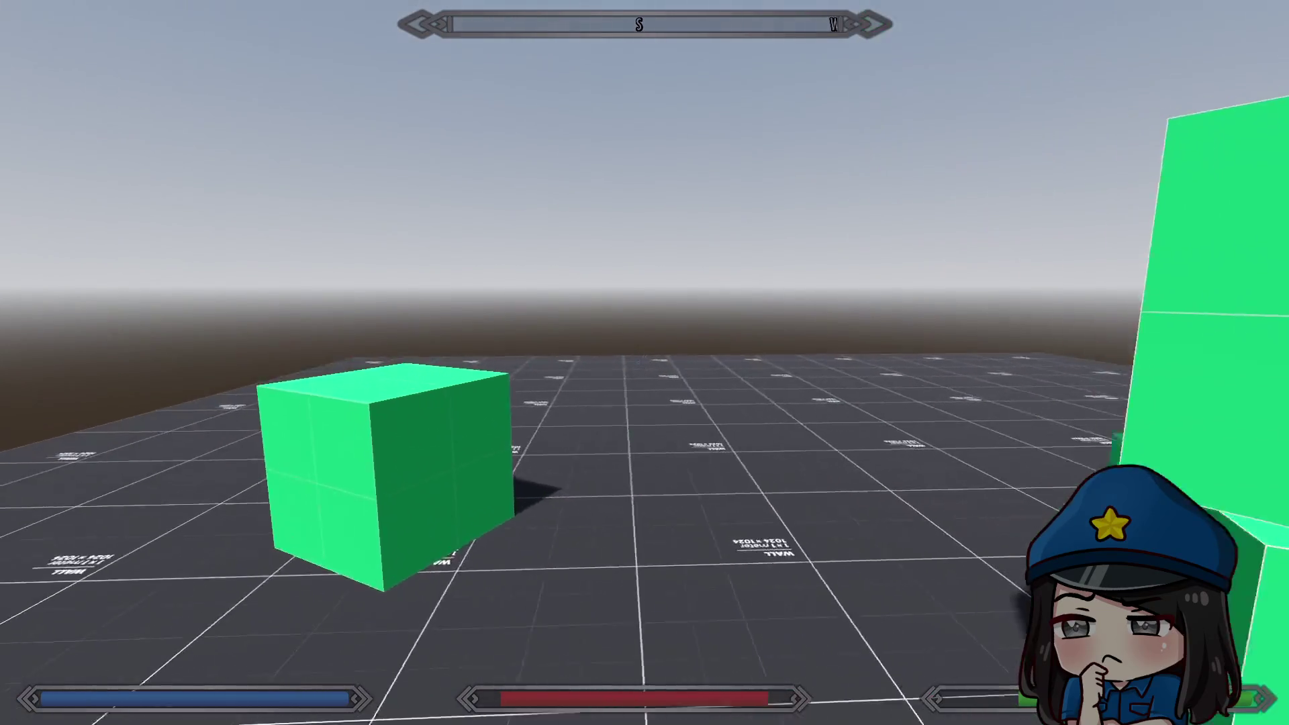
{"action": "key", "text": "w"}
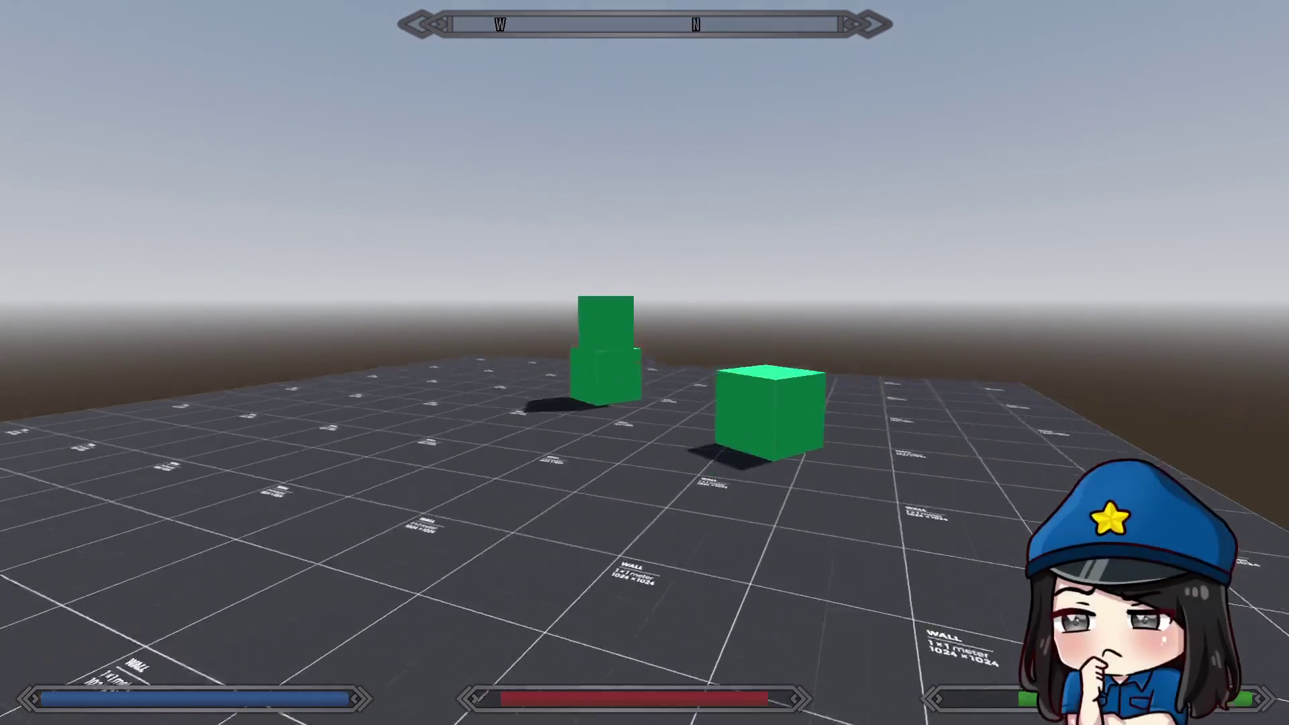
{"action": "key", "text": "w"}
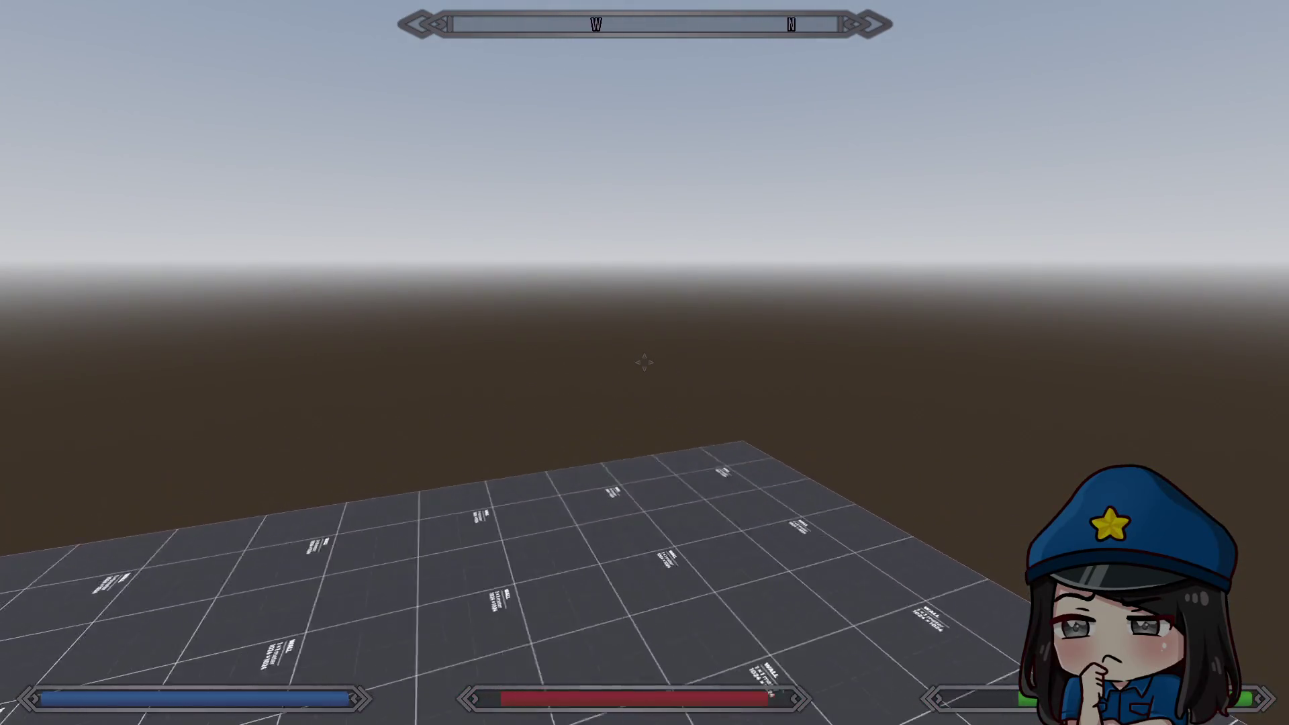
{"action": "key", "text": "w"}
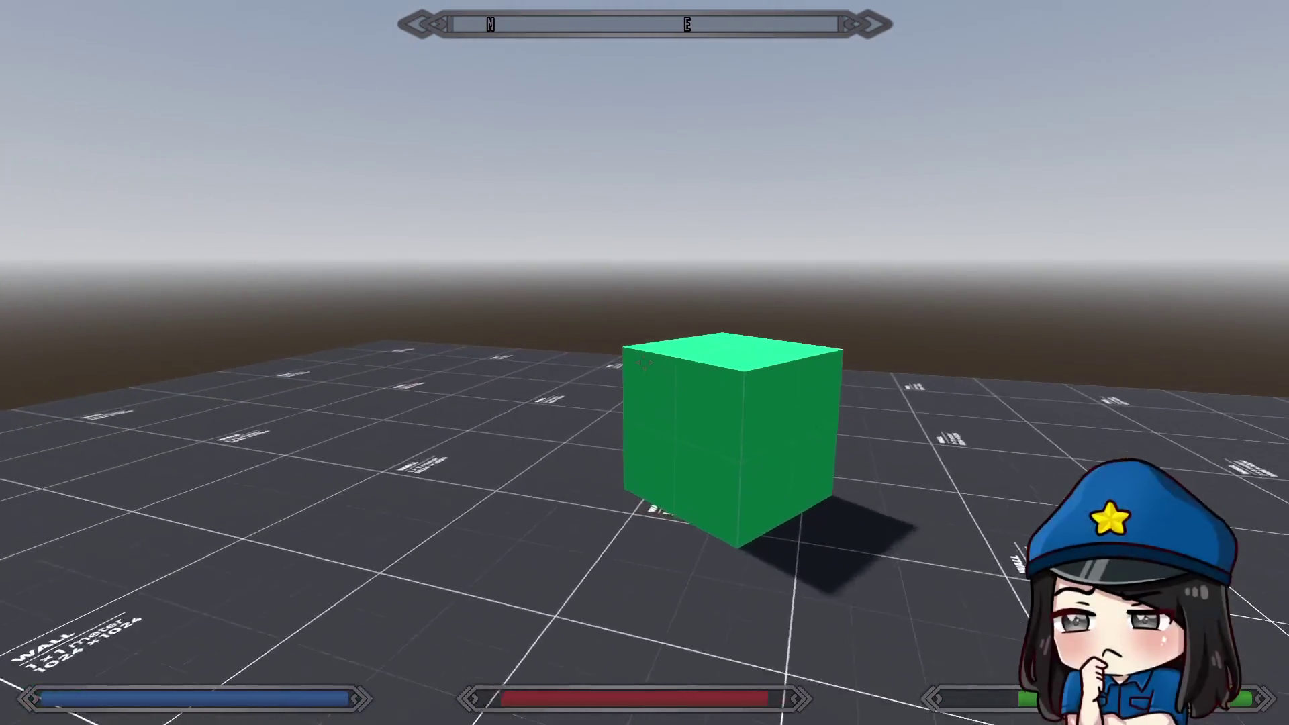
{"action": "key", "text": "w"}
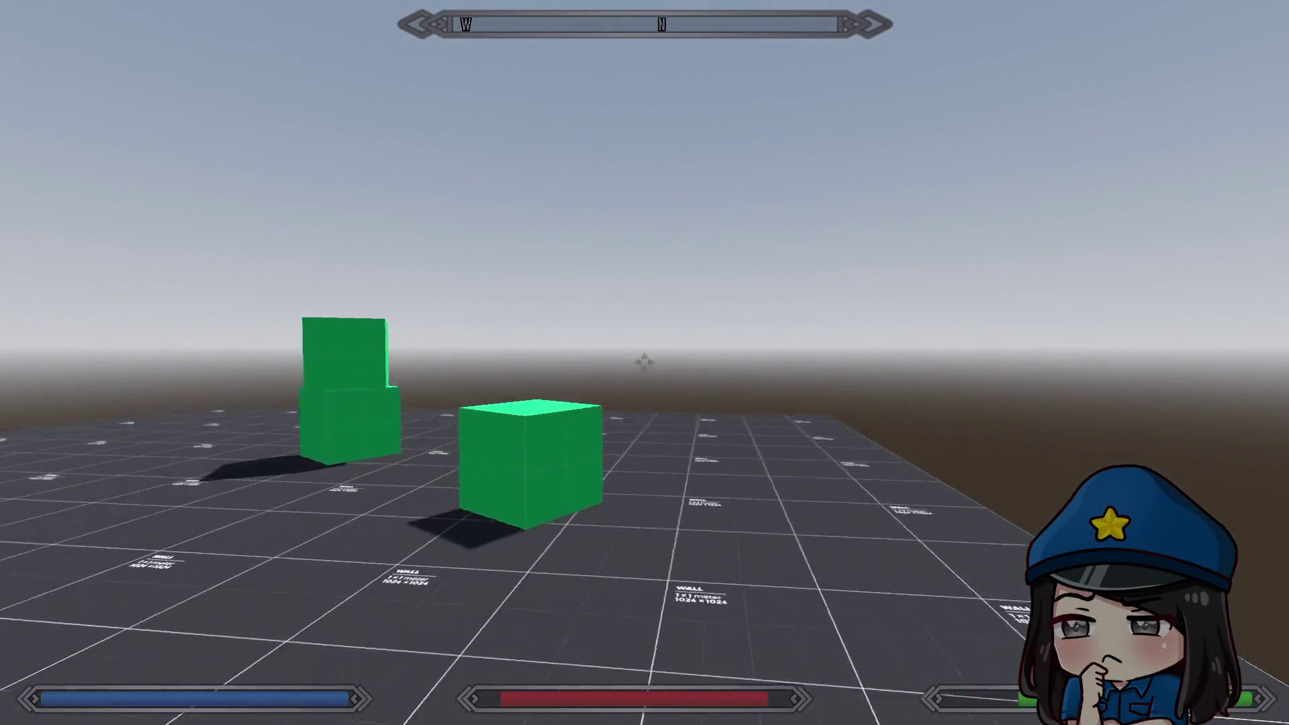
{"action": "key", "text": "w"}
Keep exploring past the platform edge, then leave the game and switch to Pinta's Compass Wide.png.
{"action": "key", "text": "w"}
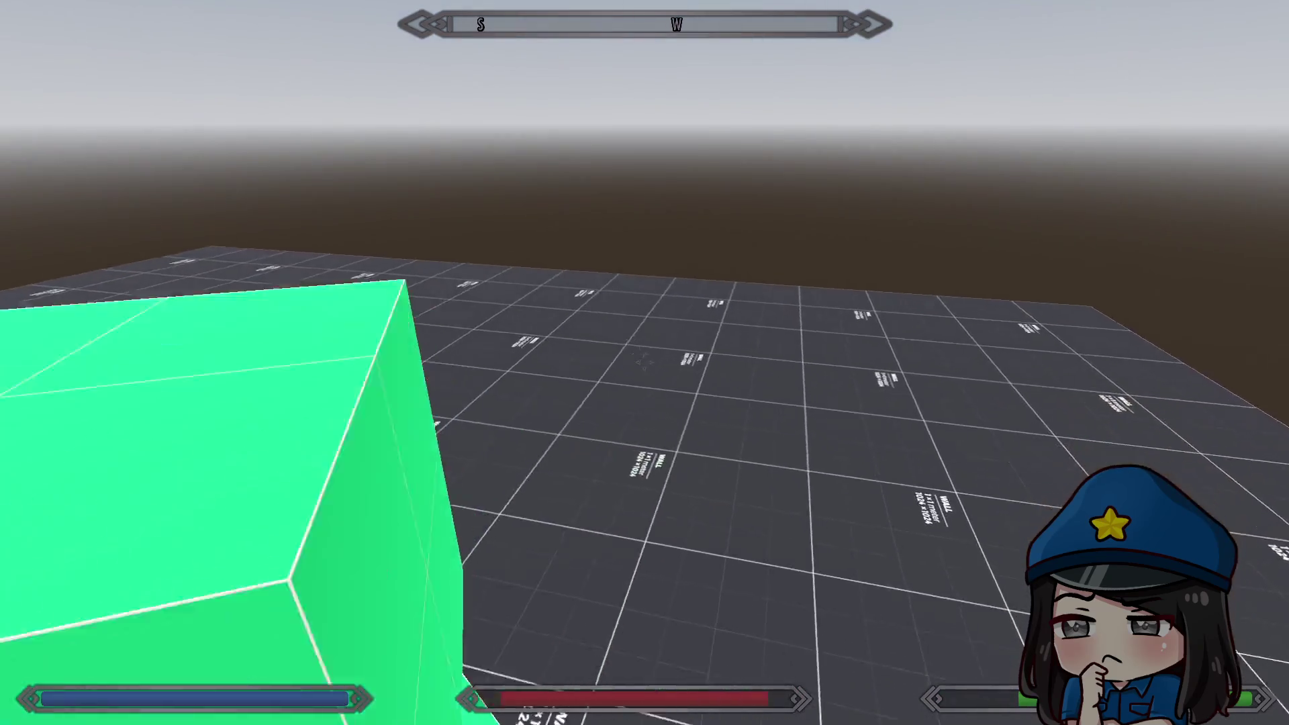
{"action": "key", "text": "w"}
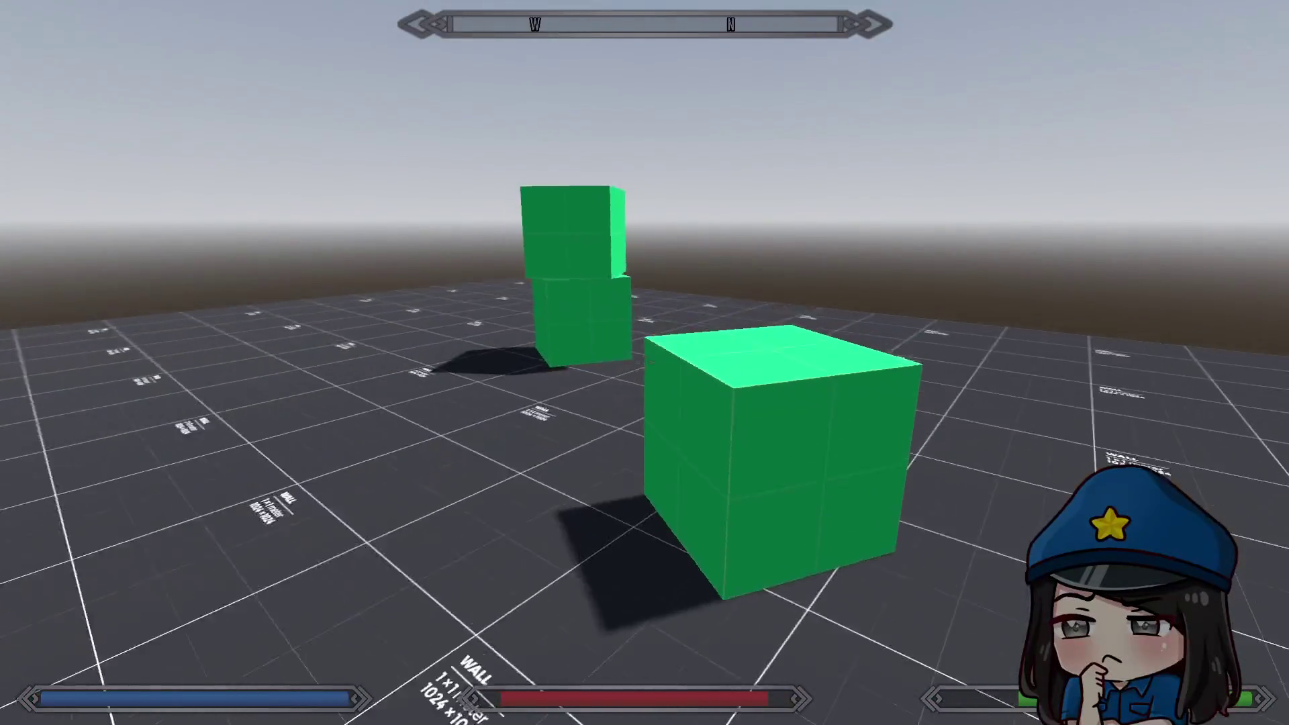
{"action": "key", "text": "w"}
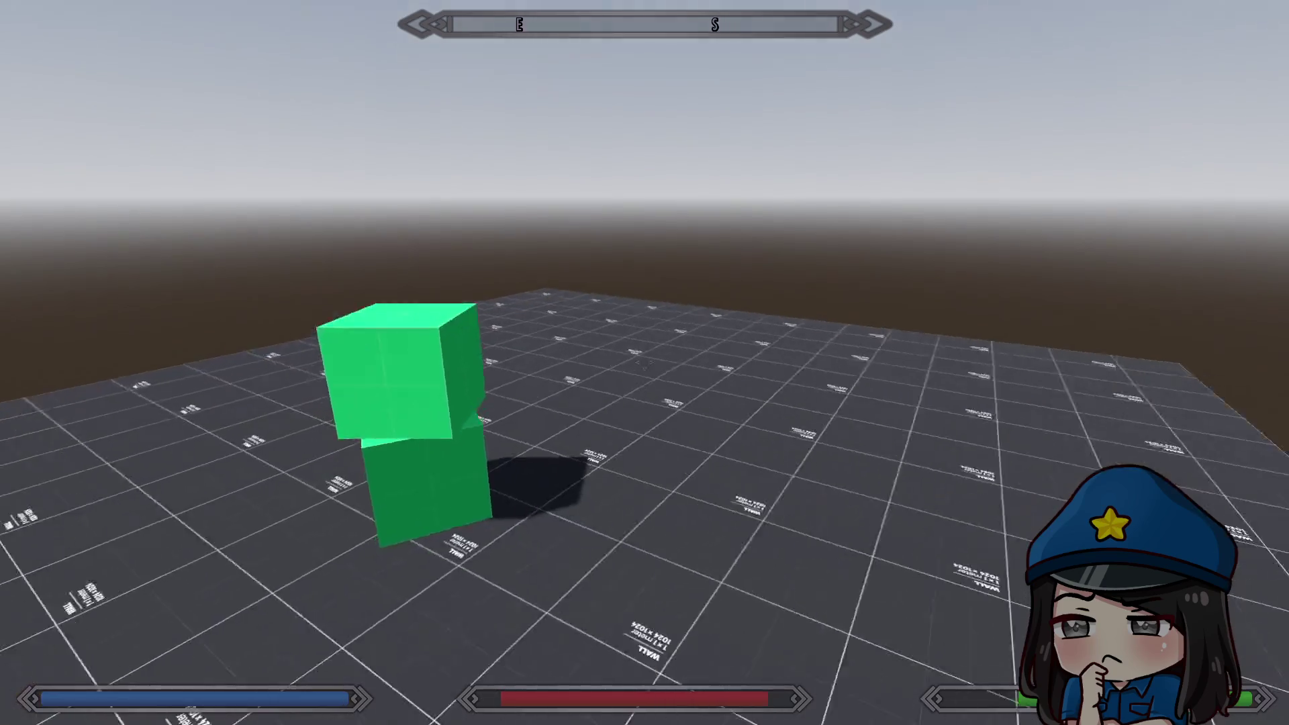
{"action": "key", "text": "w"}
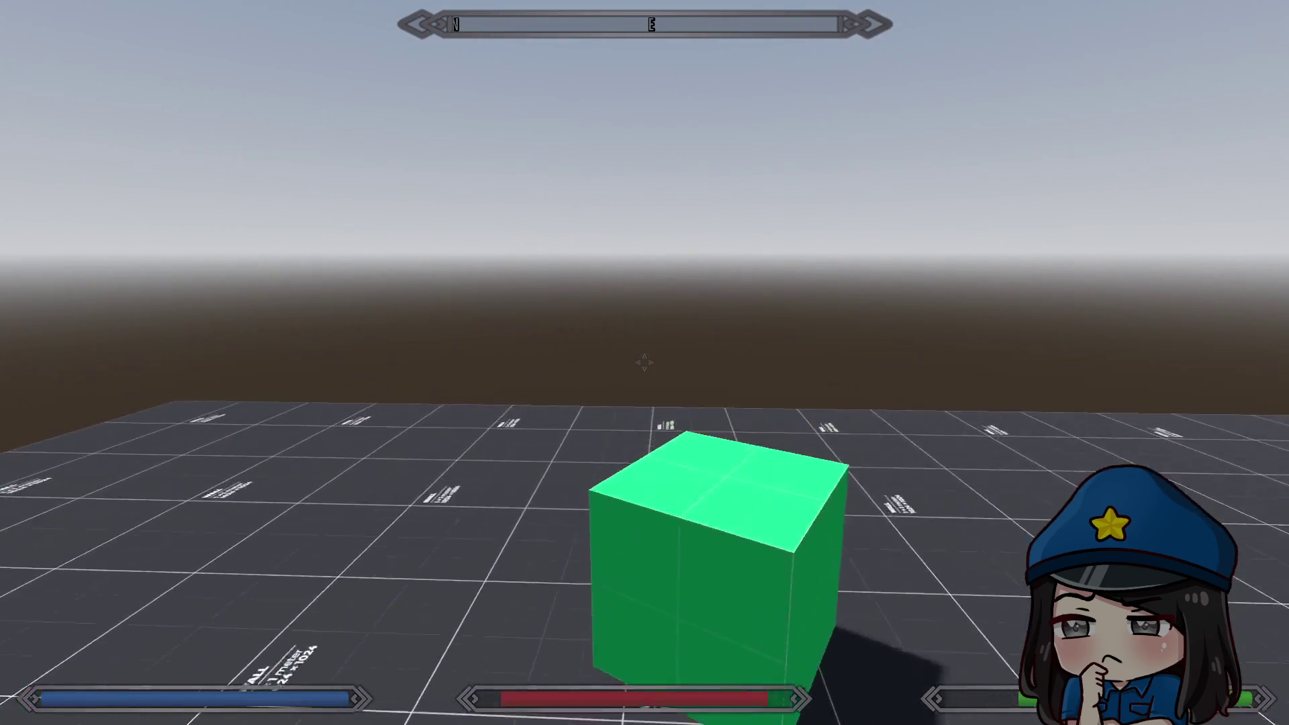
{"action": "key", "text": "w"}
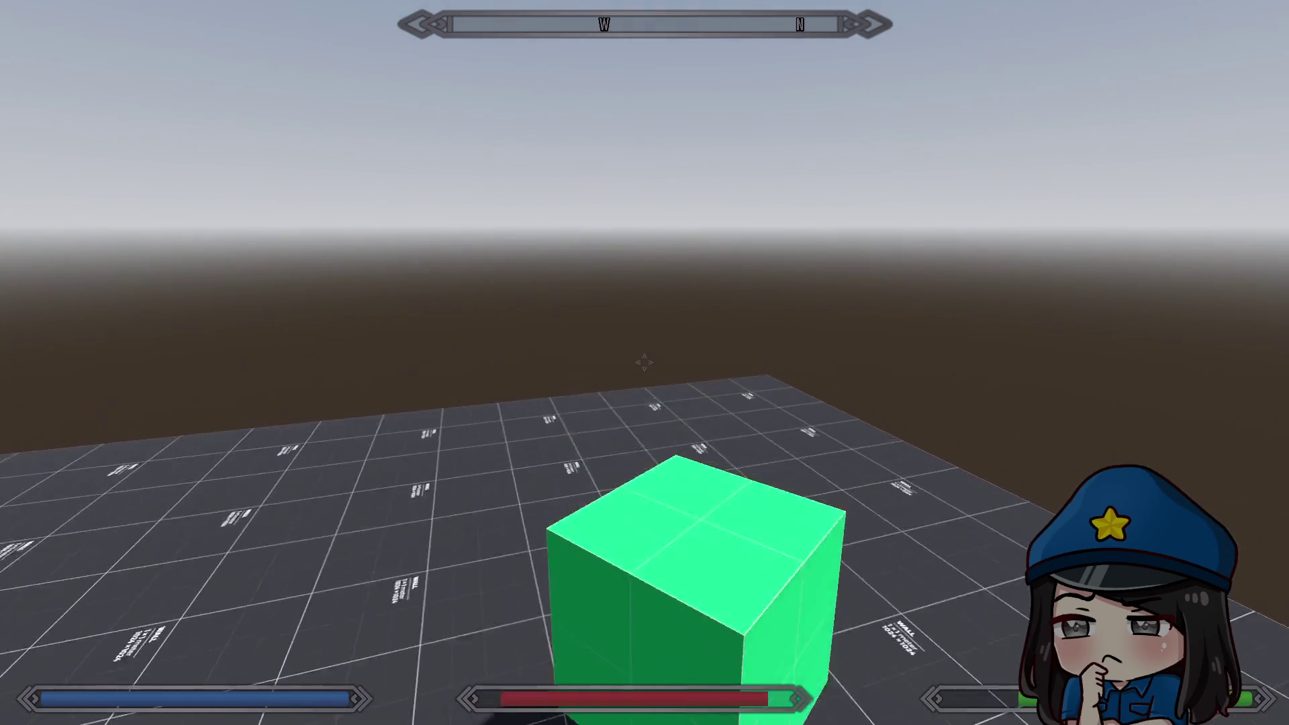
{"action": "key", "text": "w"}
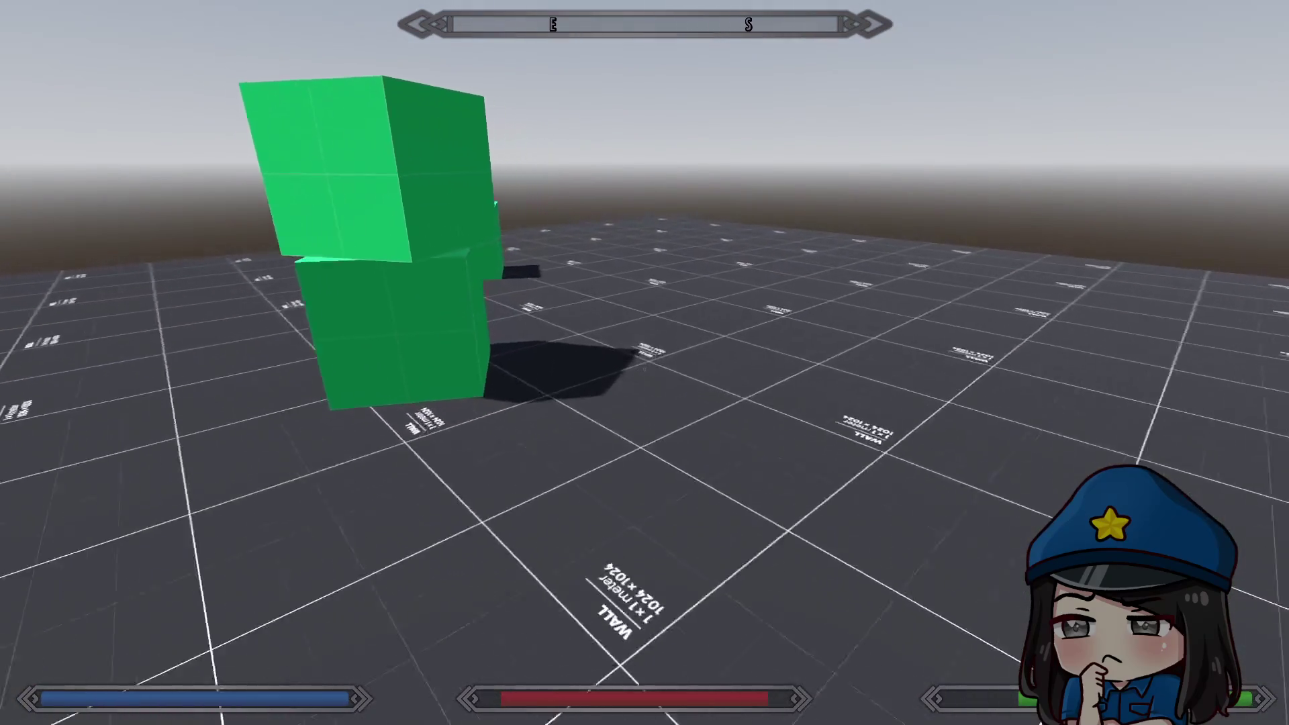
{"action": "key", "text": "w"}
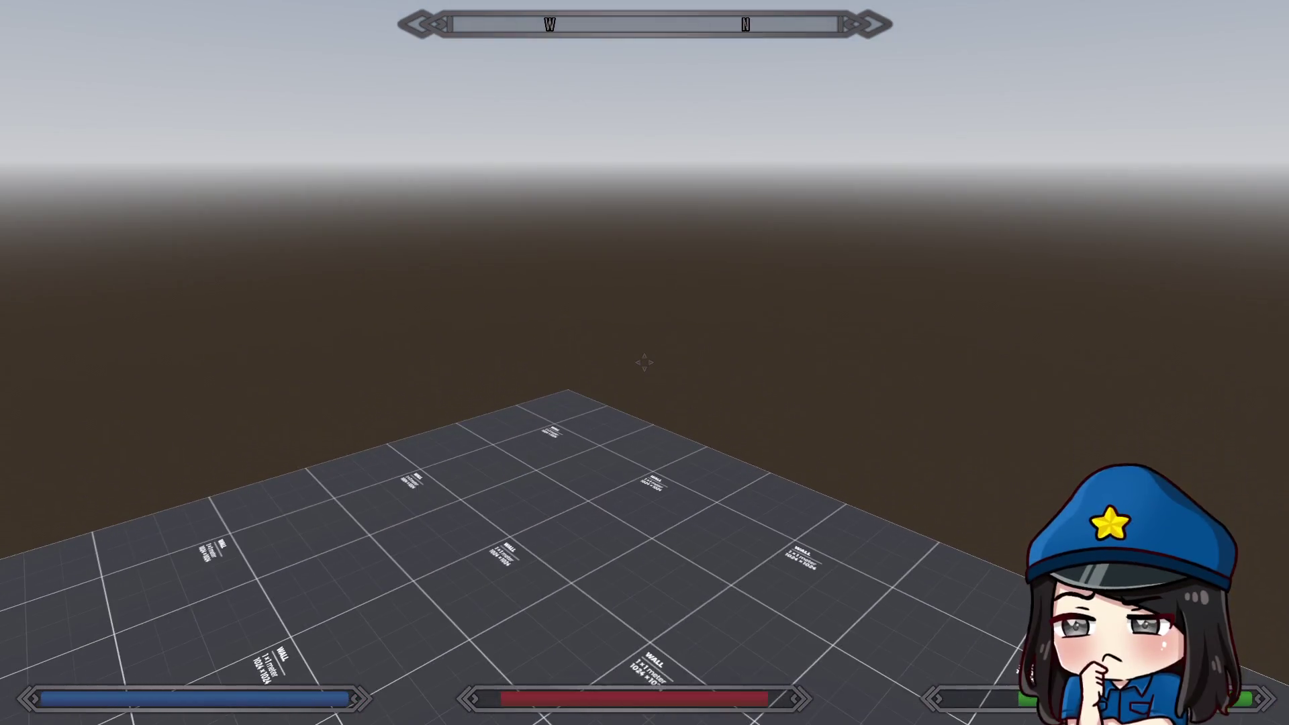
{"action": "key", "text": "Escape"}
{"action": "key", "text": "super+1"}
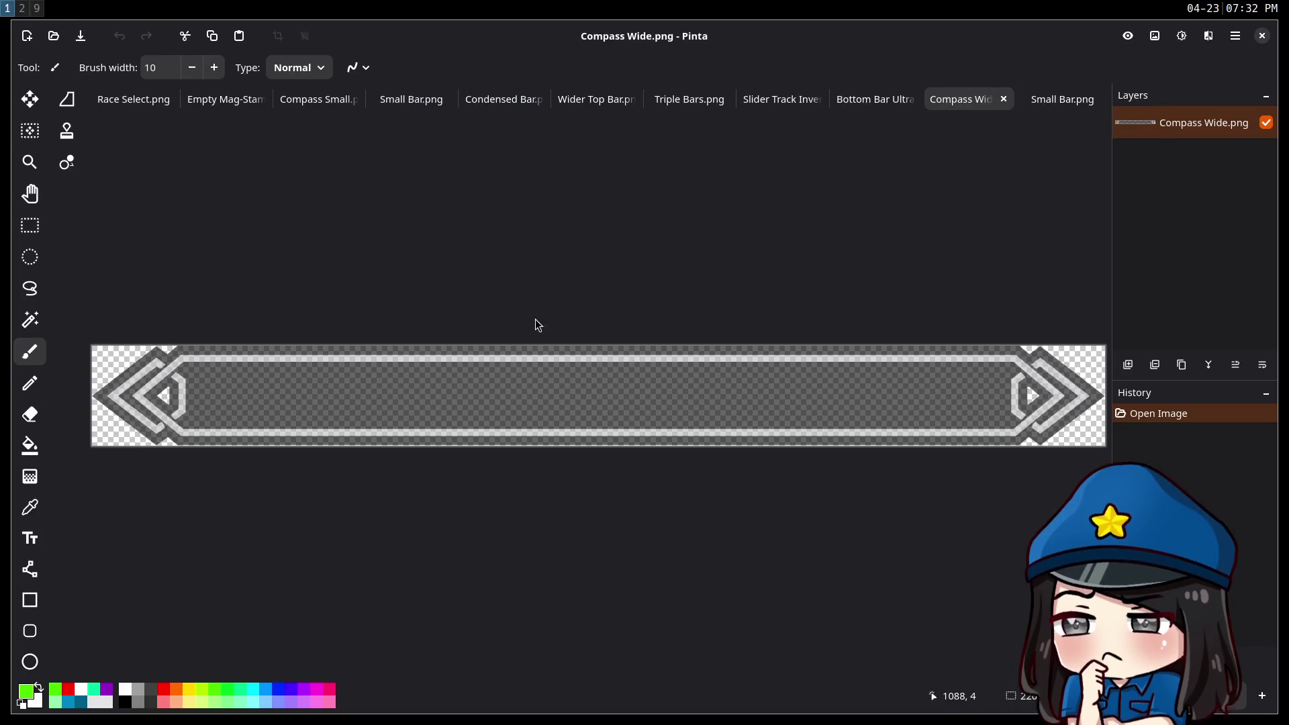
Glance at the Godot workspace, then launch a new Chrome window on the New Tab page.
{"action": "key", "text": "super+2"}
{"action": "key", "text": "super+1"}
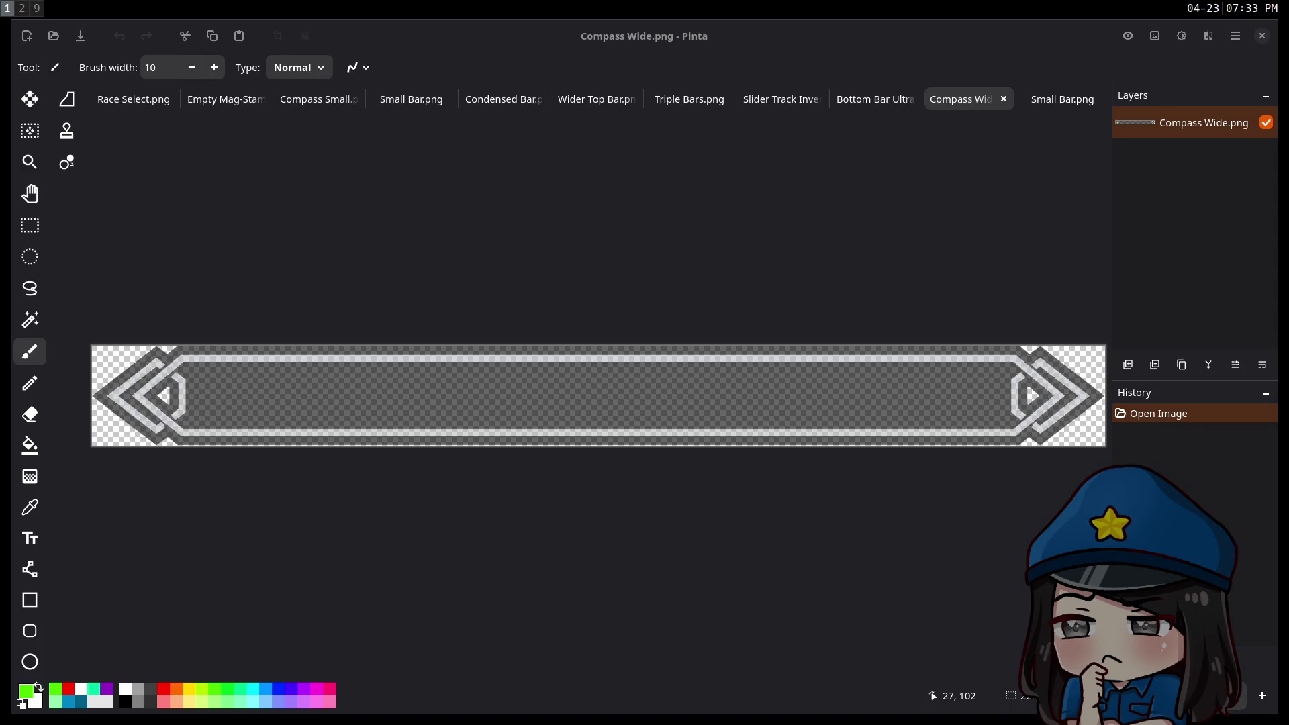
{"action": "key", "text": "super+b"}
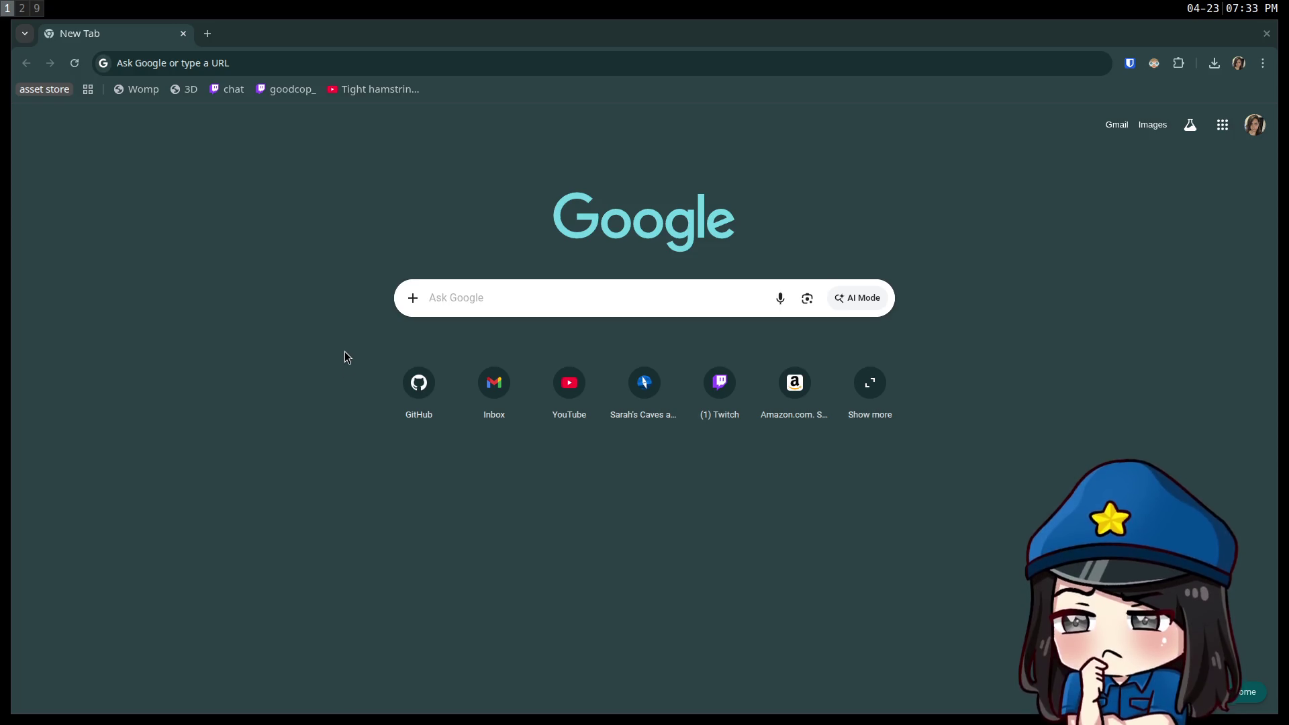
Search 'game ui' and load the Game UI Database Skyrim page.
{"action": "left_click", "coordinate": [257, 62]}
{"action": "type", "text": "game "}
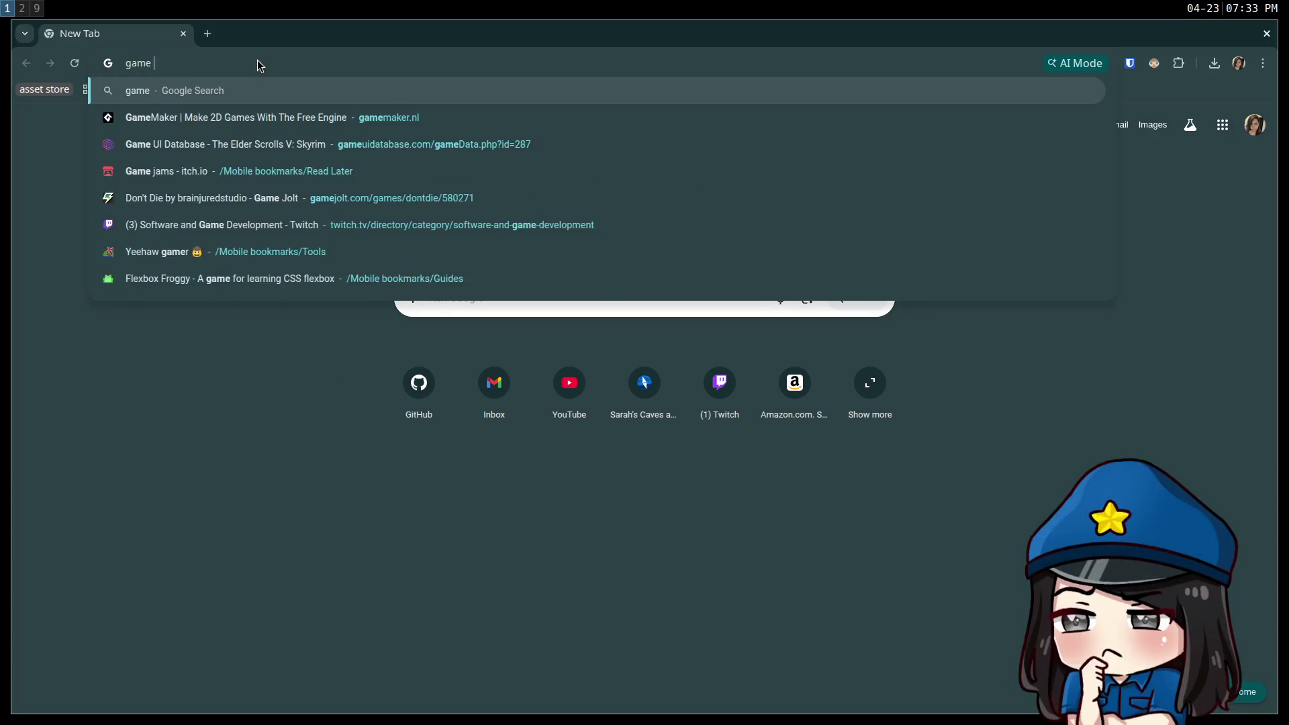
{"action": "type", "text": "ui"}
{"action": "key", "text": "Down"}
{"action": "key", "text": "Return"}
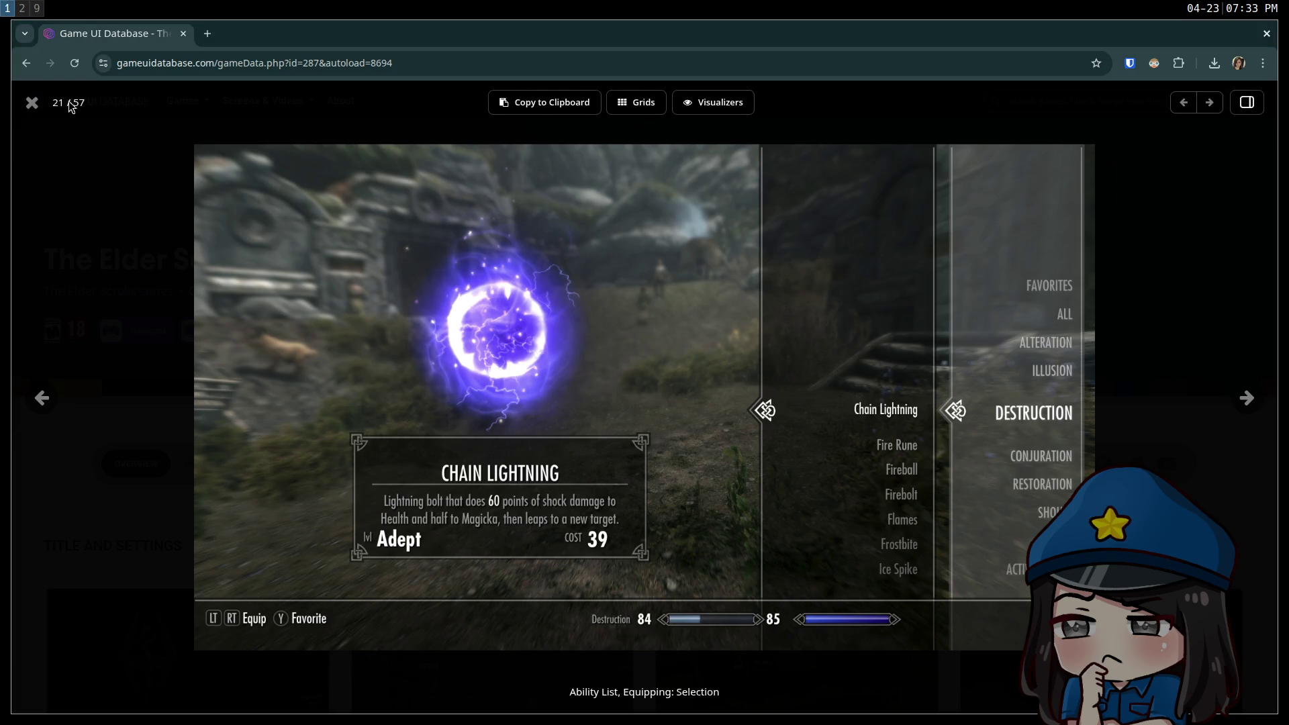
Close the spell menu screenshot and browse Skyrim's HUD & Gameplay screenshots.
{"action": "left_click", "coordinate": [34, 103]}
{"action": "left_click", "coordinate": [228, 464]}
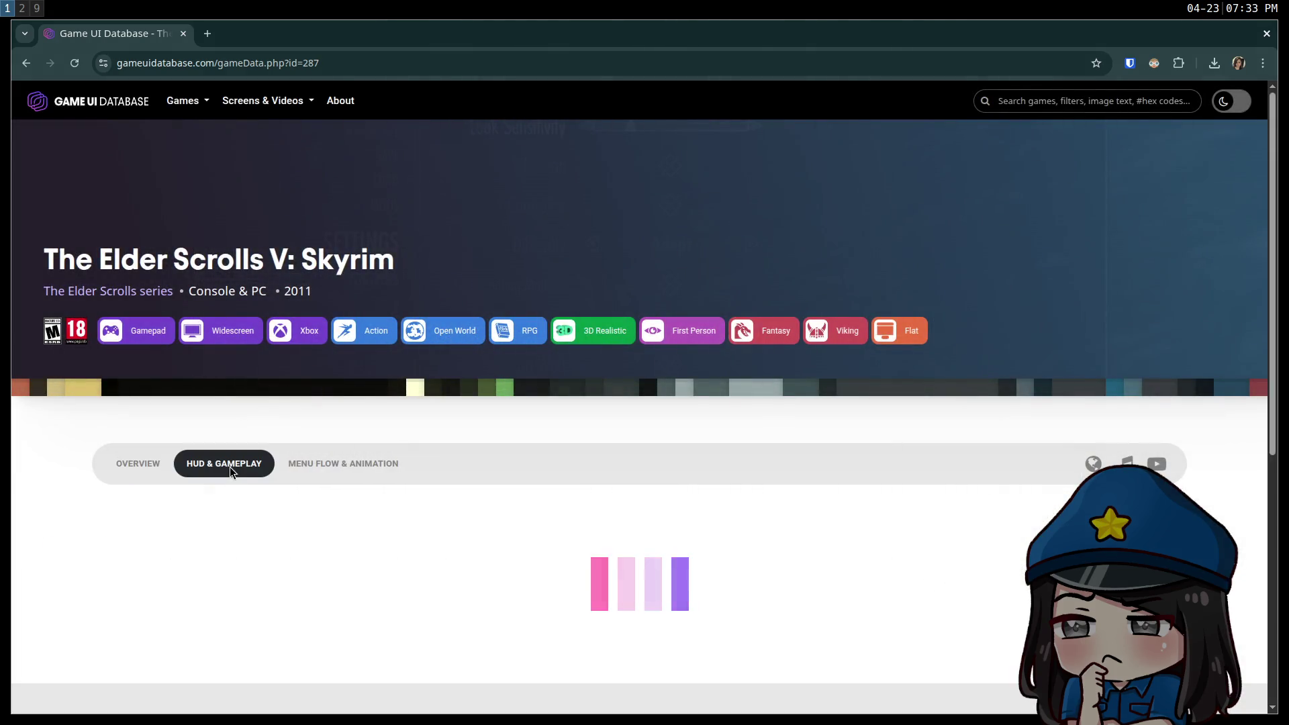
{"action": "left_click", "coordinate": [32, 102]}
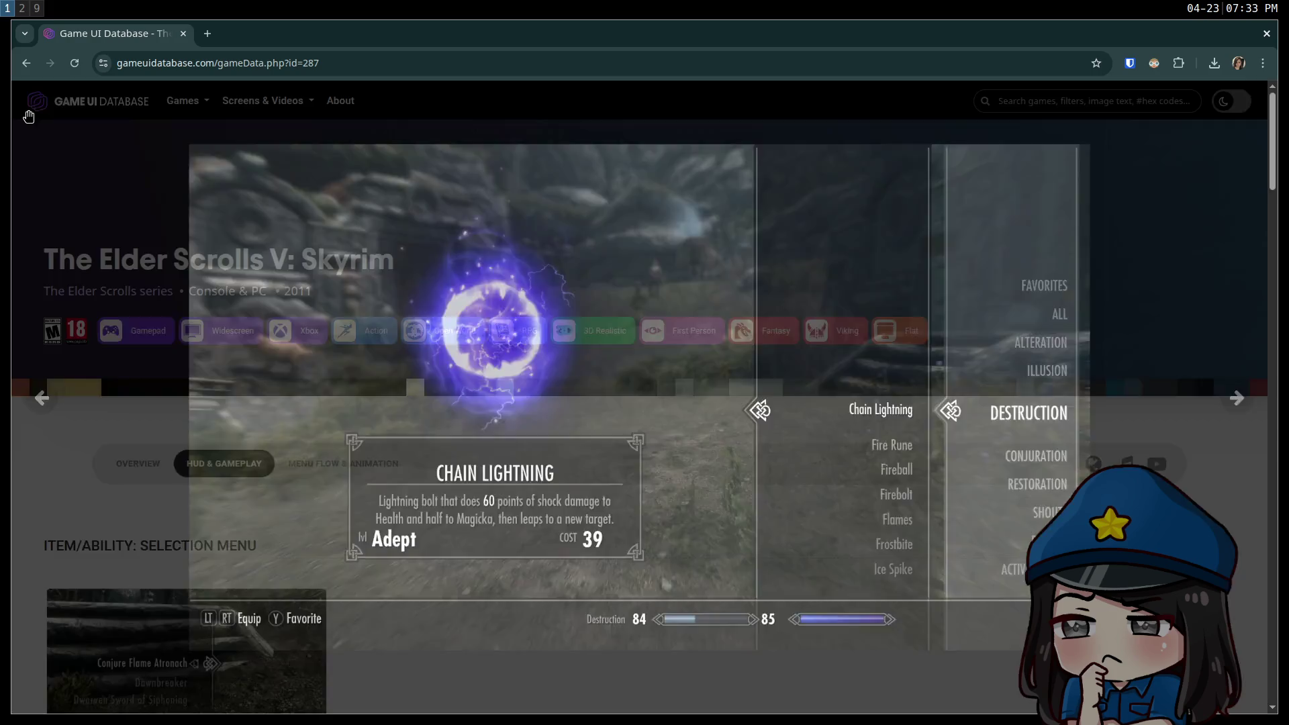
{"action": "scroll", "coordinate": [368, 420], "scroll_direction": "down", "scroll_amount": 7}
{"action": "scroll", "coordinate": [403, 416], "scroll_direction": "down", "scroll_amount": 15}
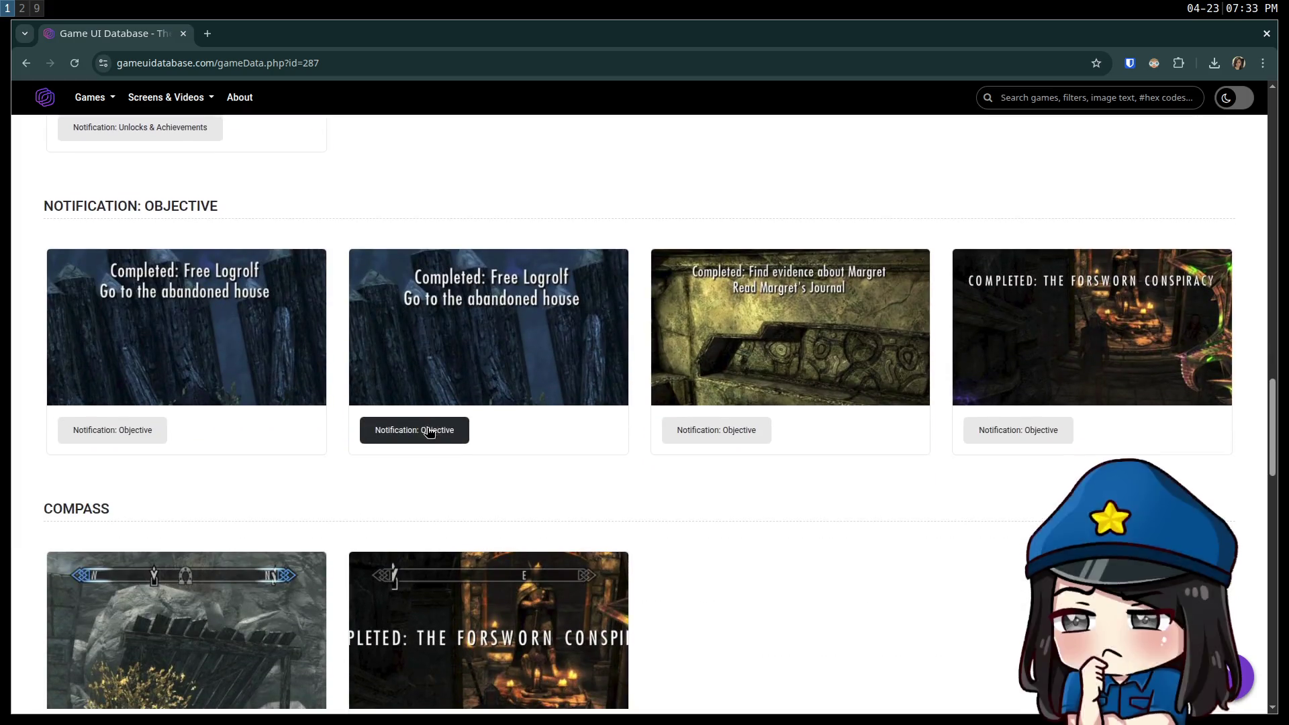
{"action": "scroll", "coordinate": [430, 430], "scroll_direction": "down", "scroll_amount": 14}
{"action": "scroll", "coordinate": [445, 423], "scroll_direction": "down", "scroll_amount": 5}
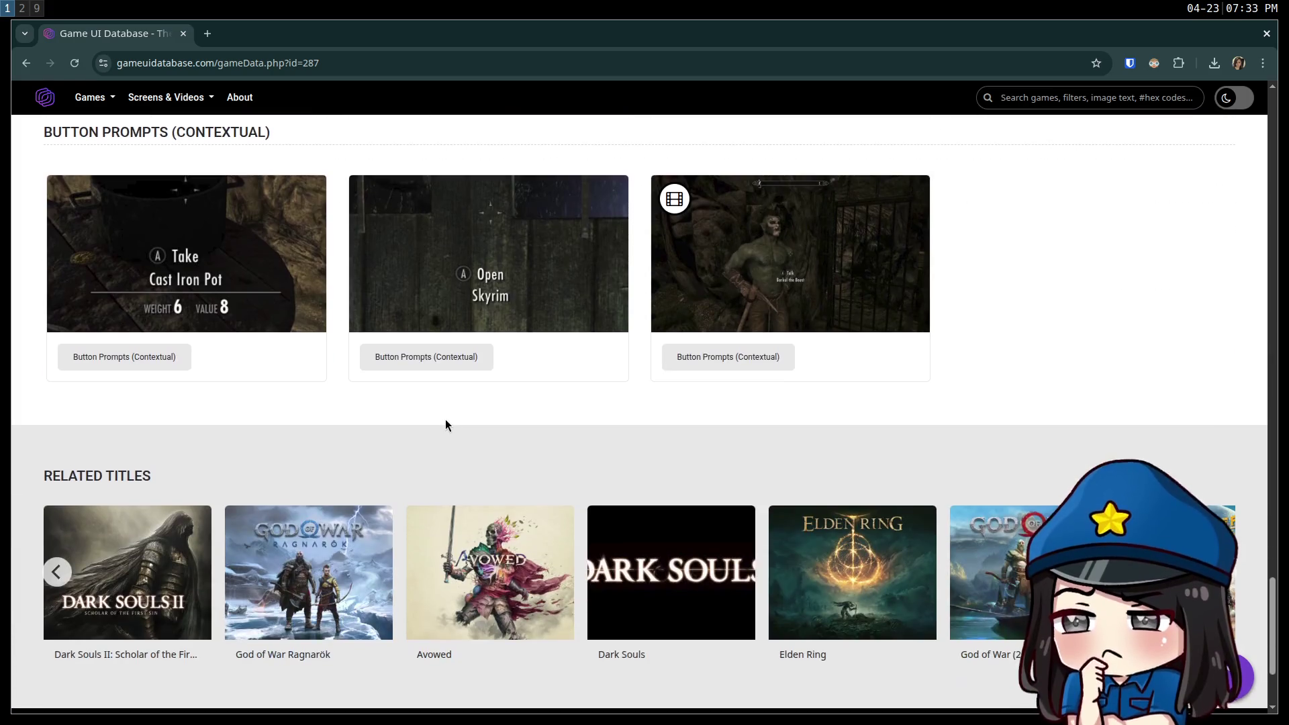
{"action": "scroll", "coordinate": [510, 436], "scroll_direction": "up", "scroll_amount": 8}
{"action": "scroll", "coordinate": [524, 433], "scroll_direction": "down", "scroll_amount": 6}
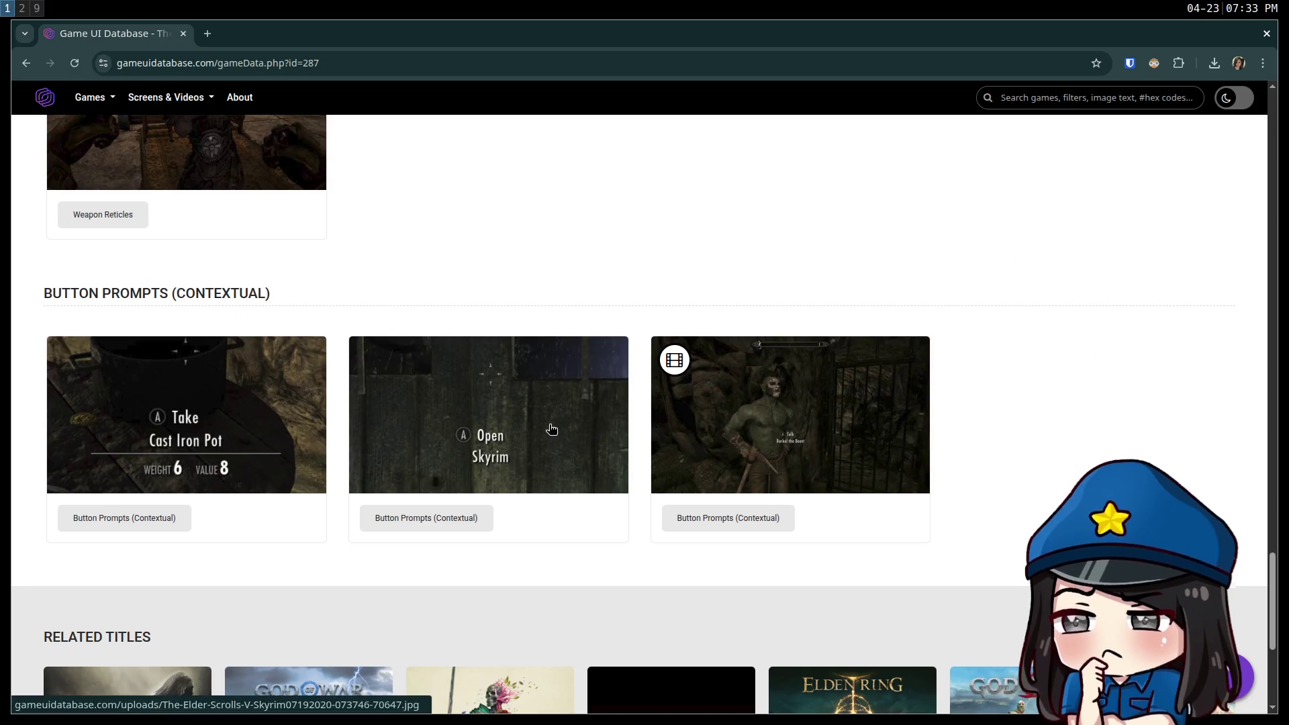
{"action": "scroll", "coordinate": [543, 423], "scroll_direction": "up", "scroll_amount": 12}
{"action": "scroll", "coordinate": [554, 433], "scroll_direction": "up", "scroll_amount": 15}
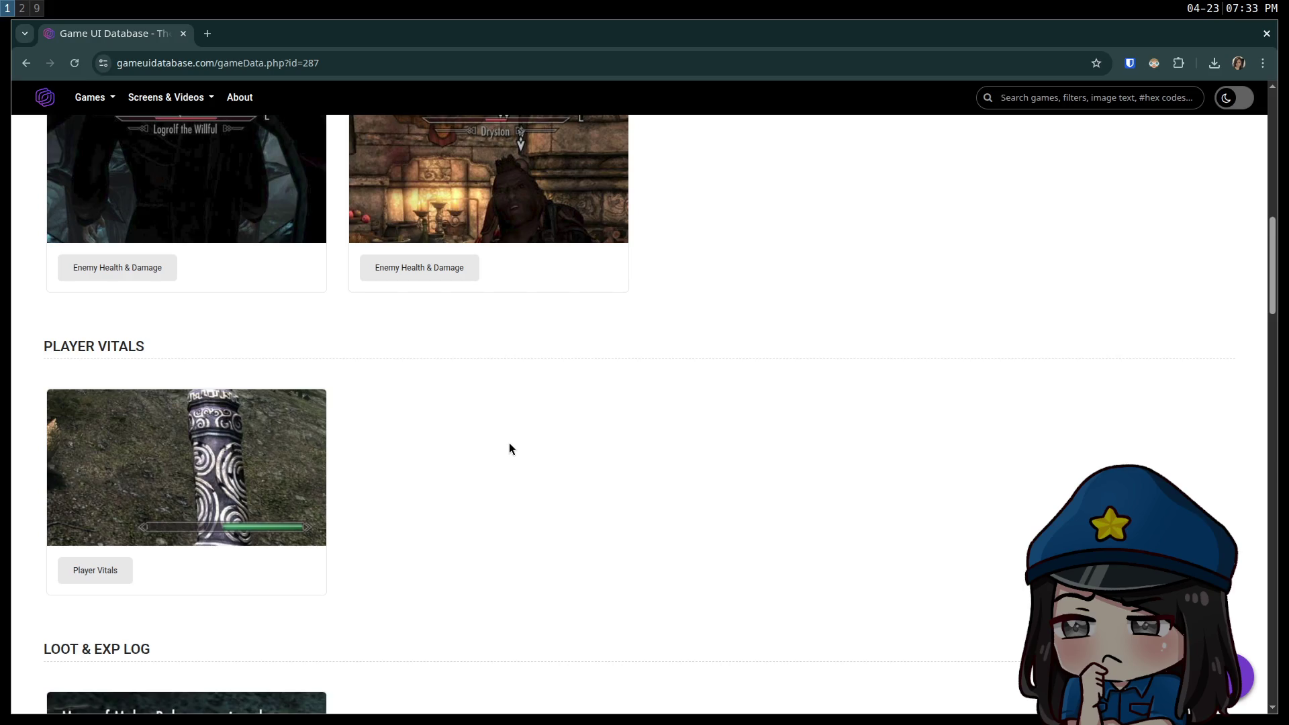
{"action": "scroll", "coordinate": [509, 448], "scroll_direction": "up", "scroll_amount": 6}
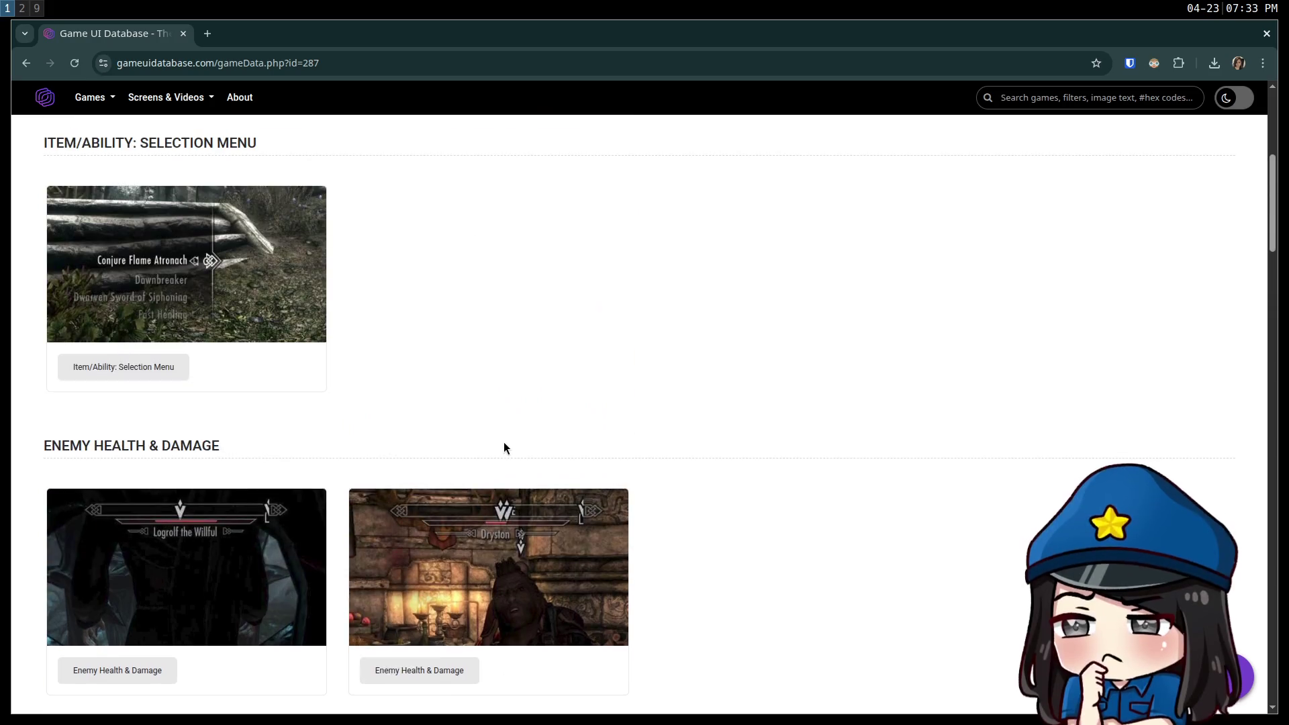
{"action": "scroll", "coordinate": [504, 449], "scroll_direction": "down", "scroll_amount": 3}
{"action": "scroll", "coordinate": [505, 447], "scroll_direction": "down", "scroll_amount": 5}
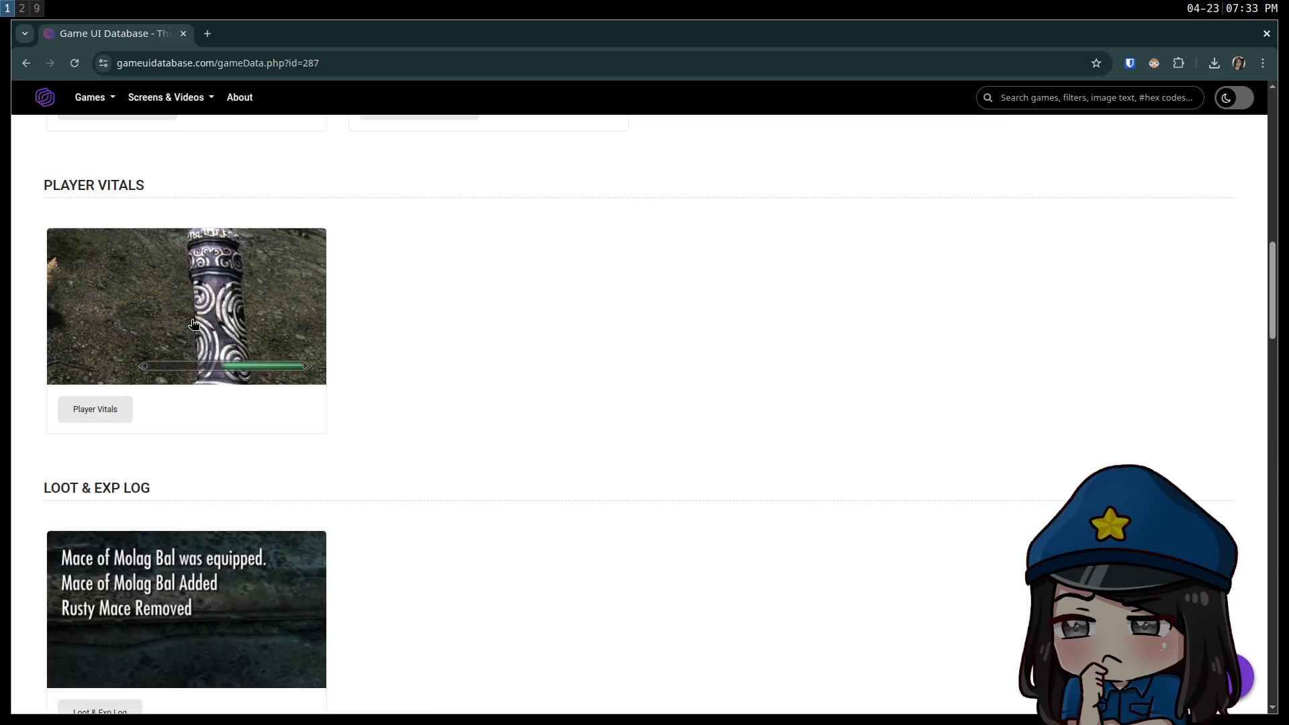
Open the Player Vitals screenshot full-size and switch back to the Godot workspace.
{"action": "left_click", "coordinate": [282, 386]}
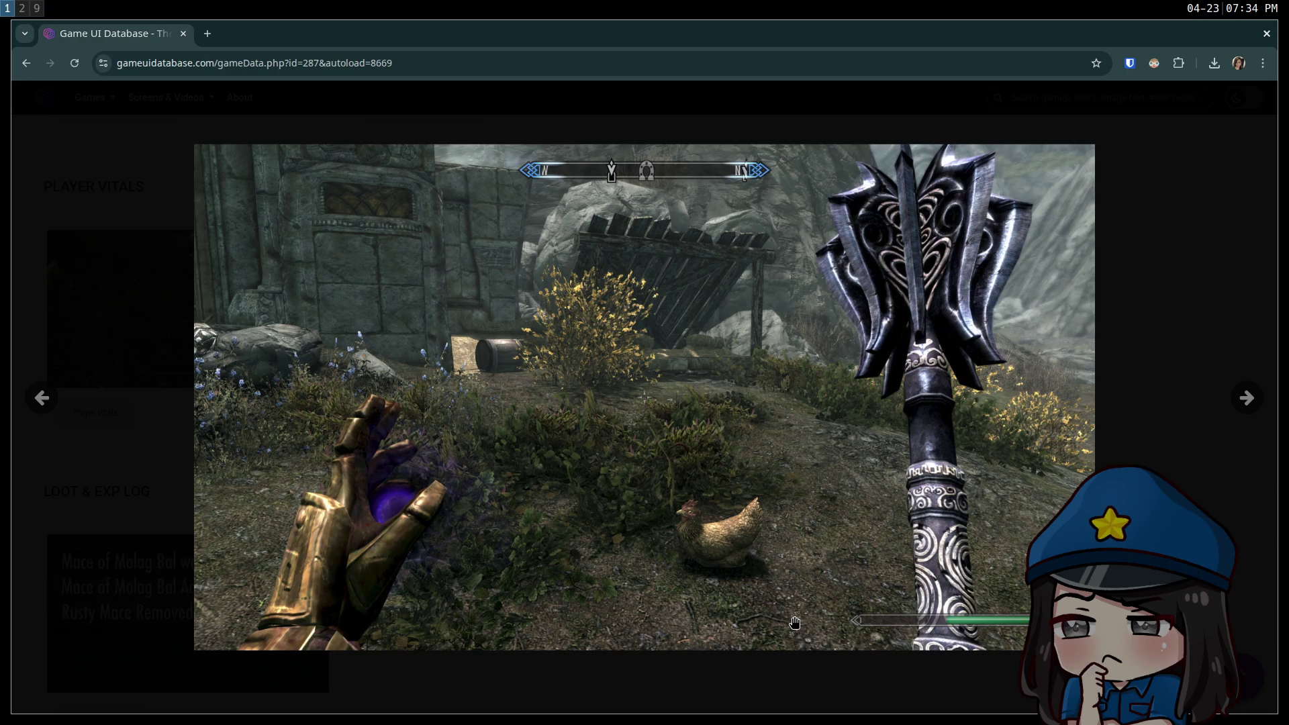
{"action": "mouse_move", "coordinate": [857, 635]}
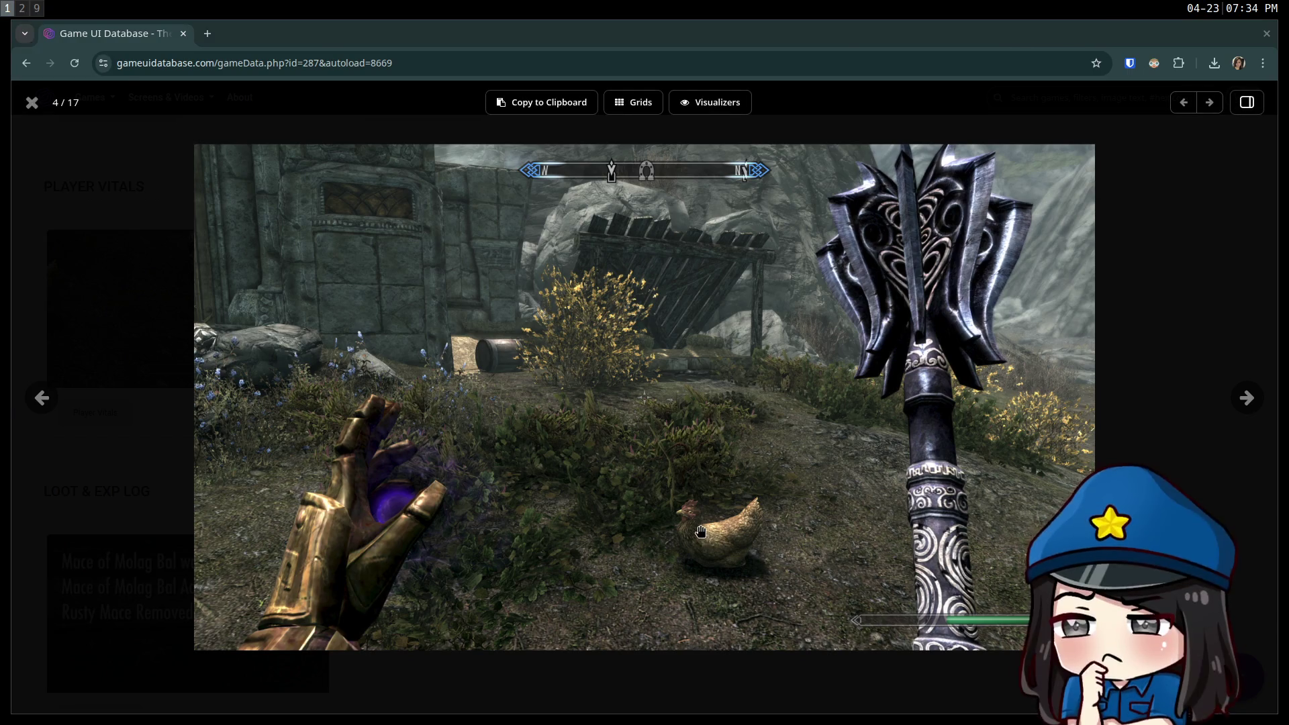
{"action": "key", "text": "super+2"}
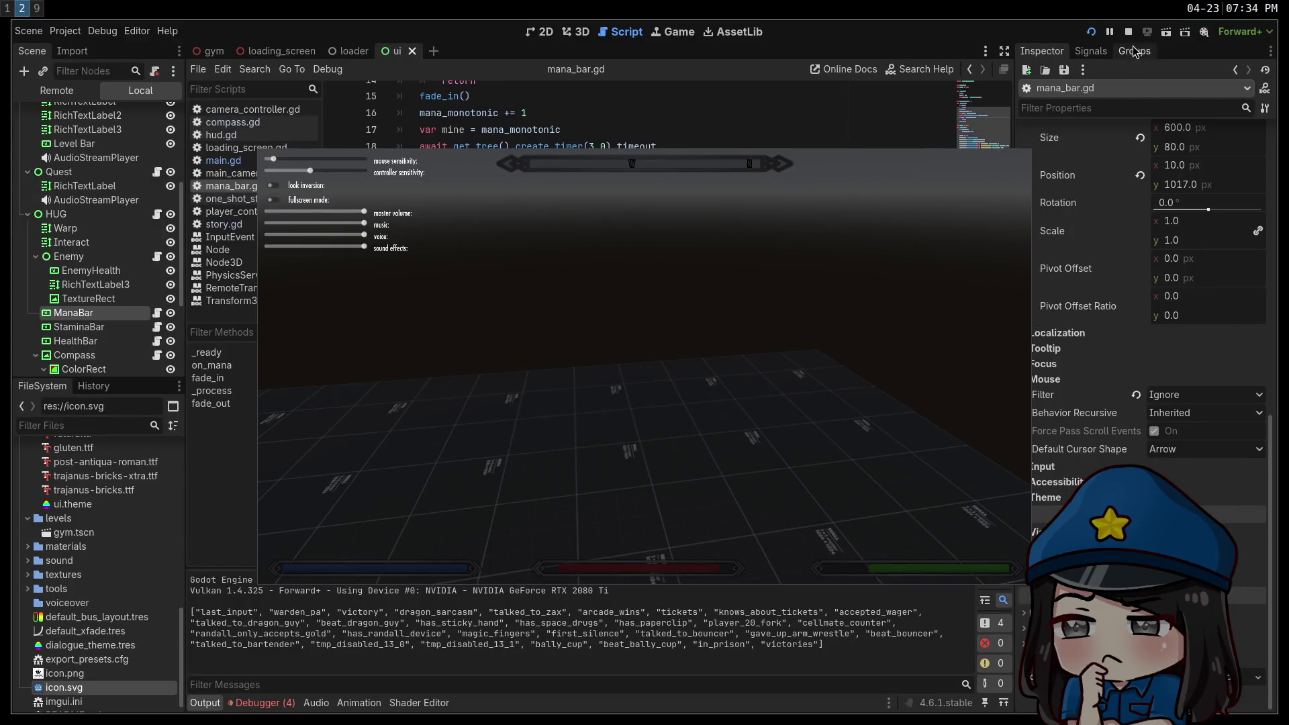
Stop the running game, return to the ui scene's 2D canvas, and glance at the reference.
{"action": "left_click", "coordinate": [1129, 32]}
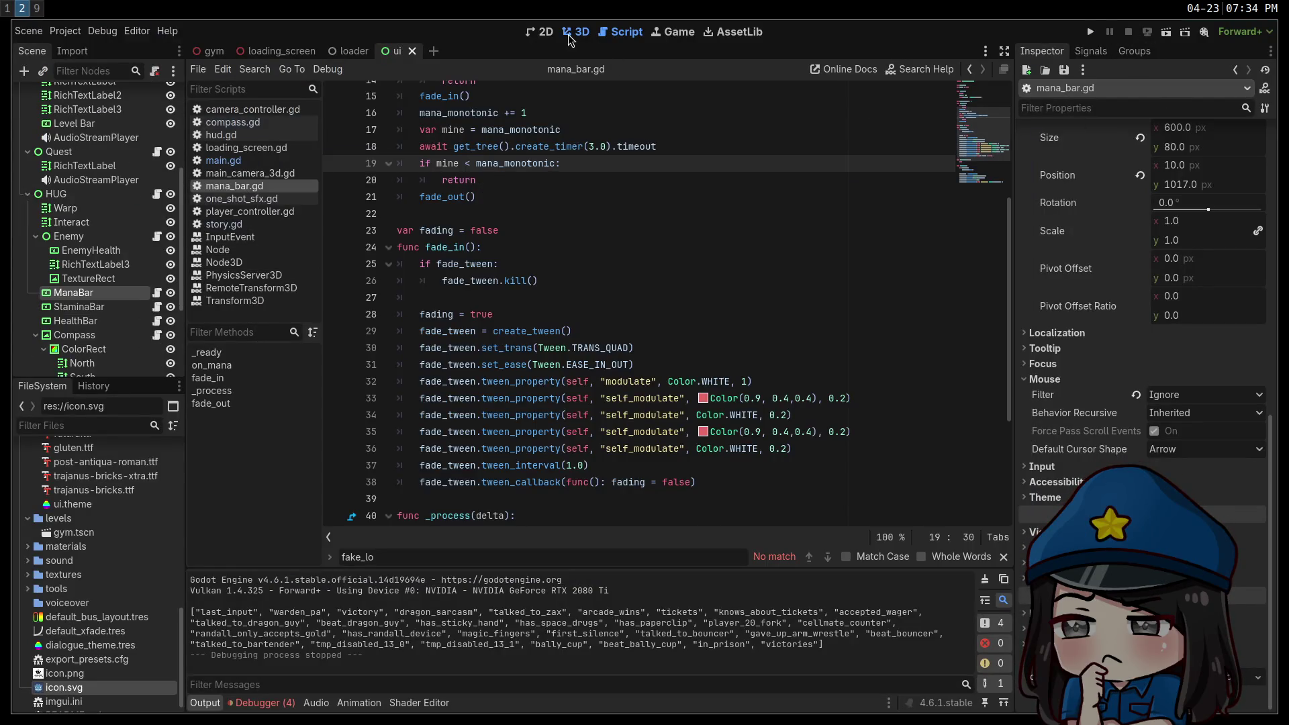
{"action": "left_click", "coordinate": [569, 38]}
{"action": "left_click", "coordinate": [537, 41]}
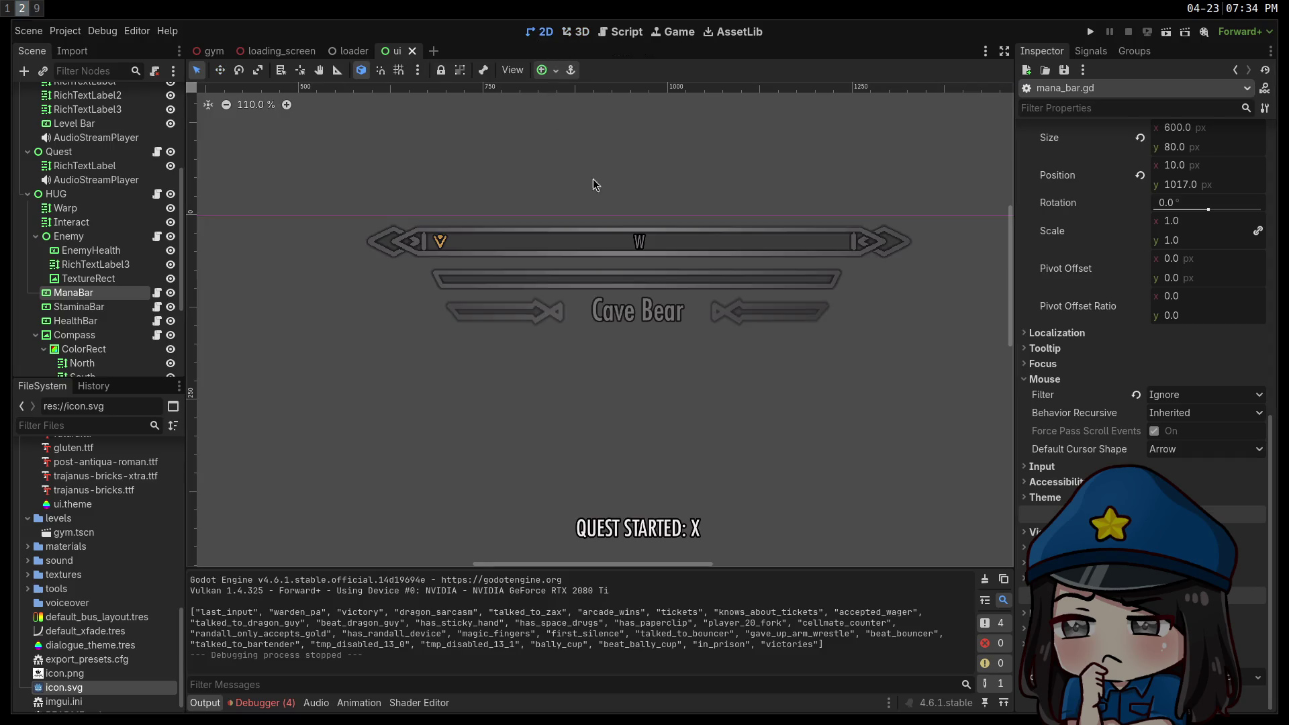
{"action": "key", "text": "super+1"}
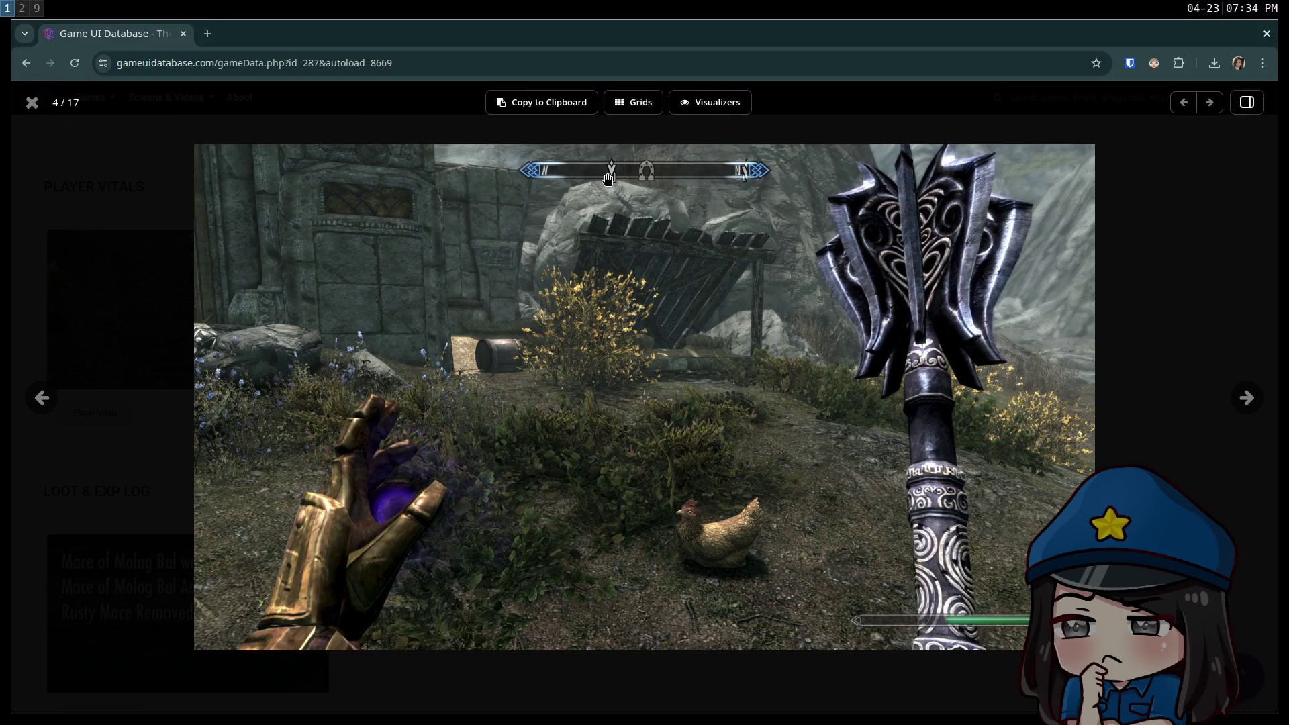
{"action": "key", "text": "super+2"}
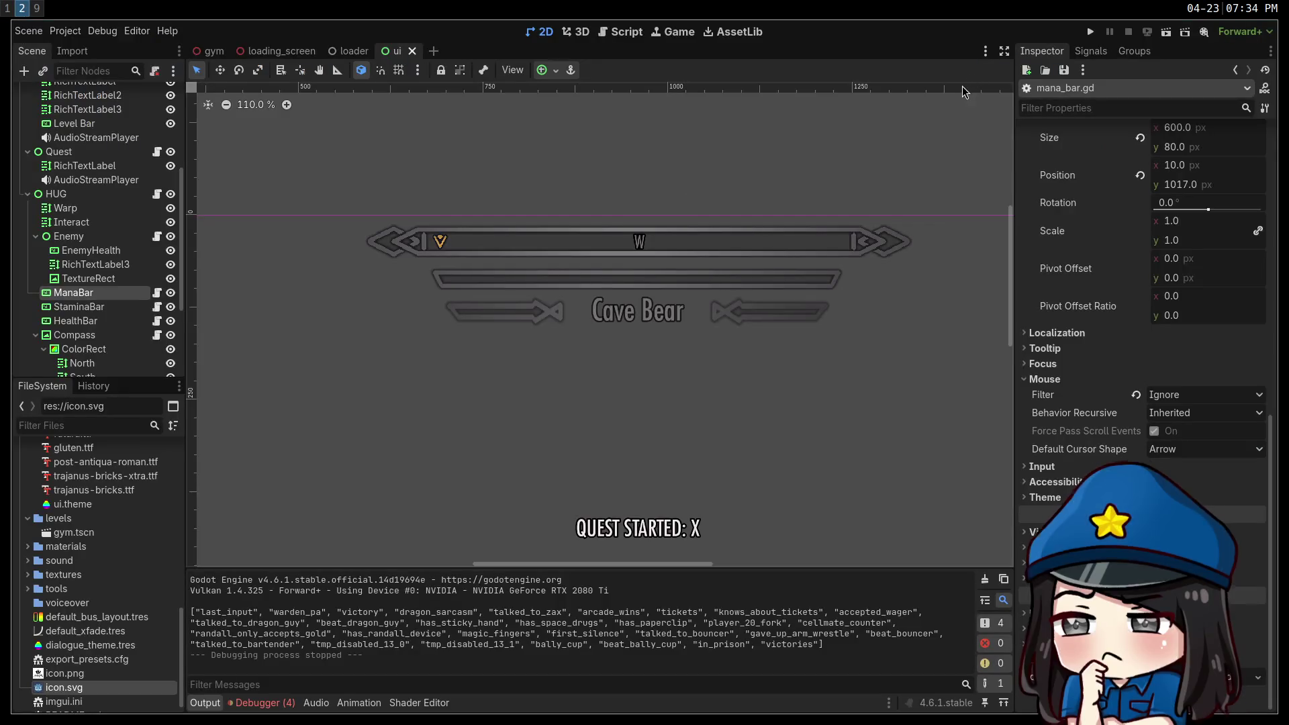
Run the game and repeatedly compare its HUD with the Skyrim reference screenshot.
{"action": "left_click", "coordinate": [1092, 34]}
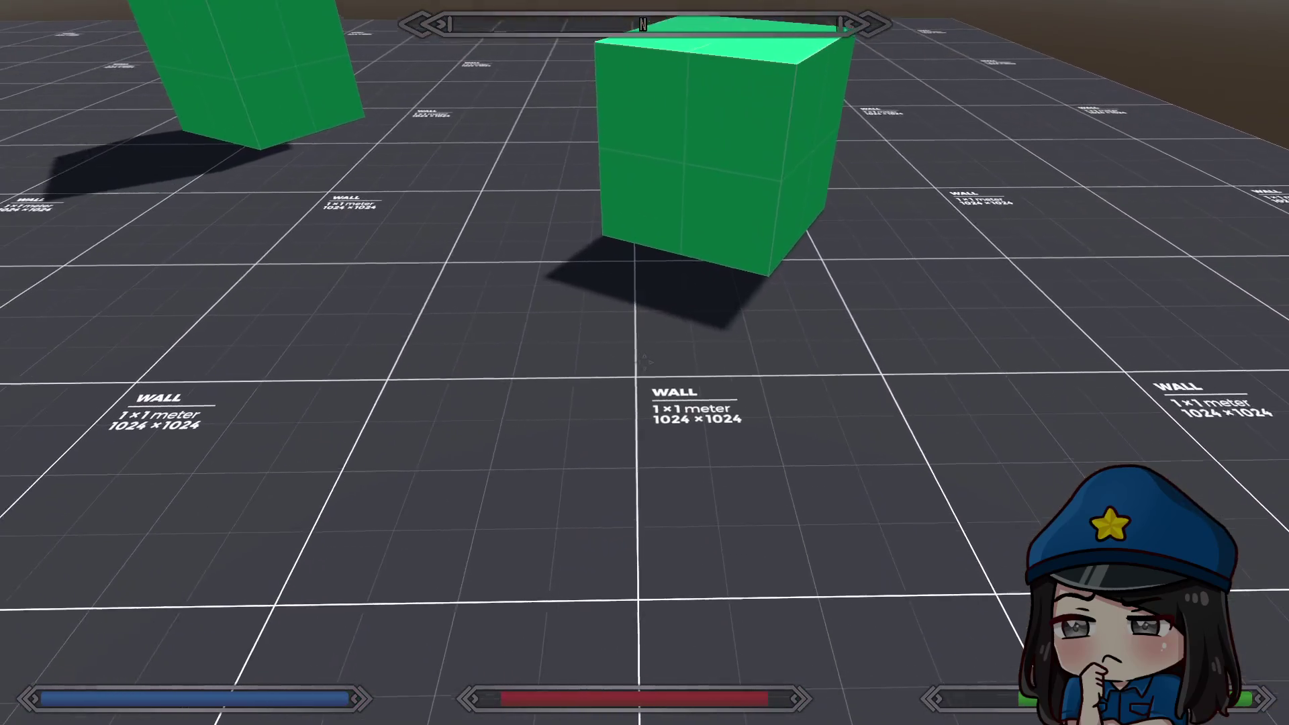
{"action": "key", "text": "Escape"}
{"action": "key", "text": "super+1"}
{"action": "key", "text": "super+2"}
{"action": "key", "text": "super+1"}
{"action": "key", "text": "super+2"}
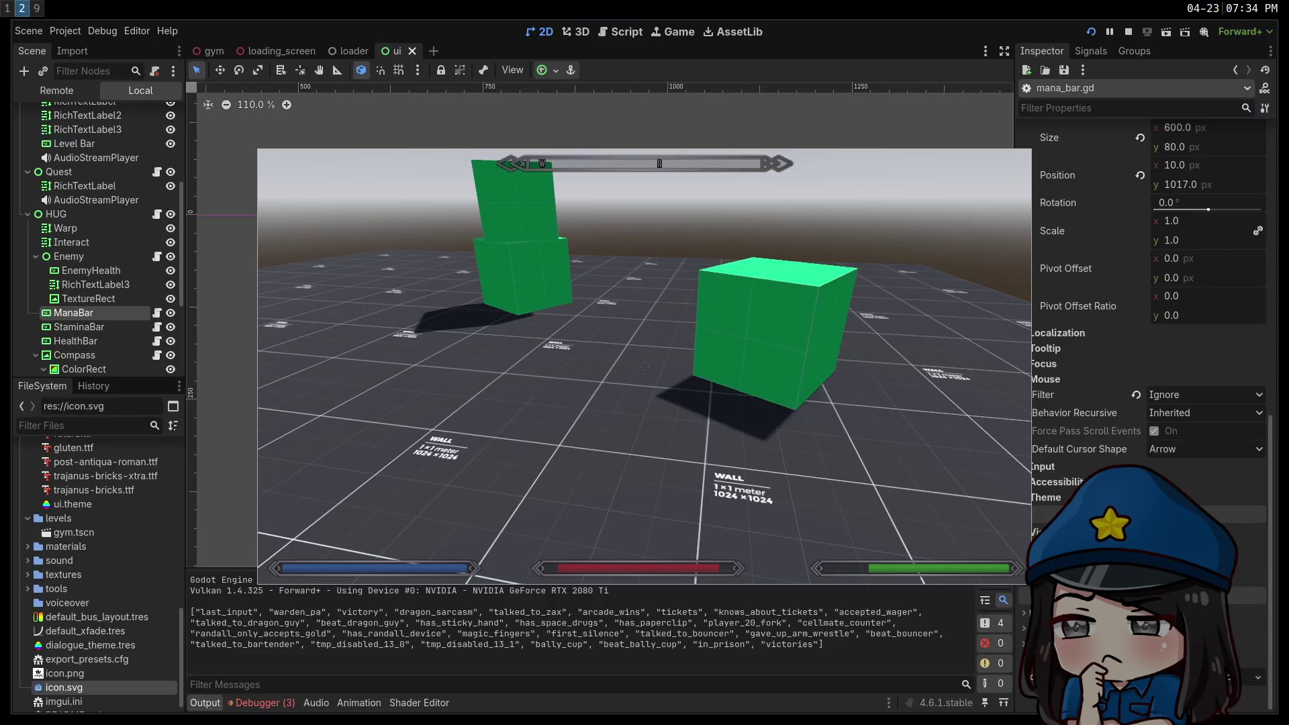
{"action": "key", "text": "super+1"}
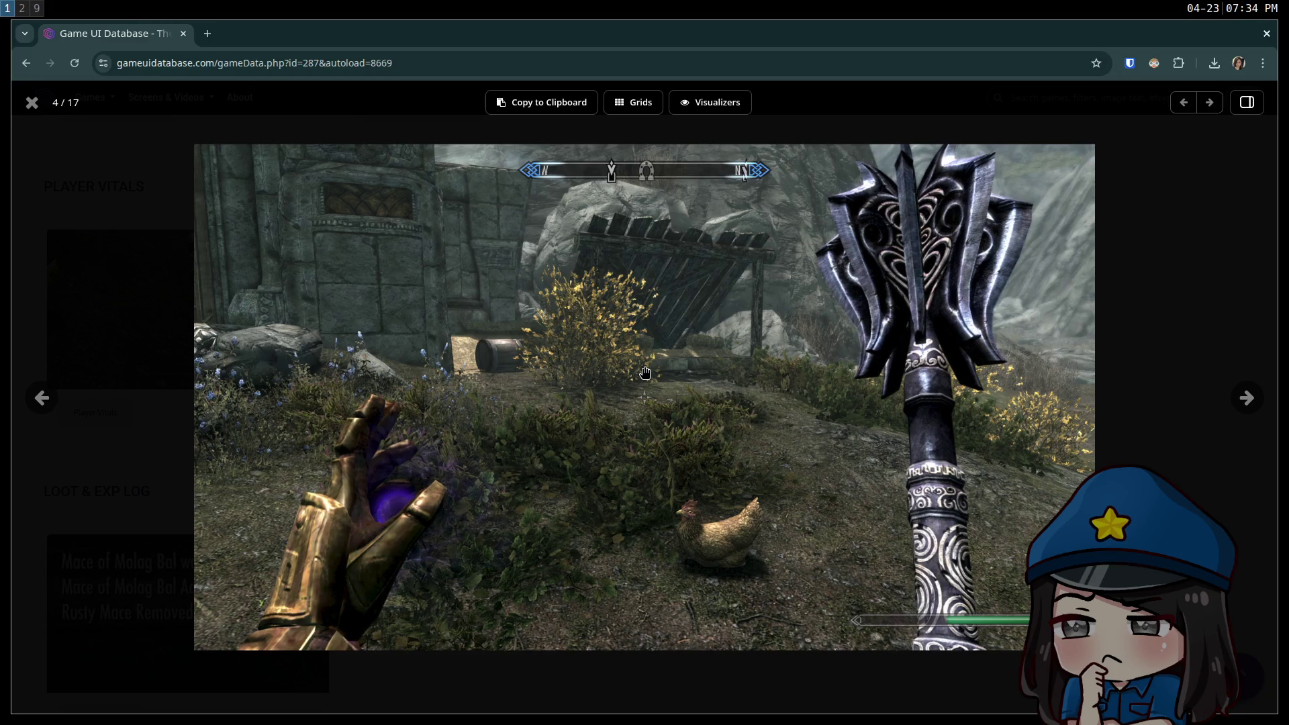
{"action": "key", "text": "super+2"}
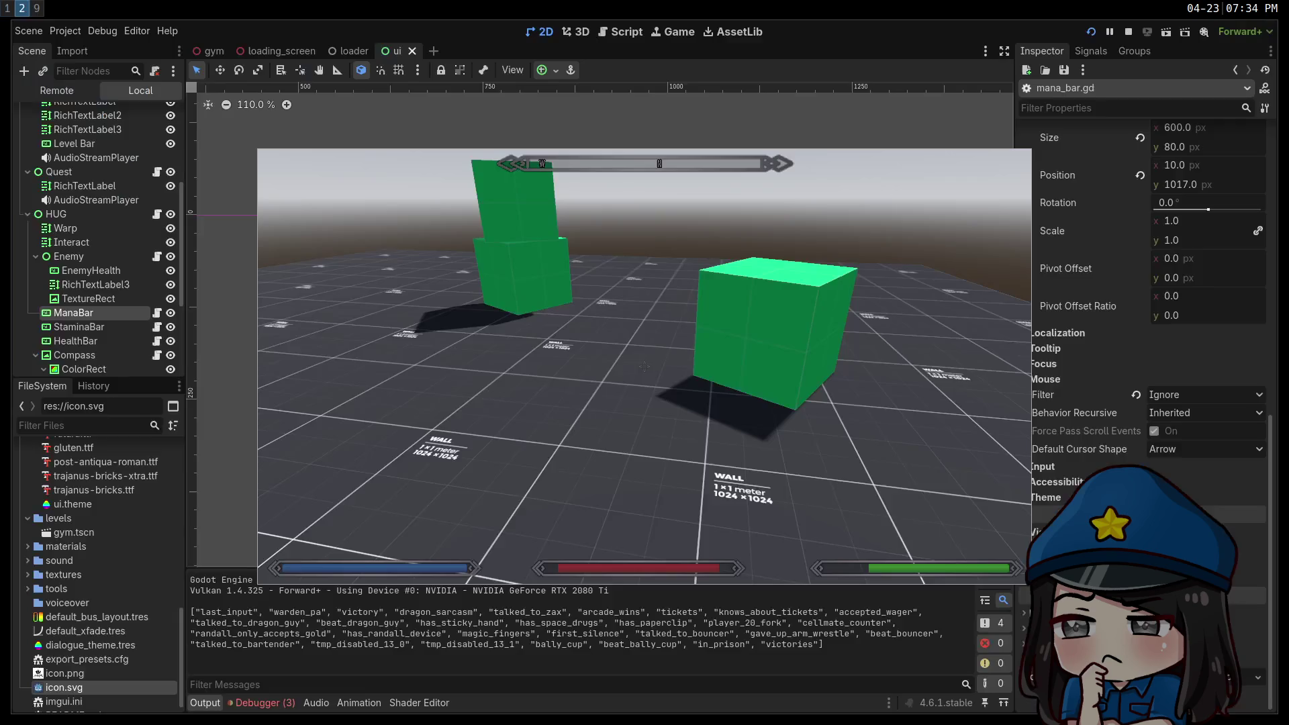
{"action": "key", "text": "super+1"}
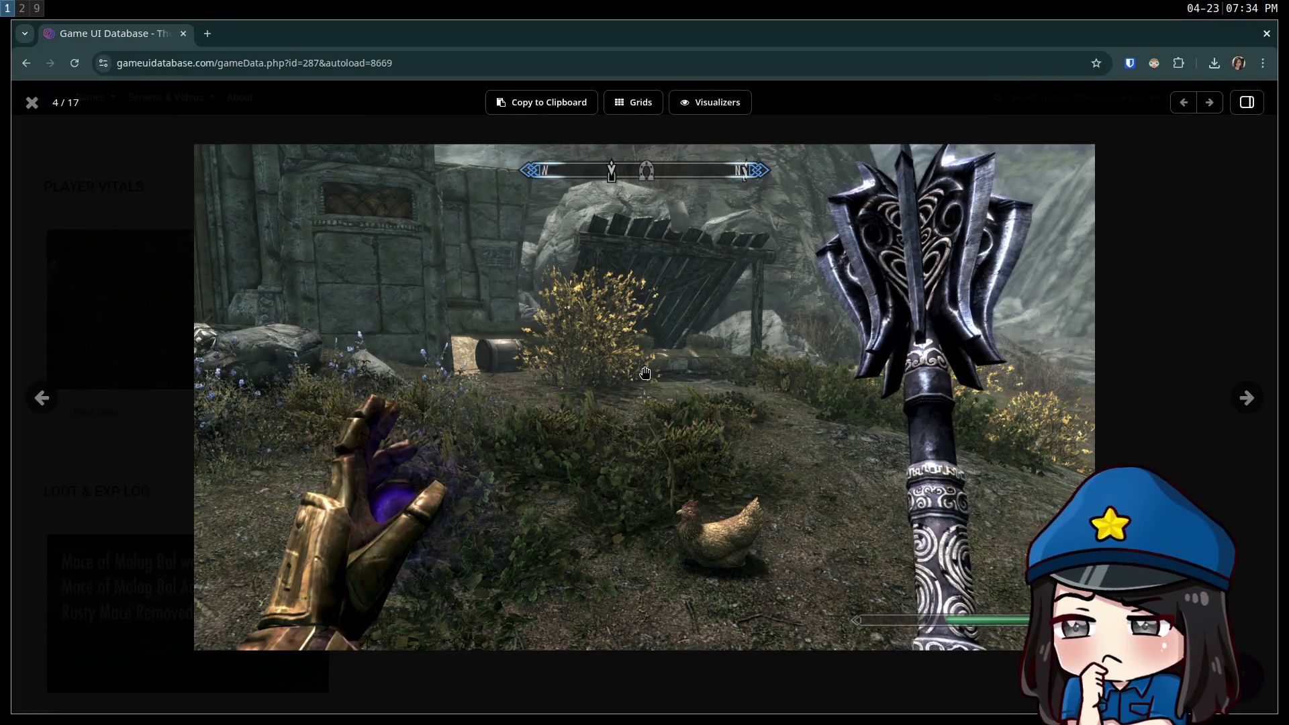
{"action": "key", "text": "super+2"}
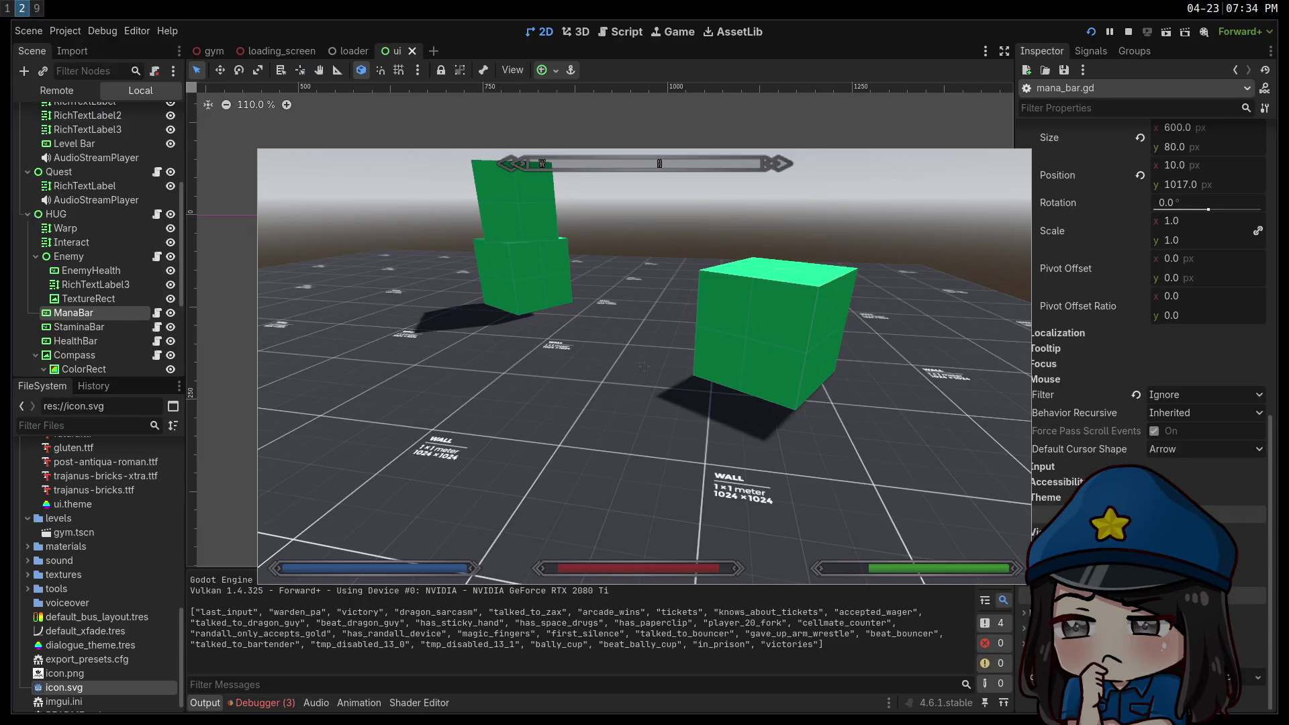
{"action": "key", "text": "super+1"}
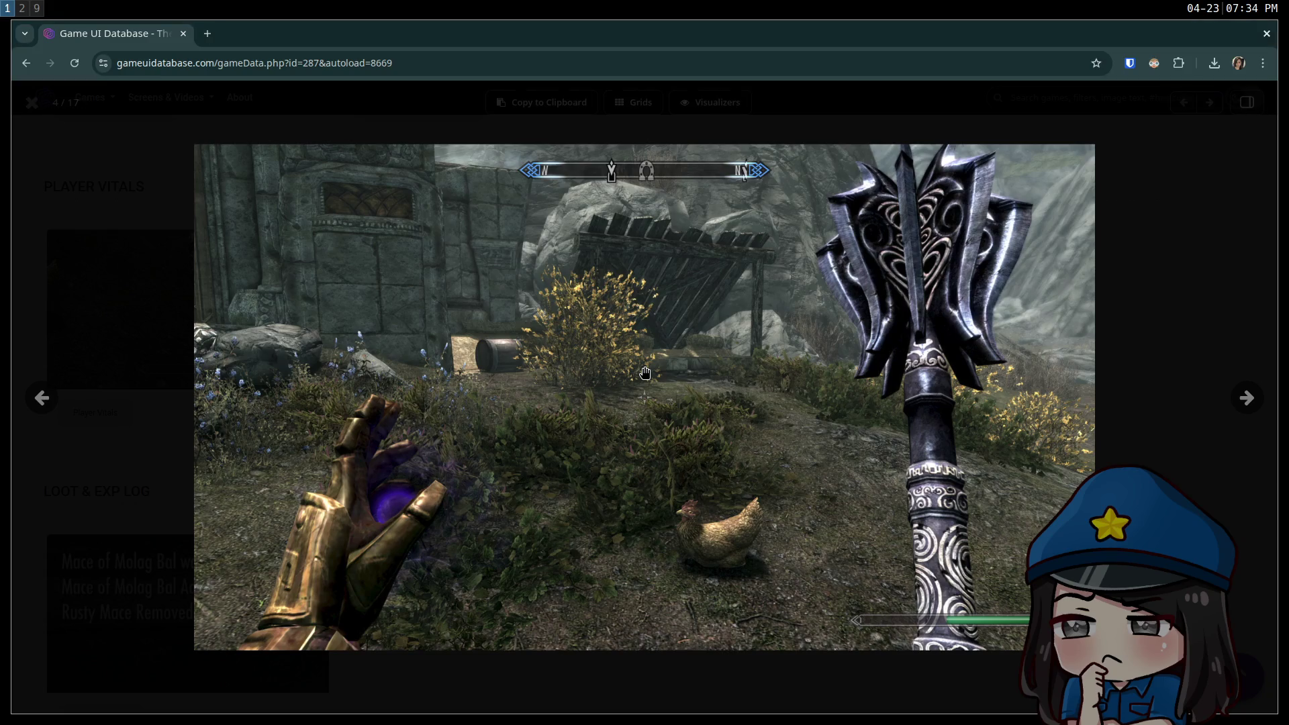
{"action": "key", "text": "super+2"}
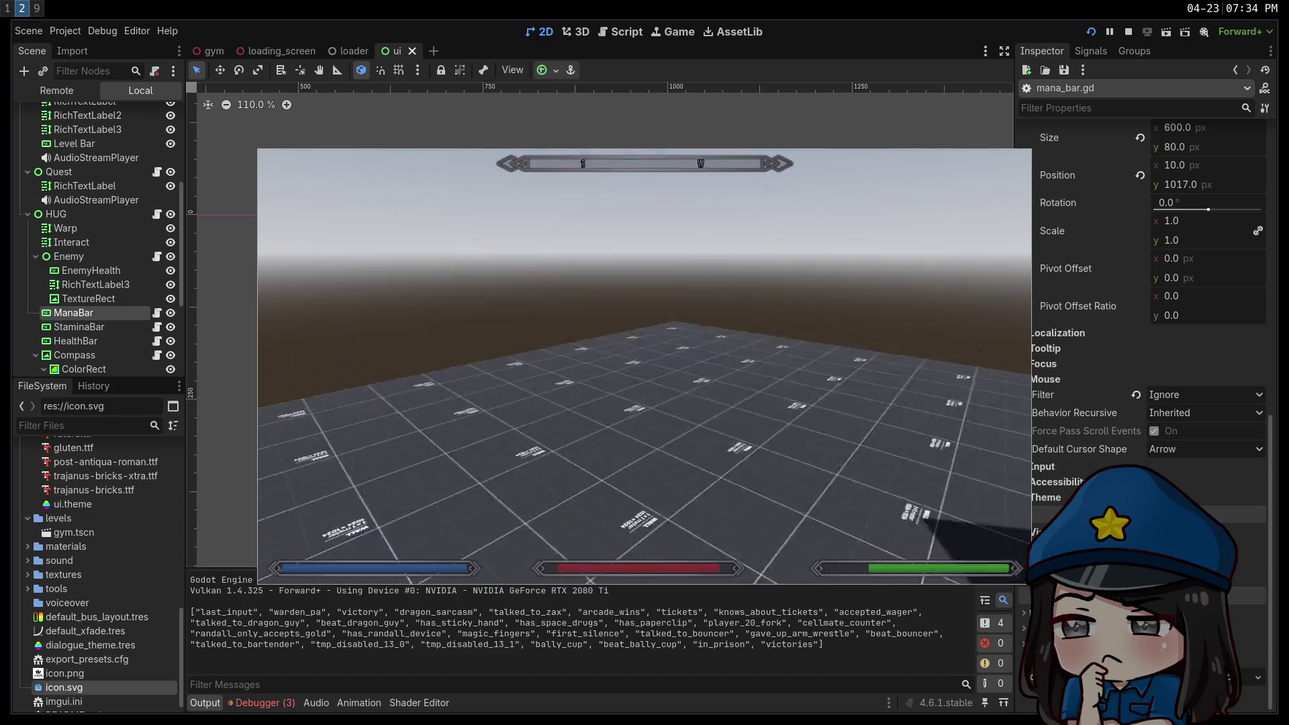
{"action": "key", "text": "super+1"}
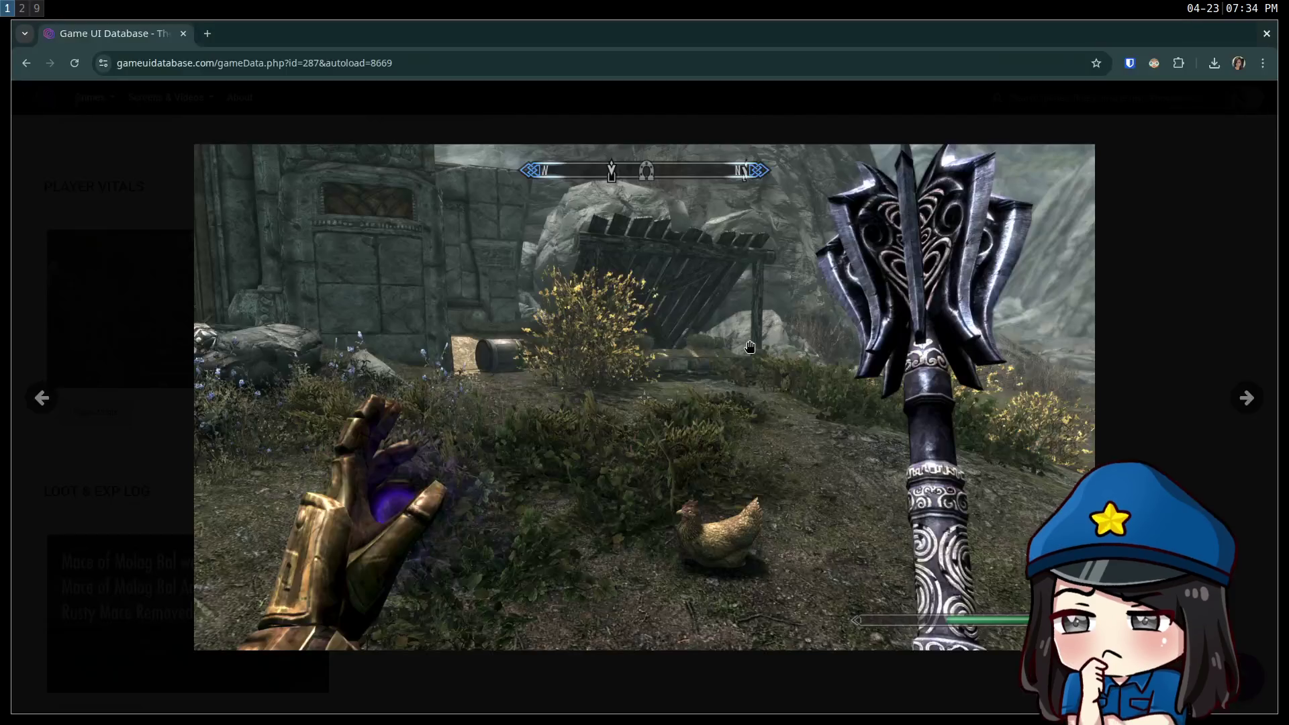
{"action": "key", "text": "super+2"}
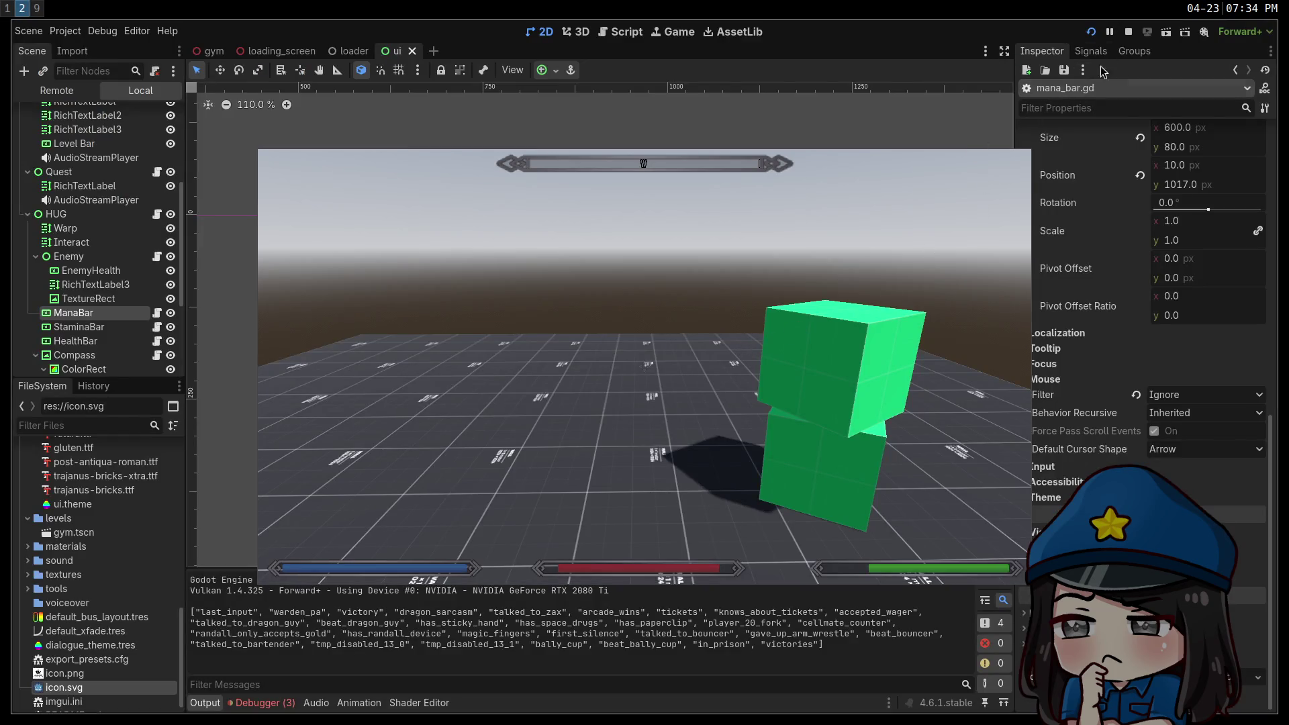
{"action": "key", "text": "super+1"}
{"action": "key", "text": "super+2"}
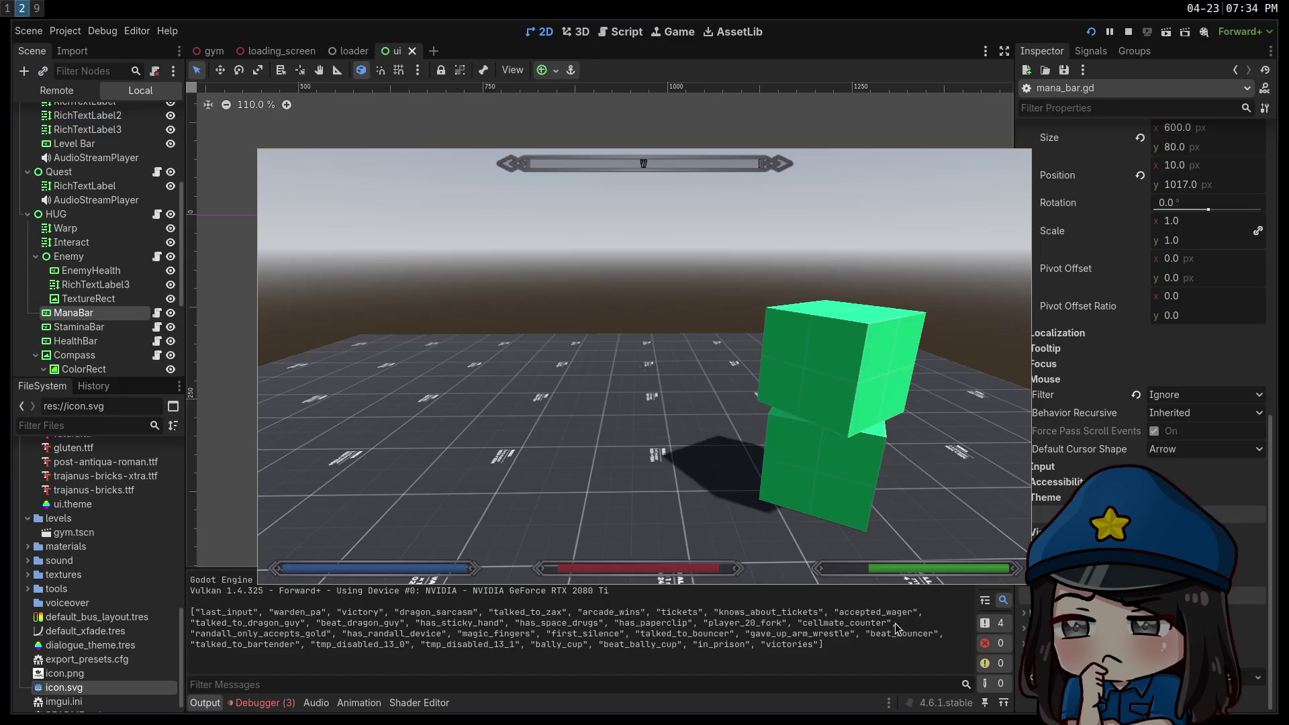
{"action": "key", "text": "super+1"}
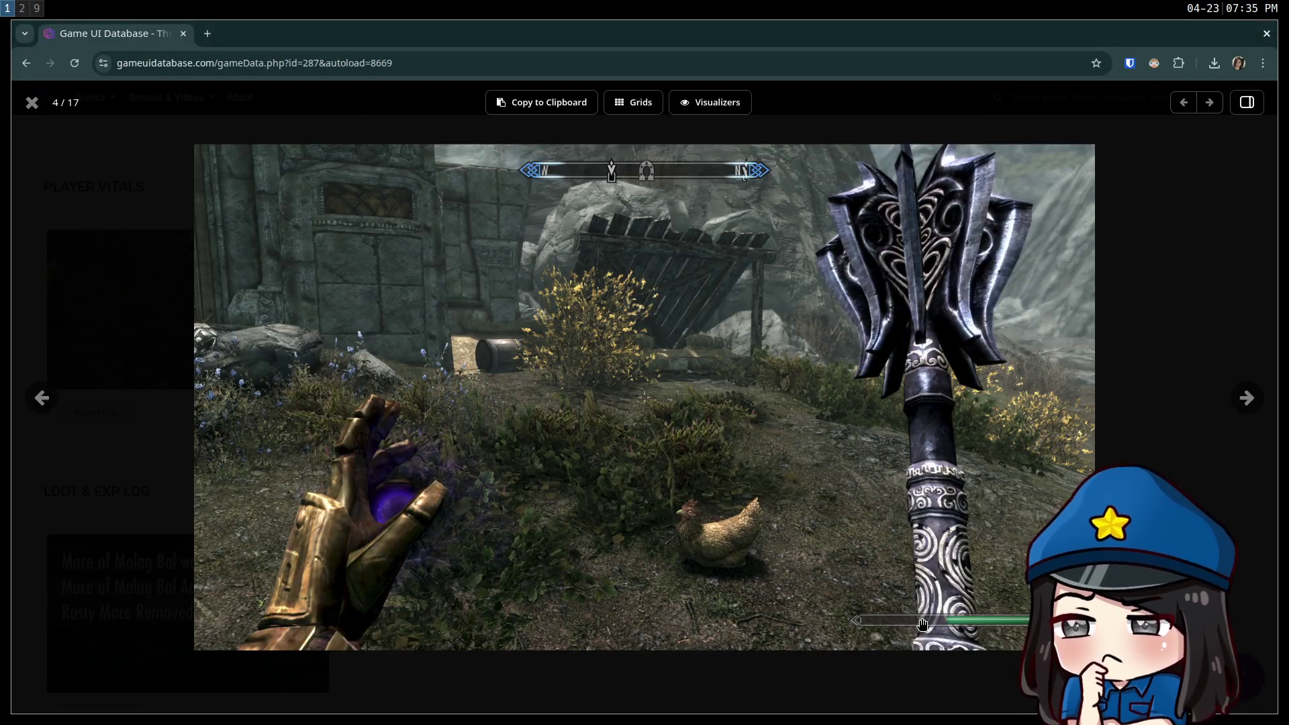
{"action": "key", "text": "super+2"}
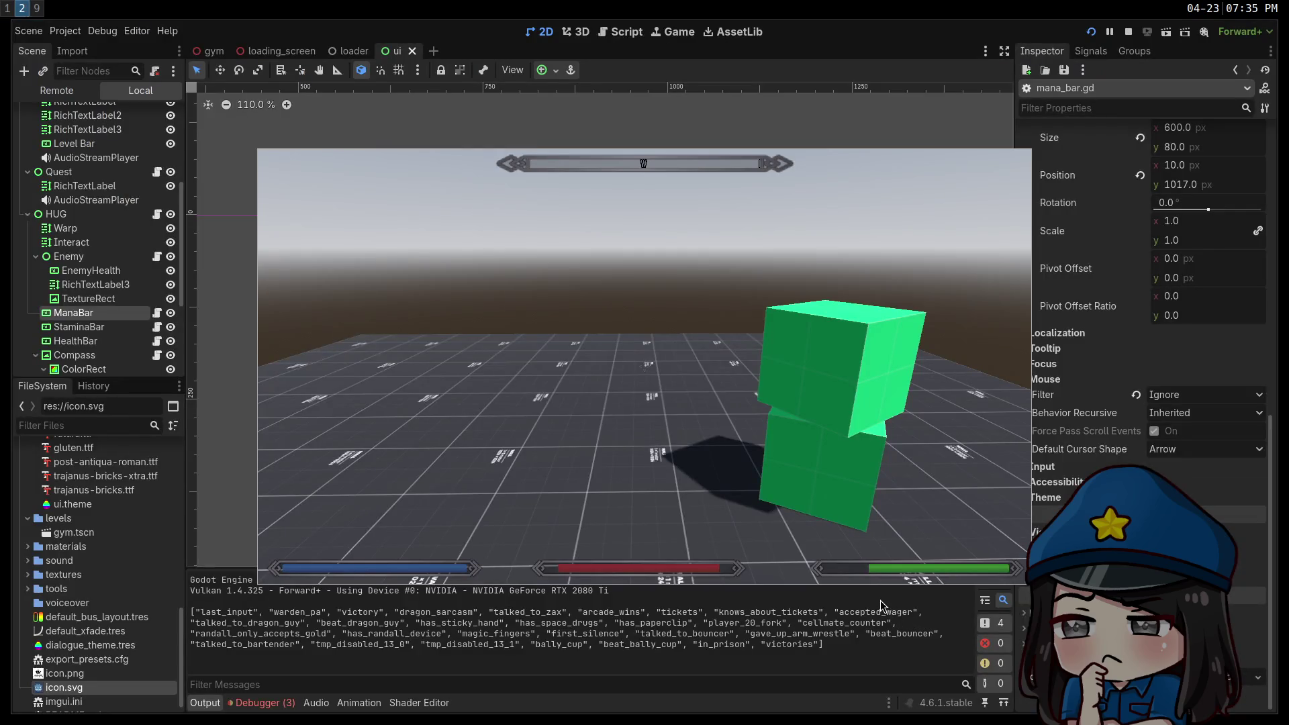
{"action": "key", "text": "super+1"}
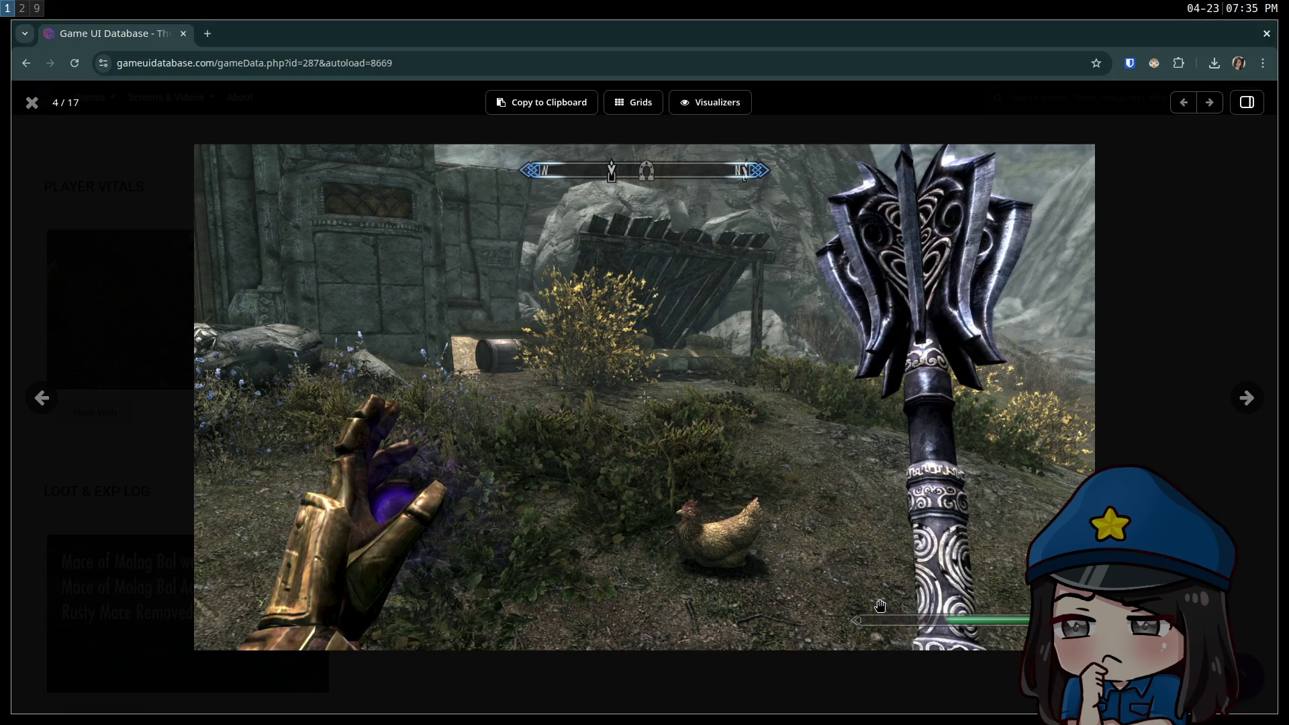
{"action": "key", "text": "super+2"}
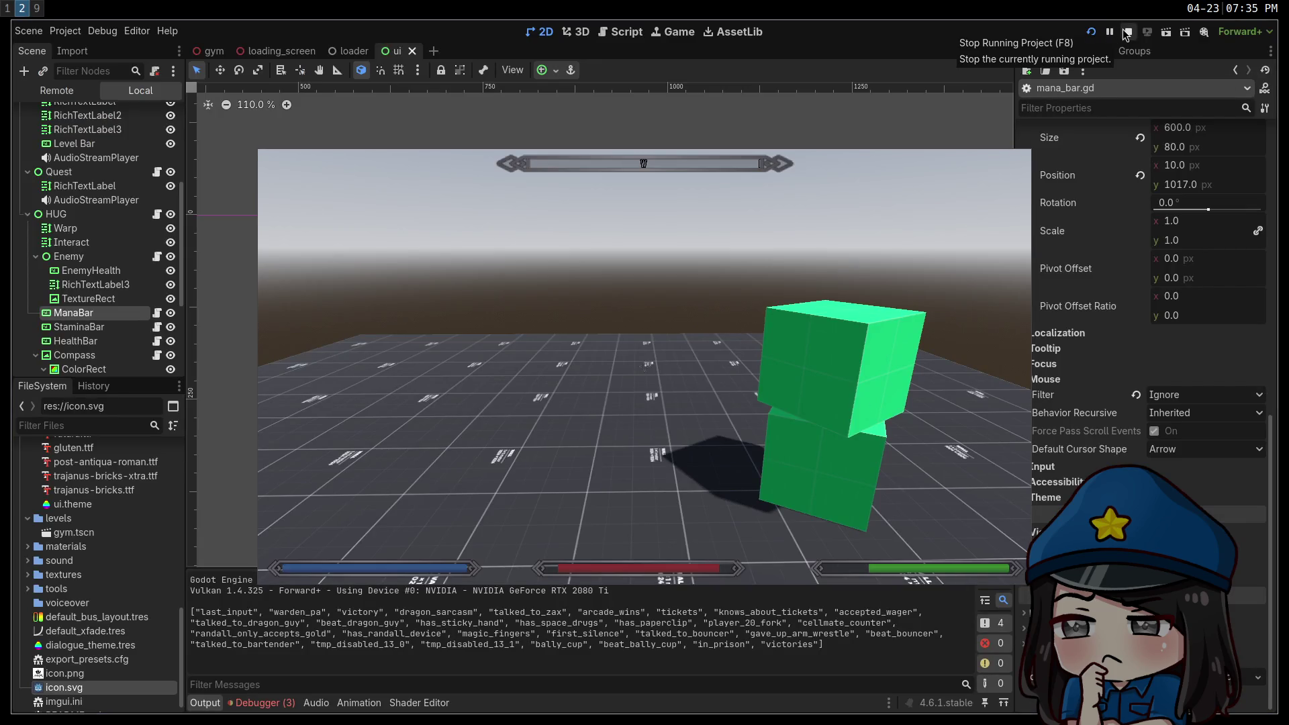
Stop the running game and hide the ManaBar and HealthBar.
{"action": "left_click", "coordinate": [1127, 32]}
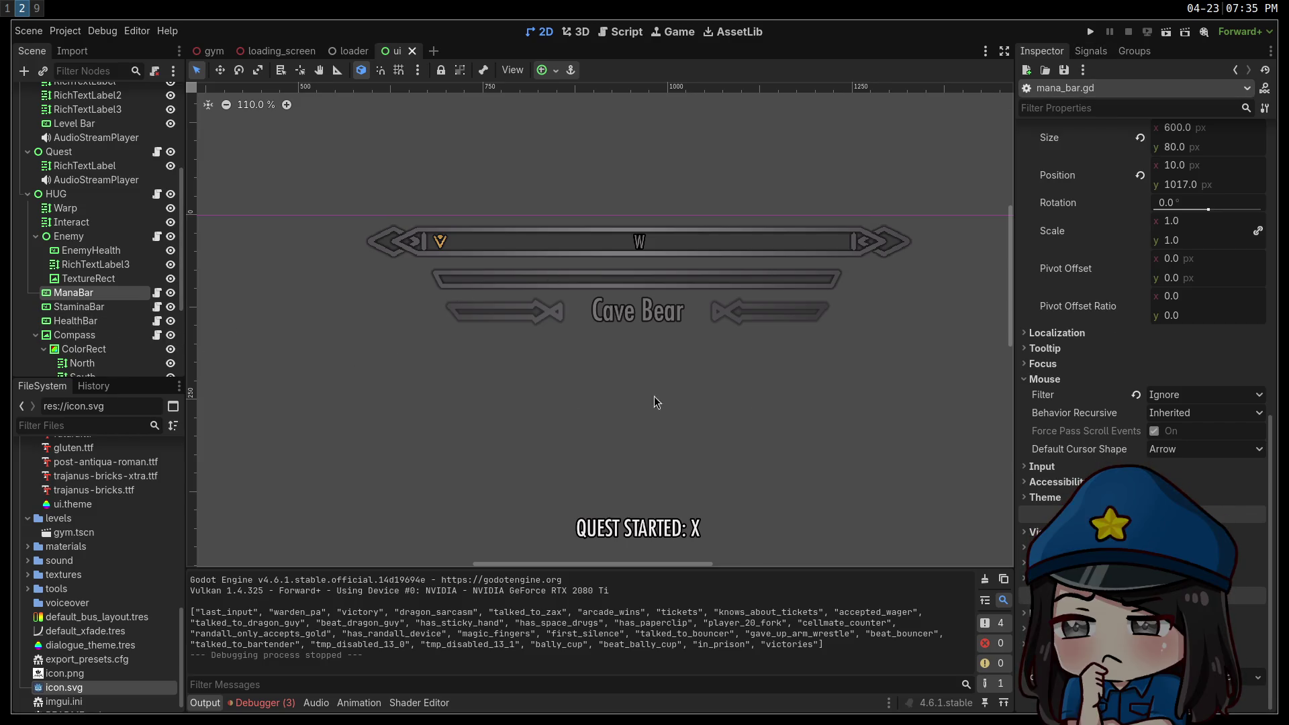
{"action": "left_click", "coordinate": [171, 293]}
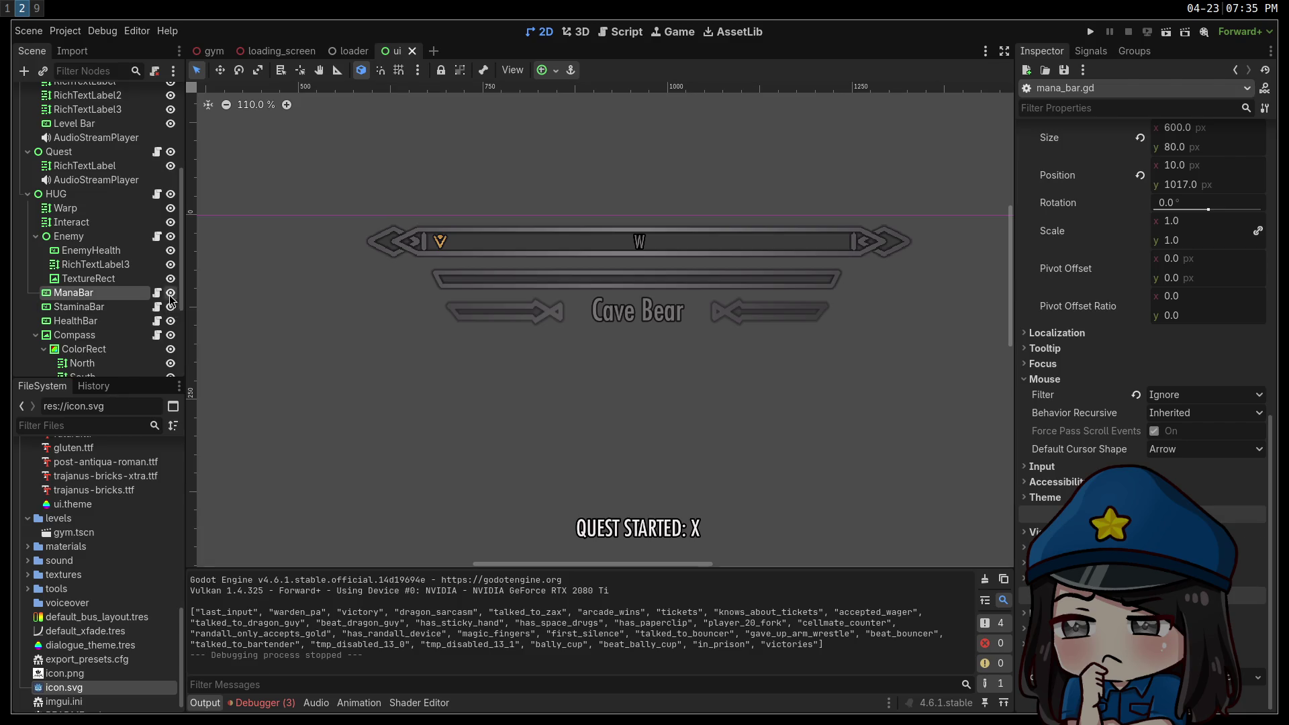
{"action": "left_click", "coordinate": [171, 321]}
Set the StaminaBar's scale to 0.5 on both axes.
{"action": "left_click", "coordinate": [79, 307]}
{"action": "scroll", "coordinate": [1120, 462], "scroll_direction": "down", "scroll_amount": 5}
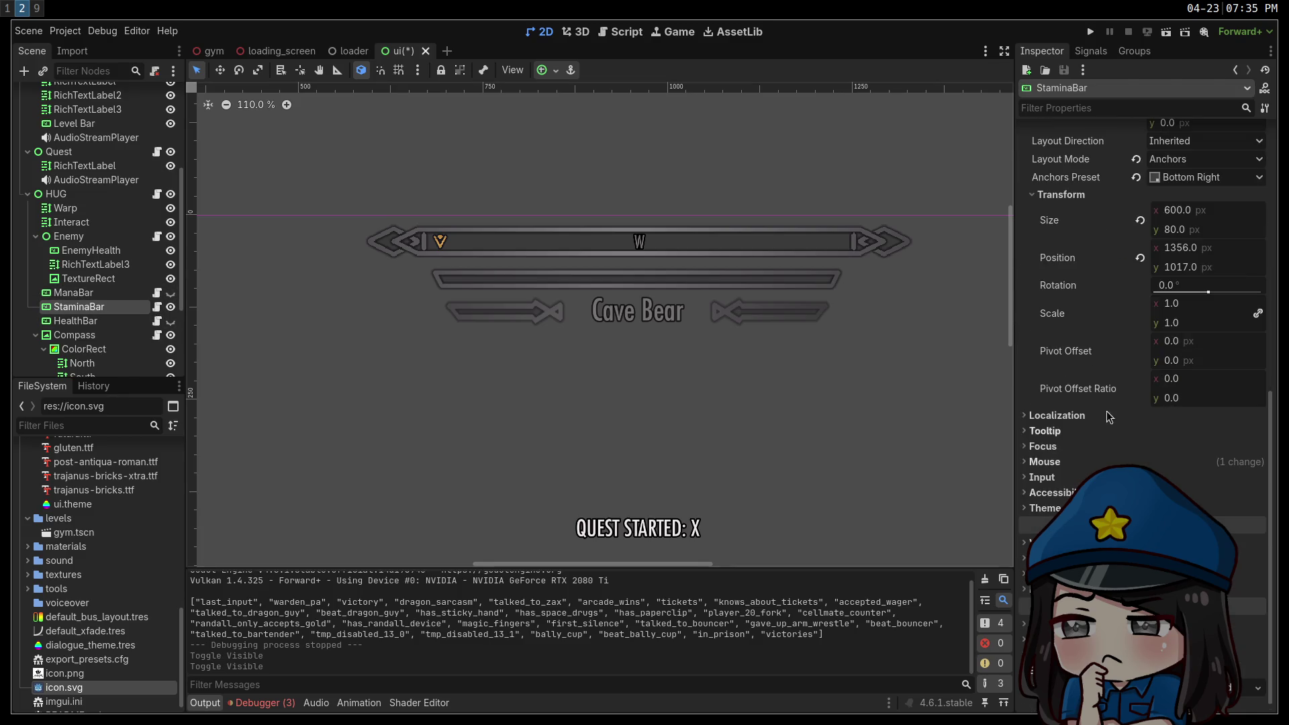
{"action": "left_click", "coordinate": [1180, 323]}
{"action": "type", "text": ".5"}
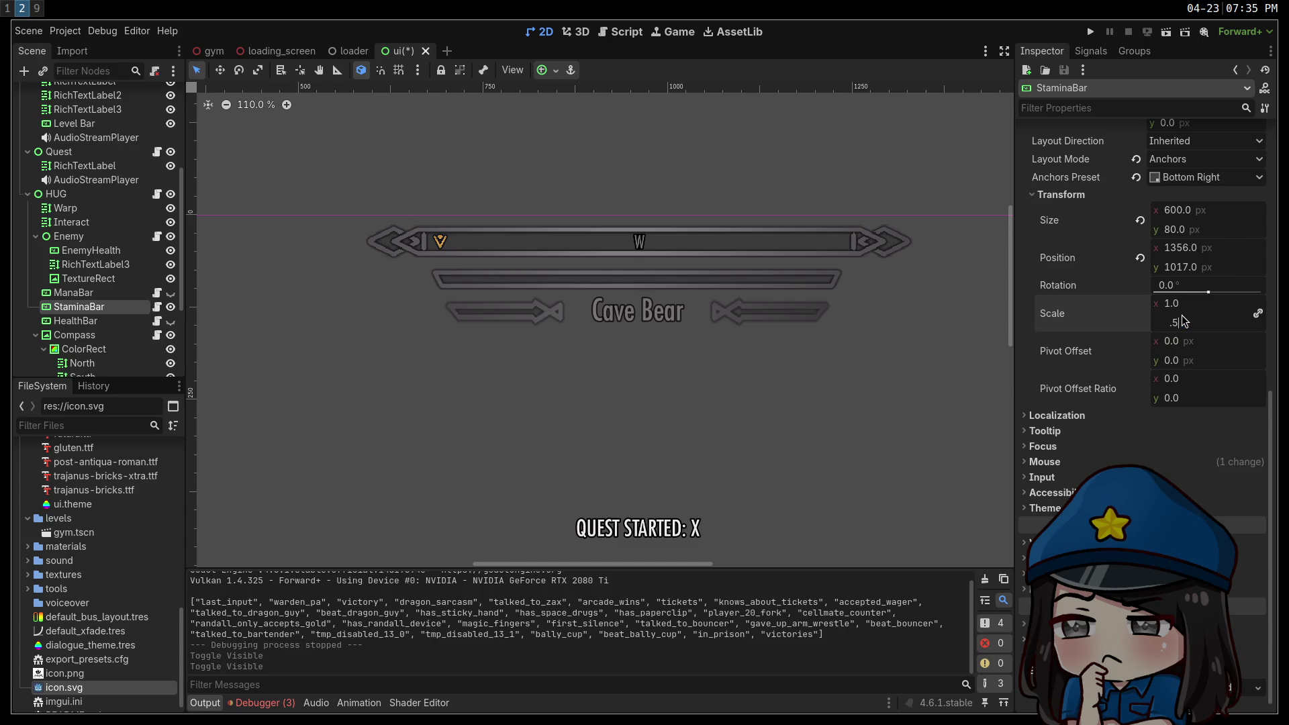
{"action": "key", "text": "shift+Tab"}
{"action": "type", "text": "."}
{"action": "key", "text": "Return"}
Undo an accidental MovieMagic move, nudge StaminaBar to 1548, 1001, save and run the game.
{"action": "left_click_drag", "start_coordinate": [814, 412], "coordinate": [607, 123]}
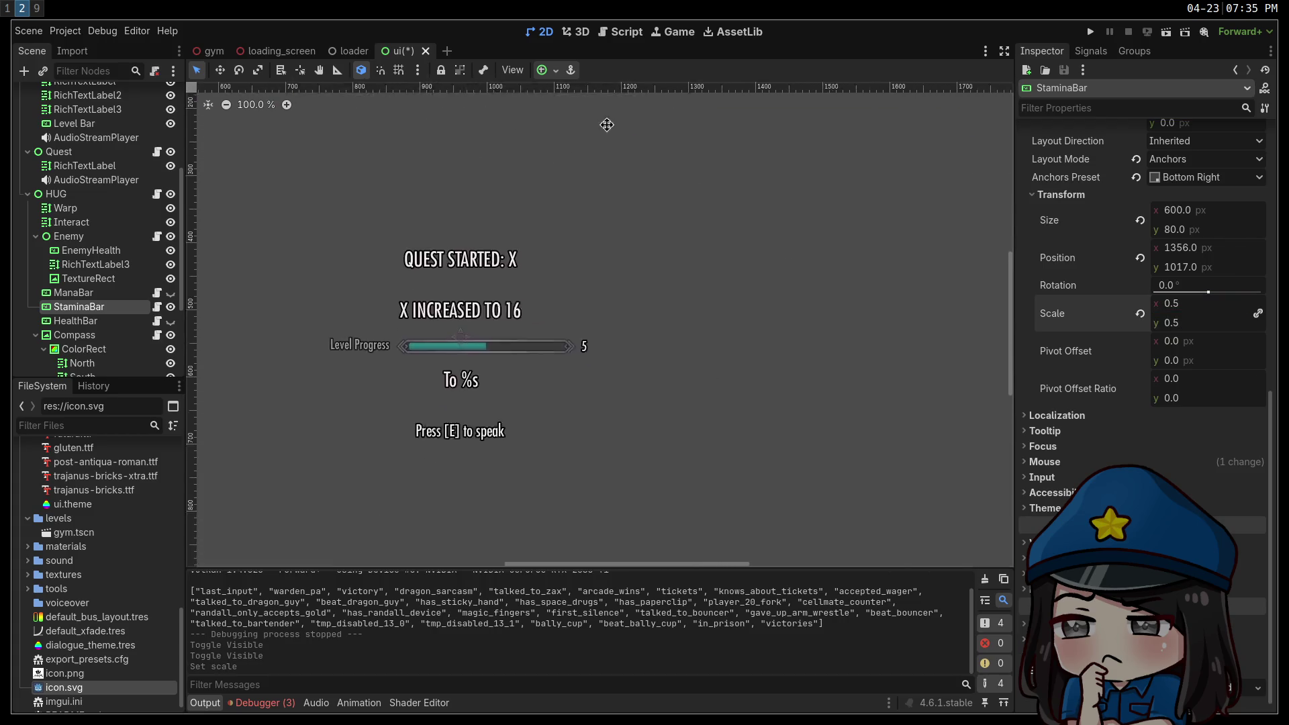
{"action": "scroll", "coordinate": [777, 302], "scroll_direction": "down", "scroll_amount": 2}
{"action": "left_click_drag", "start_coordinate": [756, 371], "coordinate": [698, 288]}
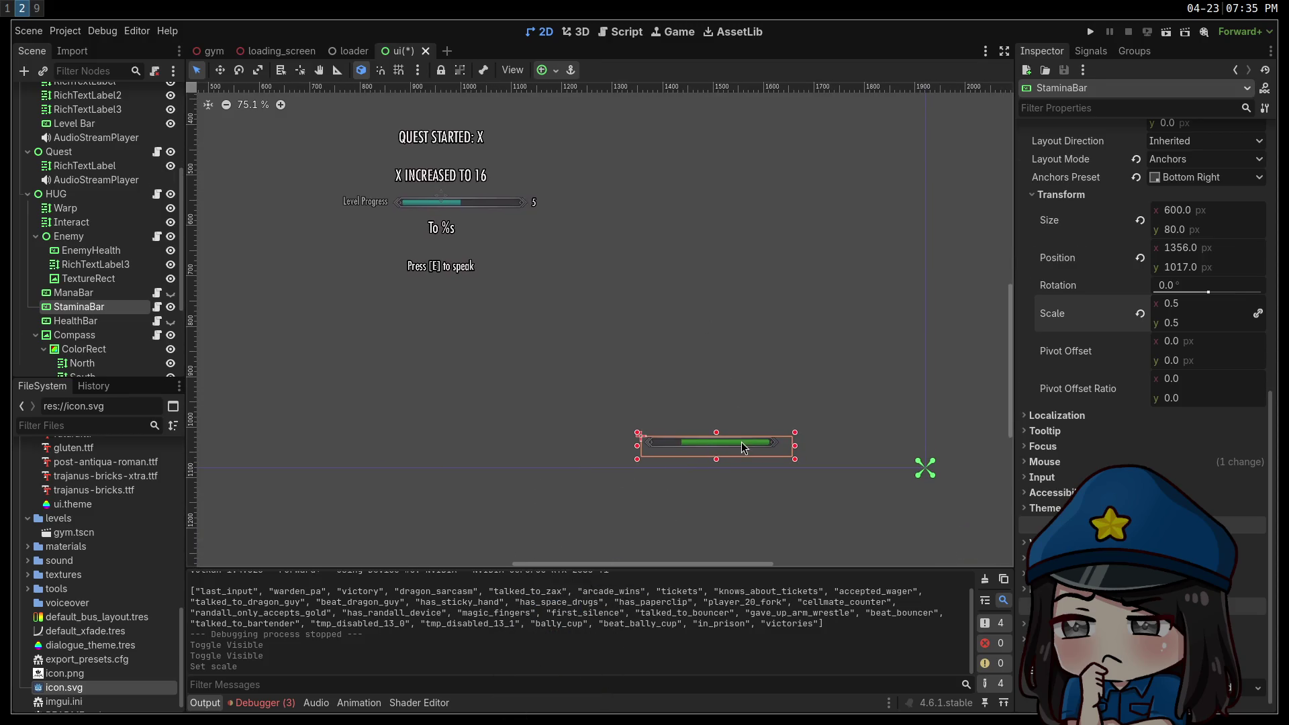
{"action": "left_click", "coordinate": [698, 289]}
{"action": "key", "text": "ctrl+z"}
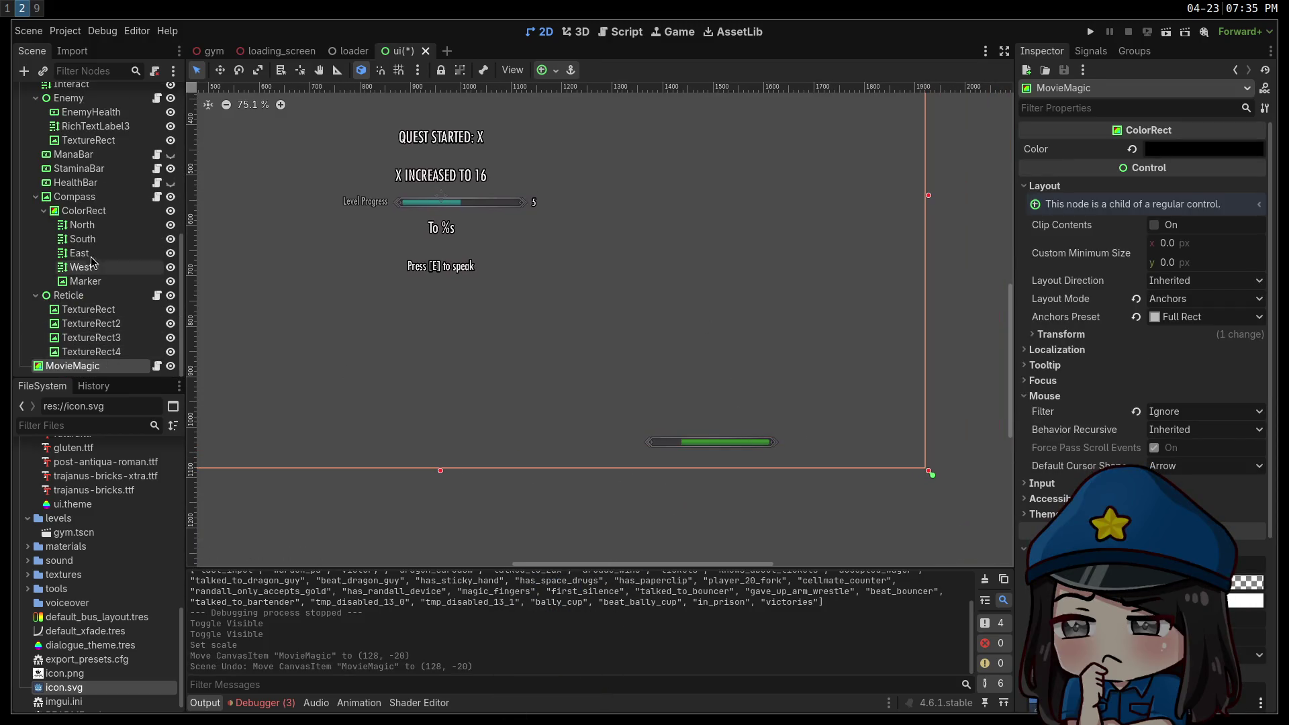
{"action": "left_click", "coordinate": [78, 169]}
{"action": "key", "text": "shift+Right"}
{"action": "key", "text": "shift+Right"}
{"action": "key", "text": "shift+Right"}
{"action": "key", "text": "shift+Up"}
{"action": "key", "text": "shift+Up"}
{"action": "key", "text": "ctrl+s"}
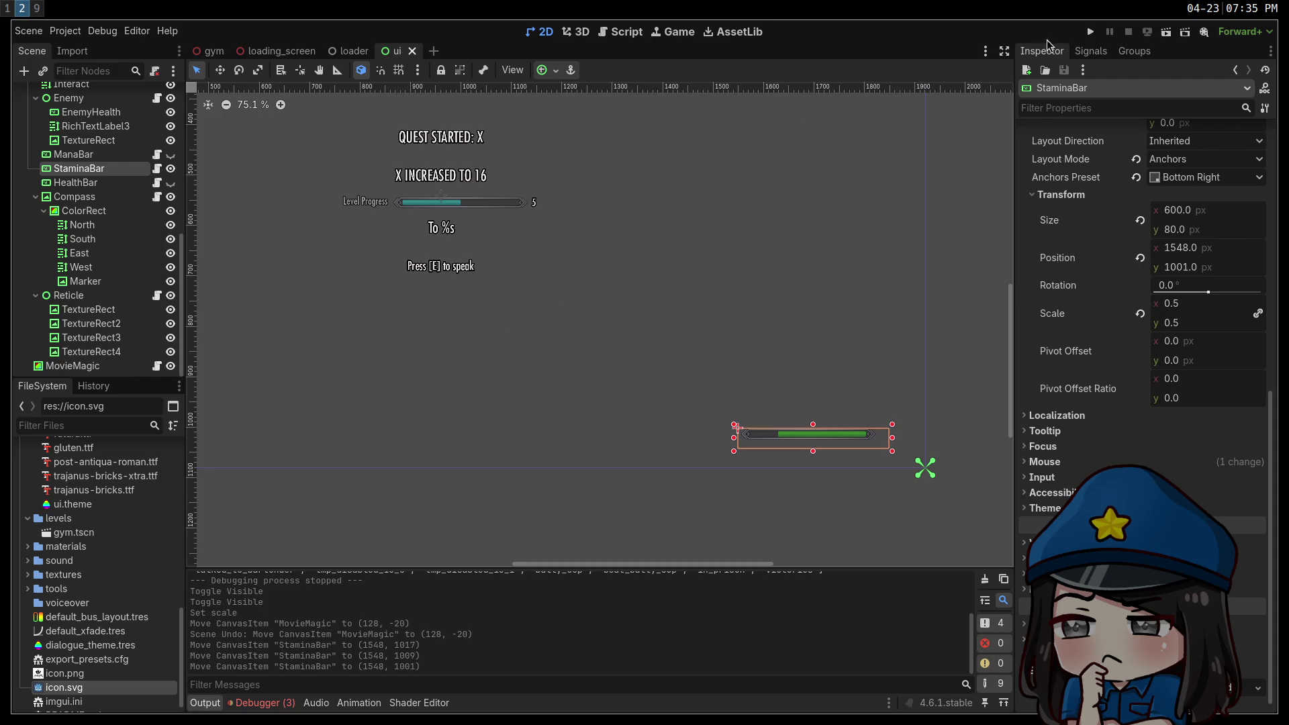
{"action": "left_click", "coordinate": [1090, 34]}
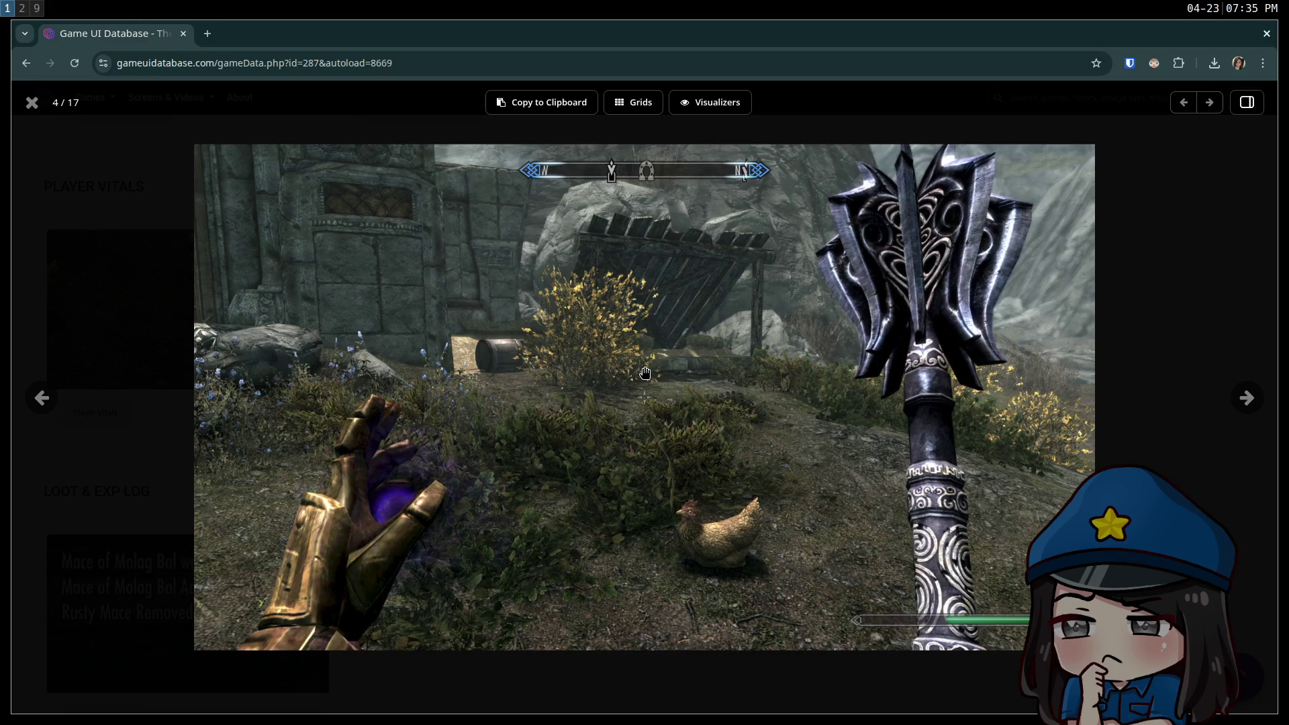
Flip repeatedly between the running game and the Skyrim screenshot to compare the HUD layouts.
{"action": "key", "text": "super+2"}
{"action": "key", "text": "super+1"}
{"action": "key", "text": "super+2"}
{"action": "key", "text": "super+1"}
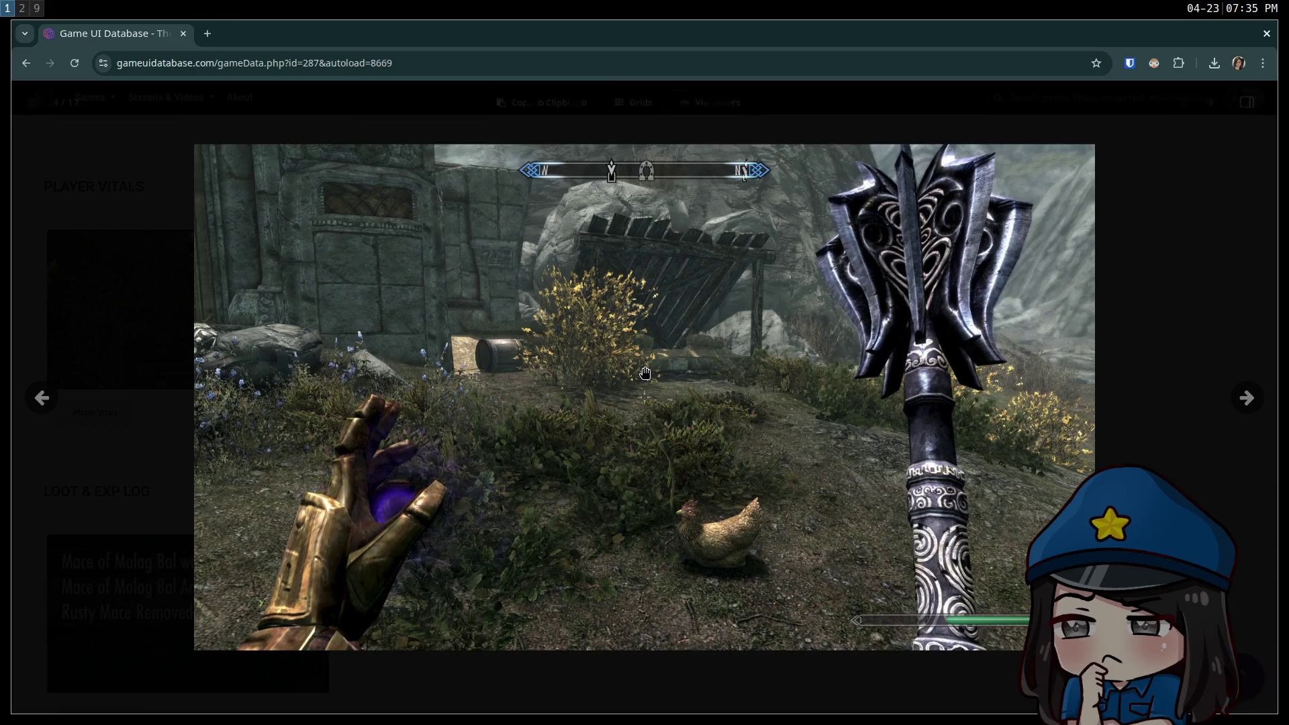
{"action": "key", "text": "super+2"}
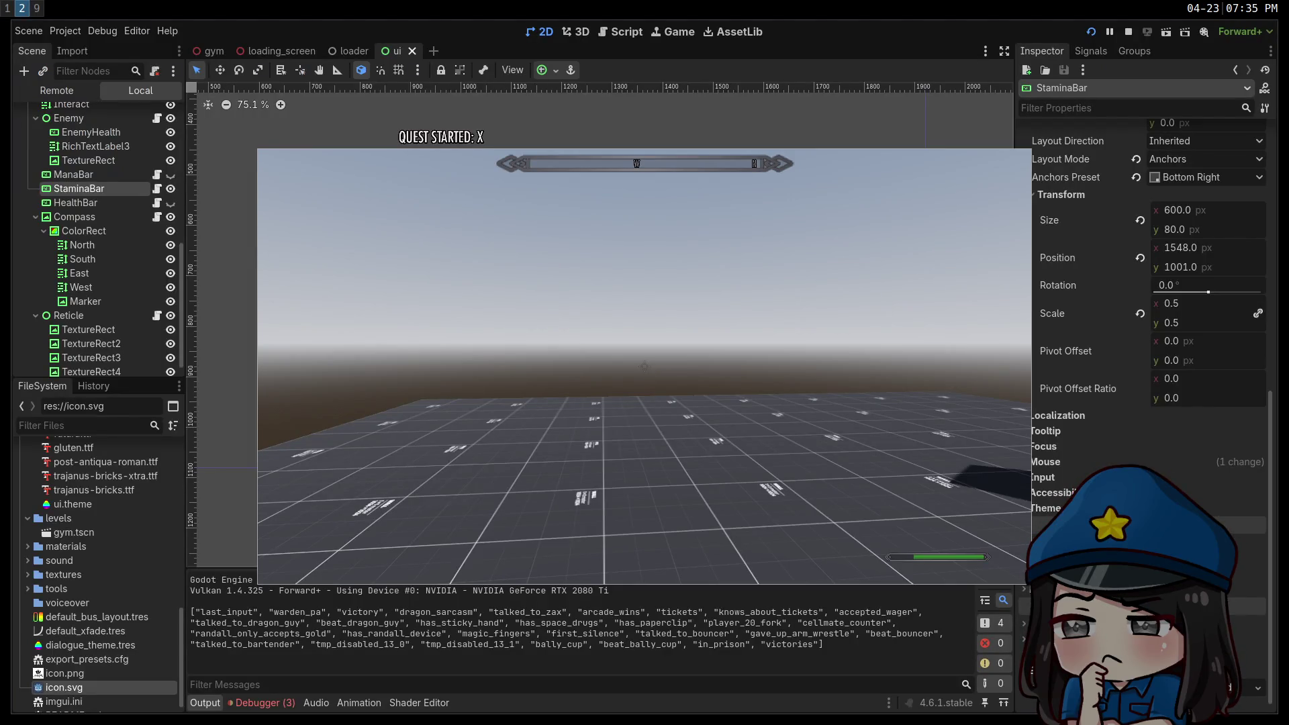
{"action": "key", "text": "super+1"}
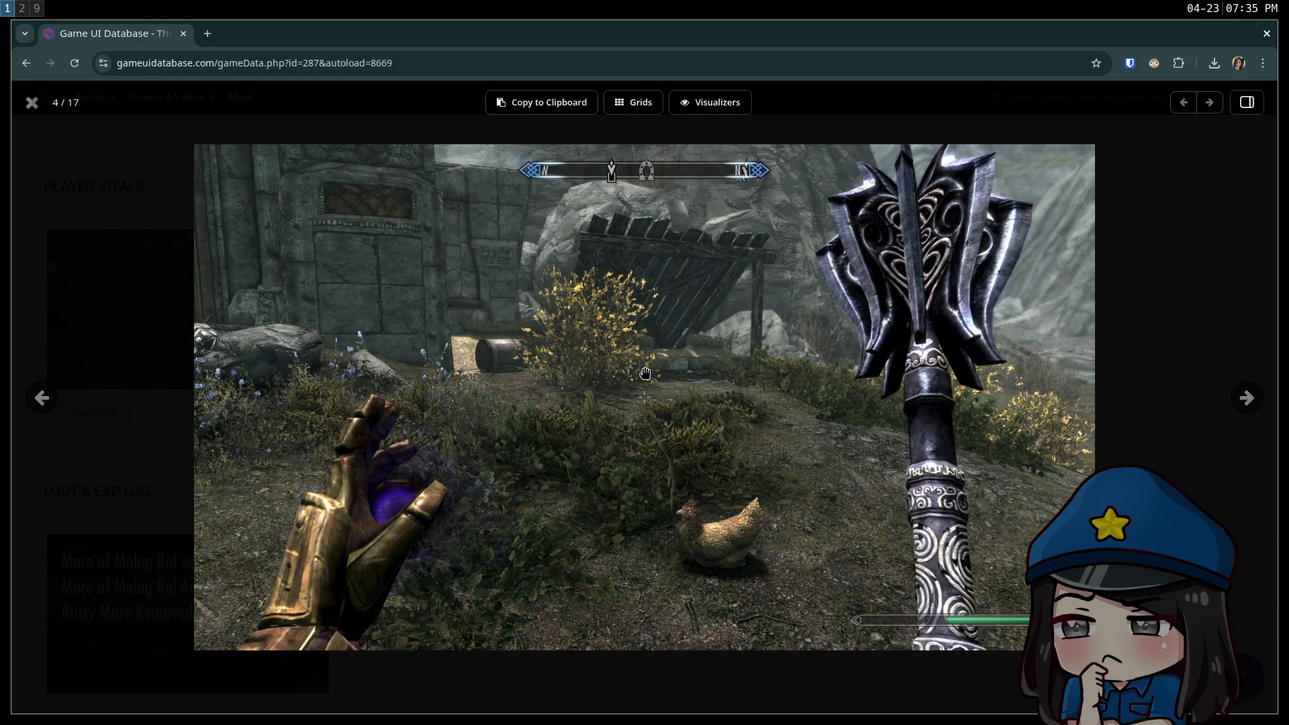
{"action": "key", "text": "super+2"}
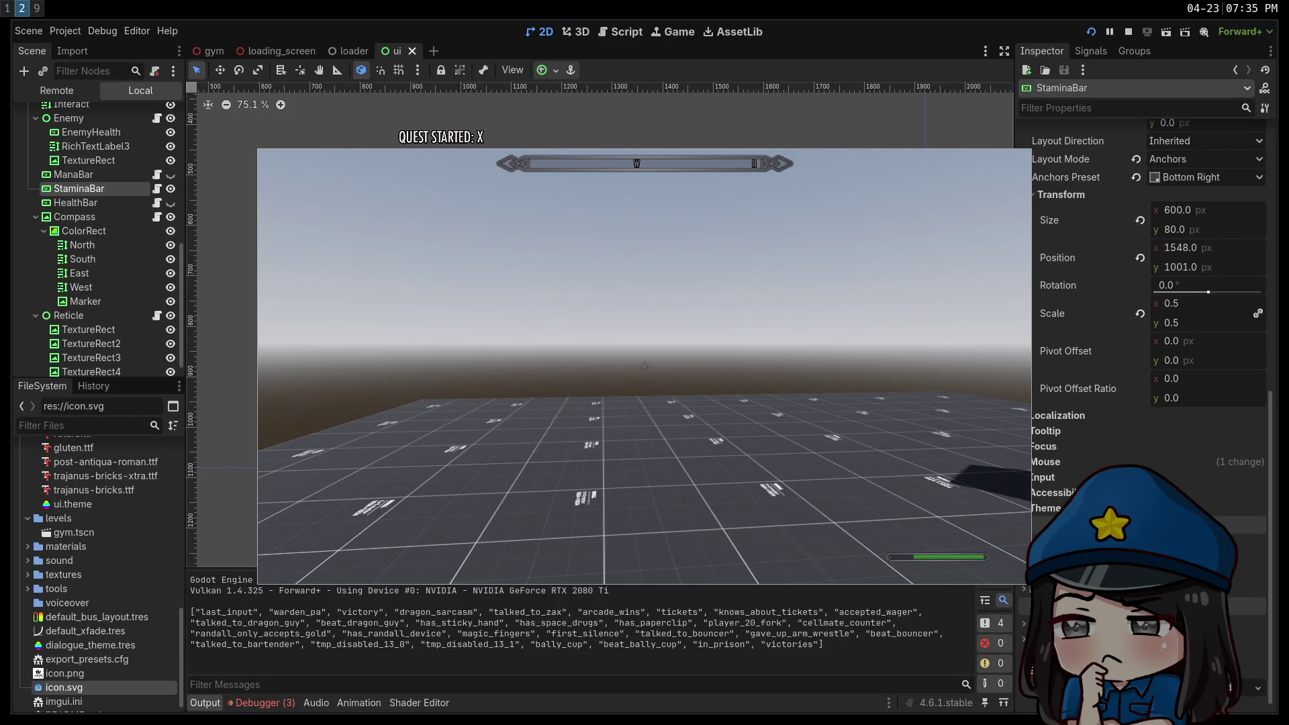
{"action": "key", "text": "super+1"}
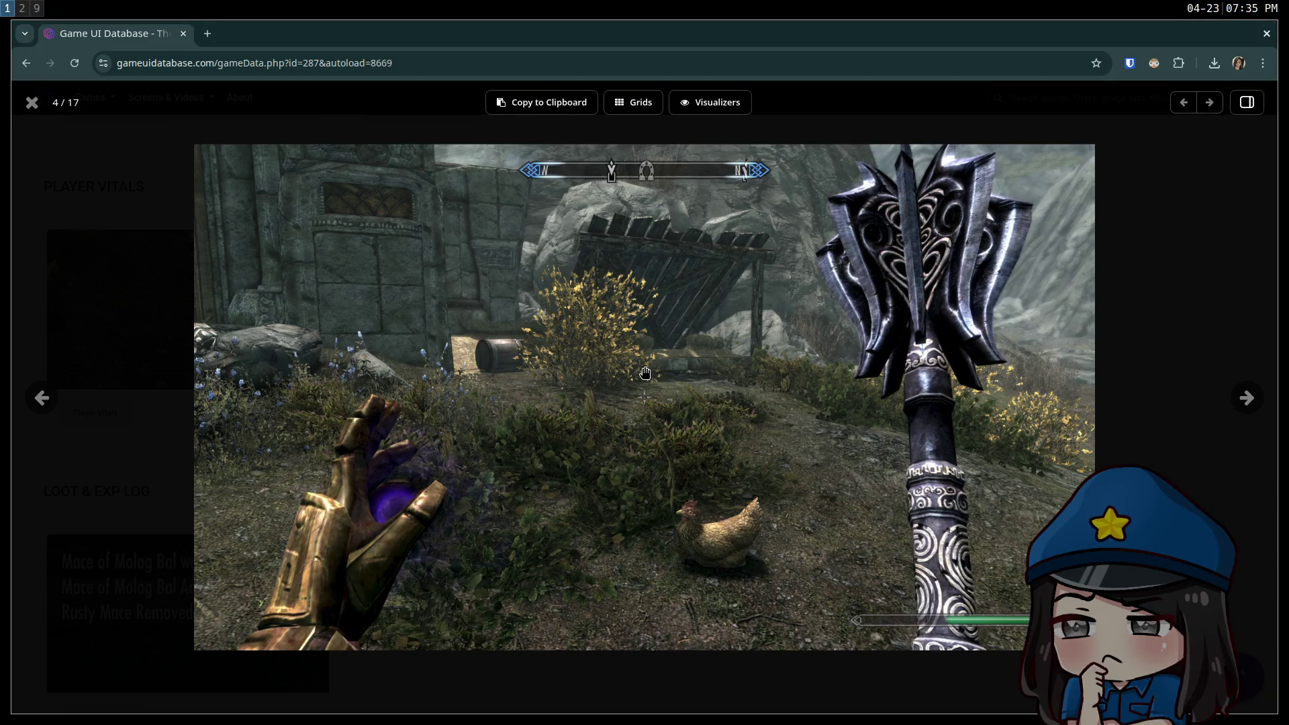
{"action": "key", "text": "super+2"}
{"action": "key", "text": "super+1"}
{"action": "key", "text": "super+2"}
{"action": "key", "text": "super+1"}
{"action": "key", "text": "super+2"}
{"action": "key", "text": "super+1"}
{"action": "key", "text": "super+2"}
{"action": "key", "text": "super+1"}
{"action": "key", "text": "super+2"}
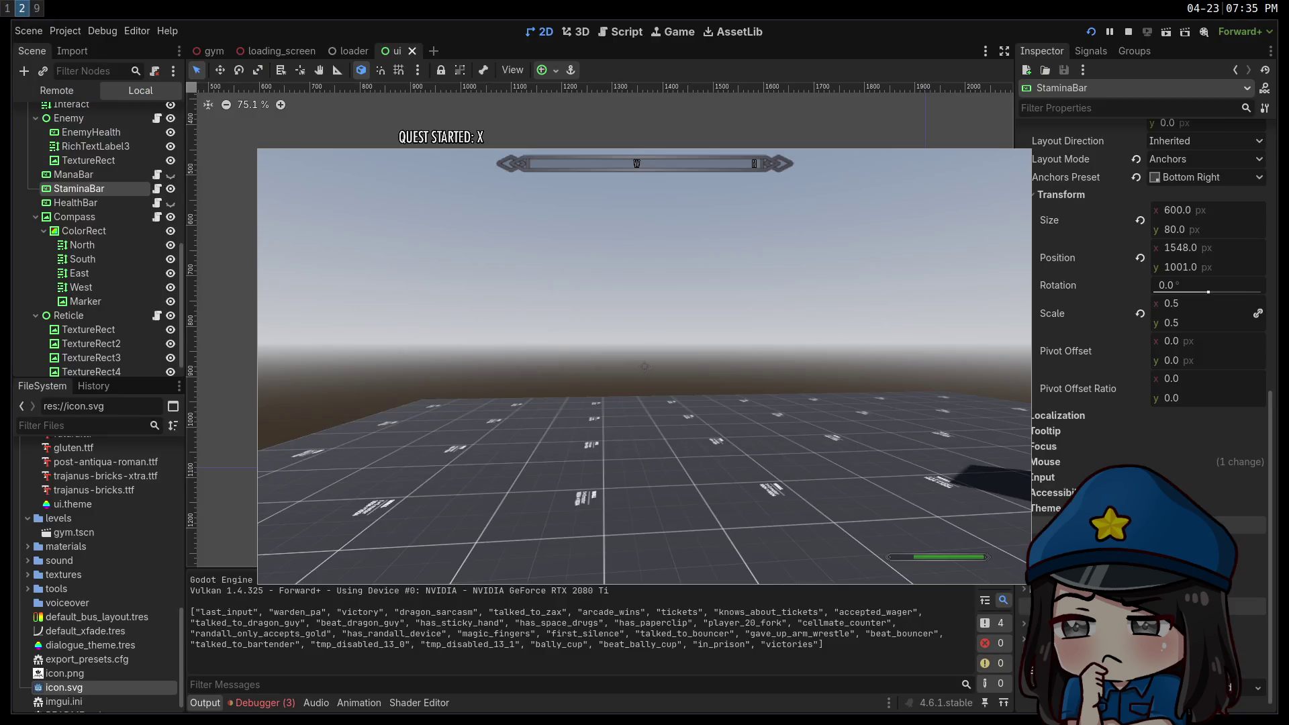
{"action": "key", "text": "super+1"}
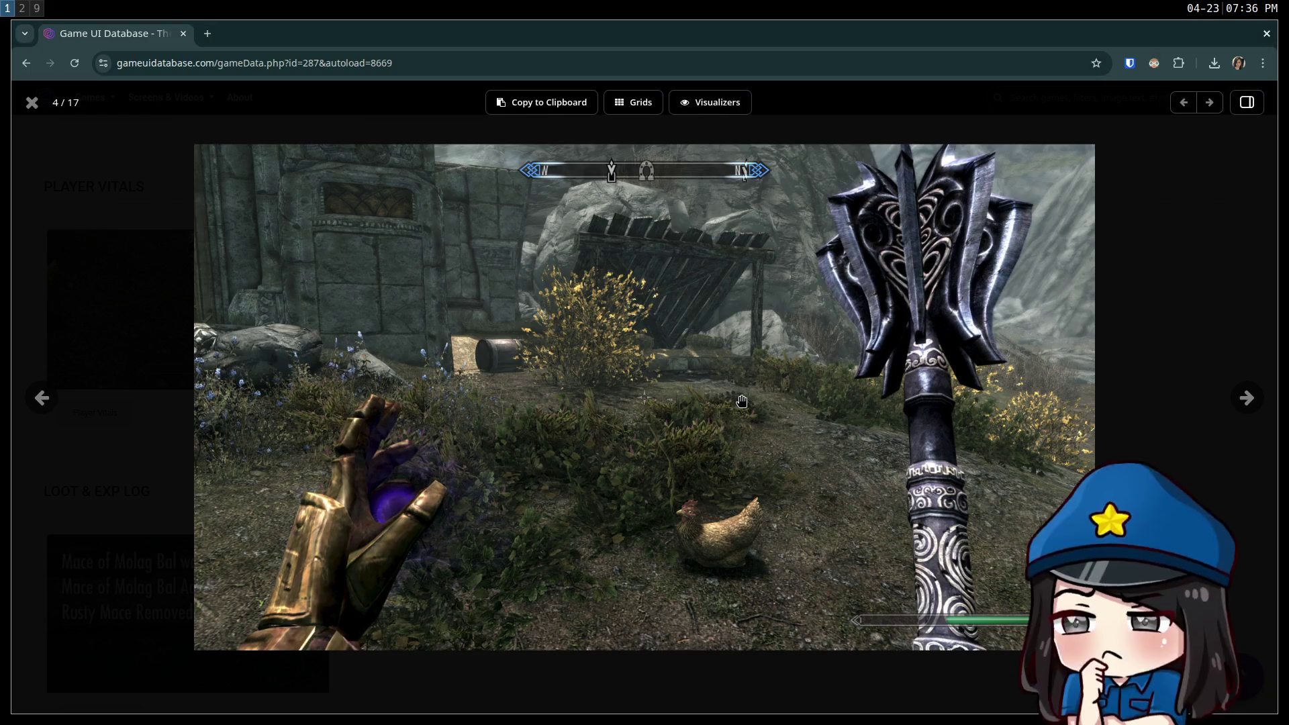
{"action": "key", "text": "super+2"}
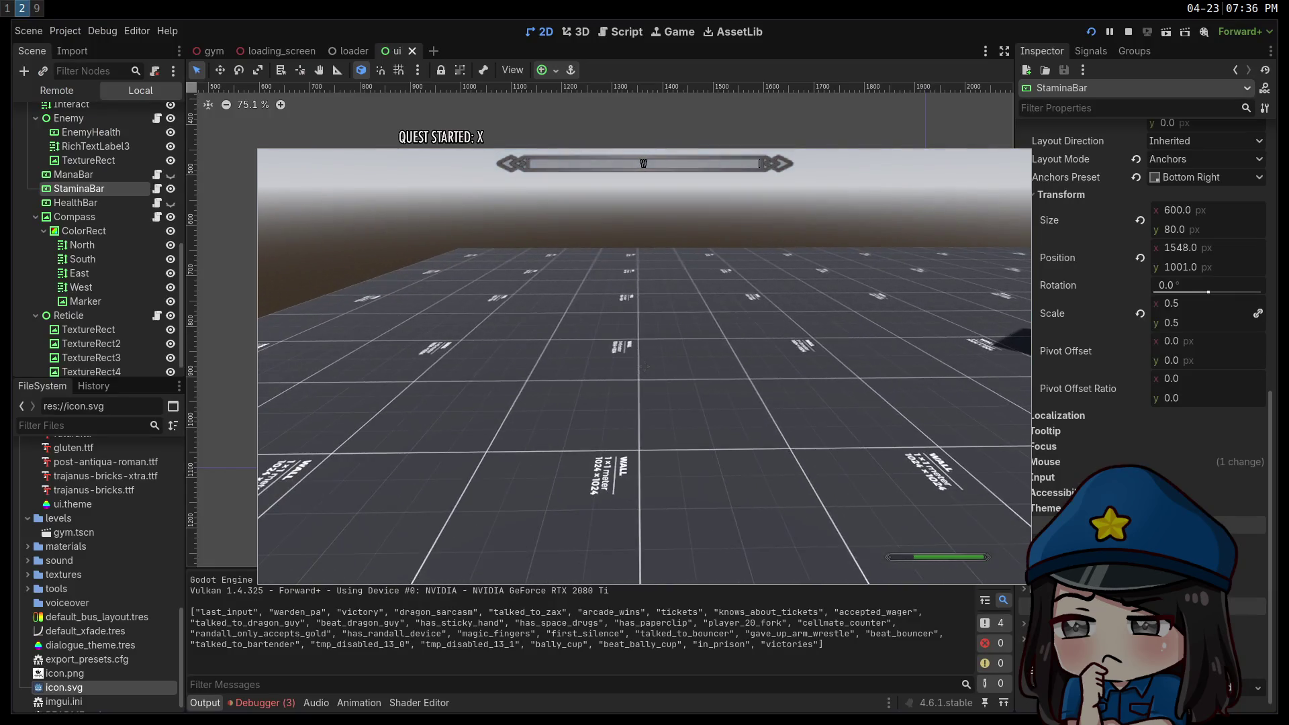
{"action": "key", "text": "ctrl+F1"}
{"action": "key", "text": "super+1"}
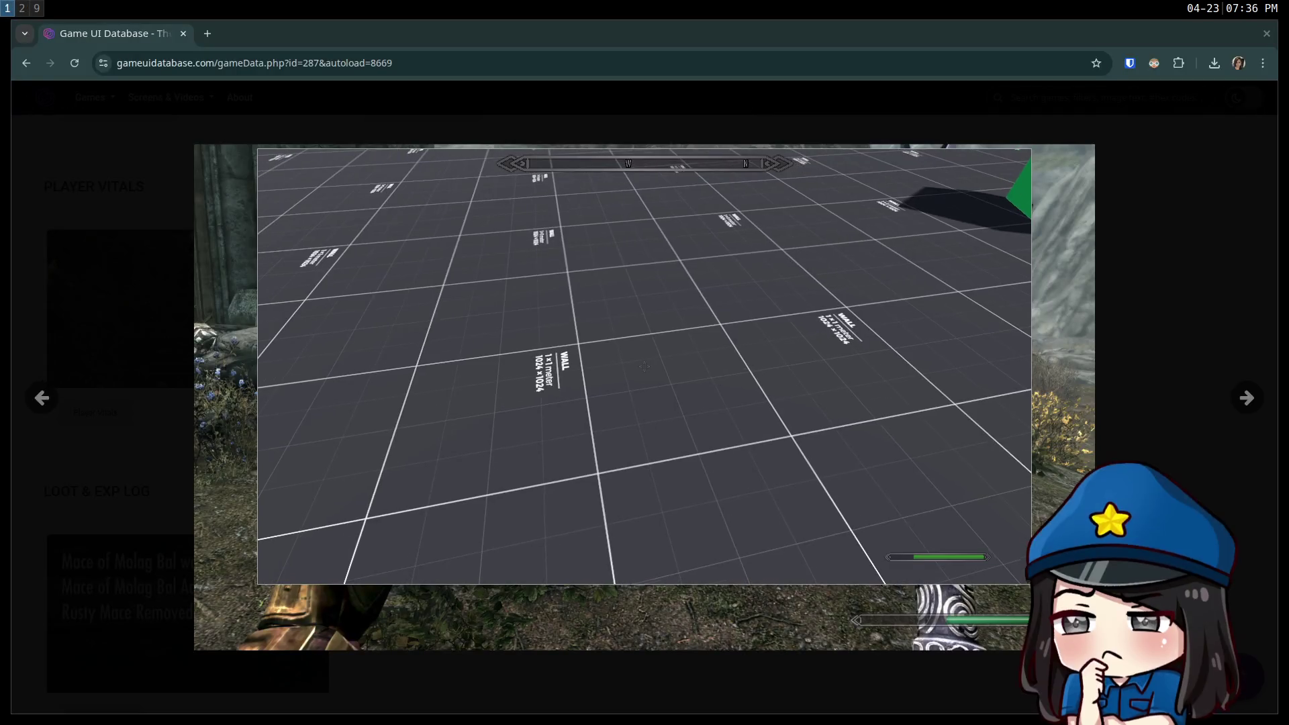
Drag the floating game window so its view overlaps the reference screenshot's frame.
{"action": "mouse_move", "coordinate": [668, 382]}
{"action": "left_mouse_down"}
{"action": "mouse_move", "coordinate": [604, 376]}
{"action": "mouse_move", "coordinate": [735, 431]}
{"action": "left_mouse_up"}
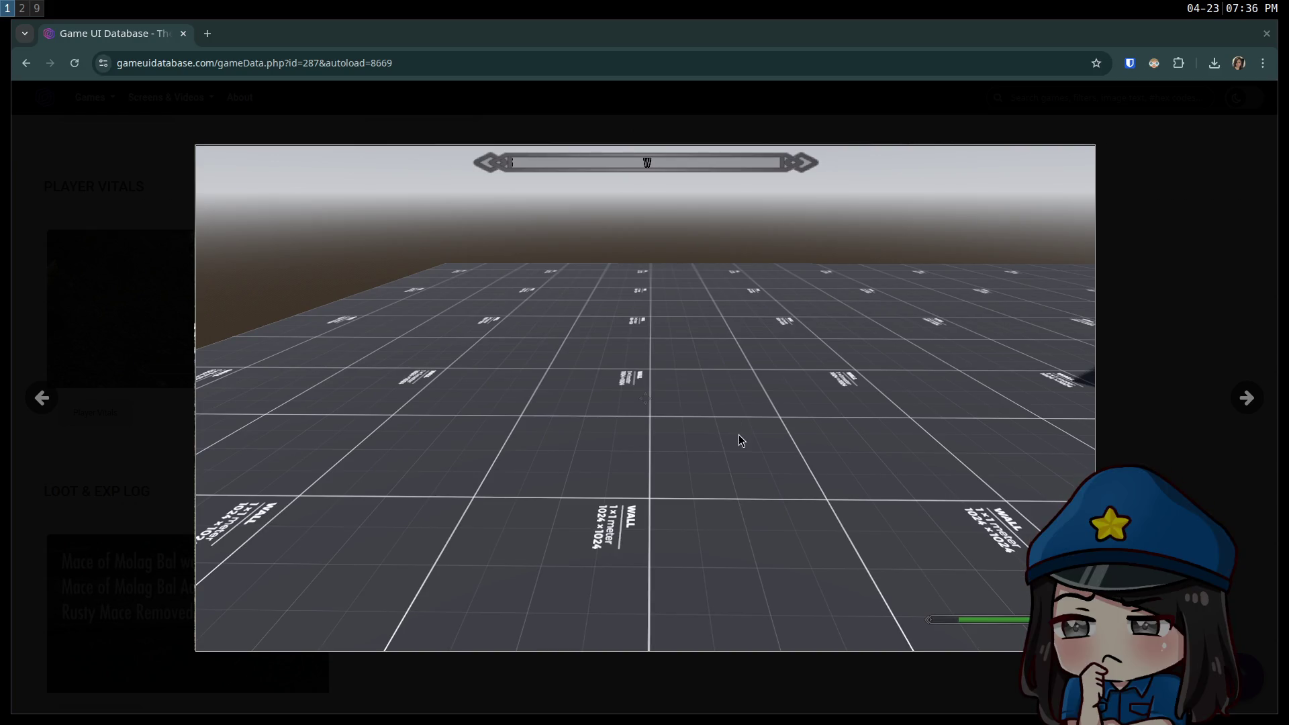
{"action": "mouse_move", "coordinate": [970, 449]}
{"action": "key", "text": "super+2"}
{"action": "key", "text": "super+1"}
Flip rapidly between the aligned game view and the Skyrim reference to compare the HUD.
{"action": "key", "text": "super+2"}
{"action": "key", "text": "super+1"}
{"action": "key", "text": "super+2"}
{"action": "key", "text": "super+1"}
{"action": "key", "text": "super+2"}
{"action": "key", "text": "super+1"}
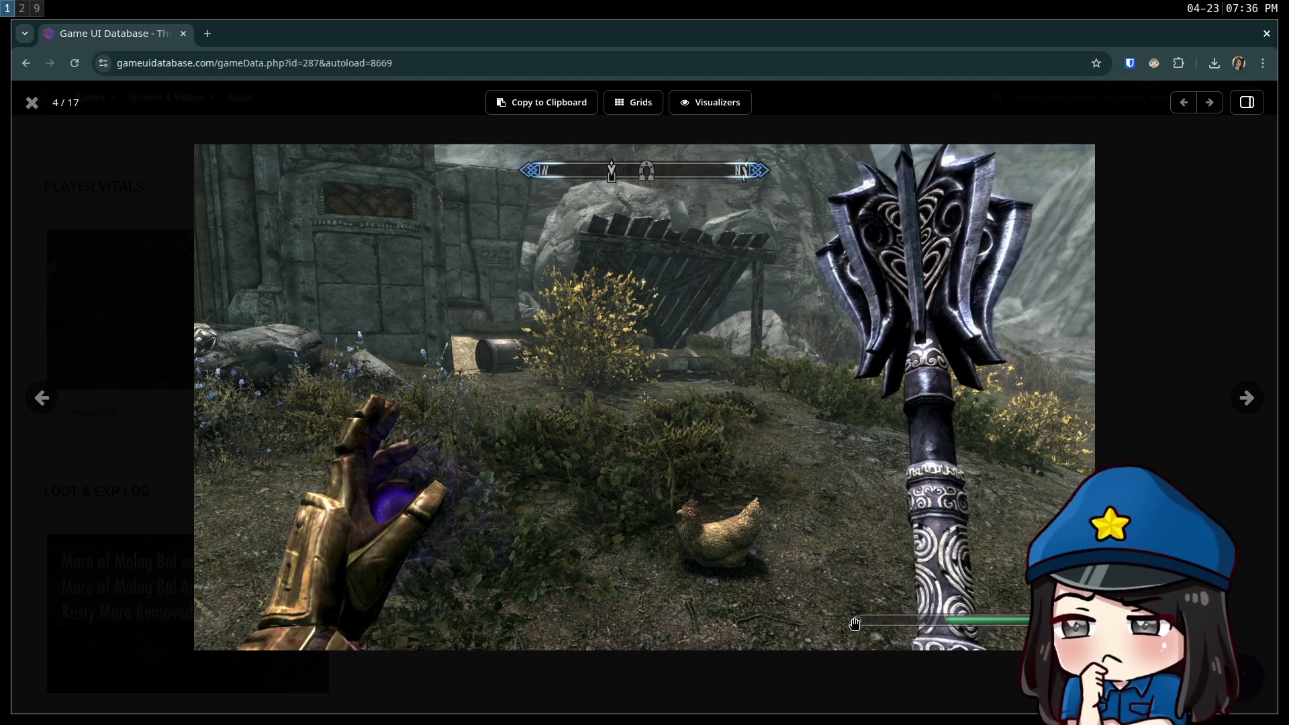
{"action": "key", "text": "super+2"}
{"action": "key", "text": "super+1"}
{"action": "key", "text": "super+2"}
{"action": "key", "text": "super+1"}
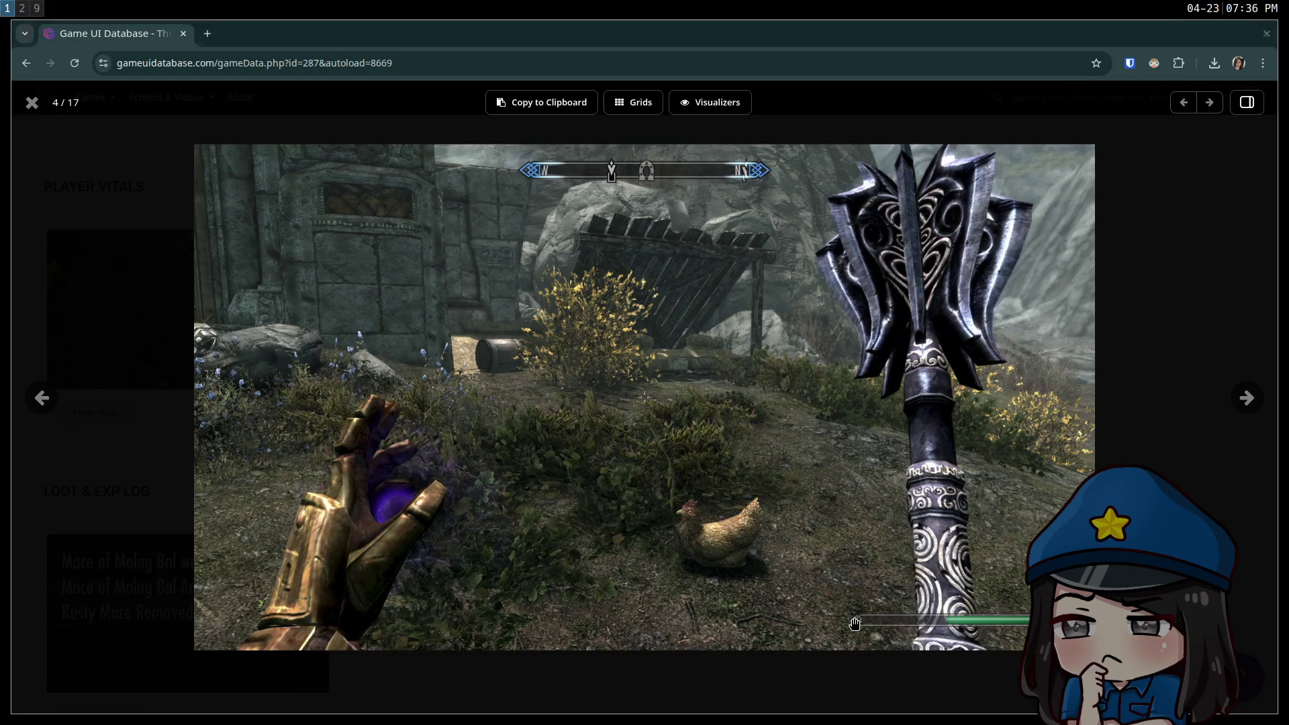
{"action": "key", "text": "super+2"}
{"action": "key", "text": "super+1"}
{"action": "key", "text": "super+2"}
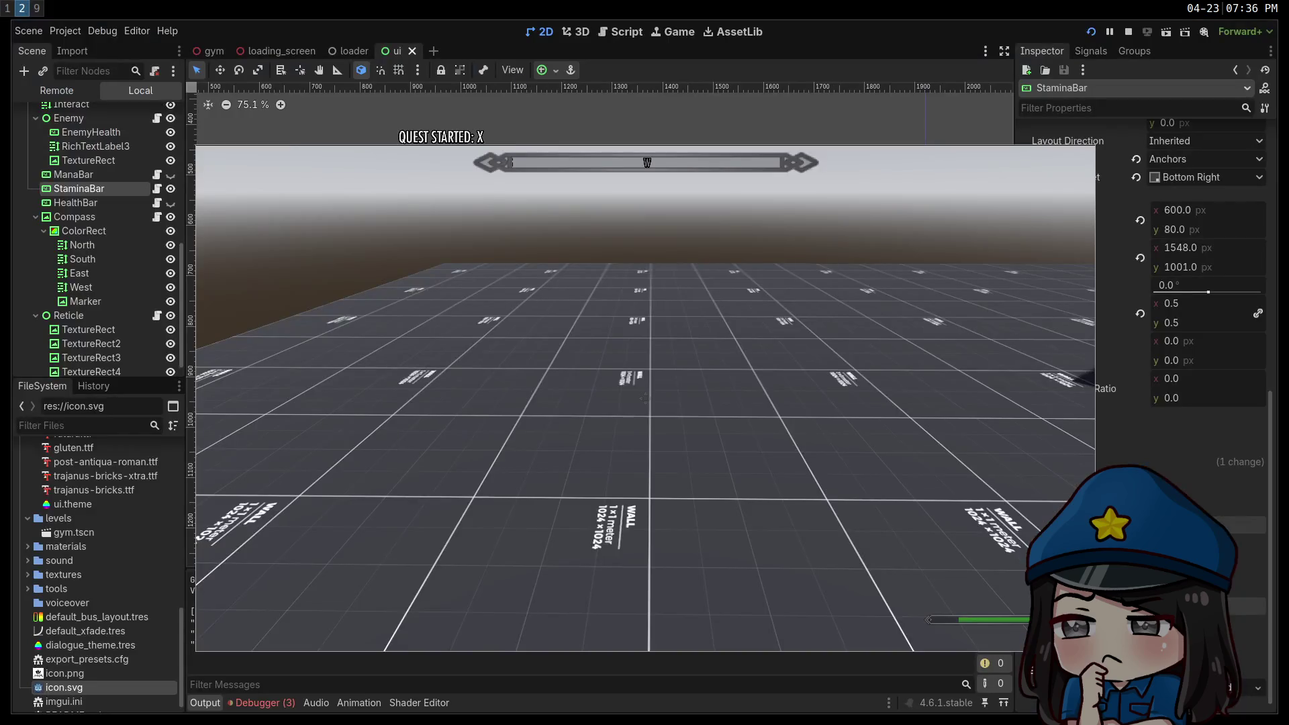
{"action": "key", "text": "super+1"}
{"action": "key", "text": "super+2"}
{"action": "key", "text": "super+1"}
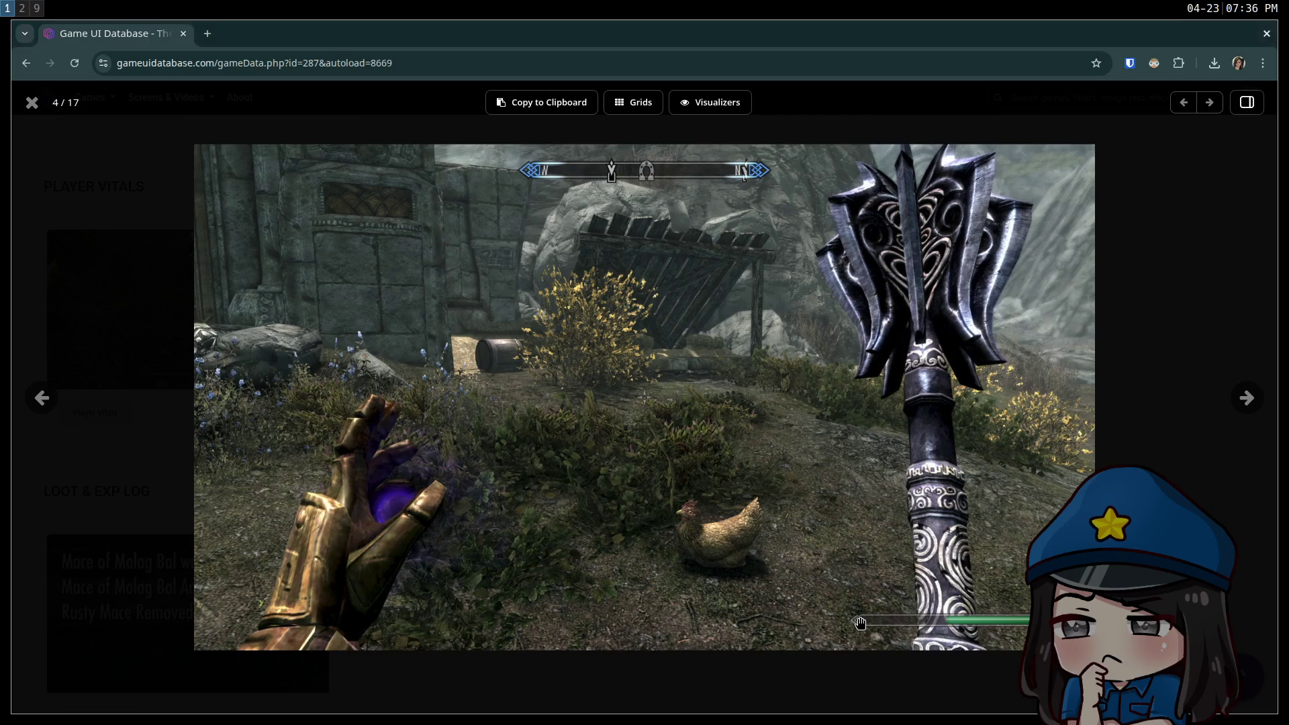
{"action": "key", "text": "super+2"}
{"action": "key", "text": "super+1"}
{"action": "key", "text": "super+2"}
{"action": "key", "text": "super+1"}
{"action": "key", "text": "super+2"}
{"action": "key", "text": "super+1"}
{"action": "key", "text": "super+2"}
{"action": "key", "text": "super+1"}
{"action": "key", "text": "super+2"}
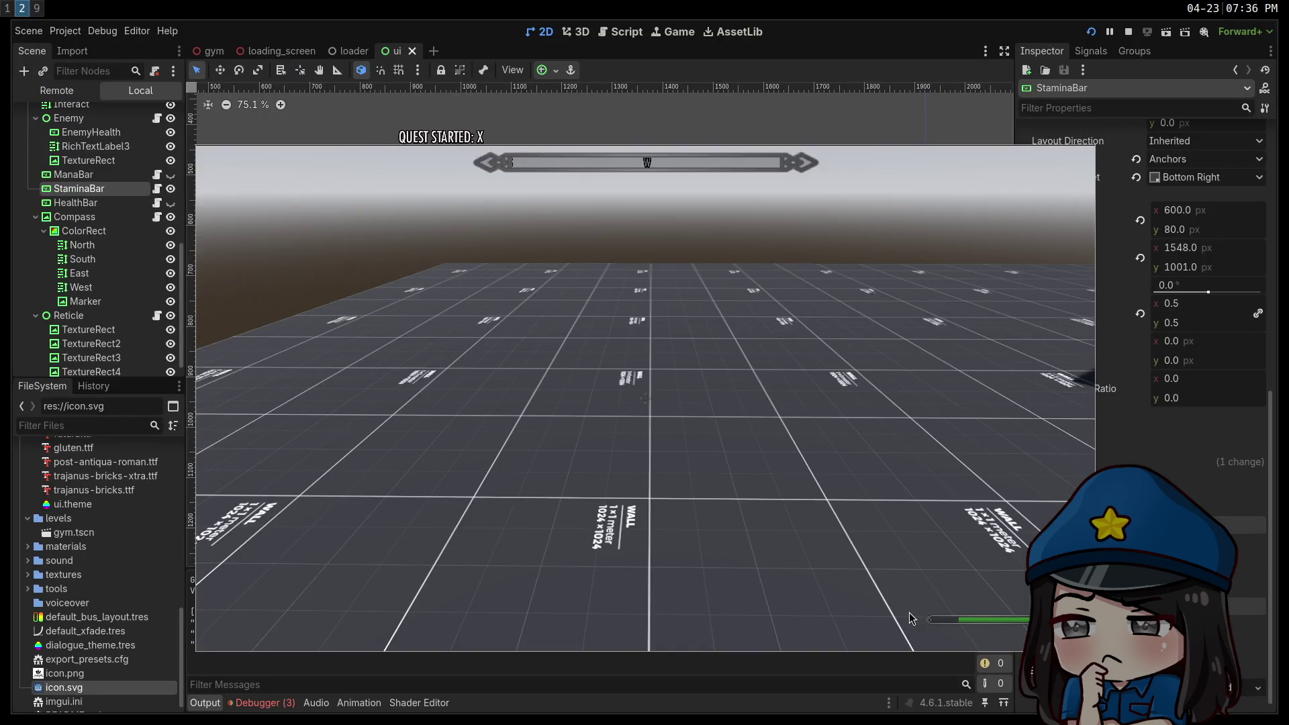
{"action": "key", "text": "super+1"}
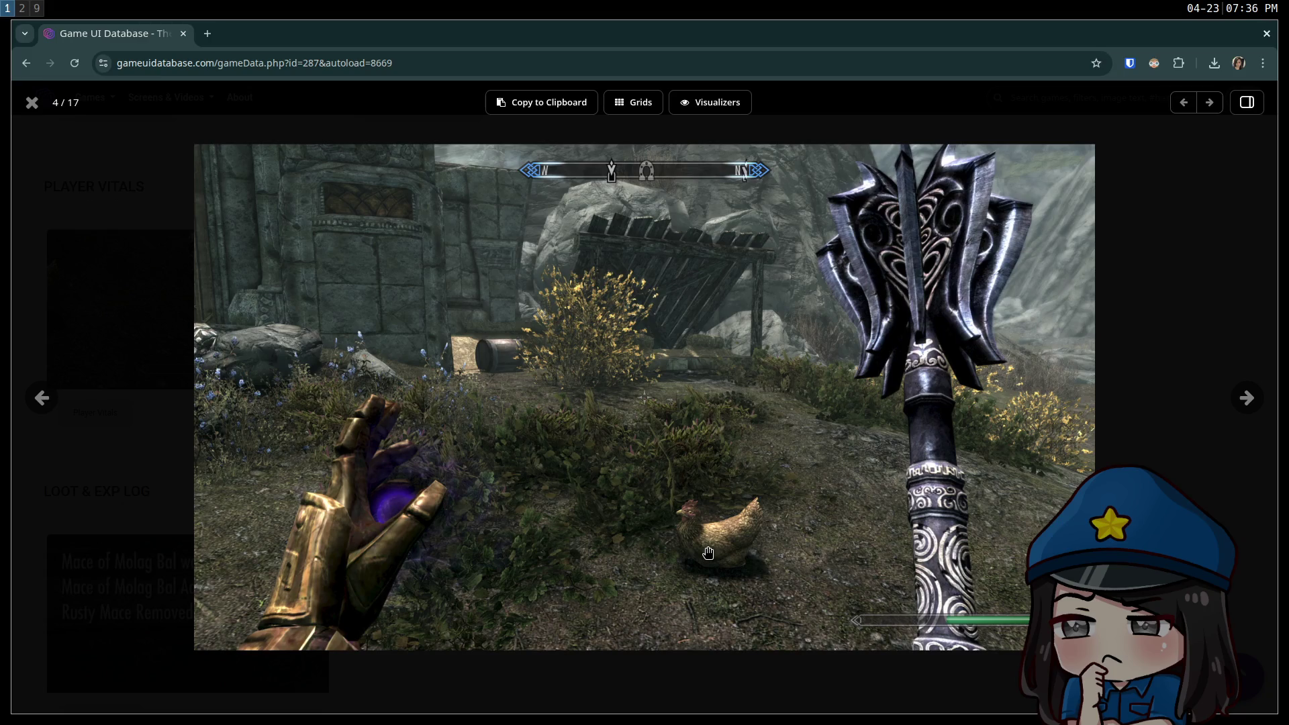
{"action": "key", "text": "super+2"}
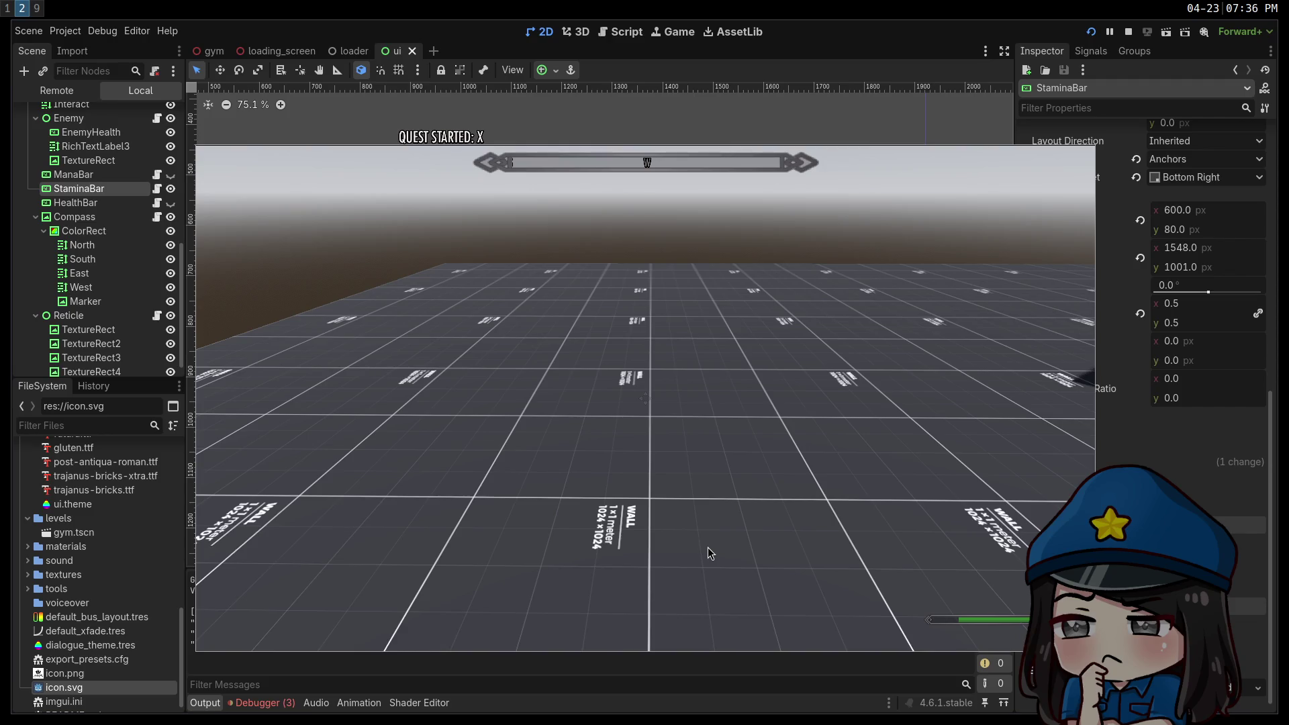
{"action": "key", "text": "super+1"}
{"action": "key", "text": "super+2"}
{"action": "key", "text": "super+1"}
{"action": "key", "text": "super+2"}
{"action": "key", "text": "super+1"}
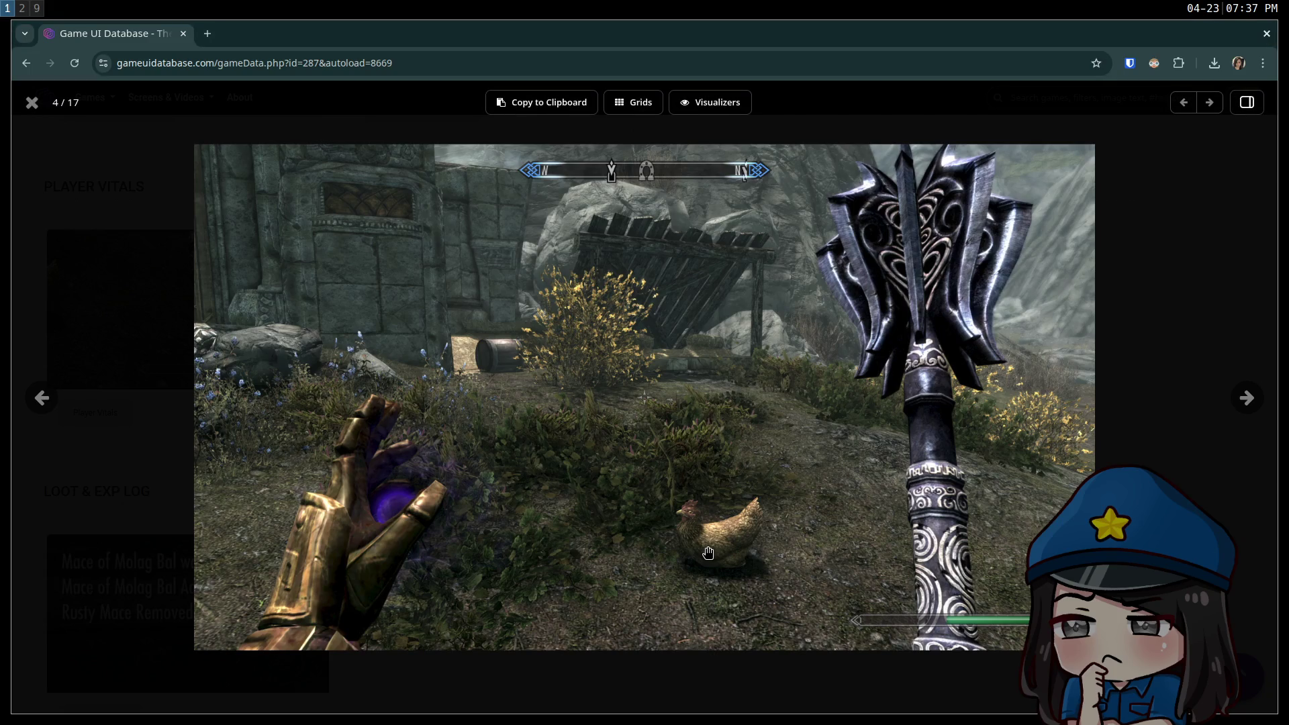
{"action": "key", "text": "super+2"}
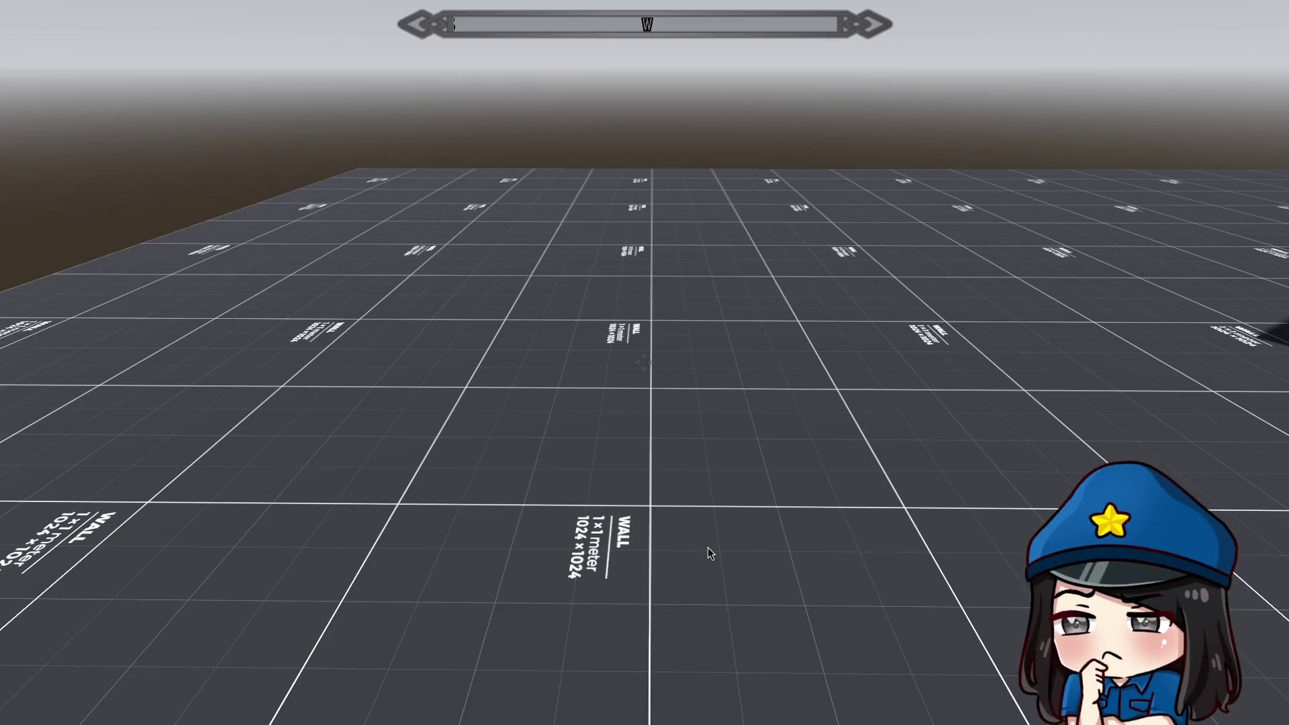
Capture the mouse in the game and turn the camera so W and N slide along the compass.
{"action": "left_click", "coordinate": [801, 271]}
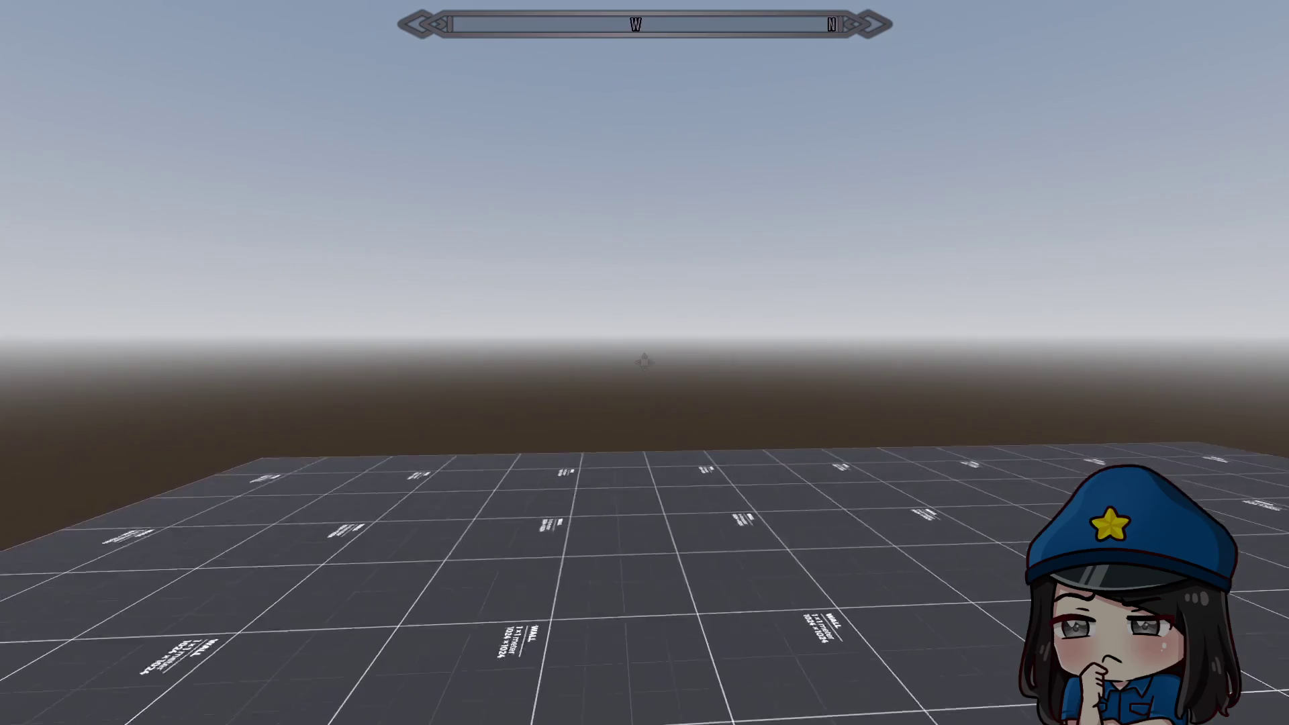
{"action": "key", "text": "F11"}
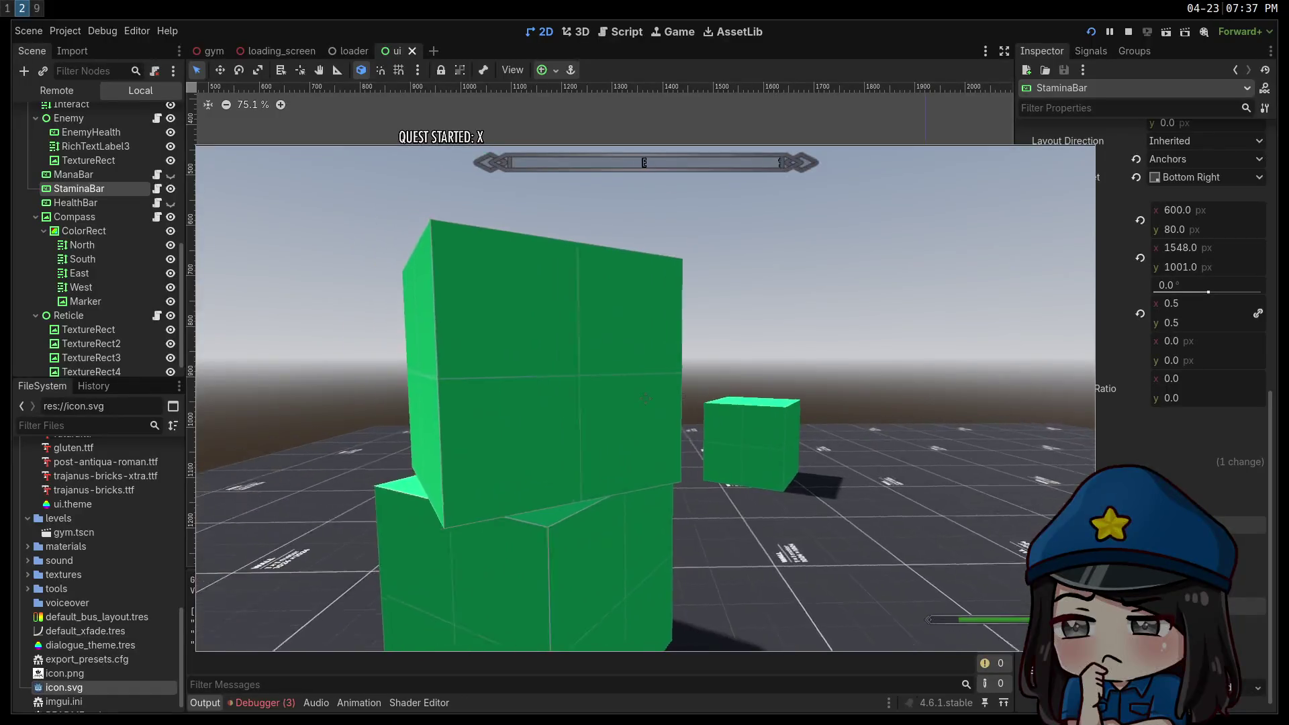